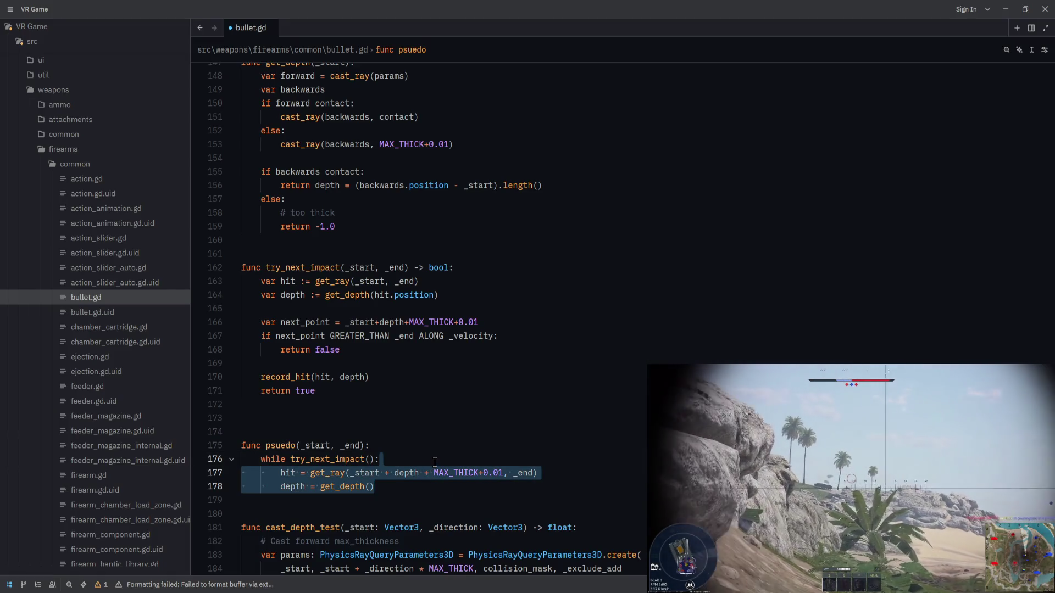
Step: Add print(record_hit.back()) as a new line inside pseudo's while loop
{"action": "left_click", "coordinate": [435, 462]}
{"action": "key", "text": "Return"}
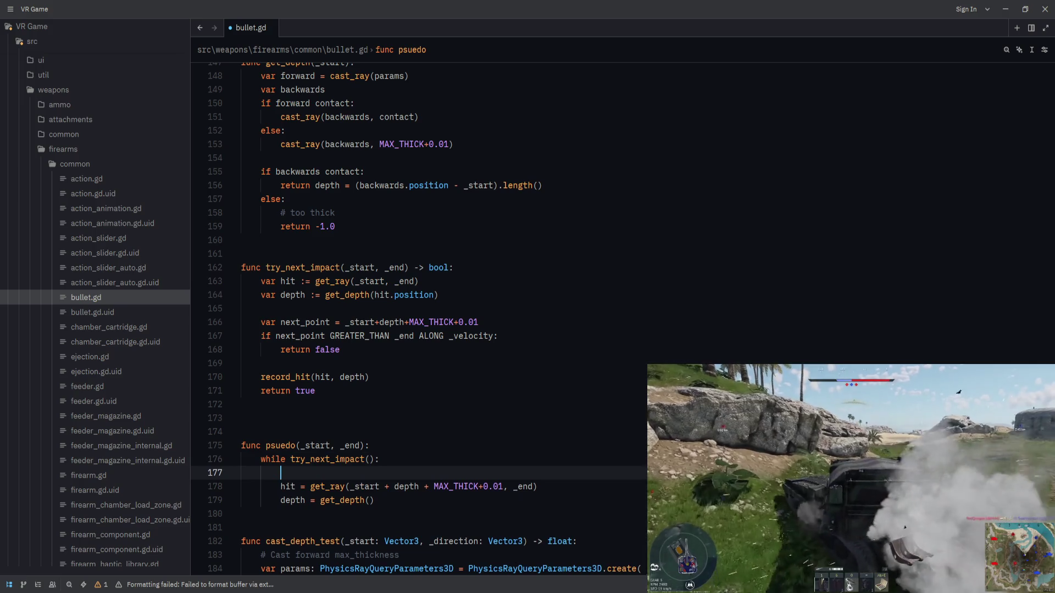
{"action": "type", "text": "record_hi"}
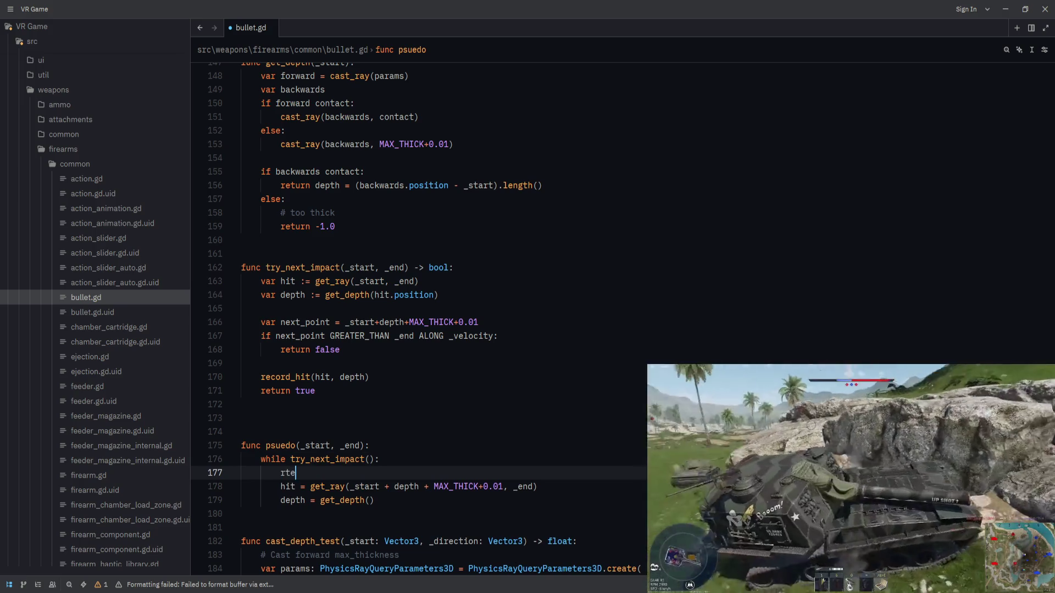
{"action": "type", "text": "t"}
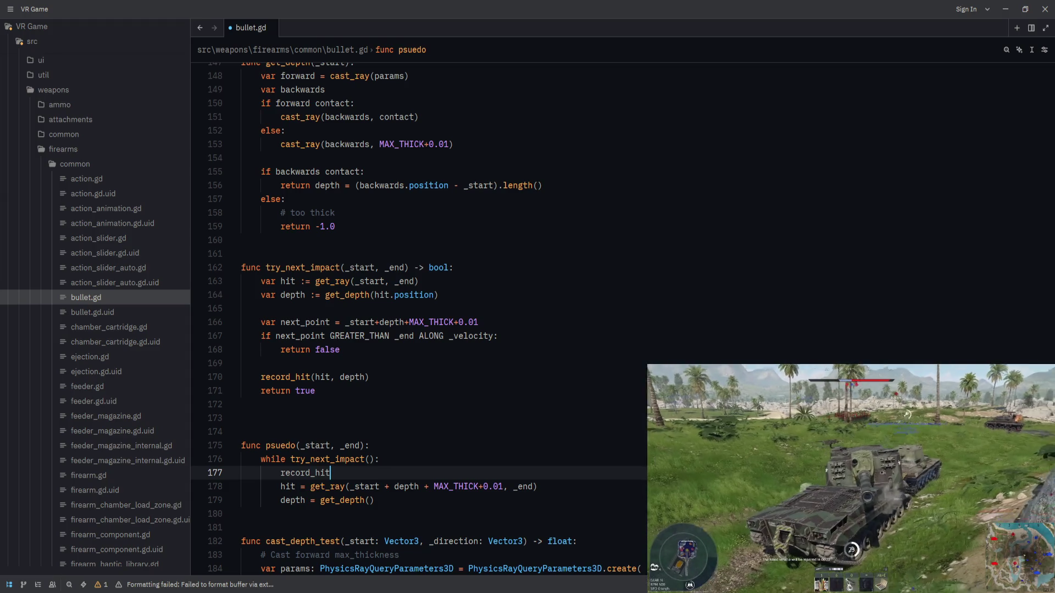
{"action": "key", "text": "ctrl+BackSpace"}
{"action": "type", "text": "print("}
{"action": "type", "text": "record_hit"}
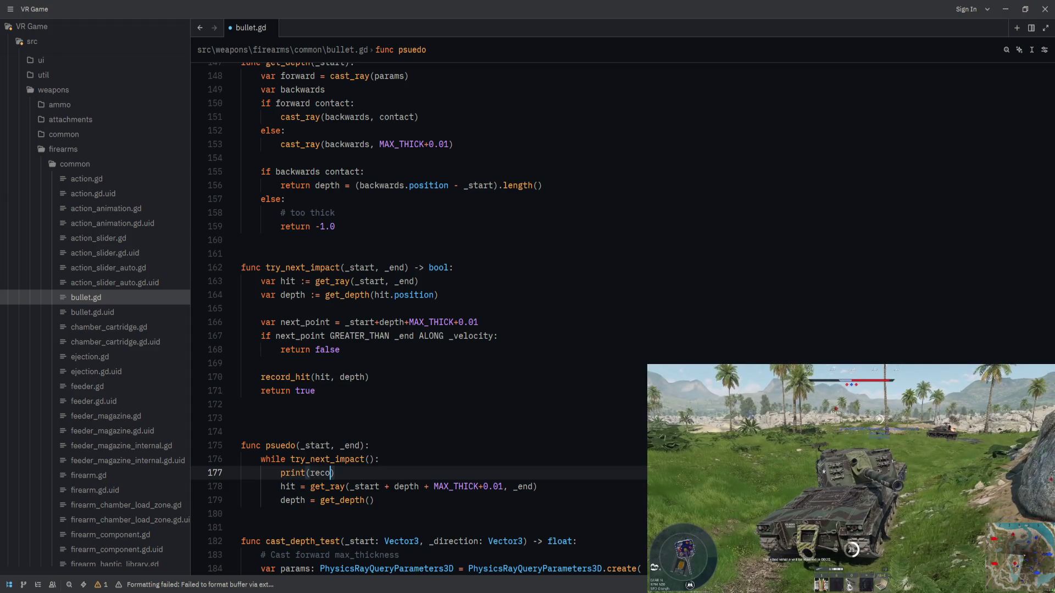
{"action": "type", "text": ".back())"}
Step: Pass _start, _end as the arguments of the try_next_impact call
{"action": "left_click", "coordinate": [394, 486]}
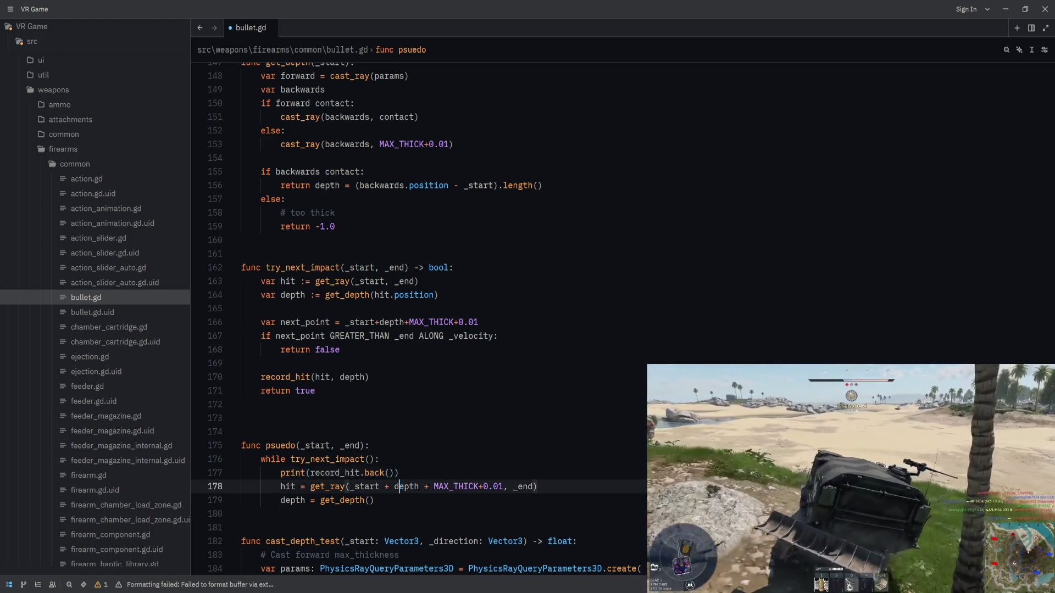
{"action": "left_click_drag", "start_coordinate": [408, 505], "coordinate": [138, 488]}
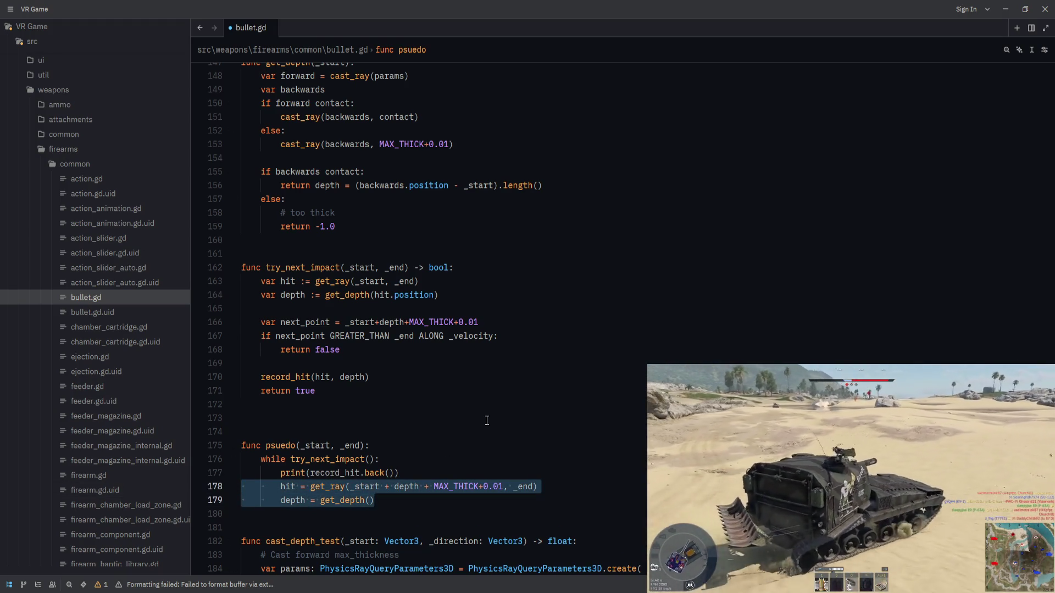
{"action": "left_click", "coordinate": [367, 459]}
{"action": "type", "text": "_st"}
{"action": "type", "text": "art, _end"}
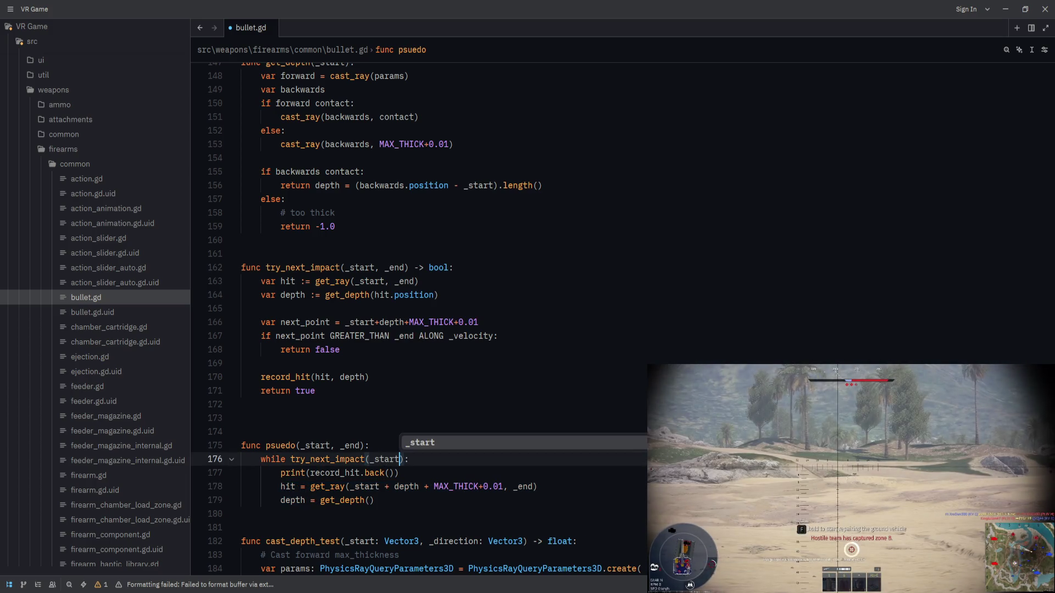
{"action": "key", "text": "Escape"}
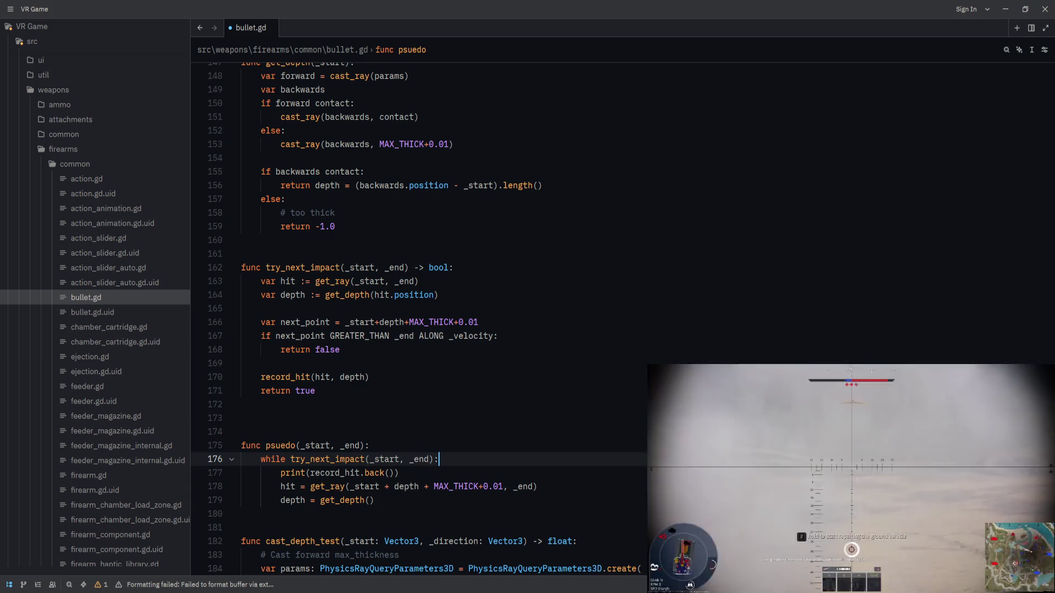
Step: Move the get_ray and get_depth lines up above the while loop
{"action": "left_click", "coordinate": [393, 500]}
{"action": "left_click_drag", "start_coordinate": [393, 500], "coordinate": [242, 486]}
{"action": "key", "text": "alt+Up"}
{"action": "key", "text": "alt+Up"}
{"action": "key", "text": "alt+Up"}
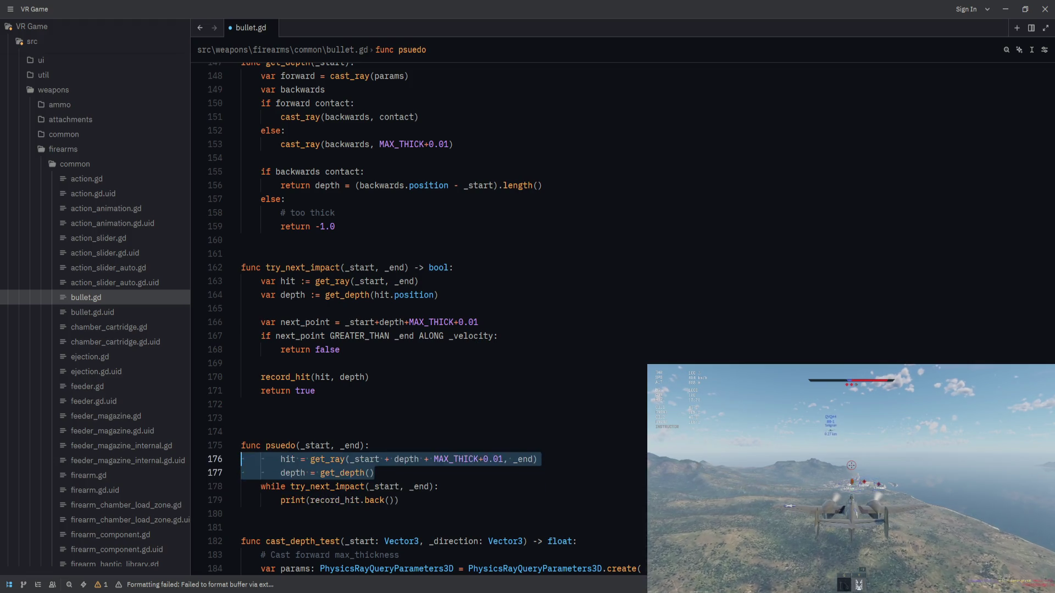
Step: Rewrite the hit = get_ray(...) line as _start += depth + MAX_THICK+0.01
{"action": "key", "text": "Up"}
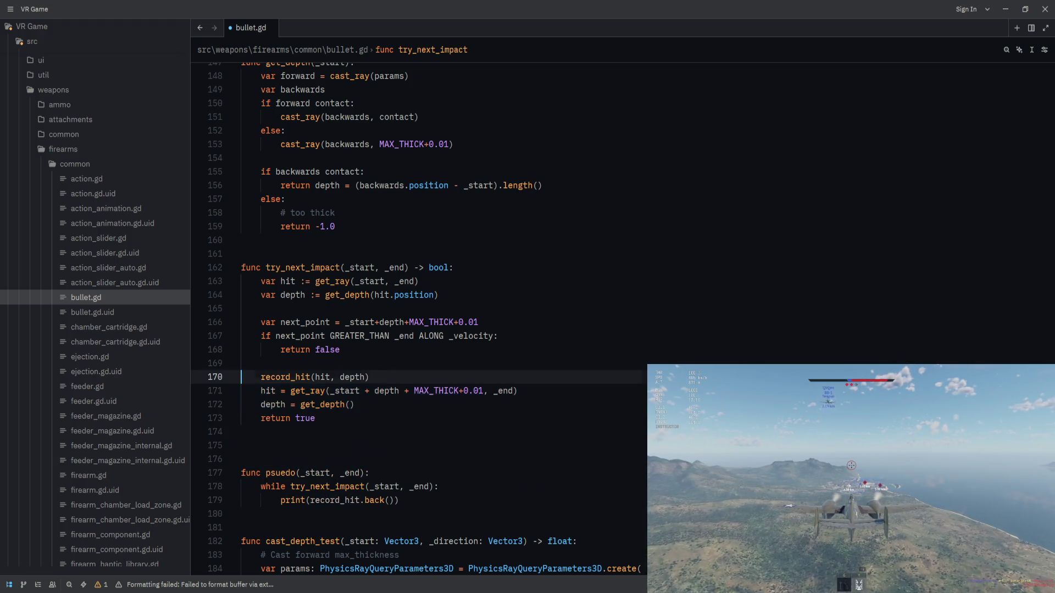
{"action": "key", "text": "Down"}
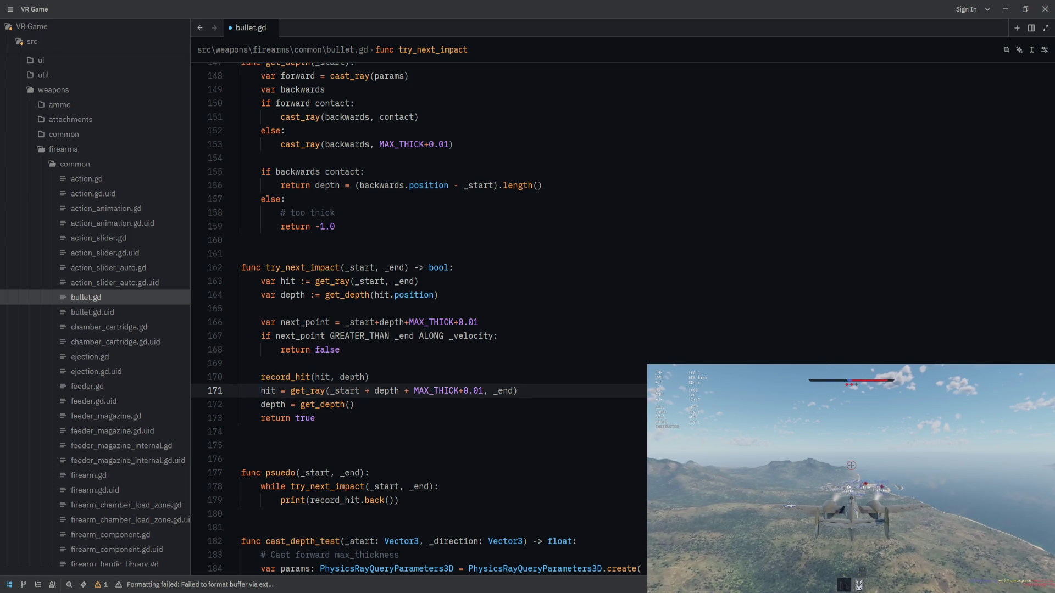
{"action": "key", "text": "Delete"}
{"action": "key", "text": "Delete"}
{"action": "key", "text": "Delete"}
{"action": "type", "text": "_"}
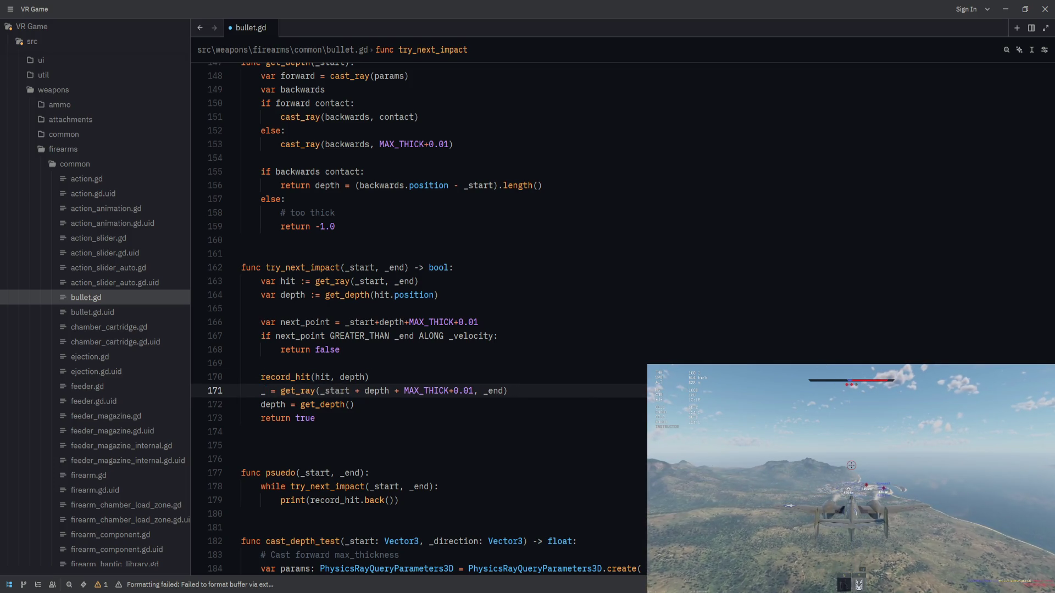
{"action": "type", "text": "start"}
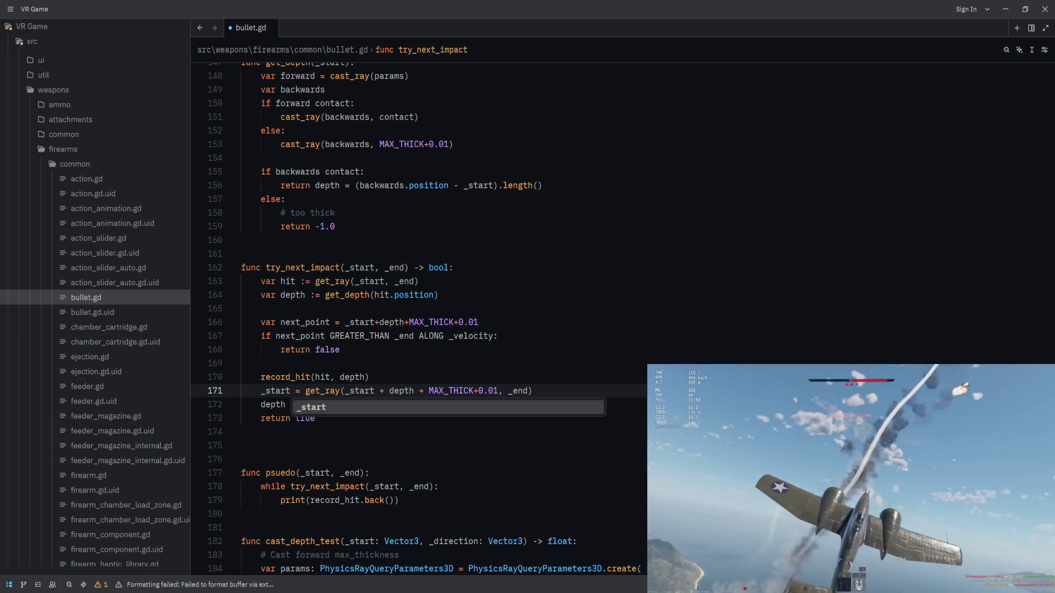
{"action": "type", "text": " +="}
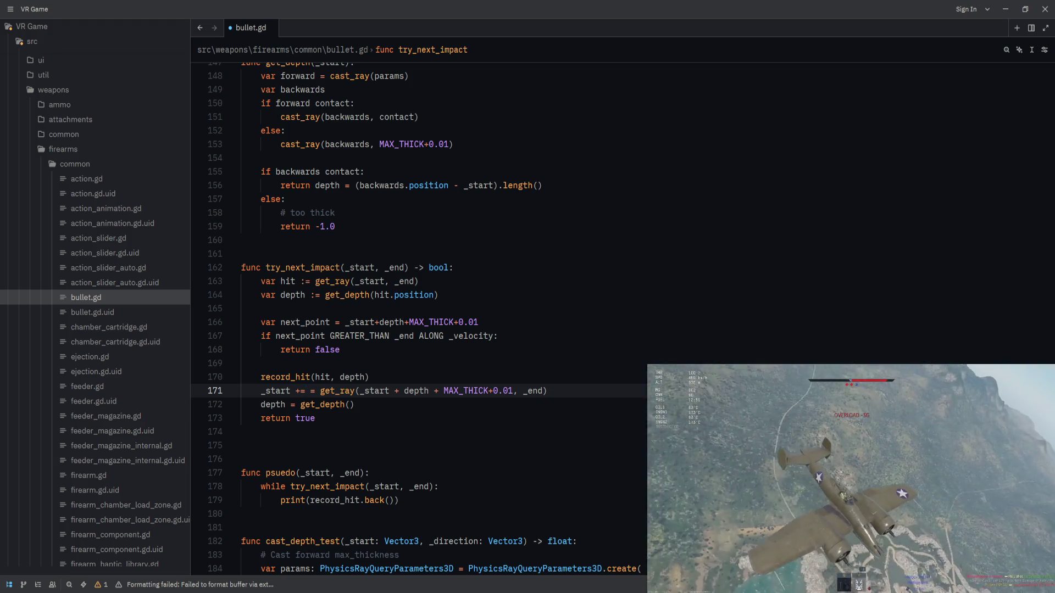
{"action": "key", "text": "ctrl+Delete"}
{"action": "key", "text": "ctrl+Delete"}
{"action": "key", "text": "Delete"}
{"action": "key", "text": "Delete"}
{"action": "key", "text": "Delete"}
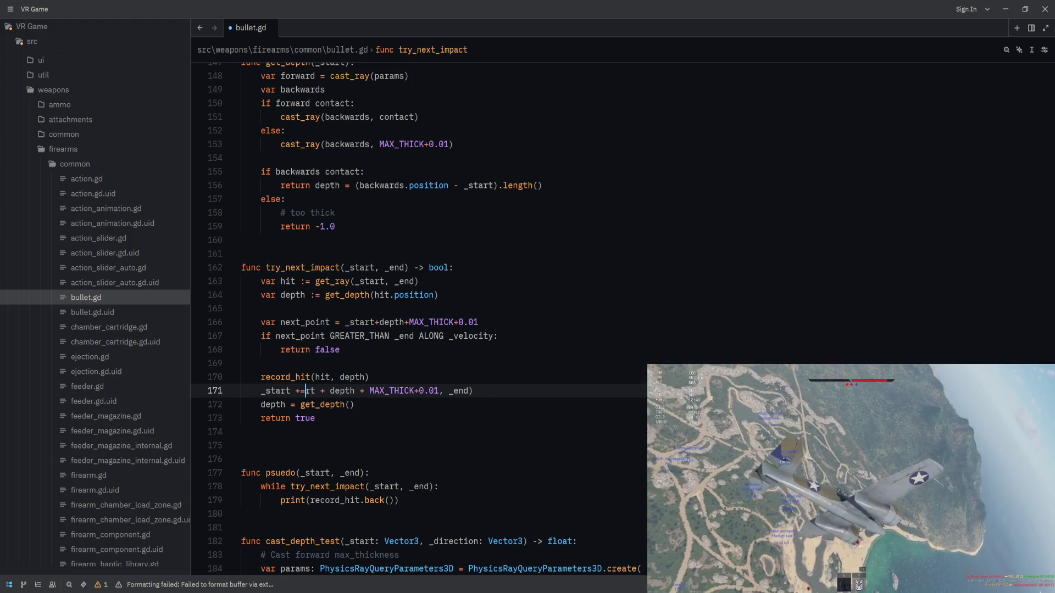
{"action": "key", "text": "End"}
{"action": "key", "text": "BackSpace"}
{"action": "key", "text": "BackSpace"}
{"action": "key", "text": "BackSpace"}
{"action": "key", "text": "BackSpace"}
{"action": "key", "text": "BackSpace"}
{"action": "key", "text": "Down"}
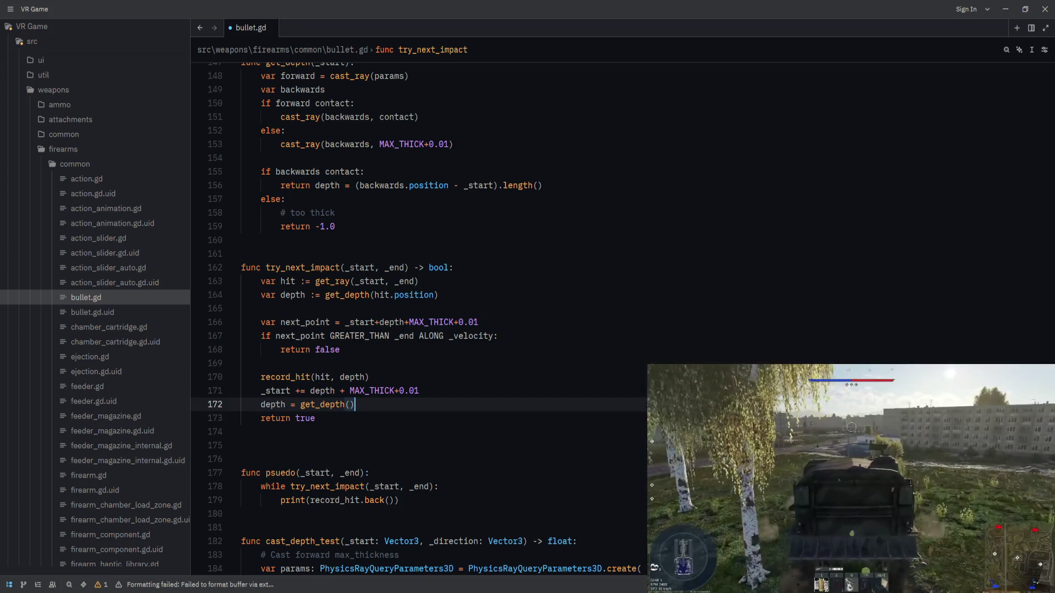
Step: Review the get_depth() line and highlight every use of _start in the file
{"action": "key", "text": "shift+Home"}
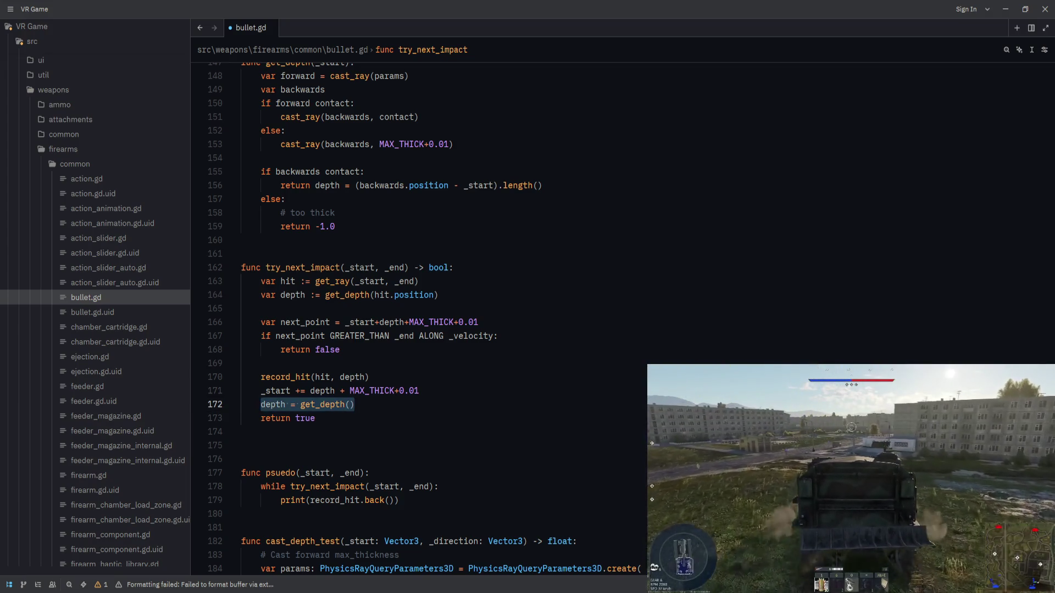
{"action": "left_click", "coordinate": [280, 391]}
{"action": "double_click", "coordinate": [280, 391]}
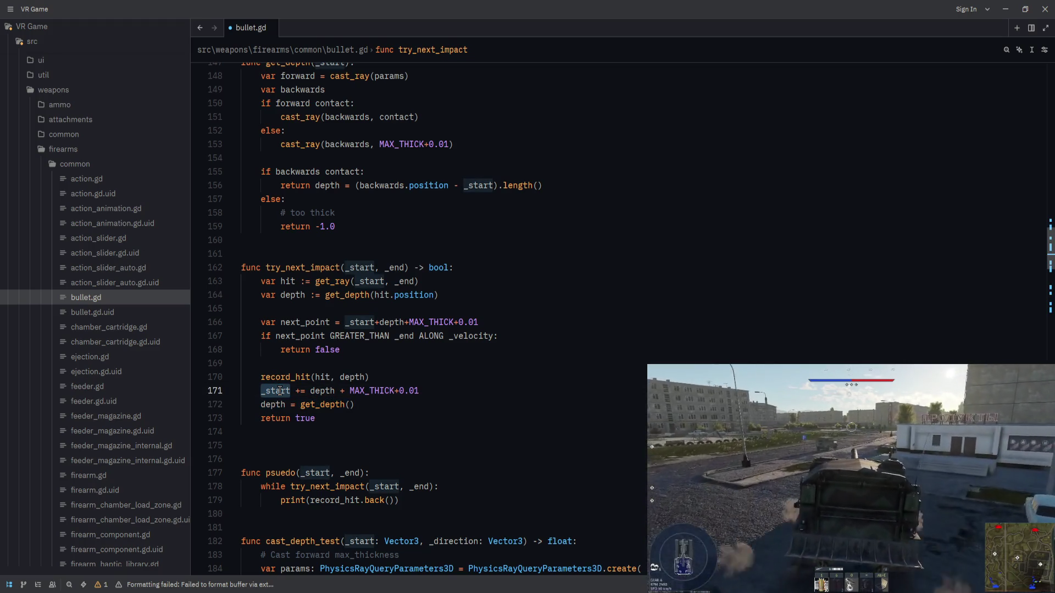
{"action": "left_click", "coordinate": [488, 496]}
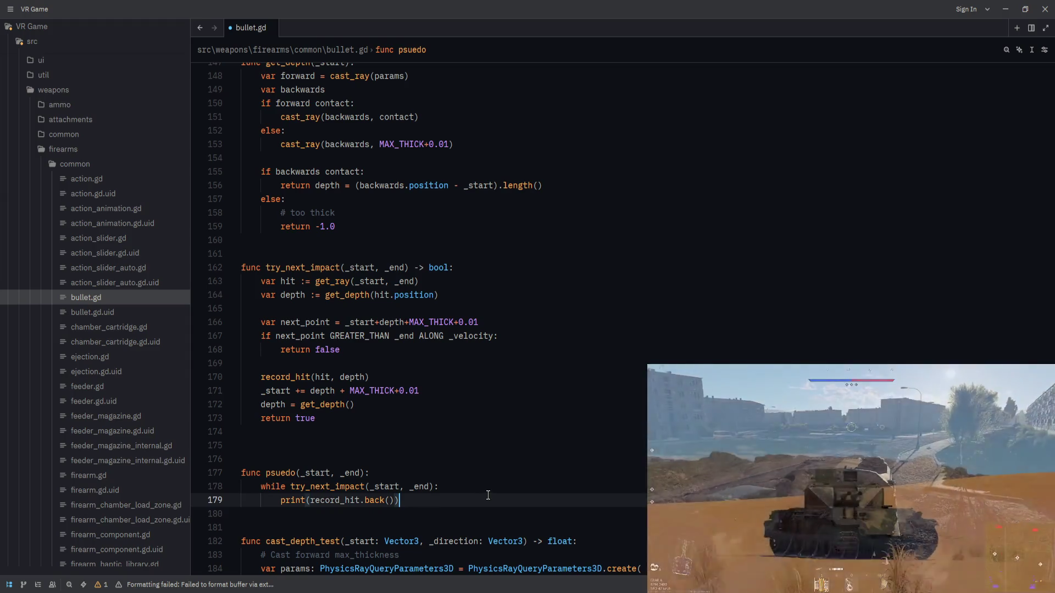
Step: Strip the print() wrapper so the loop line is just record_hit.back()
{"action": "left_click", "coordinate": [488, 486]}
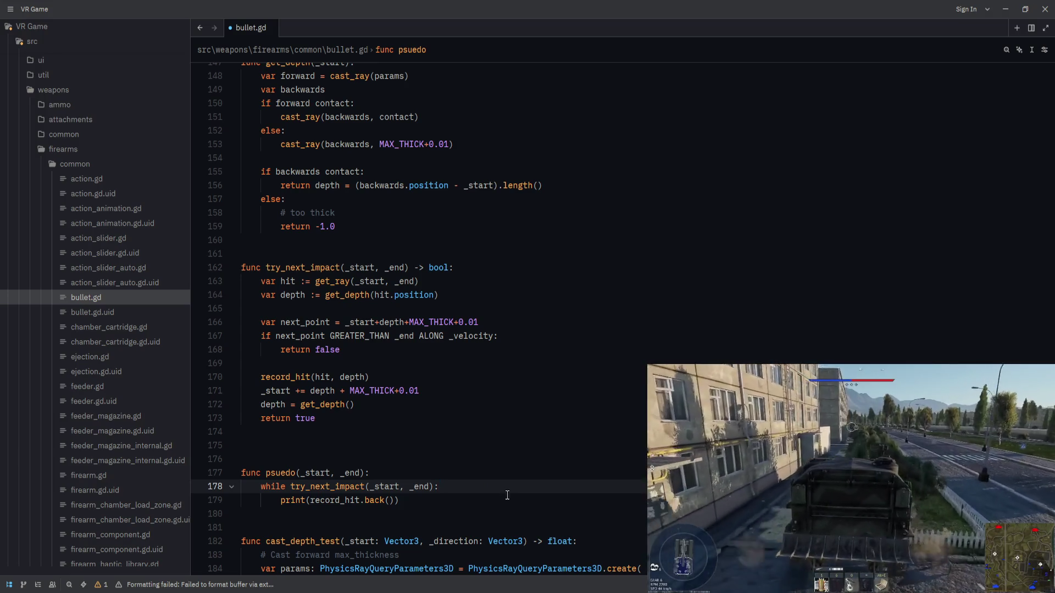
{"action": "left_click", "coordinate": [503, 501]}
{"action": "key", "text": "Home"}
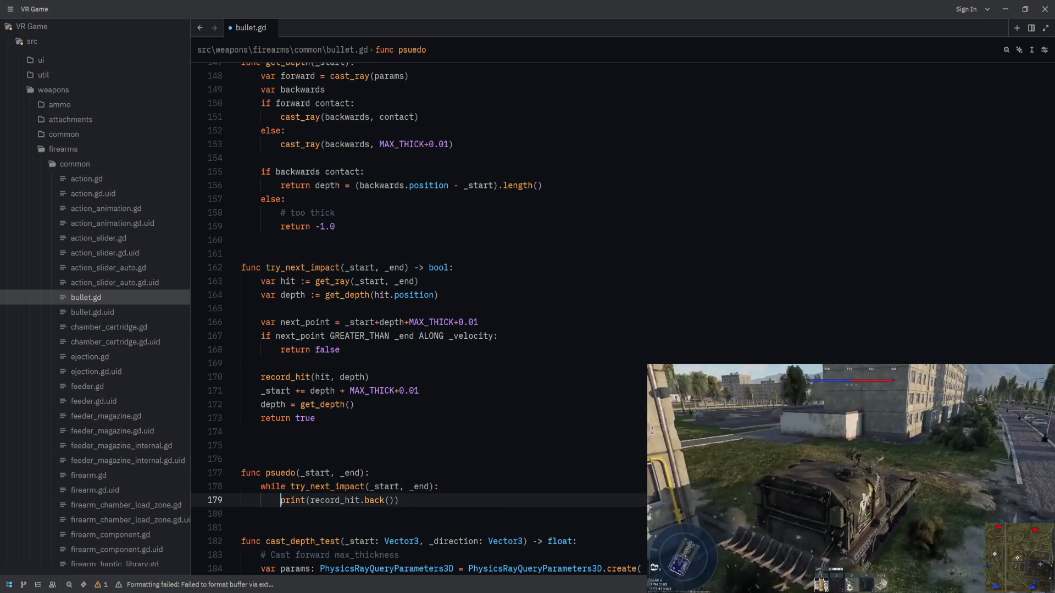
{"action": "key", "text": "Delete"}
{"action": "key", "text": "Delete"}
{"action": "key", "text": "Delete"}
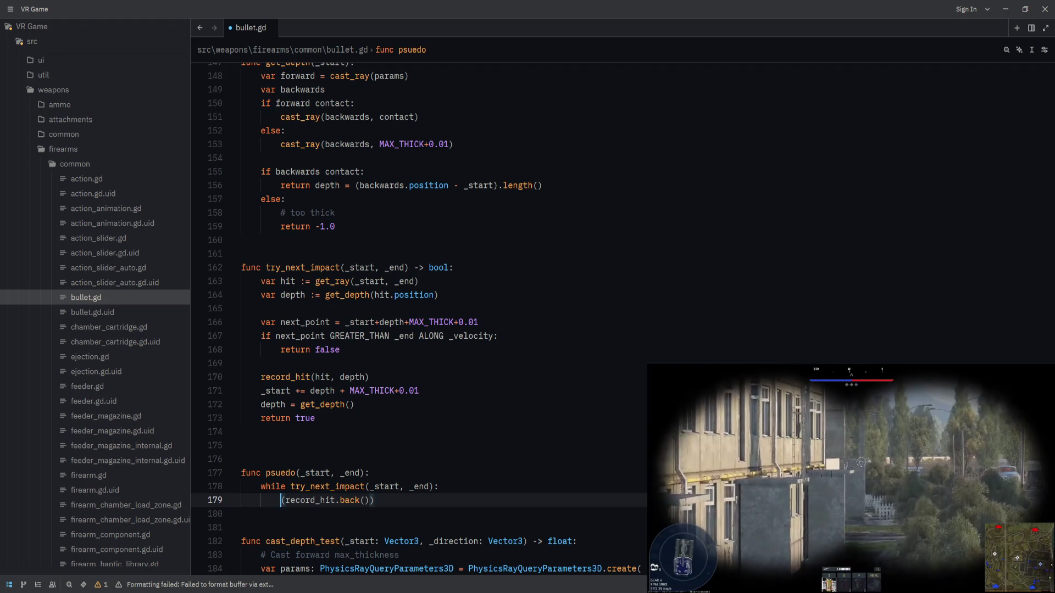
{"action": "key", "text": "End"}
{"action": "key", "text": "BackSpace"}
{"action": "key", "text": "Home"}
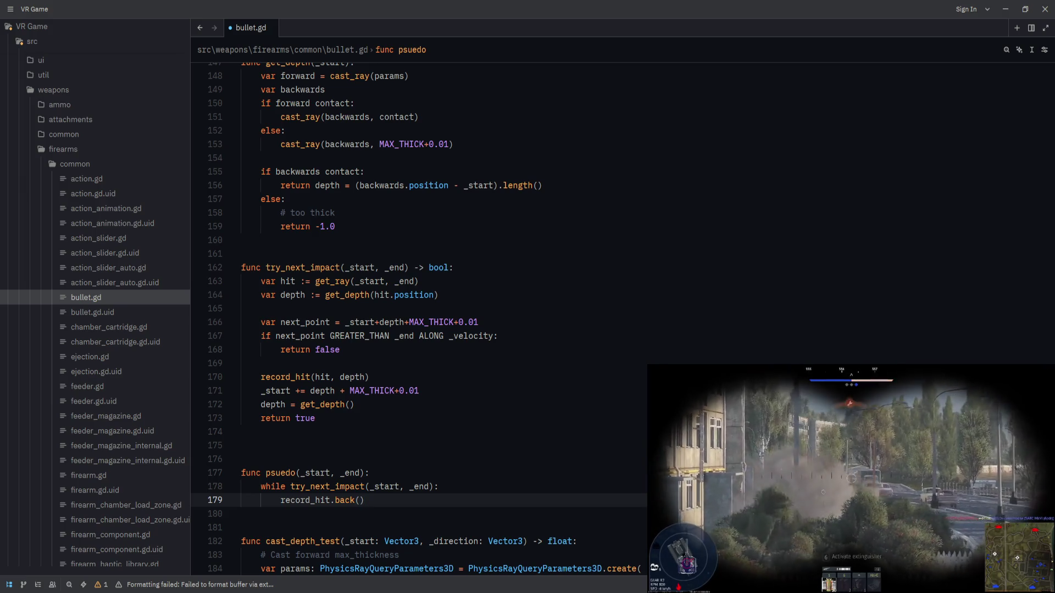
Step: Store record_hit.back() in a new variable d
{"action": "left_click", "coordinate": [365, 500]}
{"action": "key", "text": "Home"}
{"action": "type", "text": "var d ="}
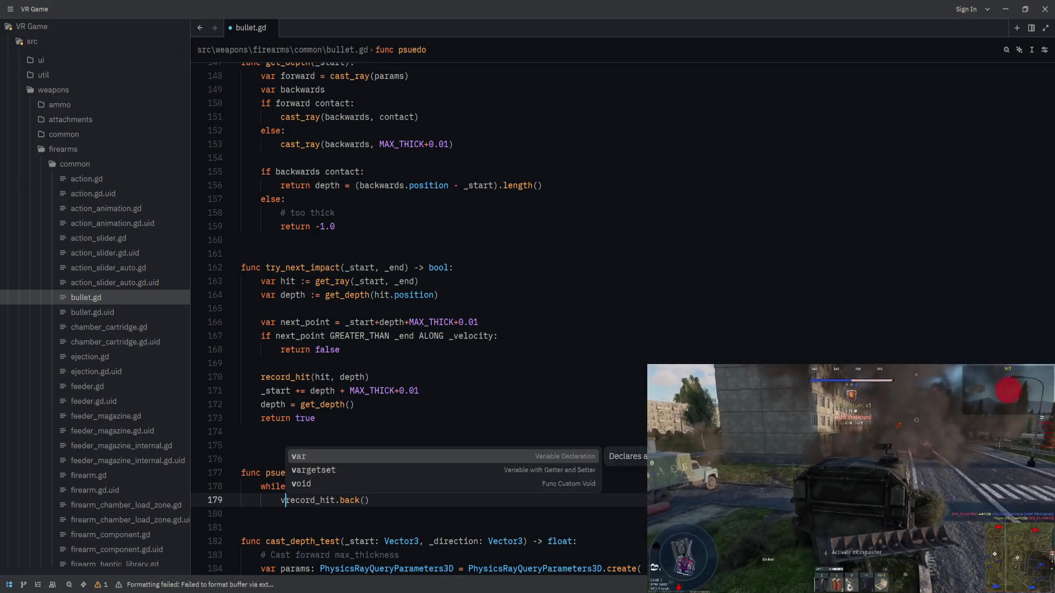
{"action": "key", "text": "End"}
Step: Add _start = d._start and _end = d._end lines below the var d assignment
{"action": "key", "text": "Return"}
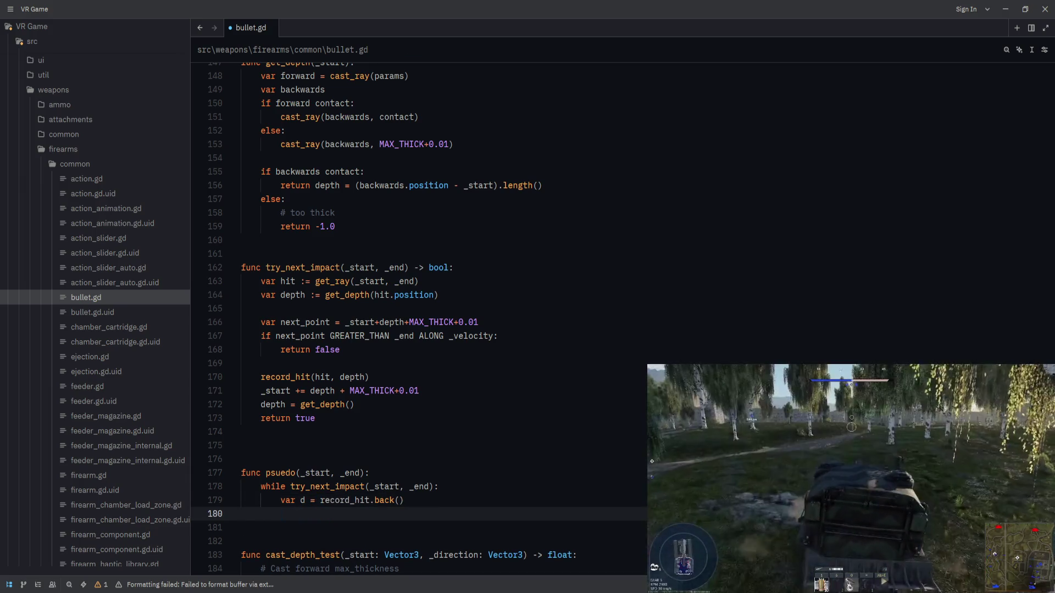
{"action": "type", "text": "_start"}
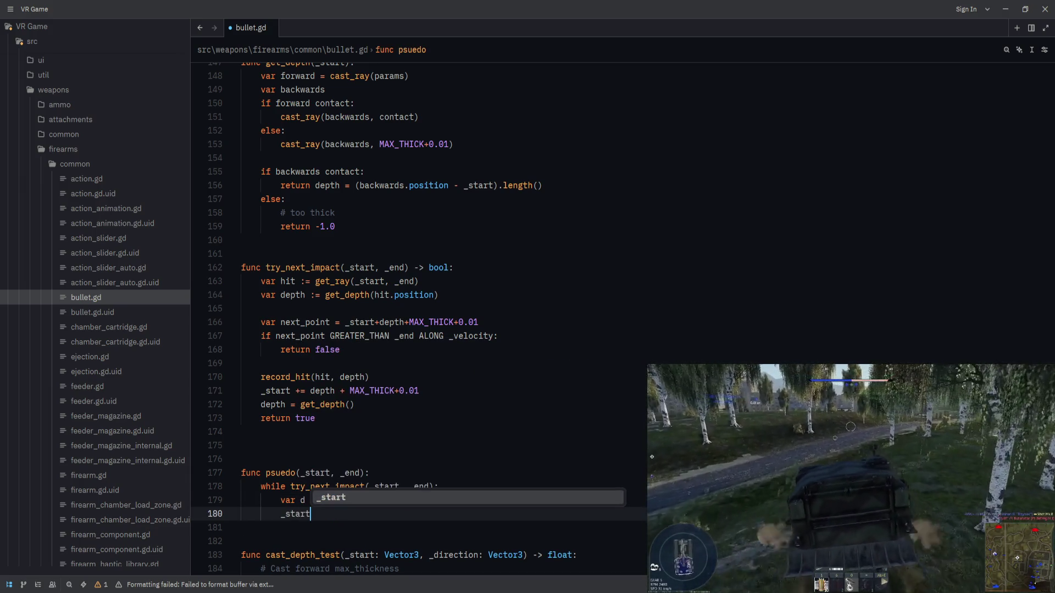
{"action": "type", "text": " = "}
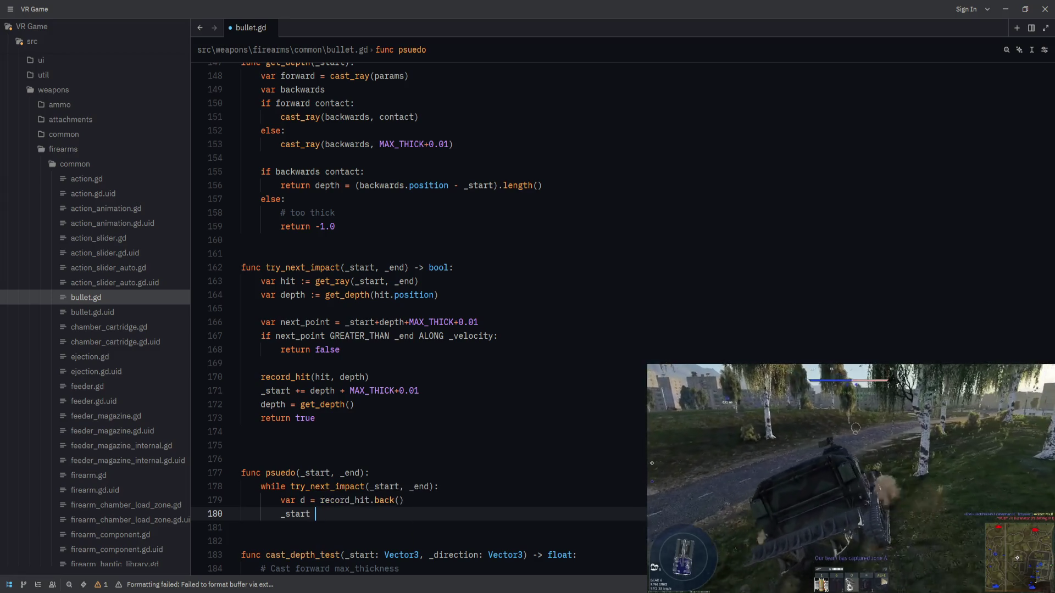
{"action": "type", "text": "d._start"}
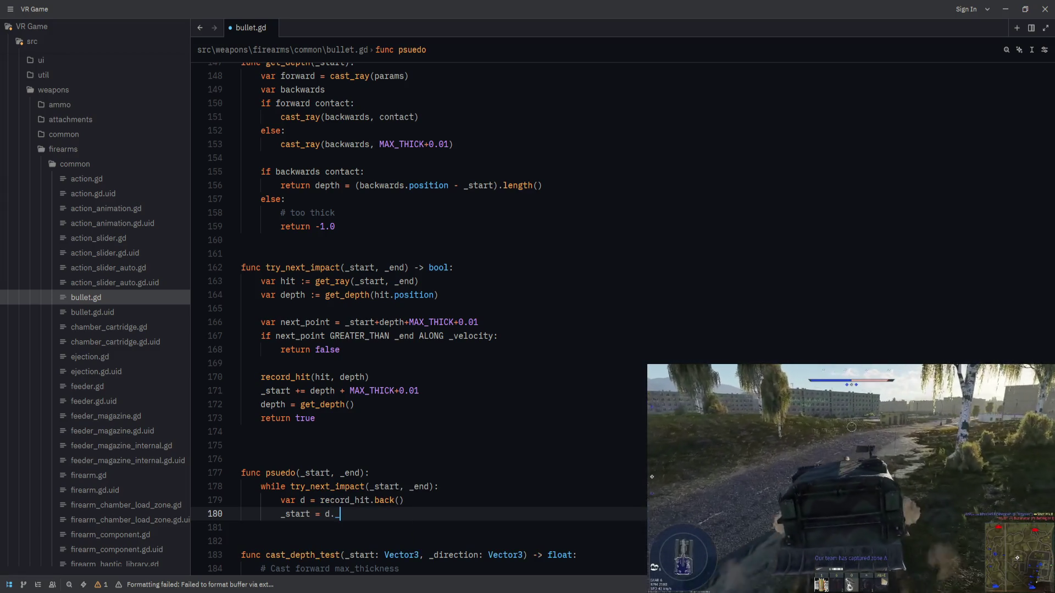
{"action": "key", "text": "Return"}
{"action": "key", "text": "Return"}
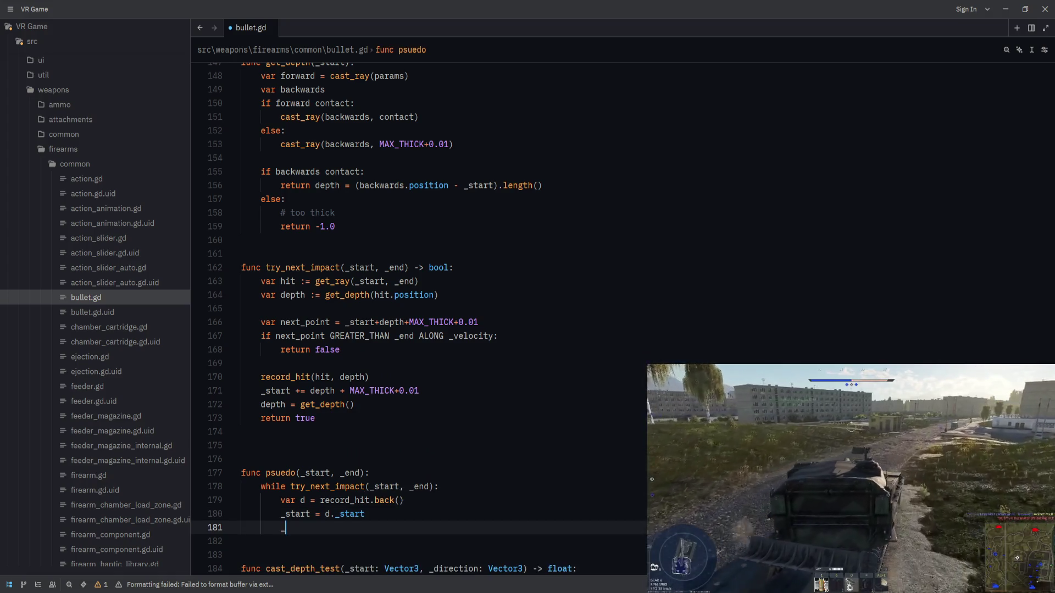
{"action": "type", "text": "_end = d._end"}
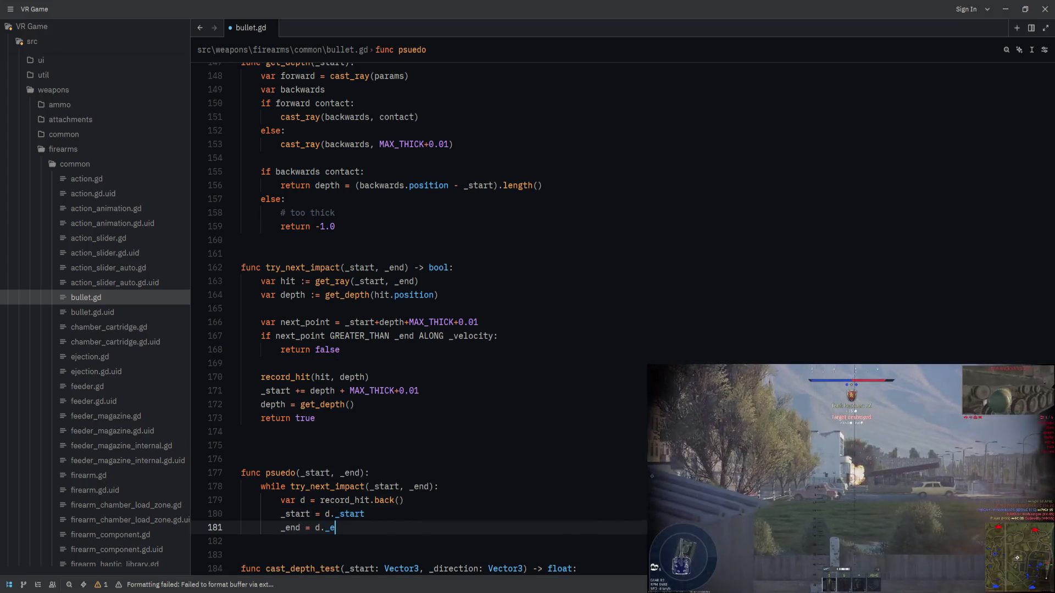
{"action": "key", "text": "Return"}
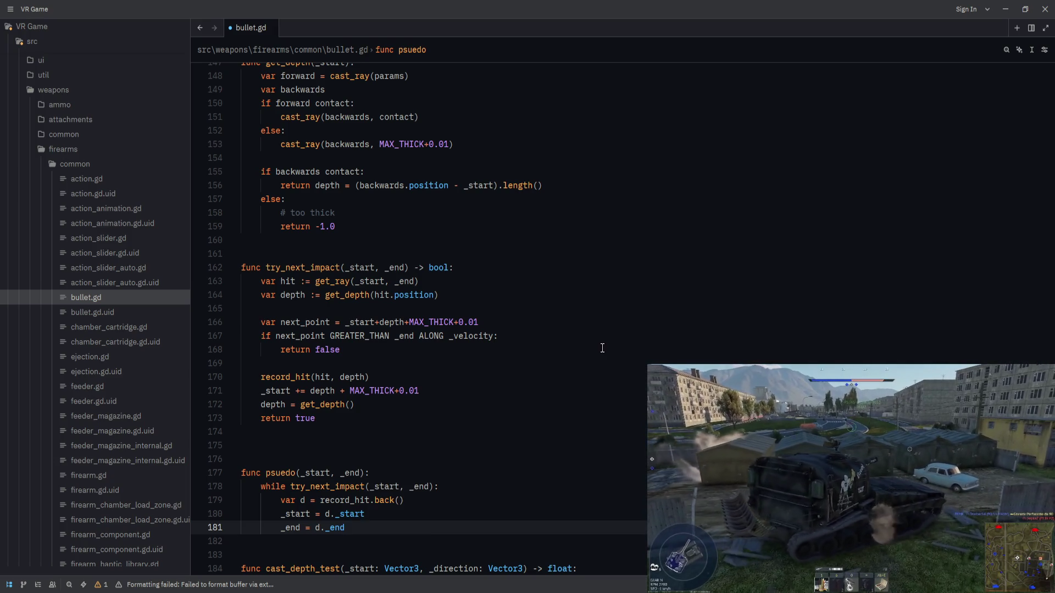
{"action": "key", "text": "Up"}
{"action": "key", "text": "Up"}
{"action": "key", "text": "Down"}
{"action": "key", "text": "End"}
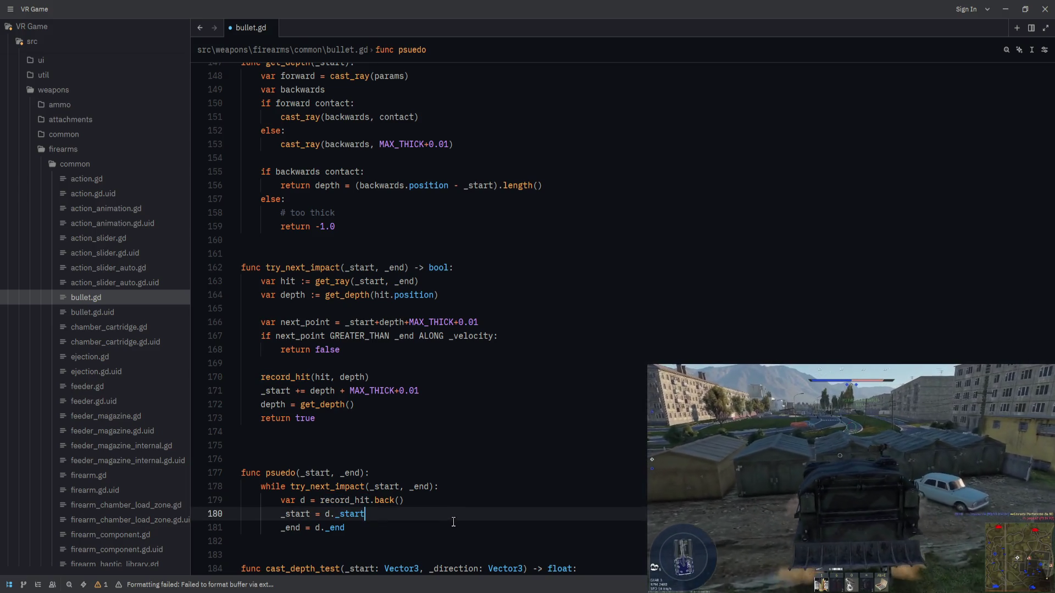
{"action": "left_click", "coordinate": [469, 424]}
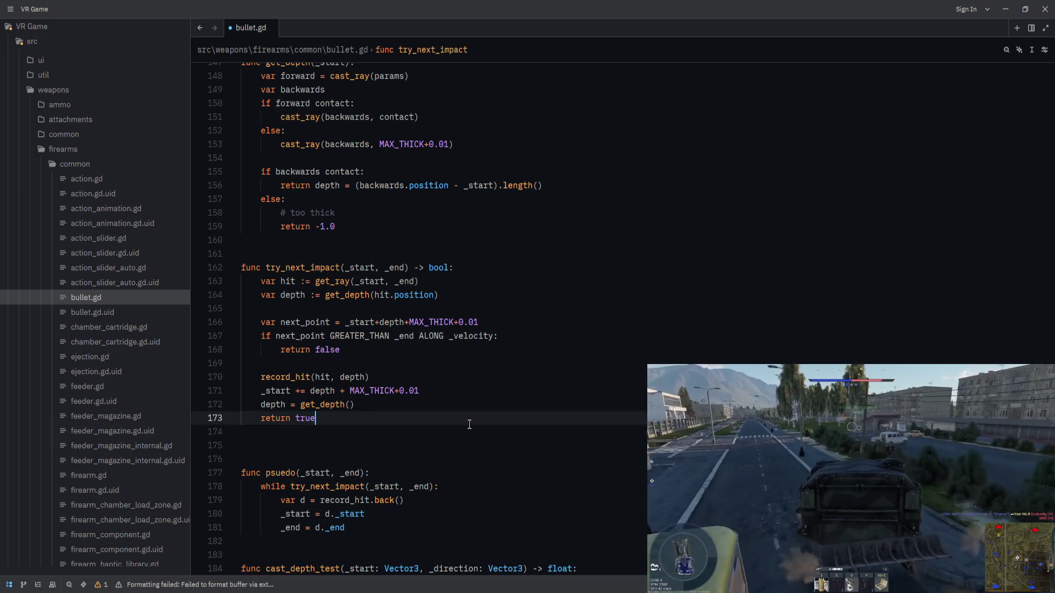
Step: Add an 'if hit contact' check after get_ray and indent the get_depth line under it
{"action": "left_click", "coordinate": [316, 268]}
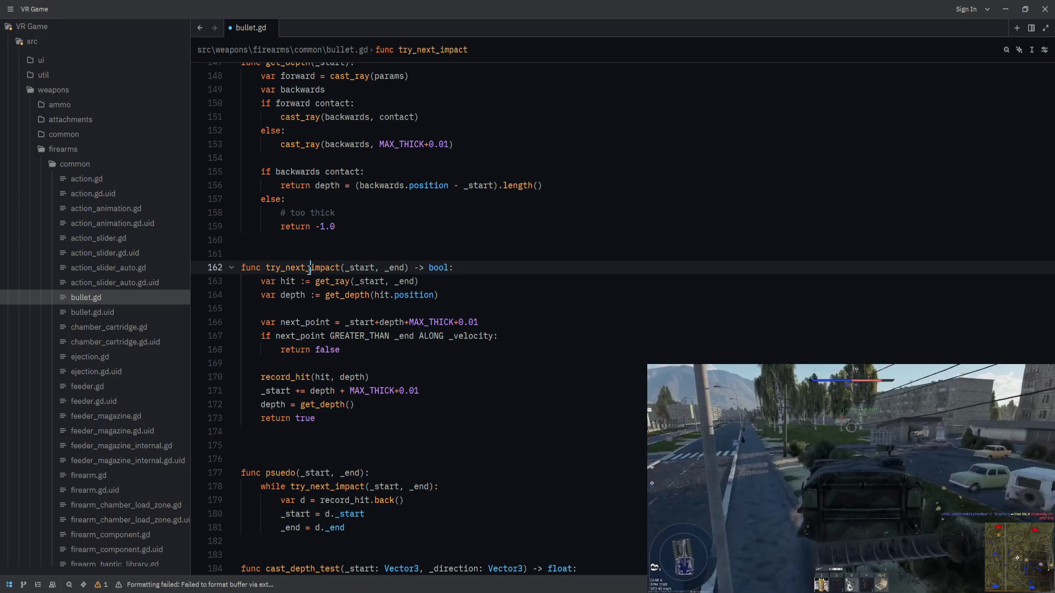
{"action": "left_click", "coordinate": [471, 280]}
{"action": "triple_click", "coordinate": [470, 280]}
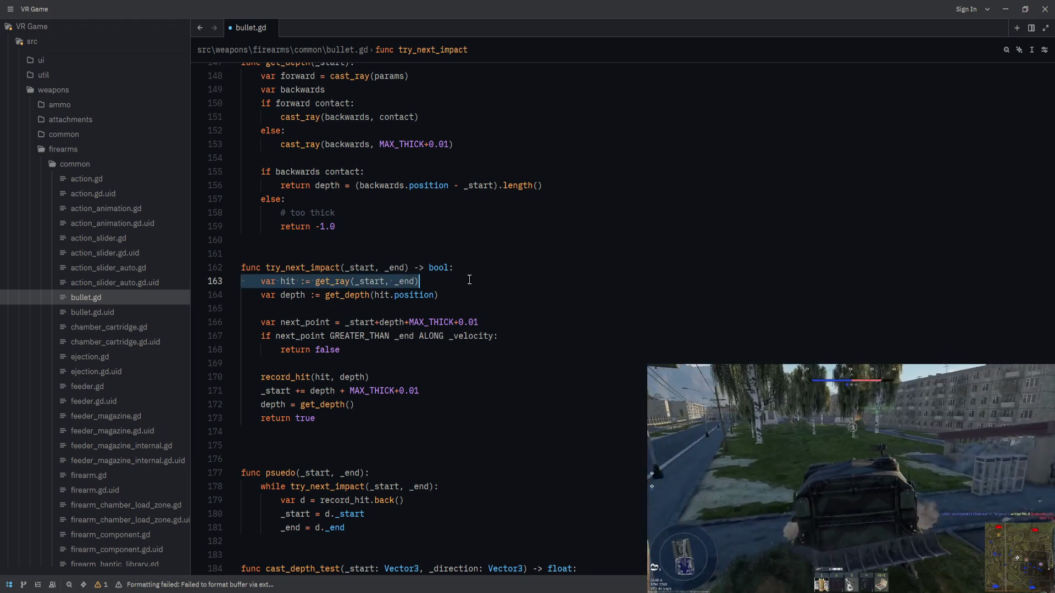
{"action": "left_click", "coordinate": [469, 281]}
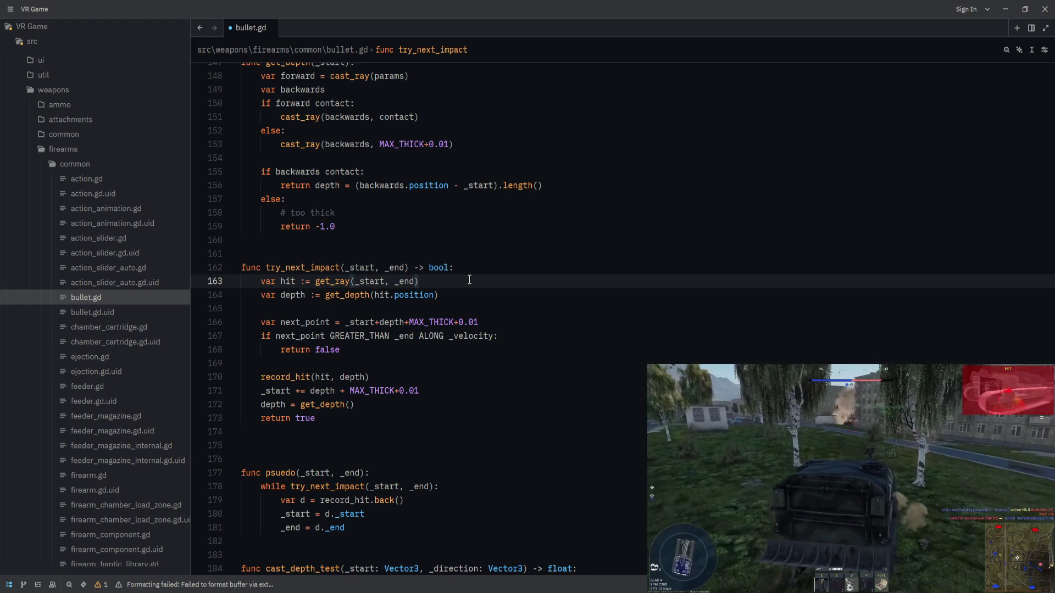
{"action": "left_click", "coordinate": [537, 266]}
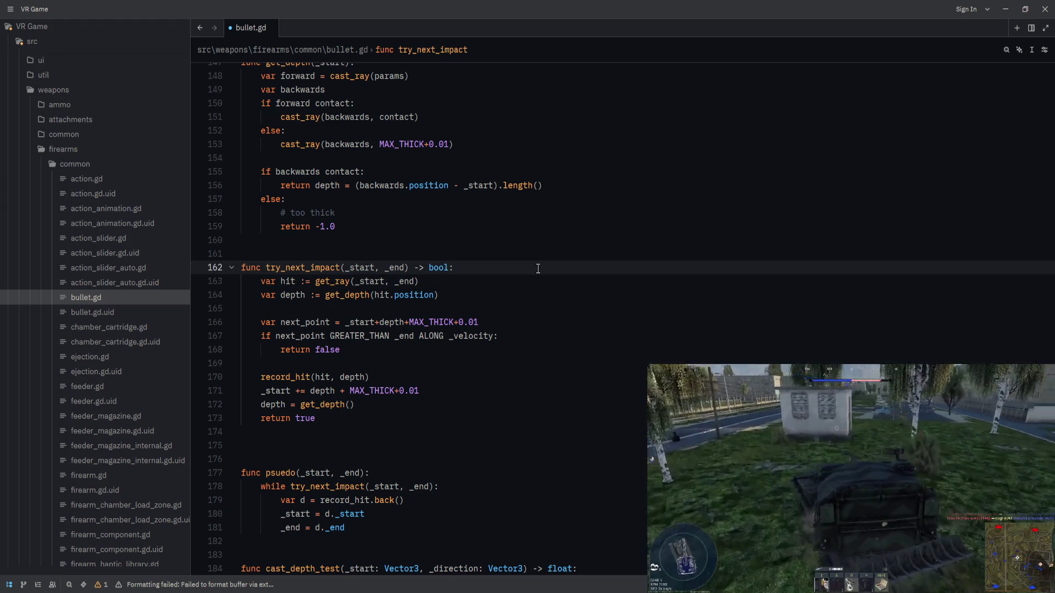
{"action": "left_click", "coordinate": [288, 280]}
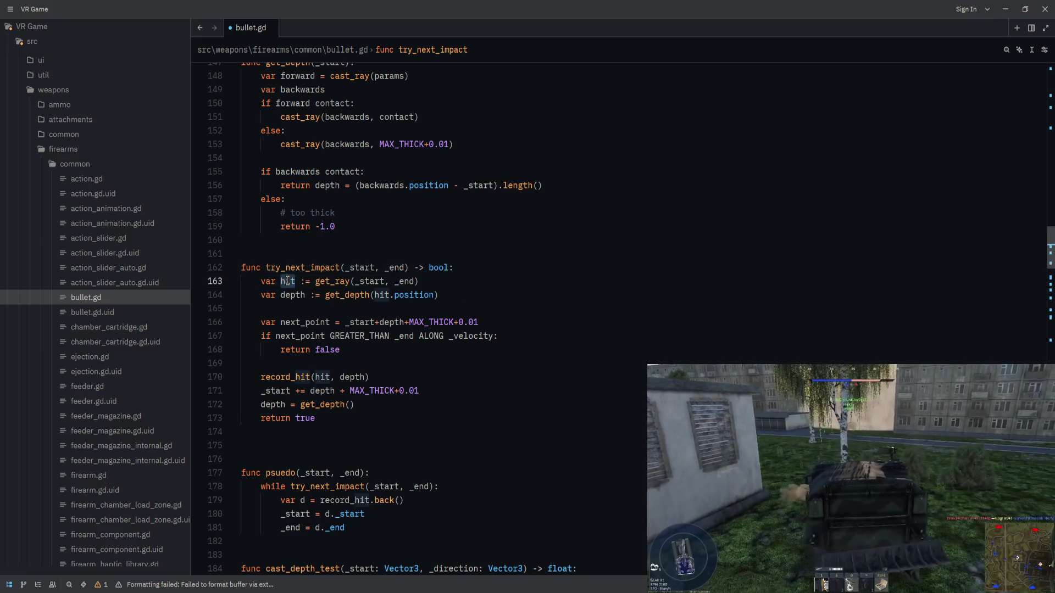
{"action": "left_click", "coordinate": [473, 284]}
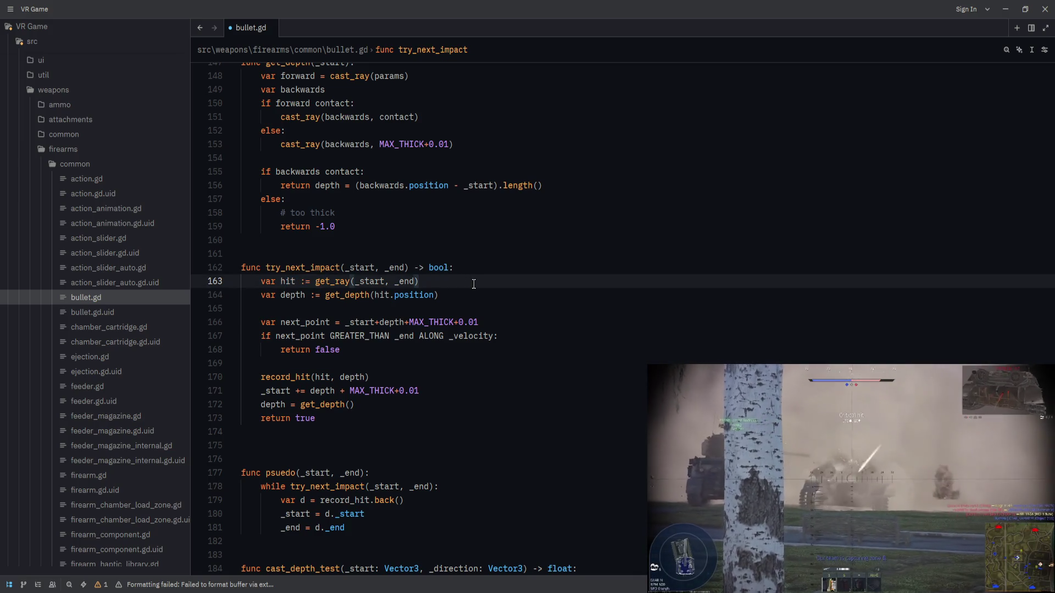
{"action": "key", "text": "Return"}
{"action": "key", "text": "Return"}
{"action": "type", "text": "if hit"}
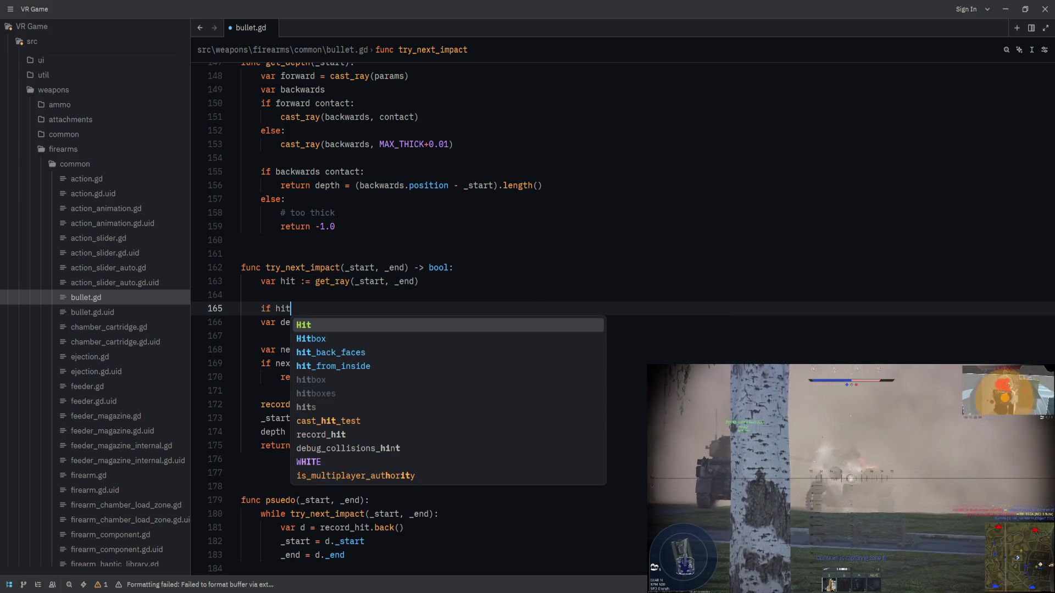
{"action": "type", "text": " contact:"}
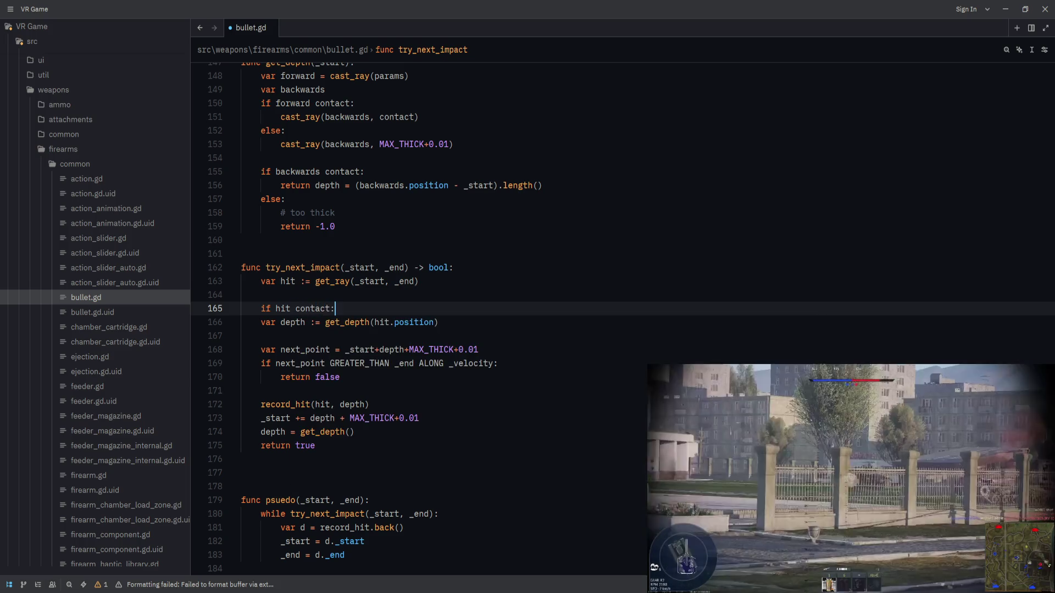
{"action": "key", "text": "Down"}
{"action": "key", "text": "Tab"}
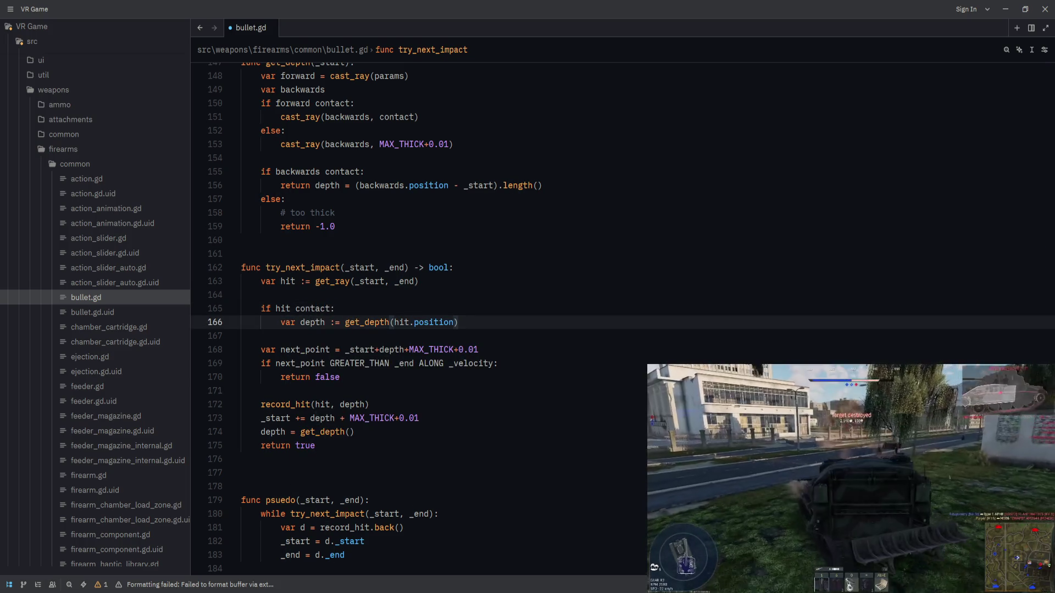
Step: Declare var depth = -1.0 and make the get_depth line reassign depth instead of redeclaring it
{"action": "left_click", "coordinate": [261, 294]}
{"action": "type", "text": "var depth = -"}
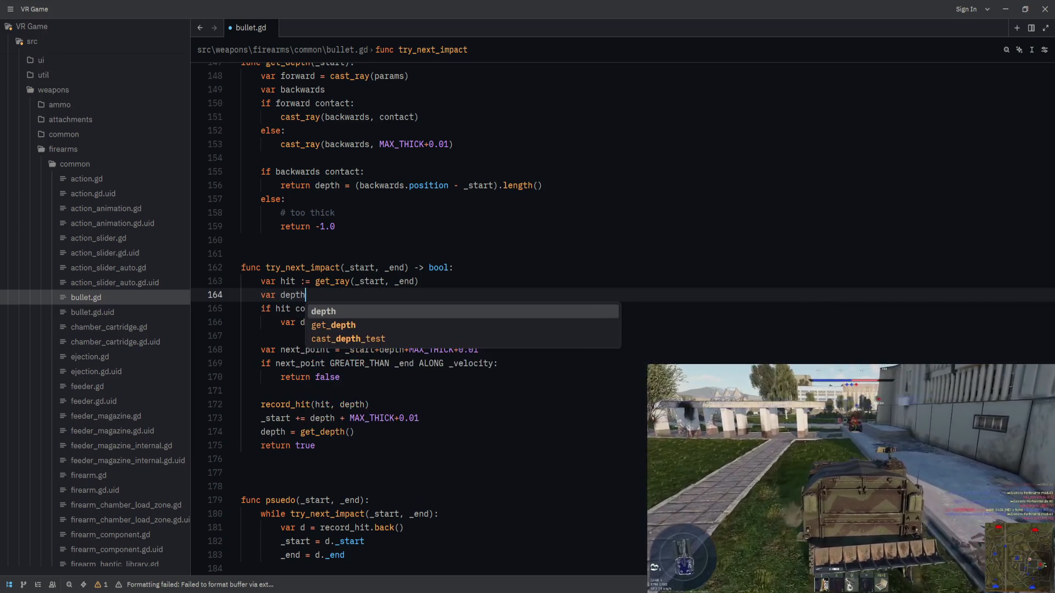
{"action": "type", "text": "1.0"}
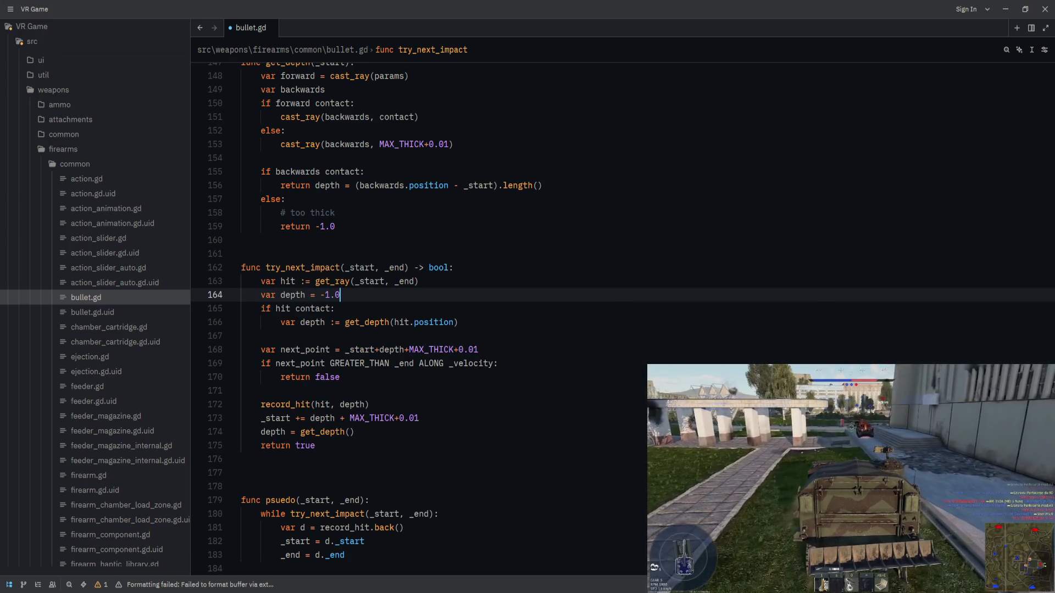
{"action": "key", "text": "Return"}
{"action": "key", "text": "Down"}
{"action": "key", "text": "Down"}
{"action": "key", "text": "ctrl+Delete"}
{"action": "key", "text": "End"}
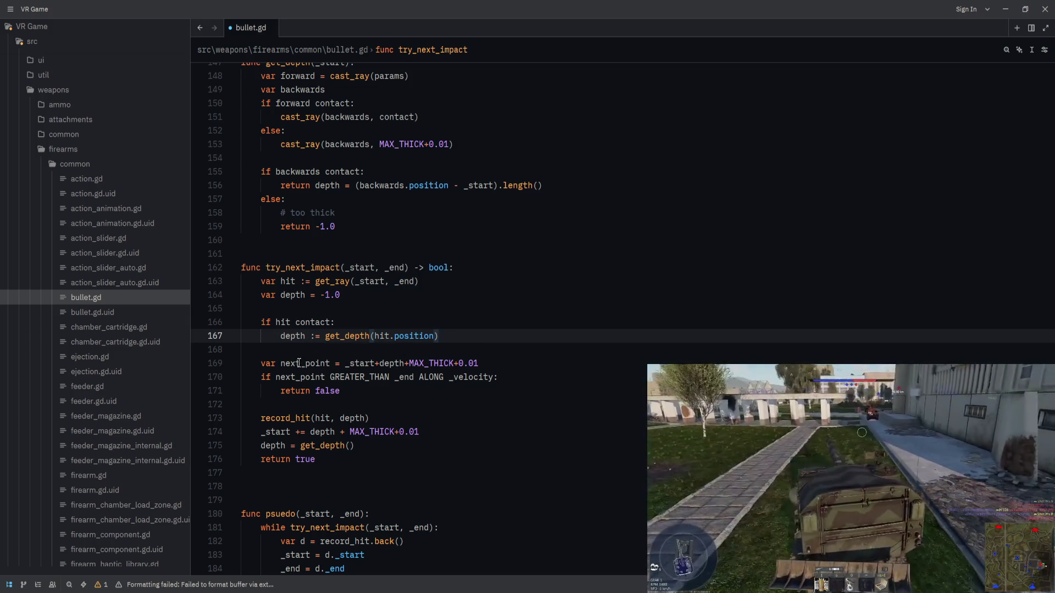
Step: Add an else: return false branch after the hit block
{"action": "left_click_drag", "start_coordinate": [300, 363], "coordinate": [414, 396]}
{"action": "left_click", "coordinate": [414, 395]}
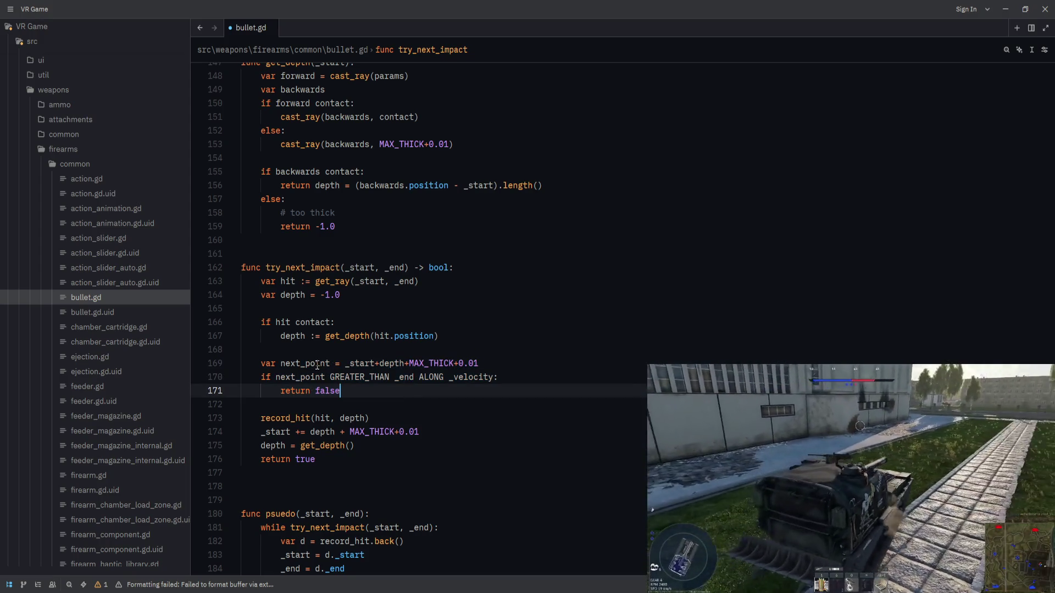
{"action": "left_click", "coordinate": [338, 348]}
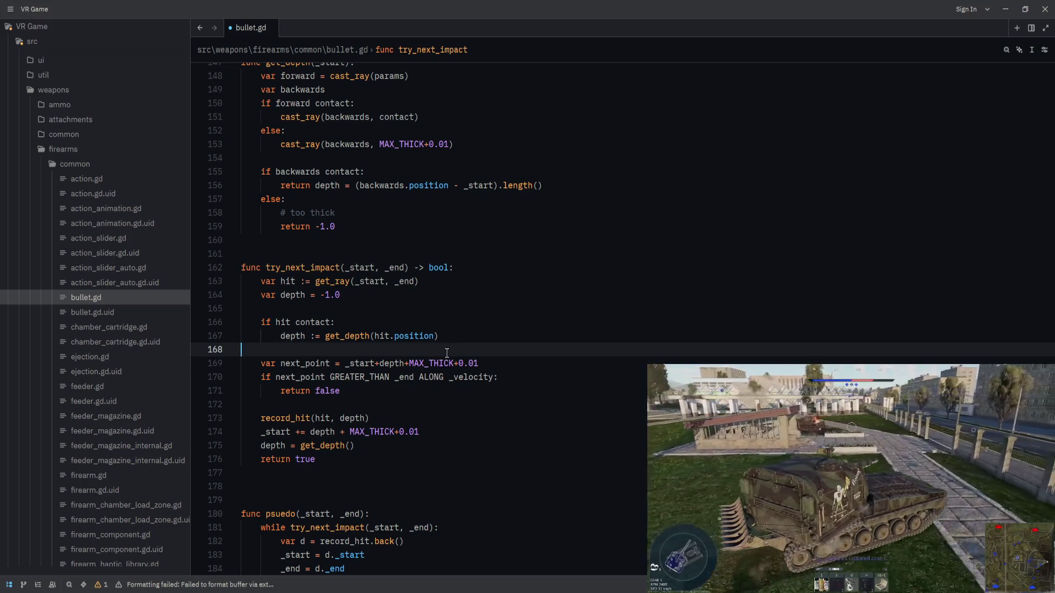
{"action": "key", "text": "Tab"}
{"action": "type", "text": "else:"}
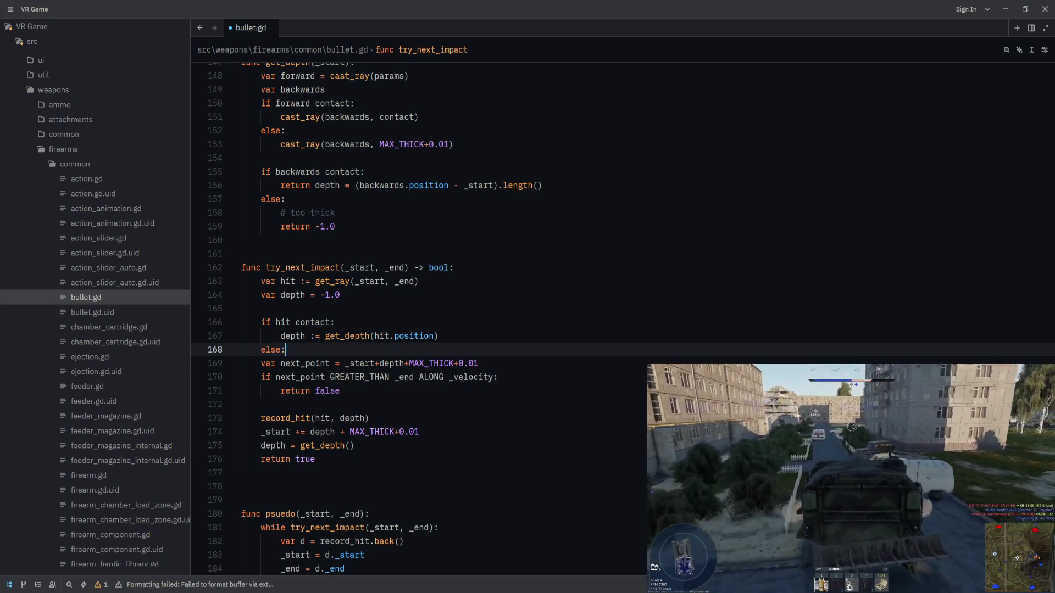
{"action": "key", "text": "Return"}
{"action": "type", "text": "return false"}
{"action": "key", "text": "Return"}
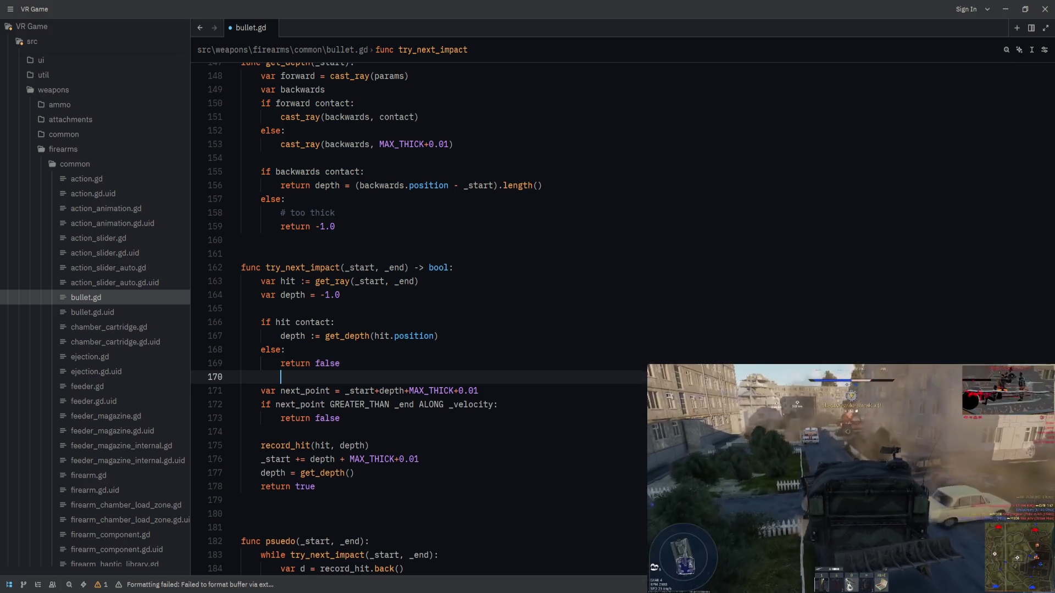
Step: Move the next_point, record_hit and depth update lines up and nest them under the hit check
{"action": "key", "text": "shift+Down"}
{"action": "key", "text": "shift+Down"}
{"action": "key", "text": "shift+Down"}
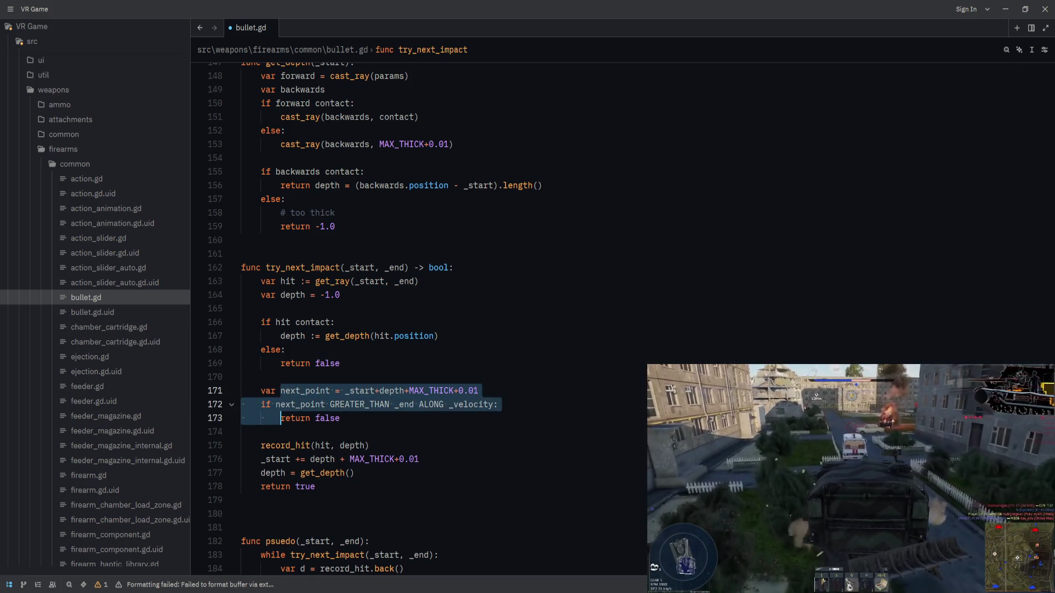
{"action": "key", "text": "shift+Down"}
{"action": "key", "text": "shift+Down"}
{"action": "key", "text": "shift+Down"}
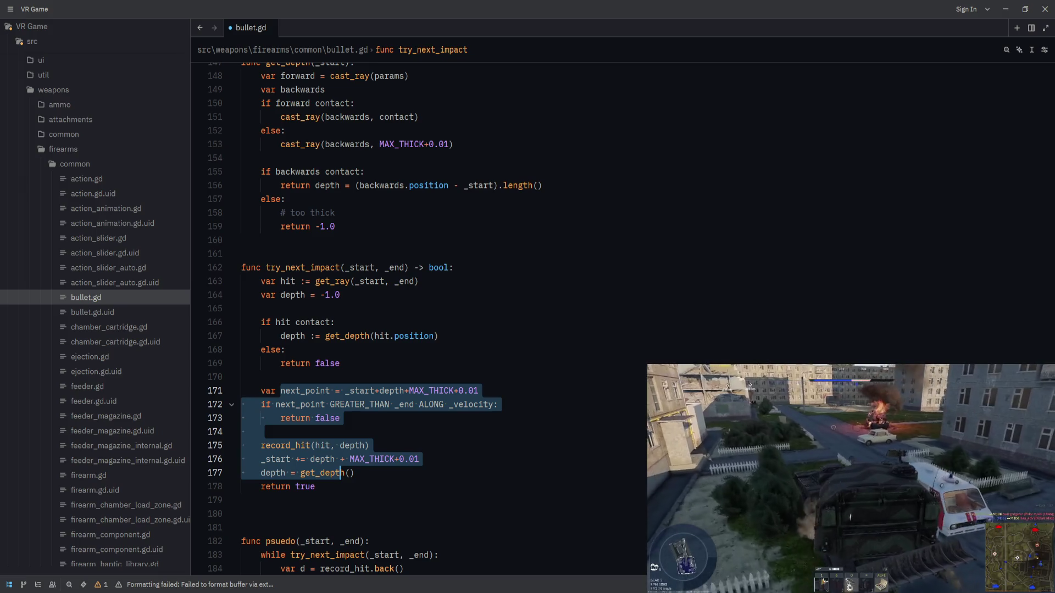
{"action": "key", "text": "alt+Up"}
{"action": "key", "text": "alt+Up"}
{"action": "key", "text": "alt+Up"}
{"action": "key", "text": "Tab"}
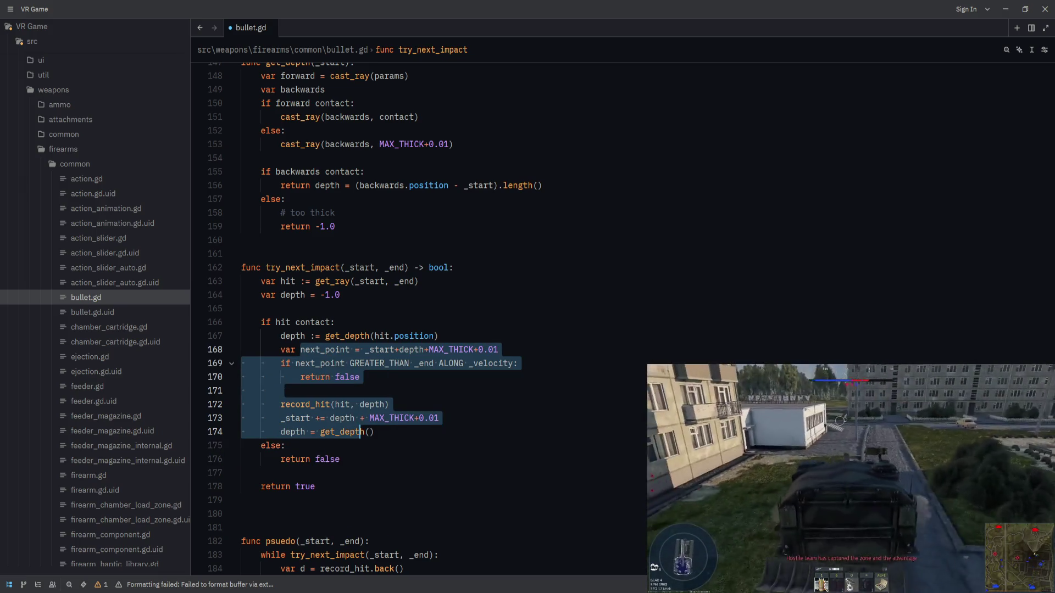
{"action": "key", "text": "End"}
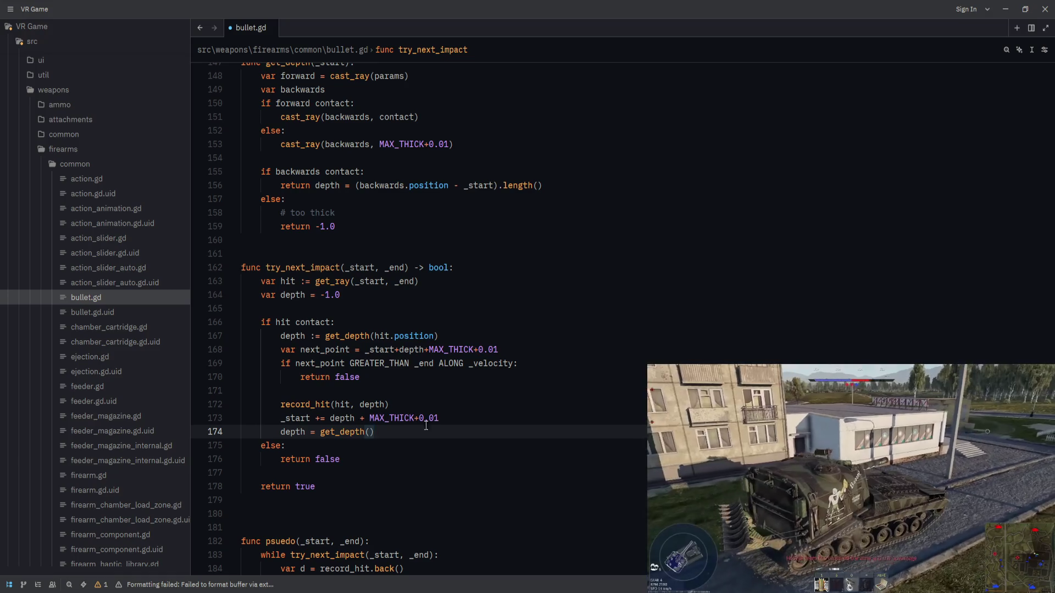
Step: Review the nested next_point condition, record_hit and _start update lines
{"action": "left_click", "coordinate": [408, 390]}
{"action": "left_click", "coordinate": [397, 450]}
{"action": "left_click", "coordinate": [380, 382]}
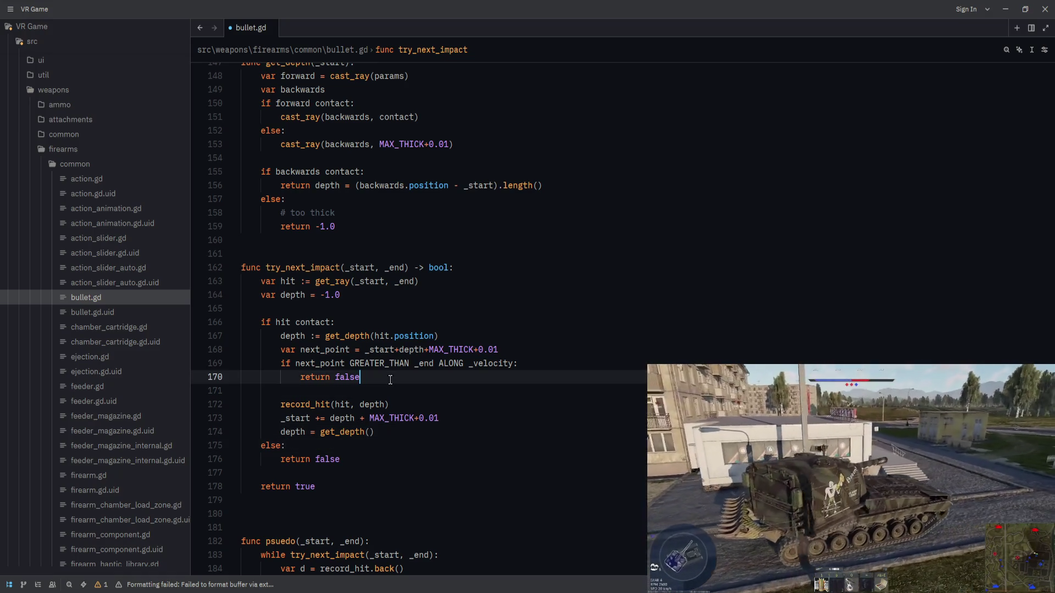
{"action": "left_click_drag", "start_coordinate": [288, 360], "coordinate": [444, 382]}
{"action": "left_click", "coordinate": [444, 382]}
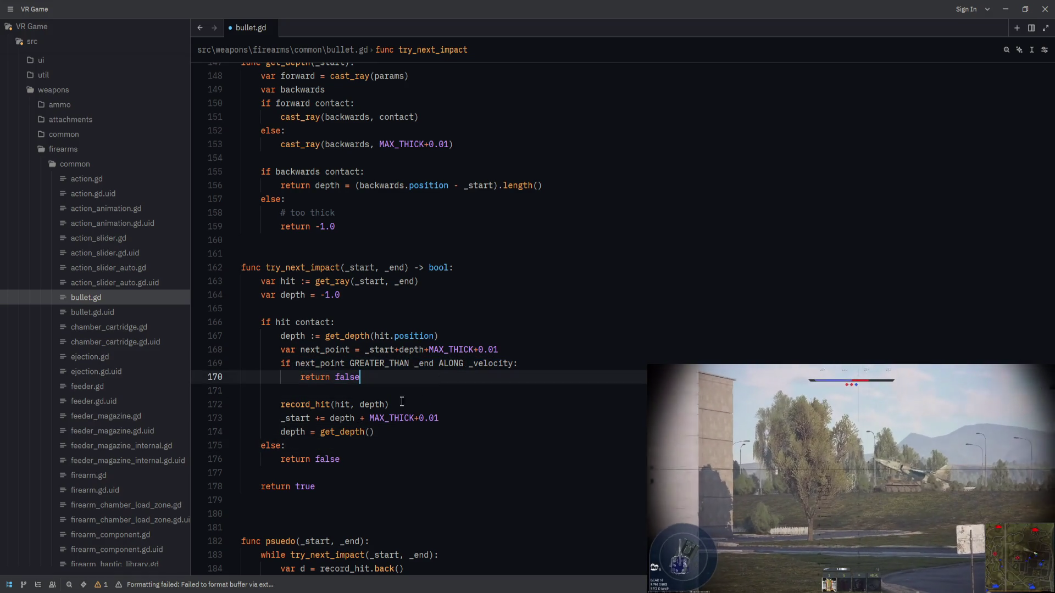
{"action": "left_click_drag", "start_coordinate": [390, 404], "coordinate": [424, 429]}
{"action": "left_click", "coordinate": [424, 429]}
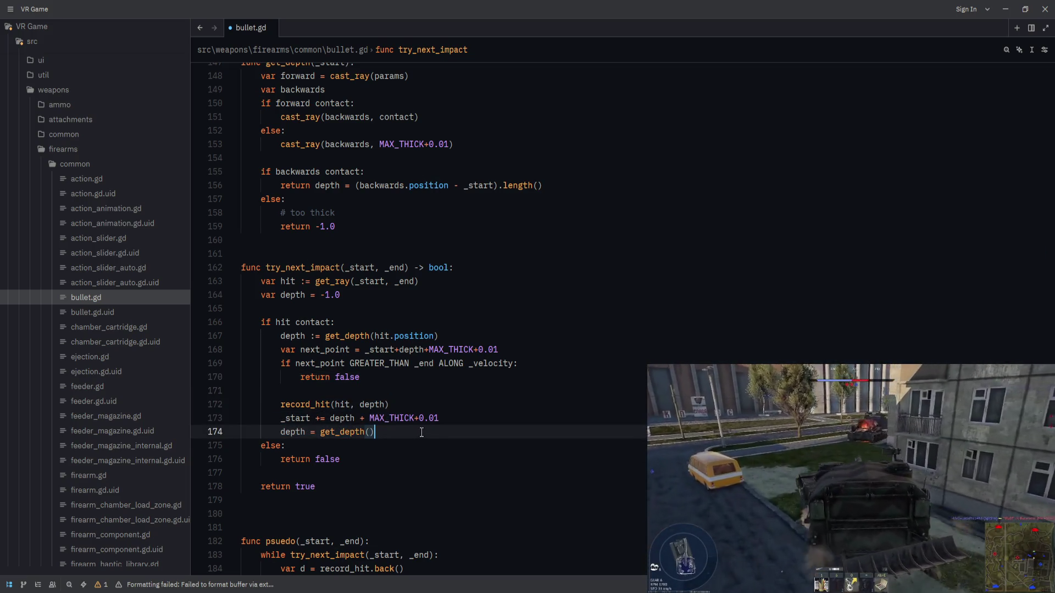
{"action": "left_click", "coordinate": [476, 421]}
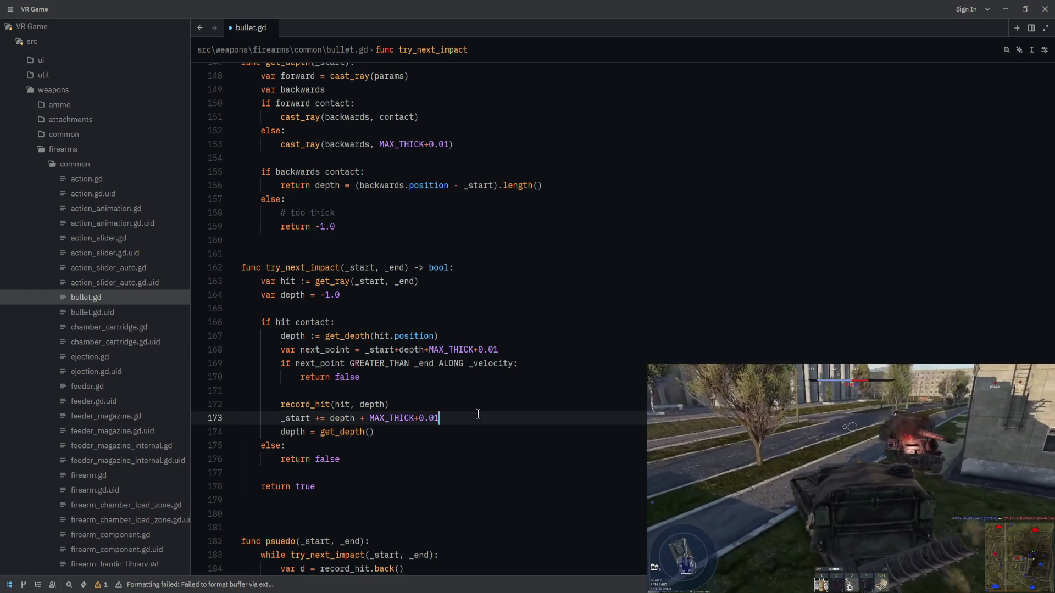
Step: Delete the _start += depth and depth = get_depth() lines from the hit branch
{"action": "scroll", "coordinate": [476, 423], "scroll_direction": "down", "scroll_amount": 2}
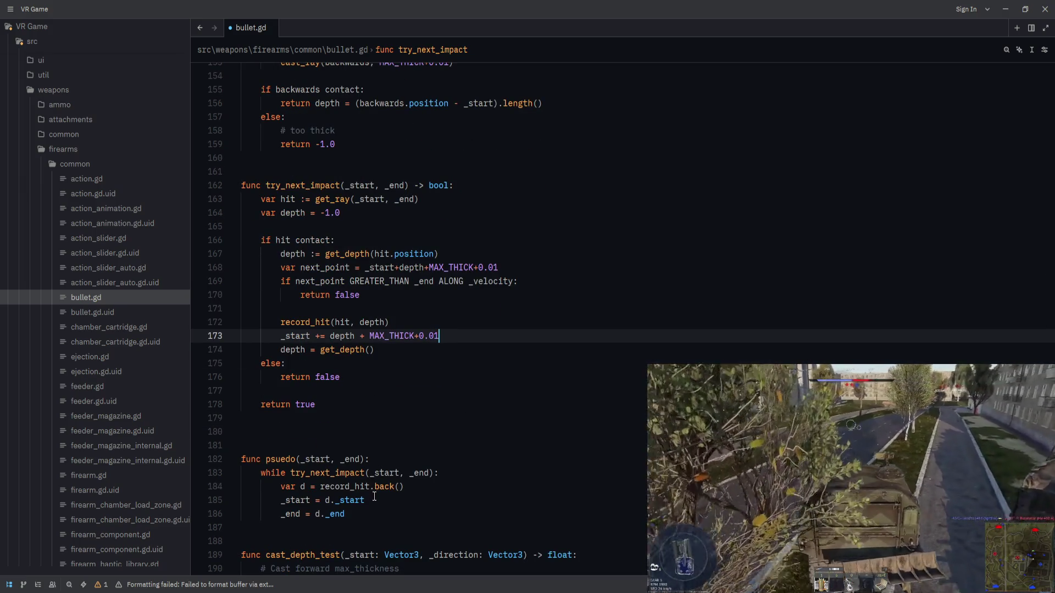
{"action": "left_click_drag", "start_coordinate": [281, 336], "coordinate": [325, 336]}
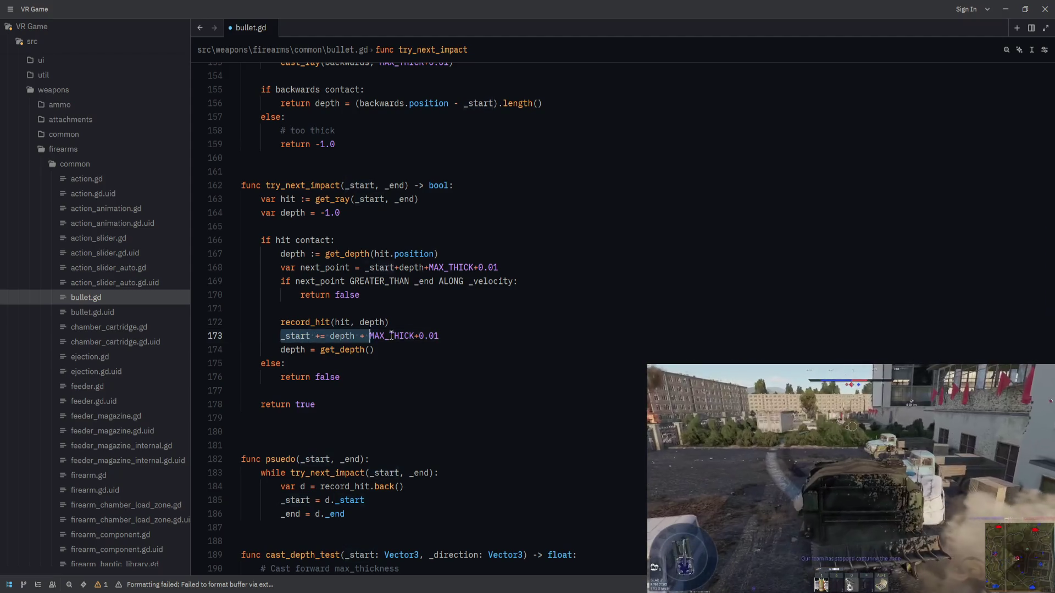
{"action": "left_click", "coordinate": [544, 334]}
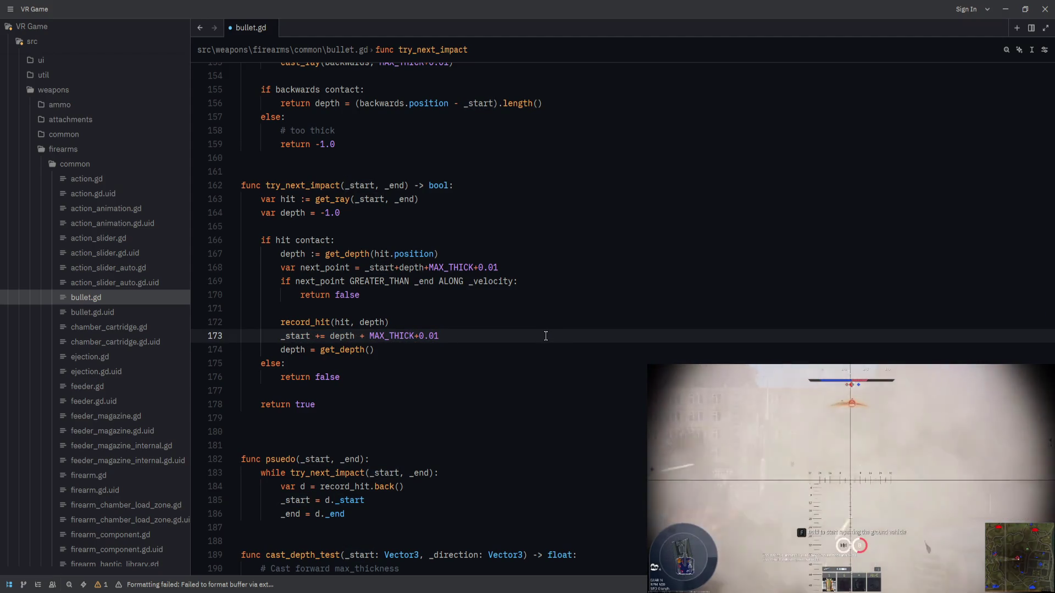
{"action": "key", "text": "ctrl+shift+k"}
{"action": "left_click", "coordinate": [404, 337]}
{"action": "left_click", "coordinate": [299, 335]}
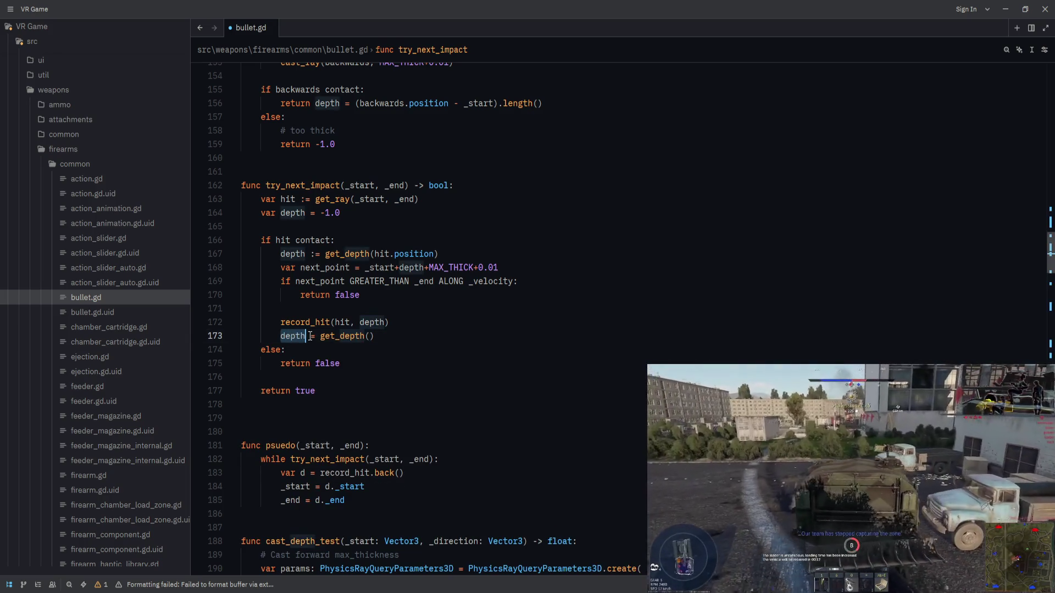
{"action": "key", "text": "ctrl+shift+k"}
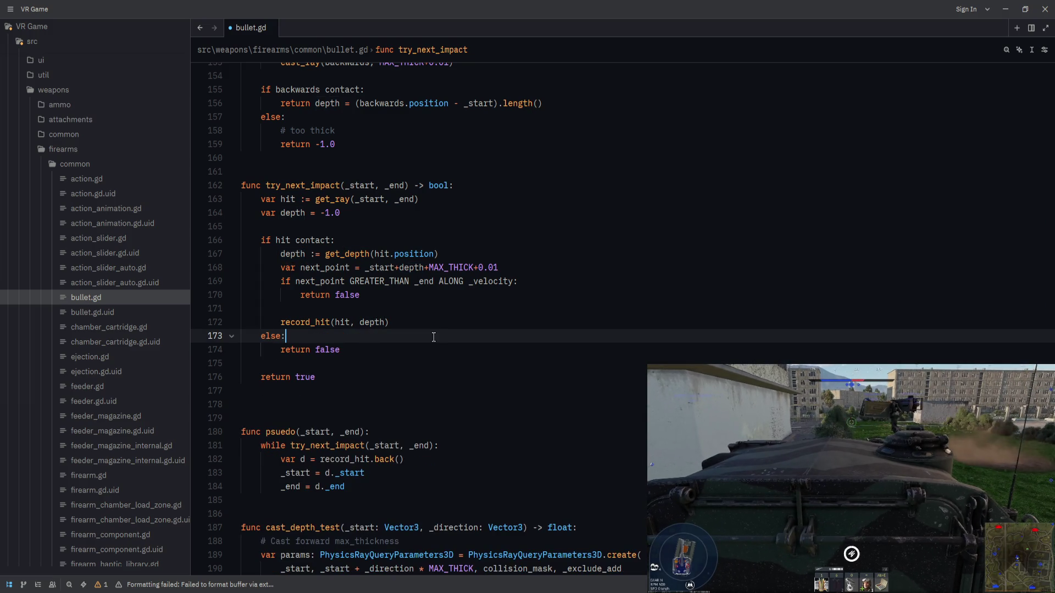
{"action": "left_click", "coordinate": [447, 324]}
{"action": "left_click", "coordinate": [439, 336]}
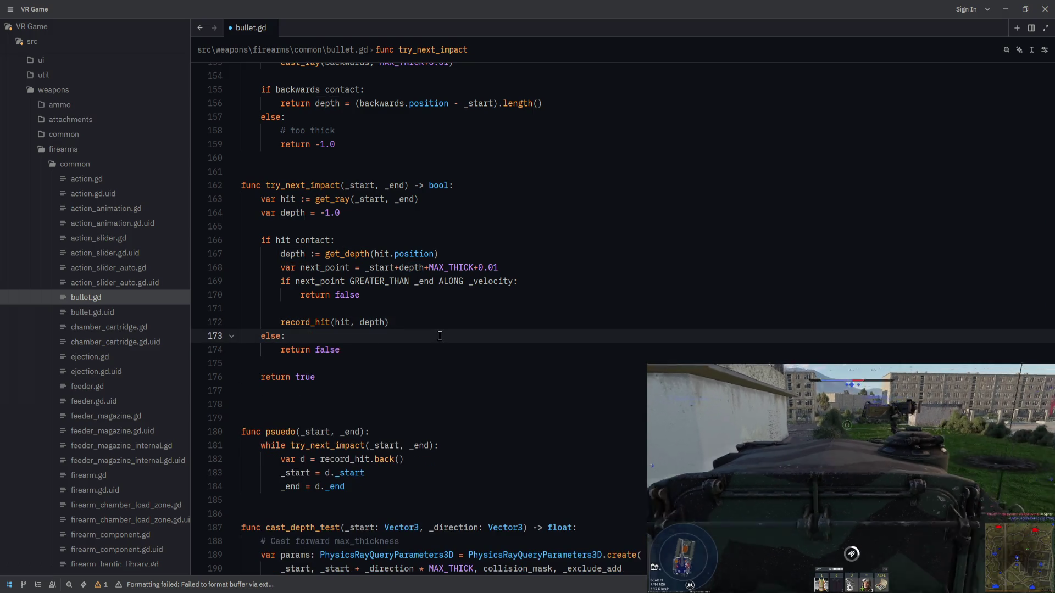
Step: Add return true right after the record_hit line
{"action": "left_click", "coordinate": [472, 322]}
{"action": "key", "text": "Return"}
{"action": "type", "text": "return true"}
{"action": "key", "text": "Escape"}
Step: Remove the else line, dedent return false to function level, and delete the old trailing return true
{"action": "left_click", "coordinate": [285, 350]}
{"action": "key", "text": "ctrl+shift+k"}
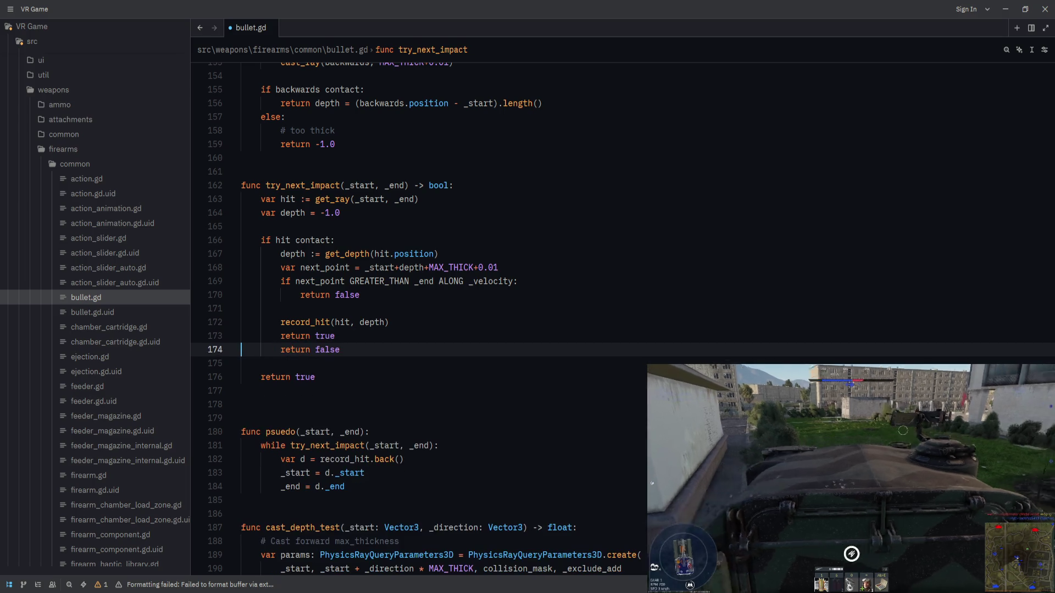
{"action": "key", "text": "shift+Tab"}
{"action": "key", "text": "Down"}
{"action": "key", "text": "ctrl+shift+k"}
{"action": "key", "text": "ctrl+shift+k"}
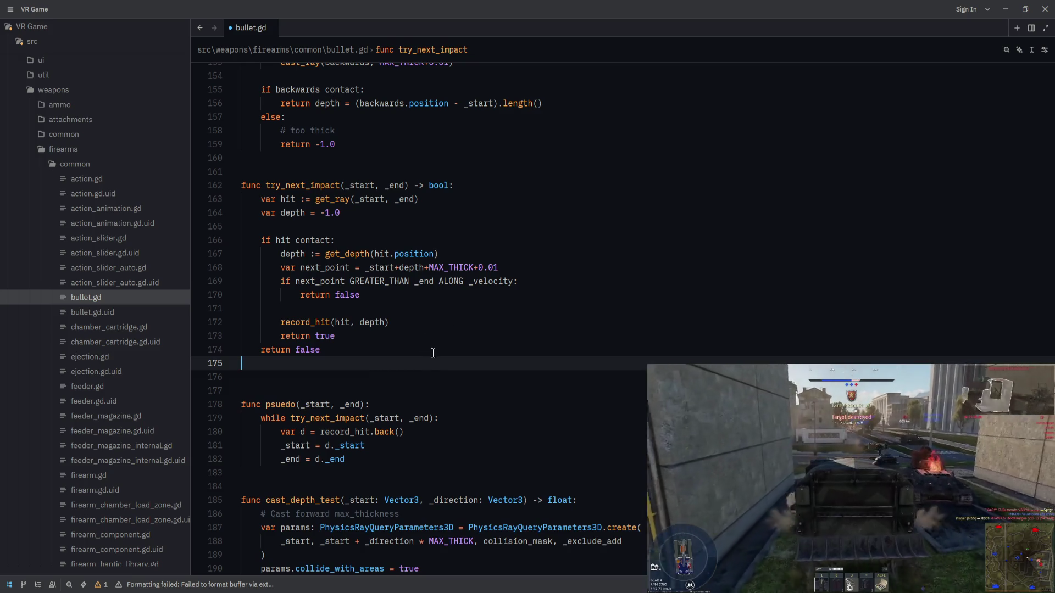
{"action": "left_click", "coordinate": [423, 323]}
{"action": "left_click", "coordinate": [358, 245]}
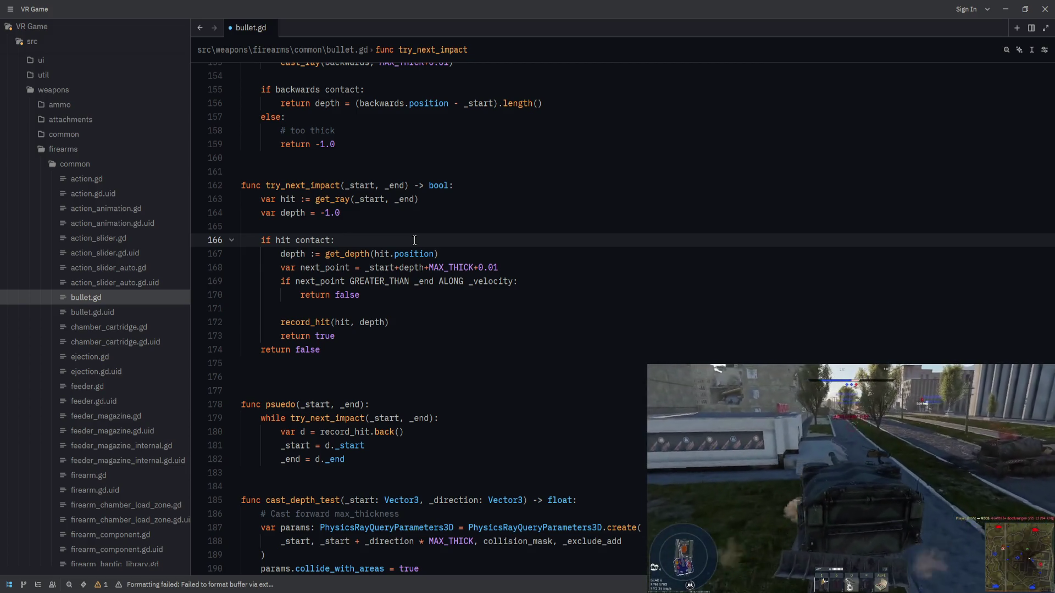
Step: Jump to the try_next_impact definition and rename it is_depth_testing
{"action": "left_click", "coordinate": [338, 419]}
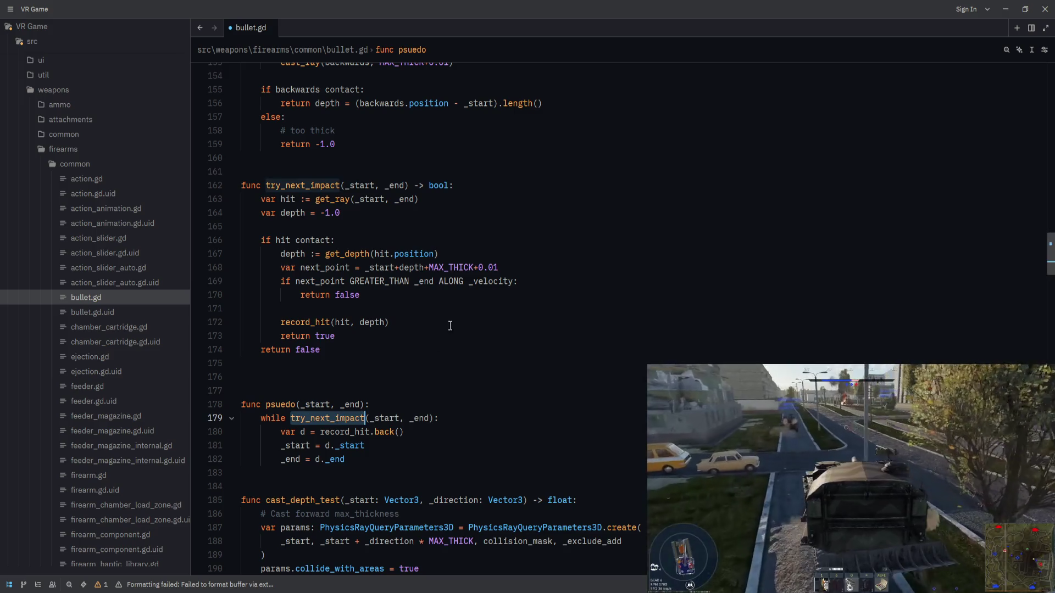
{"action": "key", "text": "F12"}
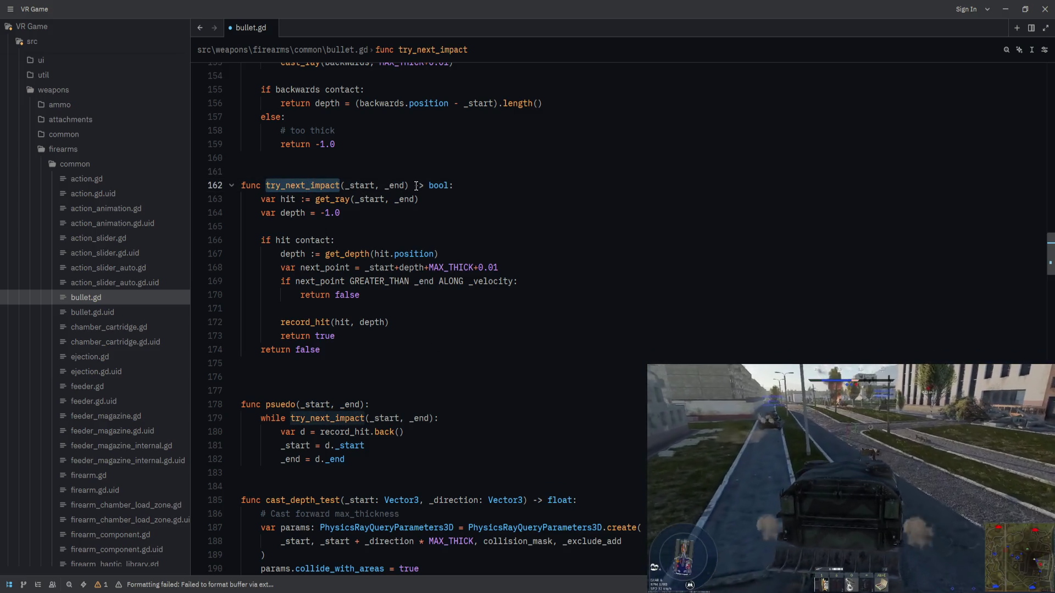
{"action": "type", "text": "is_depth_te"}
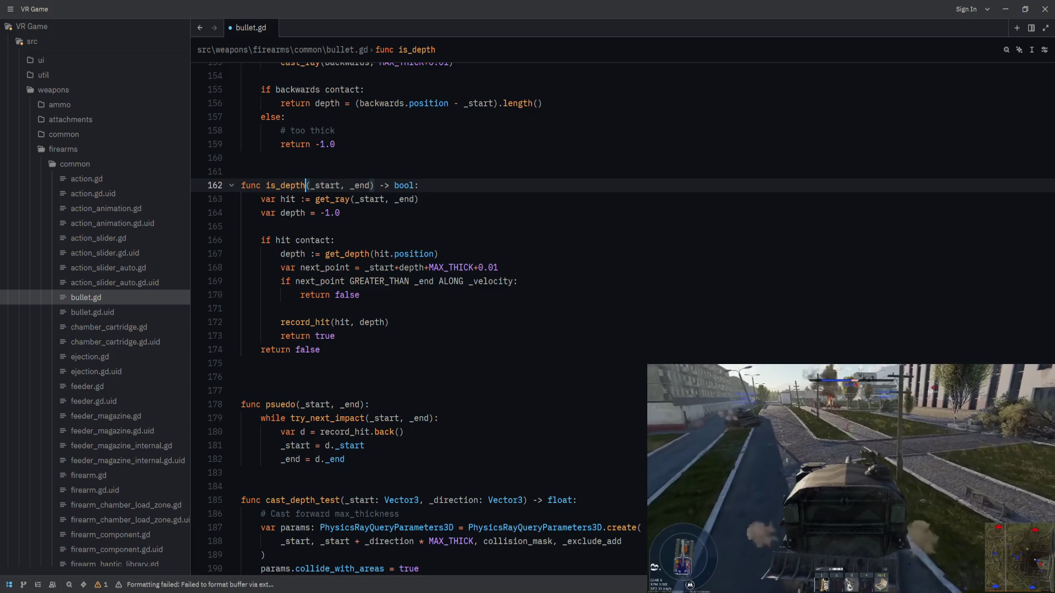
{"action": "type", "text": "sting"}
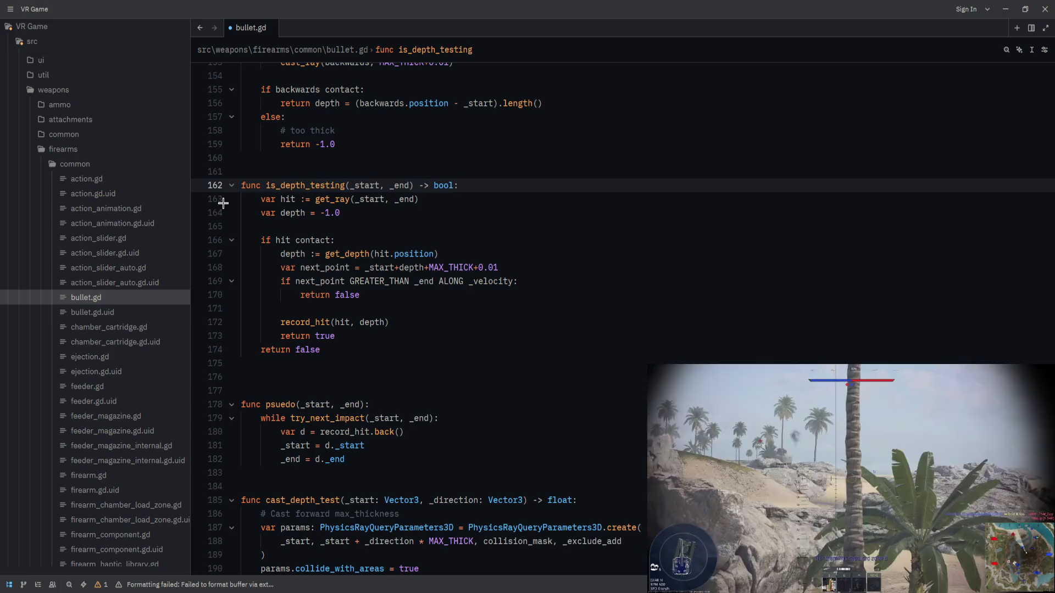
Step: Replace the old name in psuedo's while-loop call with is_depth_testing
{"action": "double_click", "coordinate": [274, 186]}
{"action": "key", "text": "ctrl+c"}
{"action": "double_click", "coordinate": [318, 418]}
{"action": "key", "text": "ctrl+v"}
{"action": "left_click", "coordinate": [420, 389]}
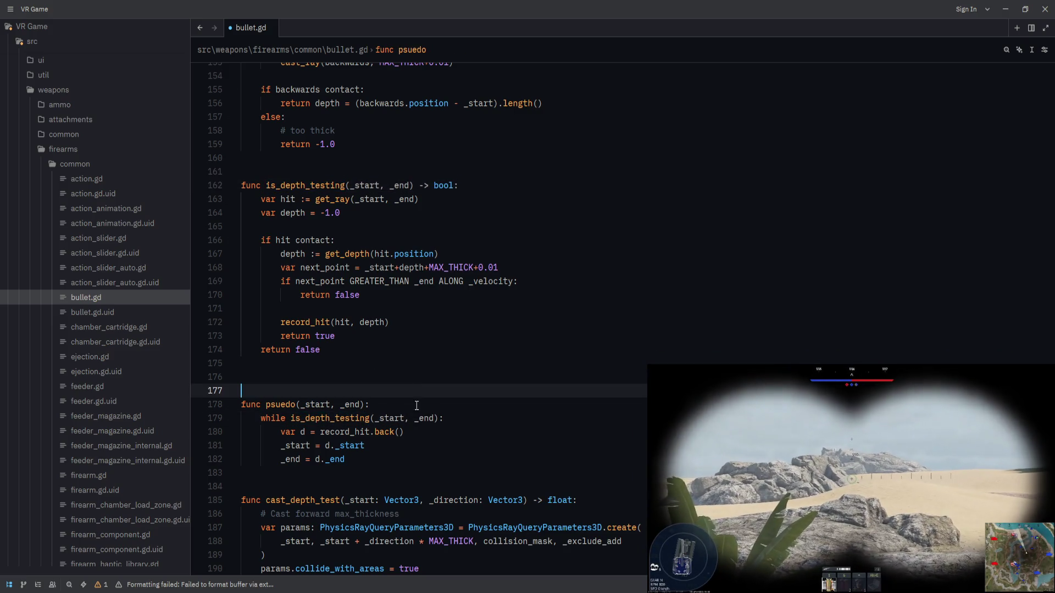
{"action": "left_click", "coordinate": [506, 405]}
{"action": "left_click", "coordinate": [529, 417]}
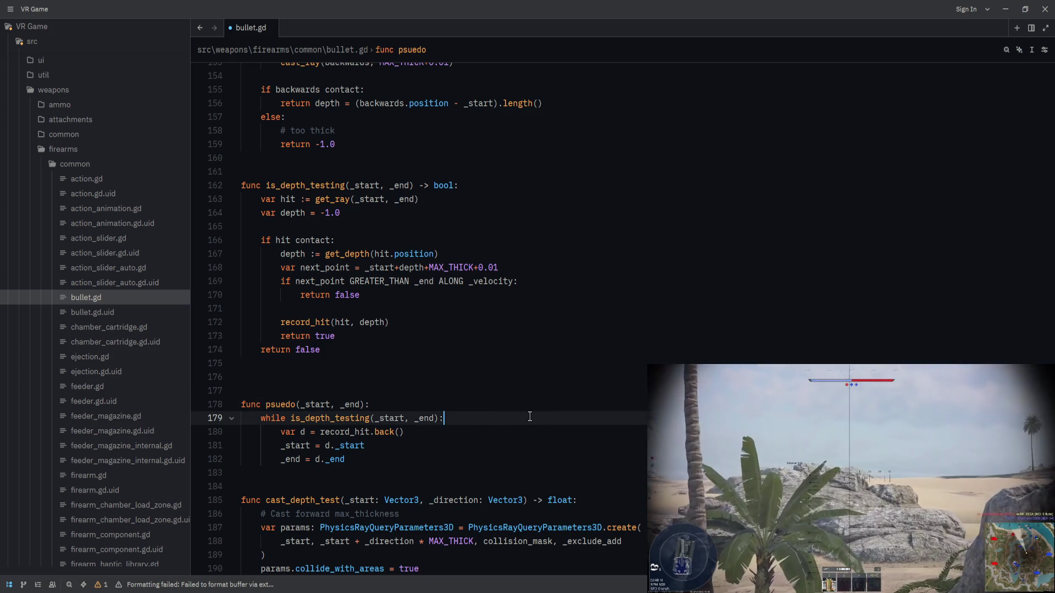
{"action": "scroll", "coordinate": [529, 416], "scroll_direction": "up", "scroll_amount": 1}
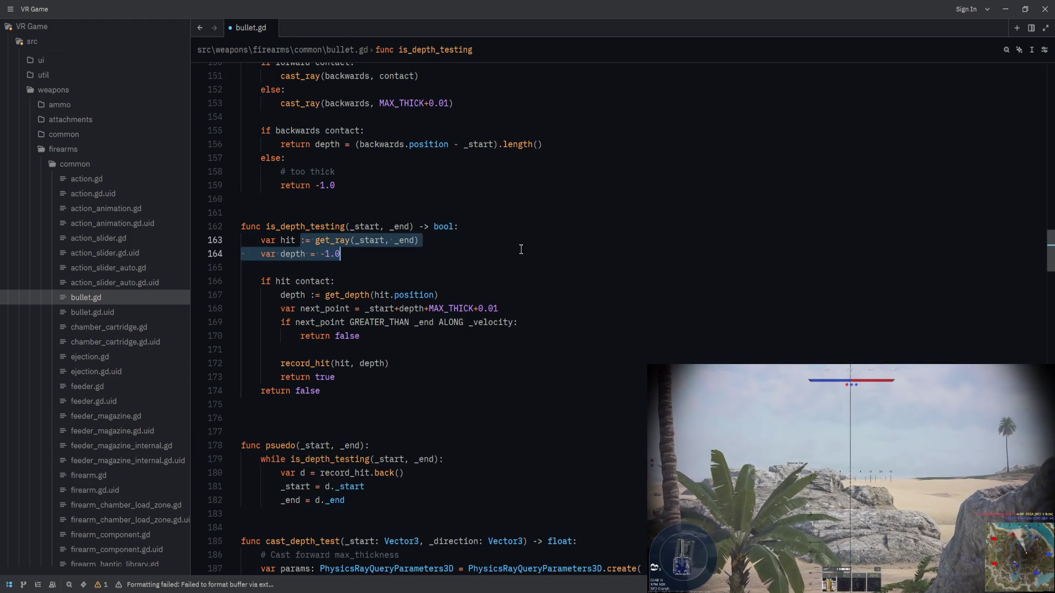
{"action": "left_click", "coordinate": [505, 240]}
{"action": "left_click", "coordinate": [375, 255]}
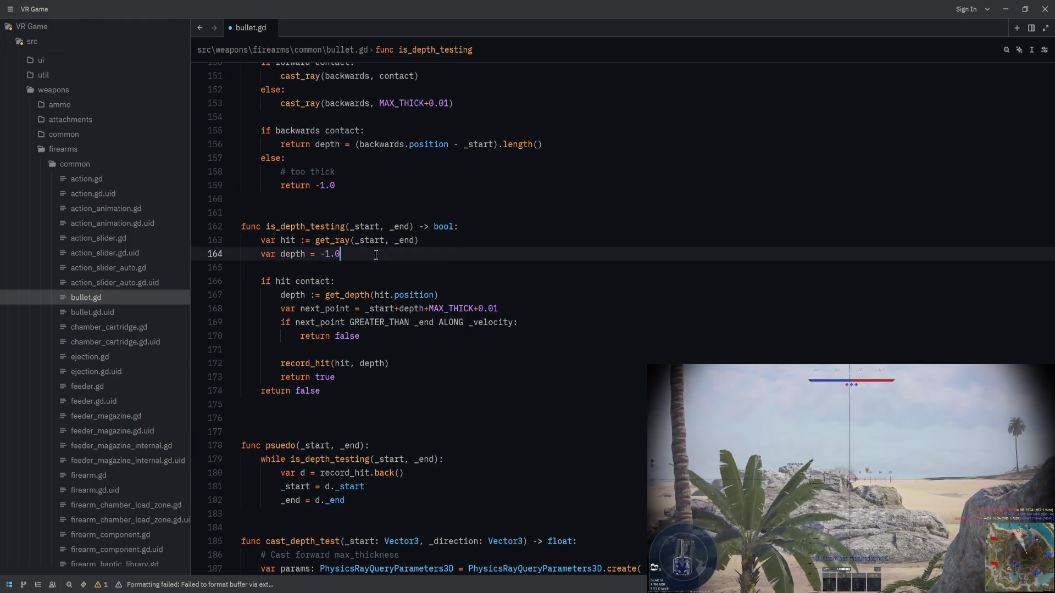
{"action": "left_click", "coordinate": [373, 281]}
{"action": "left_click_drag", "start_coordinate": [280, 295], "coordinate": [453, 288]}
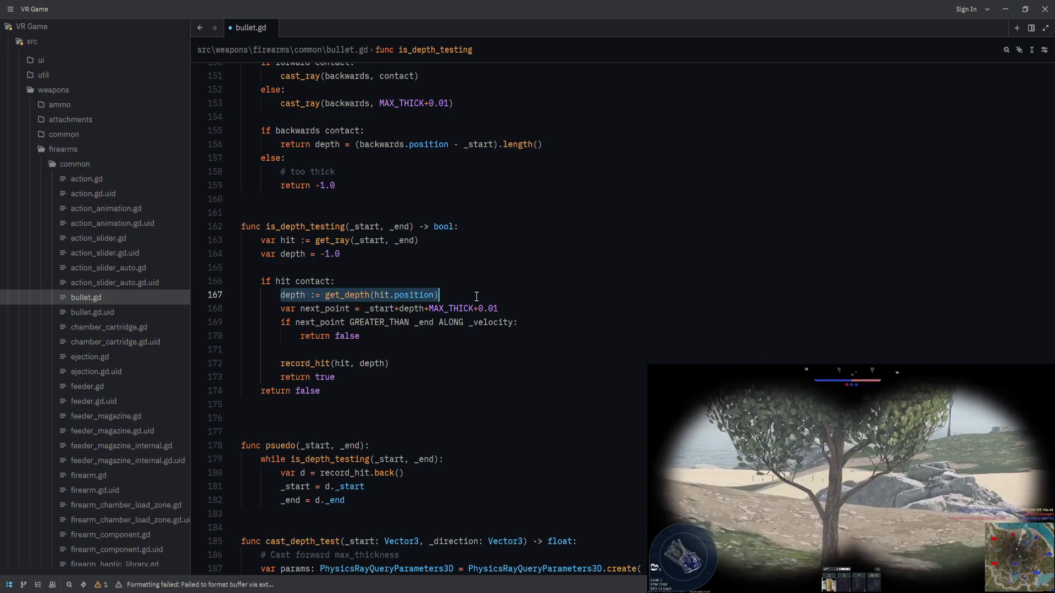
{"action": "key", "text": "Escape"}
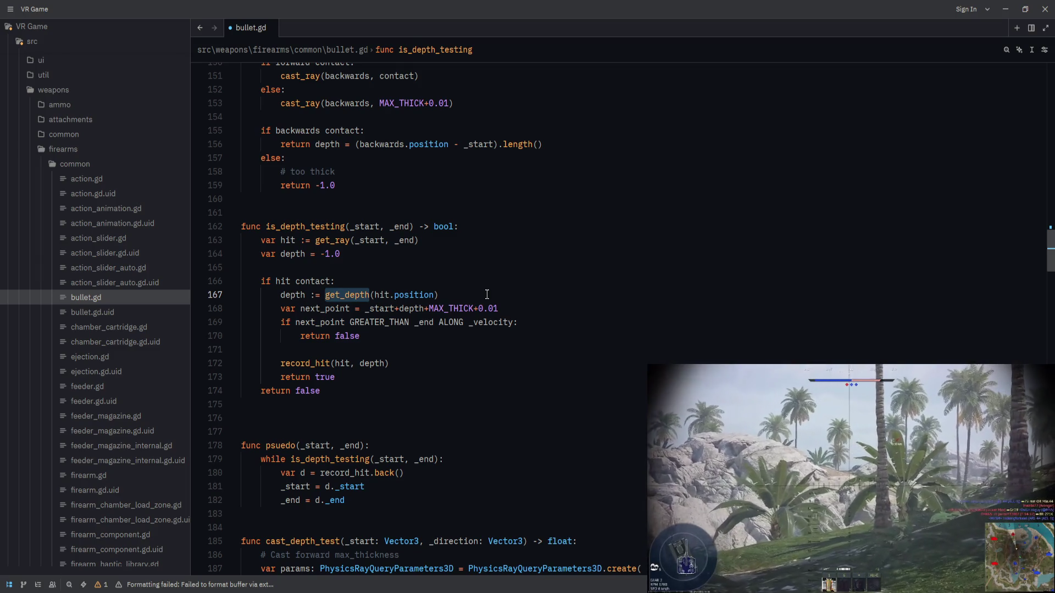
{"action": "left_click", "coordinate": [486, 295]}
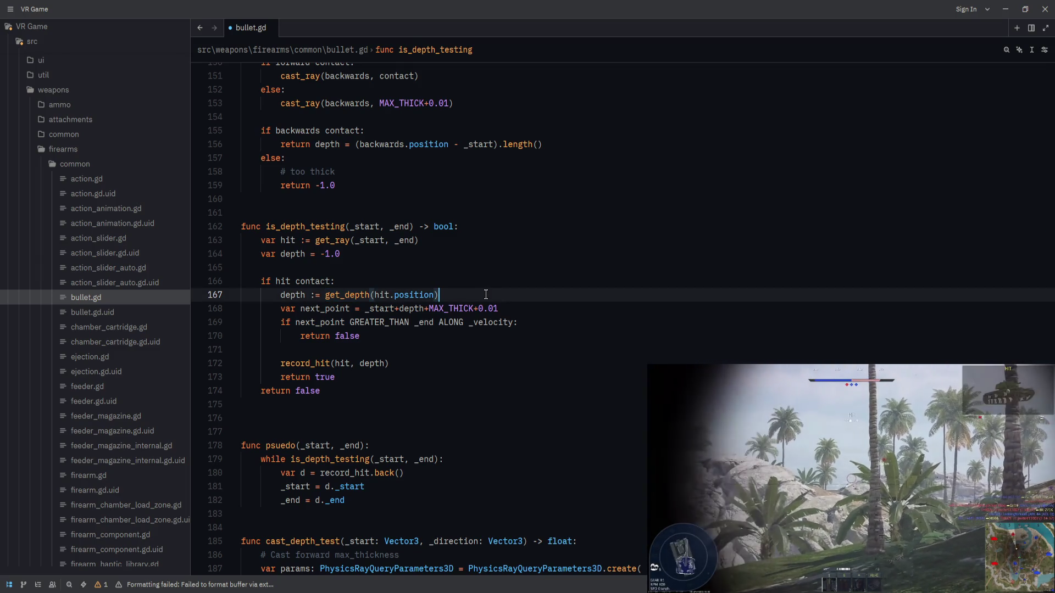
{"action": "left_click", "coordinate": [535, 312]}
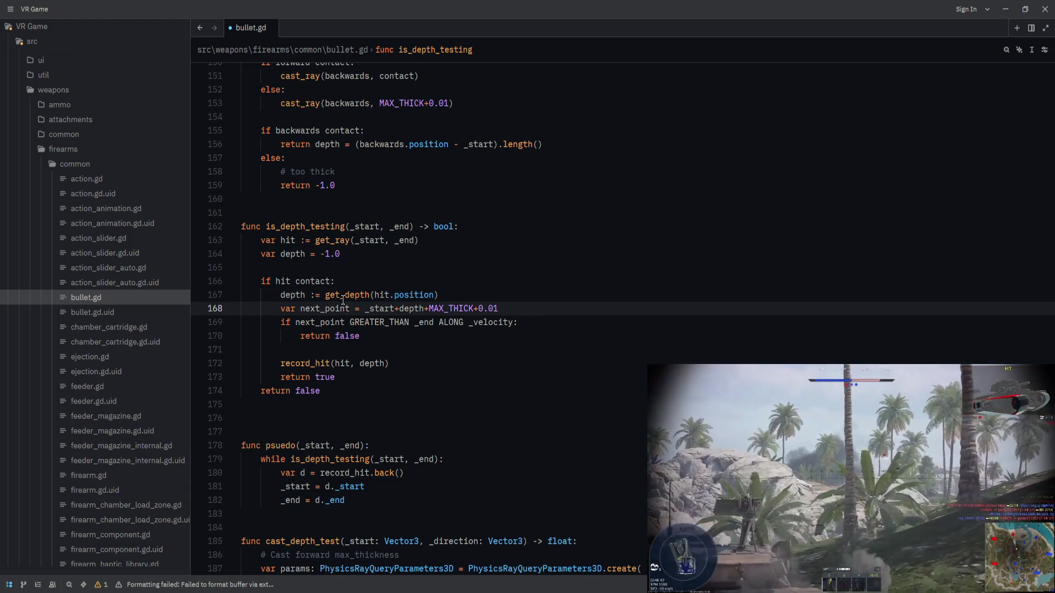
{"action": "left_click", "coordinate": [341, 309]}
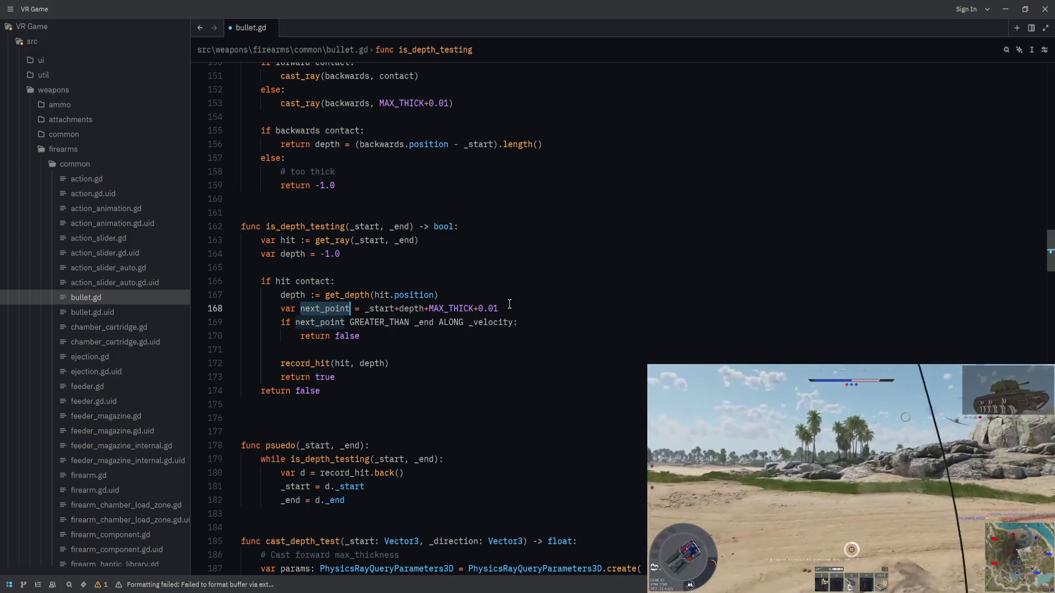
{"action": "left_click", "coordinate": [509, 304]}
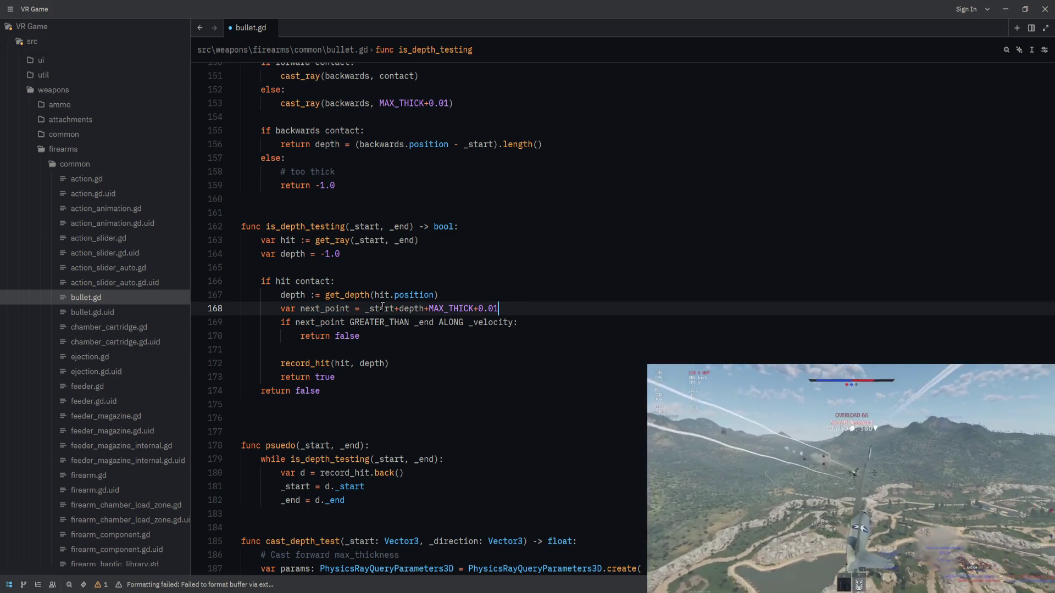
{"action": "left_click_drag", "start_coordinate": [371, 323], "coordinate": [464, 323]}
{"action": "left_click", "coordinate": [542, 323]}
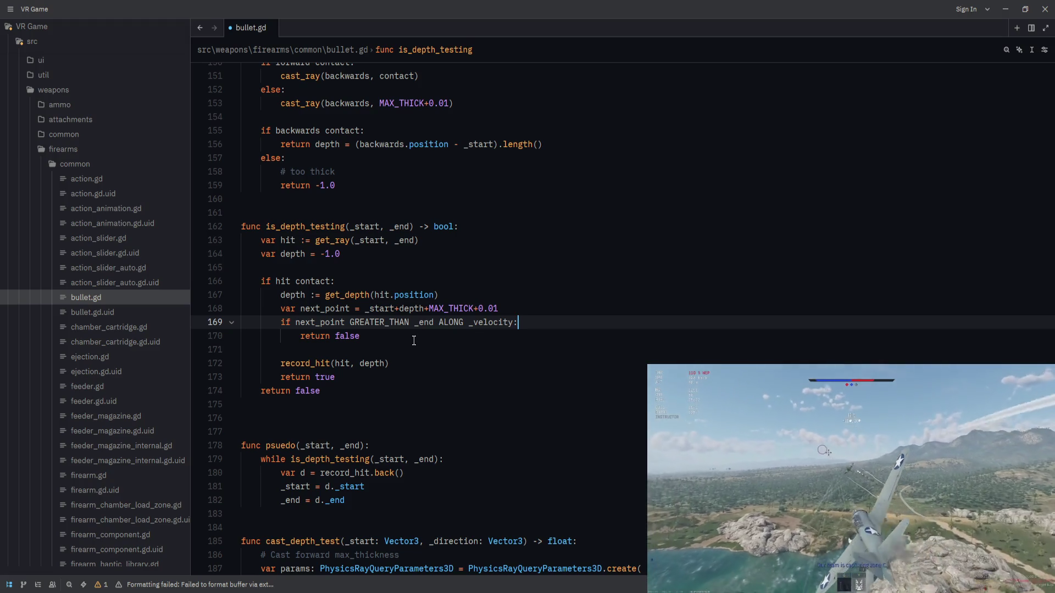
{"action": "left_click", "coordinate": [414, 341]}
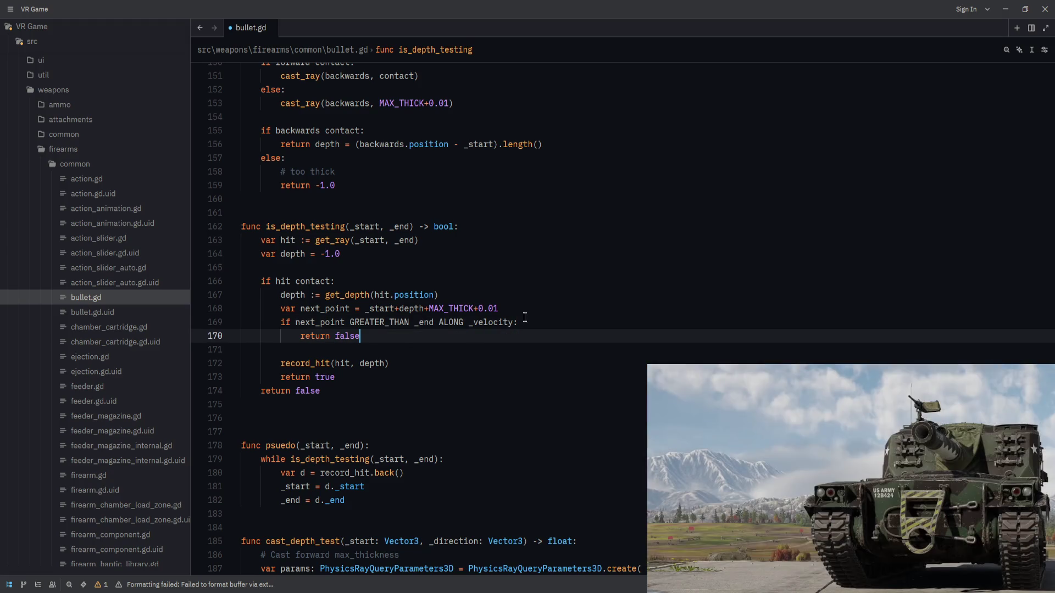
{"action": "left_click", "coordinate": [527, 310]}
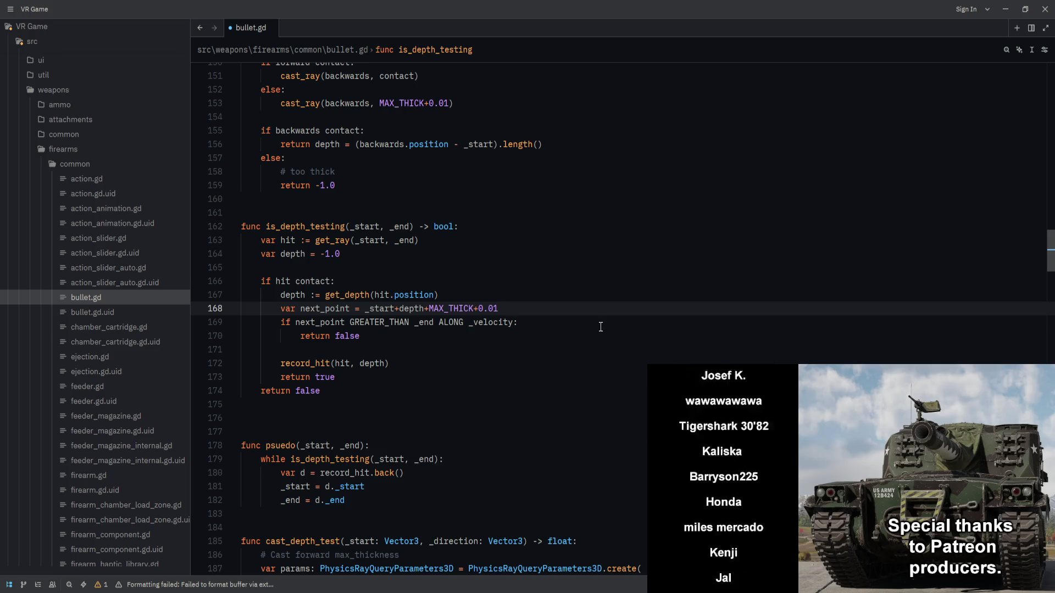
{"action": "left_click", "coordinate": [553, 291]}
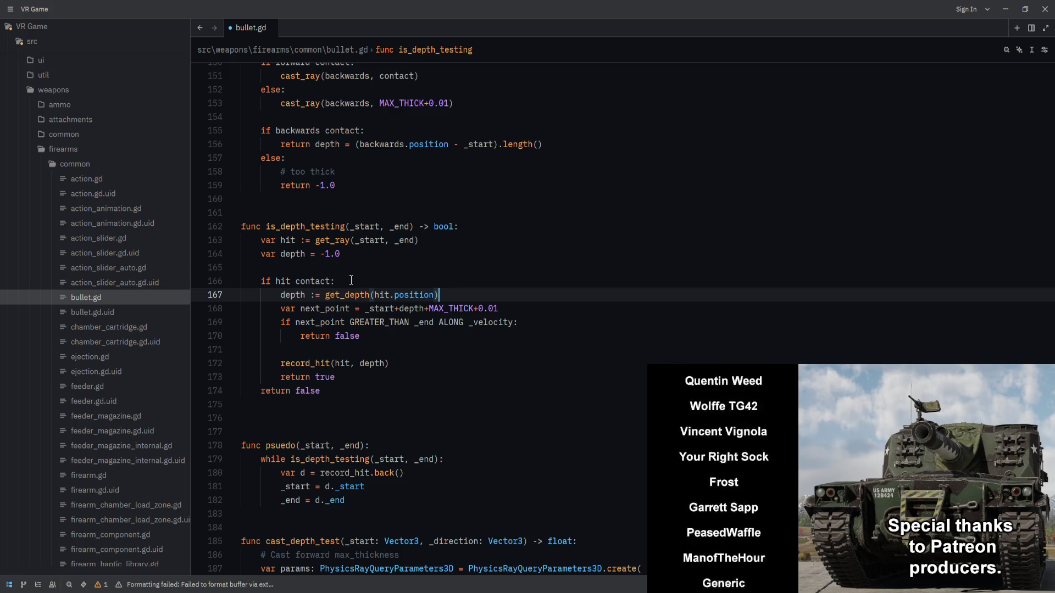
{"action": "double_click", "coordinate": [290, 296]}
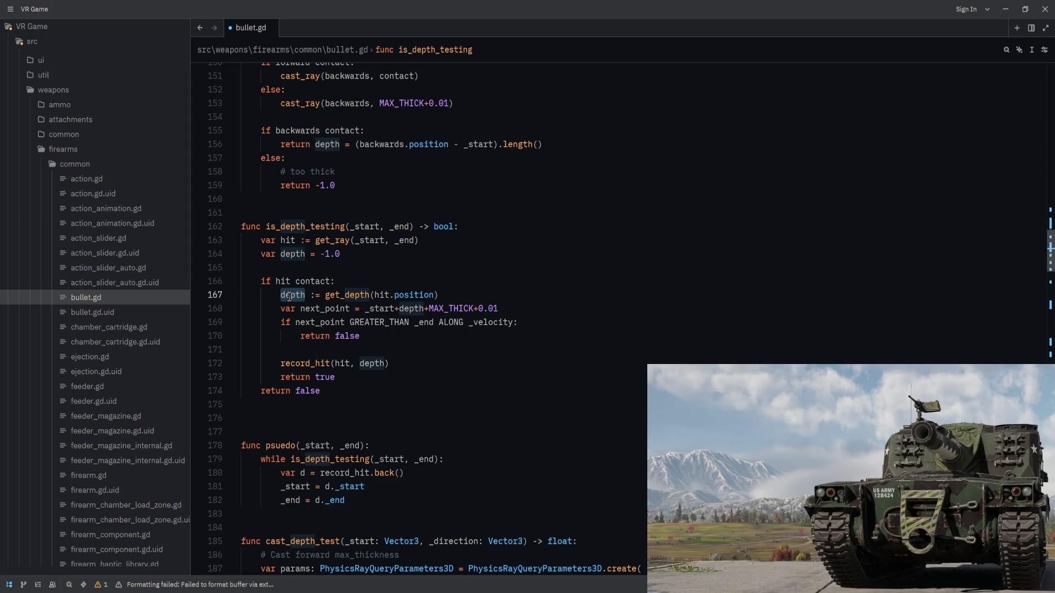
{"action": "scroll", "coordinate": [289, 297], "scroll_direction": "up", "scroll_amount": 2}
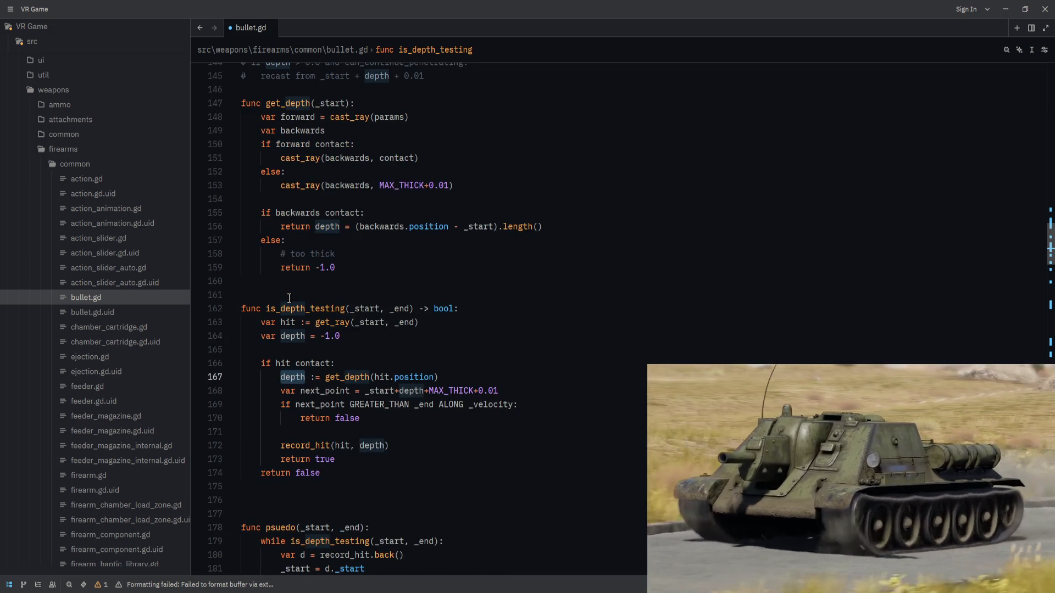
Step: Inspect the get_ray line and the forward and backward cast_ray calls in get_depth
{"action": "left_click", "coordinate": [773, 316]}
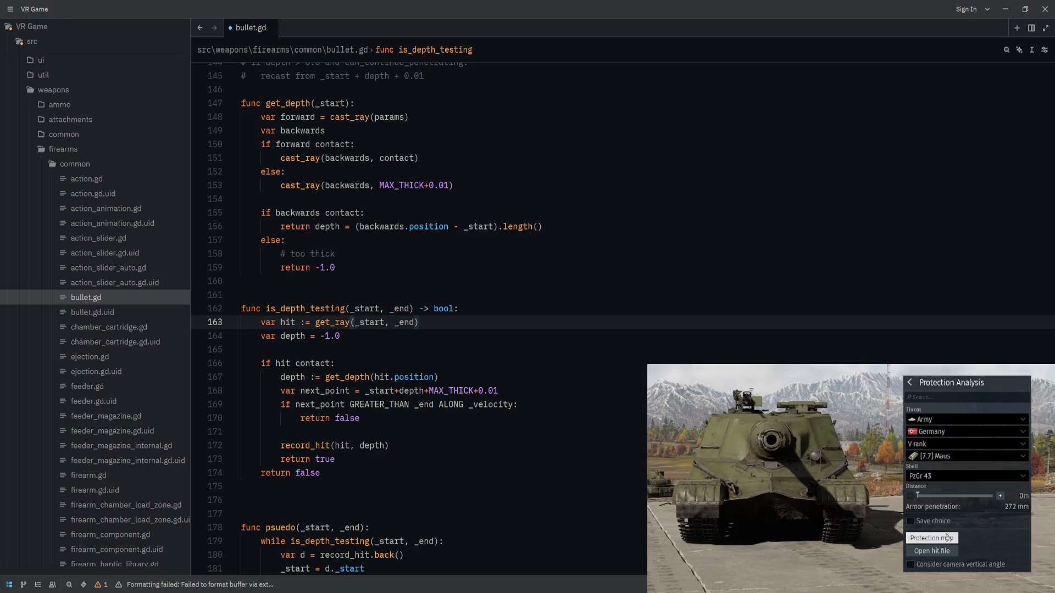
{"action": "left_click", "coordinate": [785, 161]}
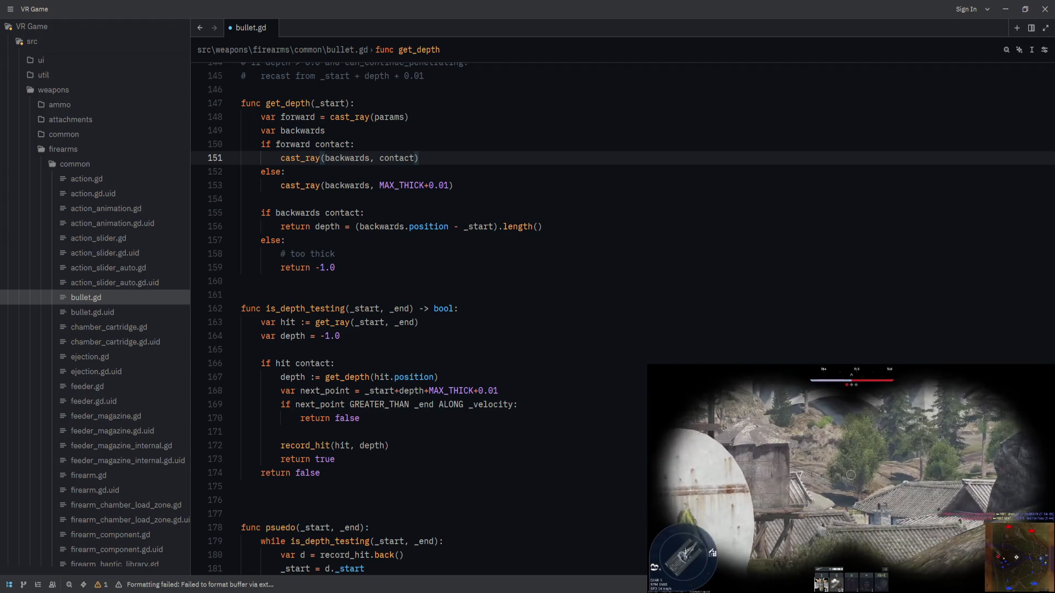
{"action": "left_click", "coordinate": [801, 179]}
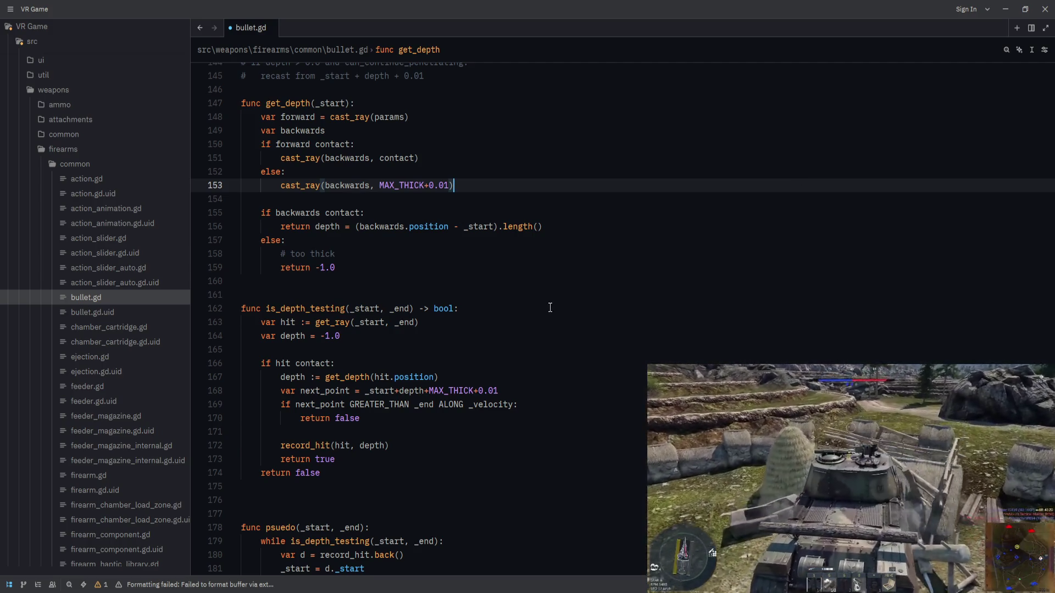
Step: Delete MAX_THICK so next_point reads _start+depth+0.01, then select the depth-test pseudocode comments
{"action": "double_click", "coordinate": [435, 391]}
{"action": "key", "text": "BackSpace"}
{"action": "key", "text": "BackSpace"}
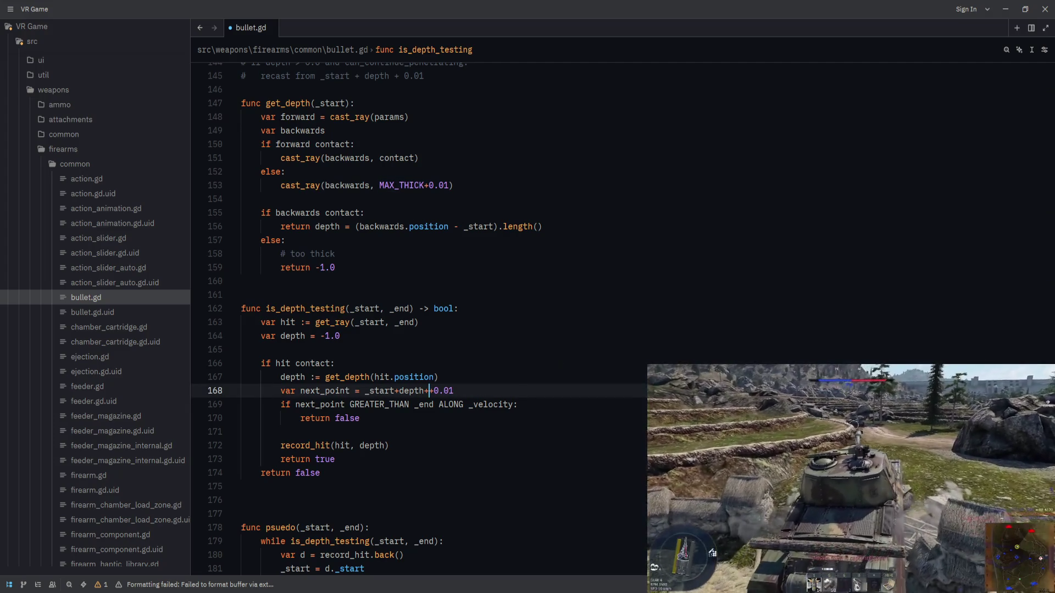
{"action": "right_click", "coordinate": [625, 350]}
{"action": "left_click", "coordinate": [549, 308]}
{"action": "scroll", "coordinate": [389, 189], "scroll_direction": "up", "scroll_amount": 5}
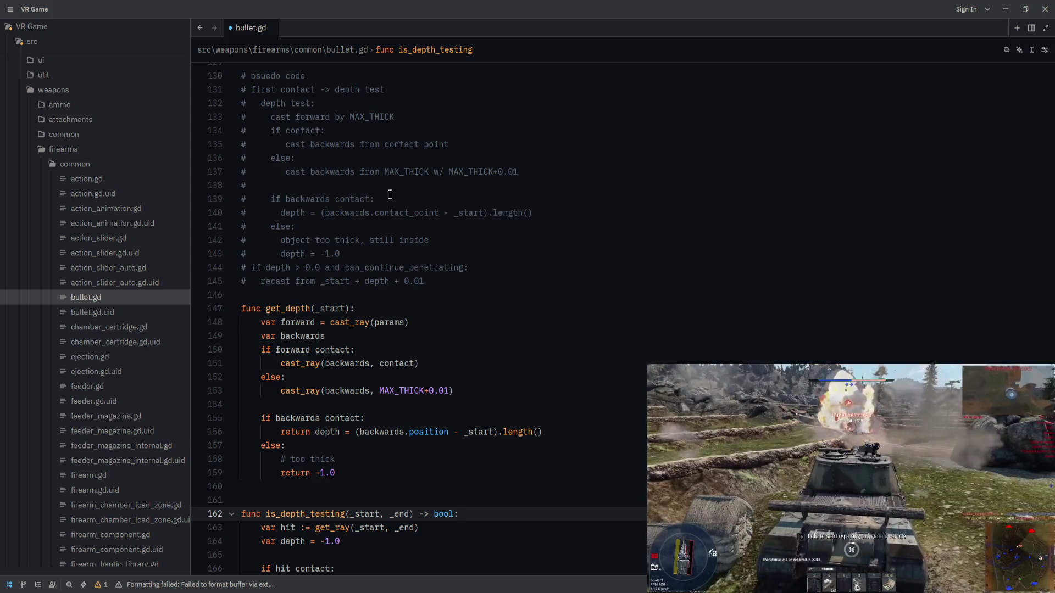
{"action": "mouse_move", "coordinate": [274, 89]}
{"action": "left_mouse_down"}
{"action": "mouse_move", "coordinate": [522, 212]}
{"action": "mouse_move", "coordinate": [344, 254]}
{"action": "left_mouse_up"}
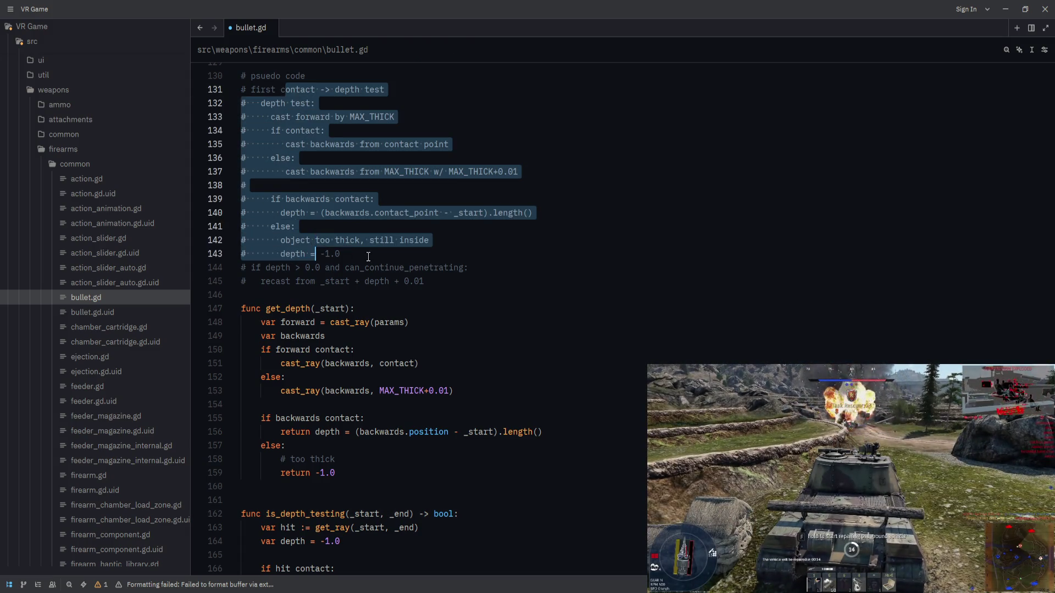
Step: Add a '# recast' comment line below the get_depth assignment
{"action": "left_click", "coordinate": [373, 257]}
{"action": "key", "text": "Down"}
{"action": "key", "text": "Down"}
{"action": "key", "text": "End"}
{"action": "scroll", "coordinate": [469, 304], "scroll_direction": "down", "scroll_amount": 4}
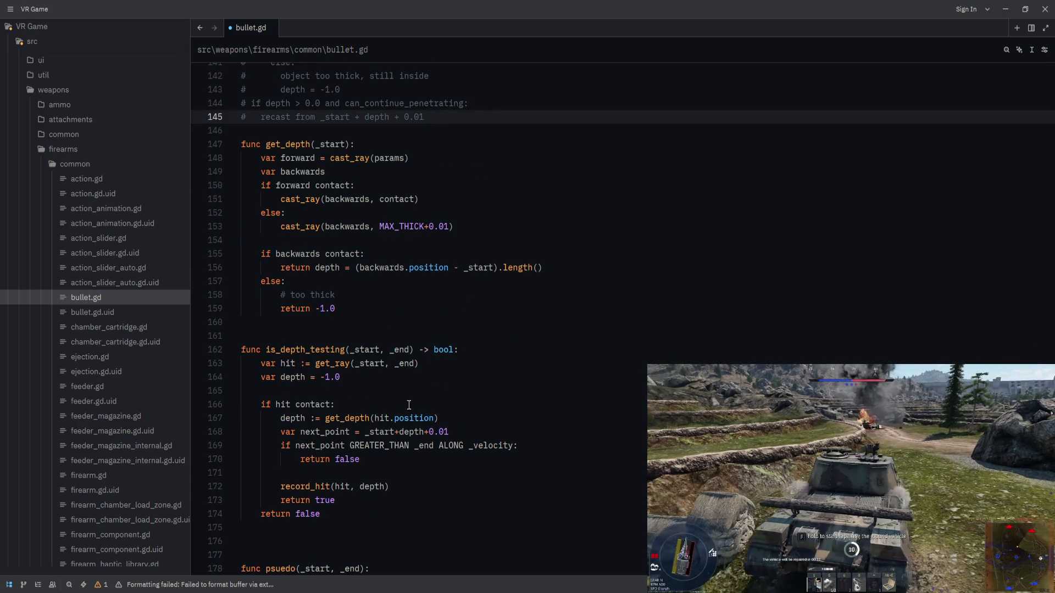
{"action": "left_click", "coordinate": [409, 405]}
{"action": "left_click", "coordinate": [448, 413]}
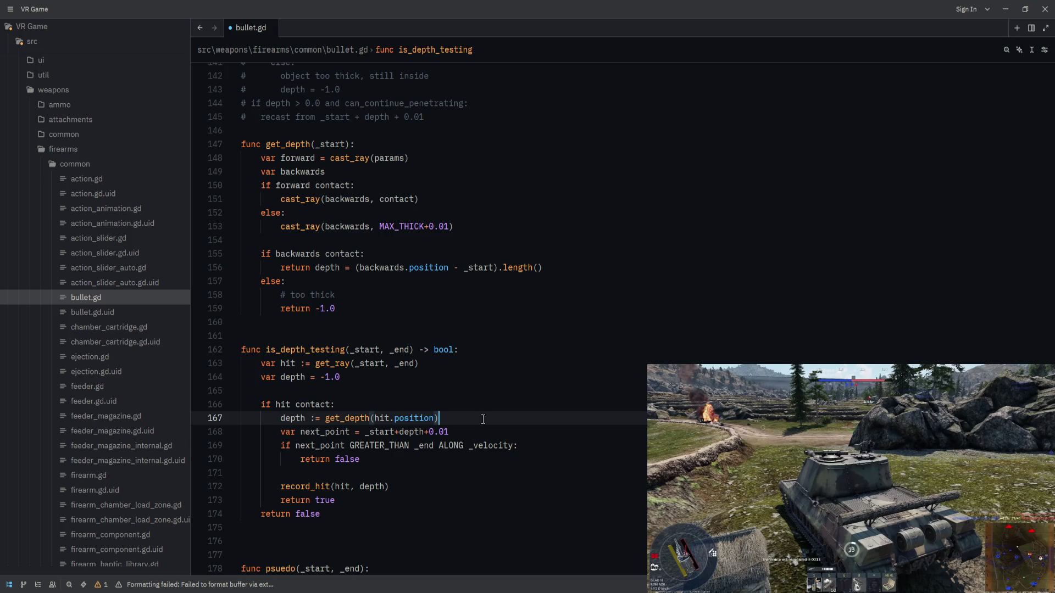
{"action": "key", "text": "Return"}
{"action": "key", "text": "Return"}
{"action": "type", "text": "# recast"}
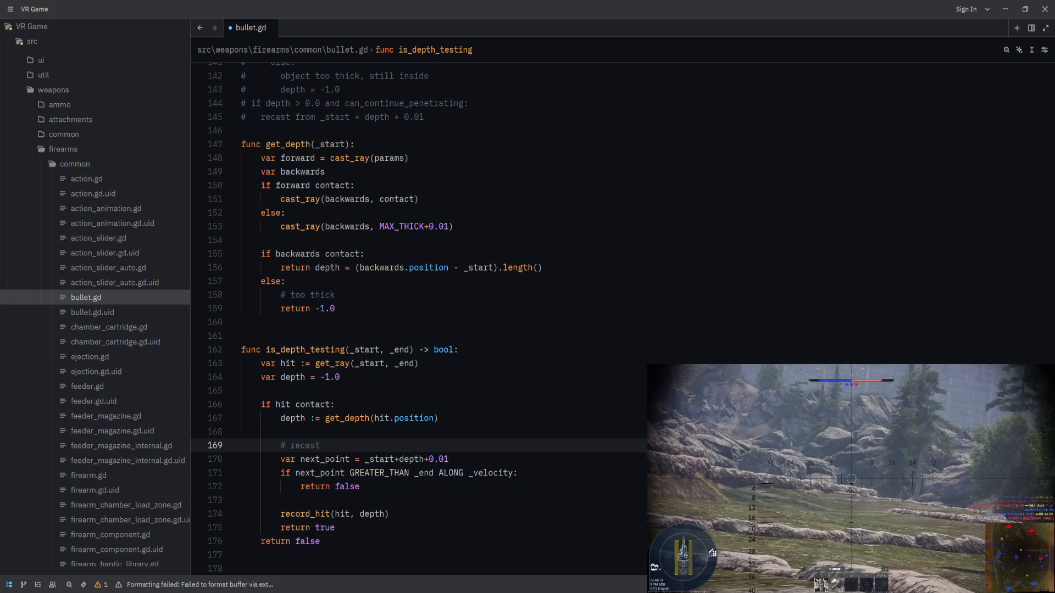
Step: Change the next_point check to LESS_THAN and remove the return false beneath it
{"action": "key", "text": "Down"}
{"action": "key", "text": "Down"}
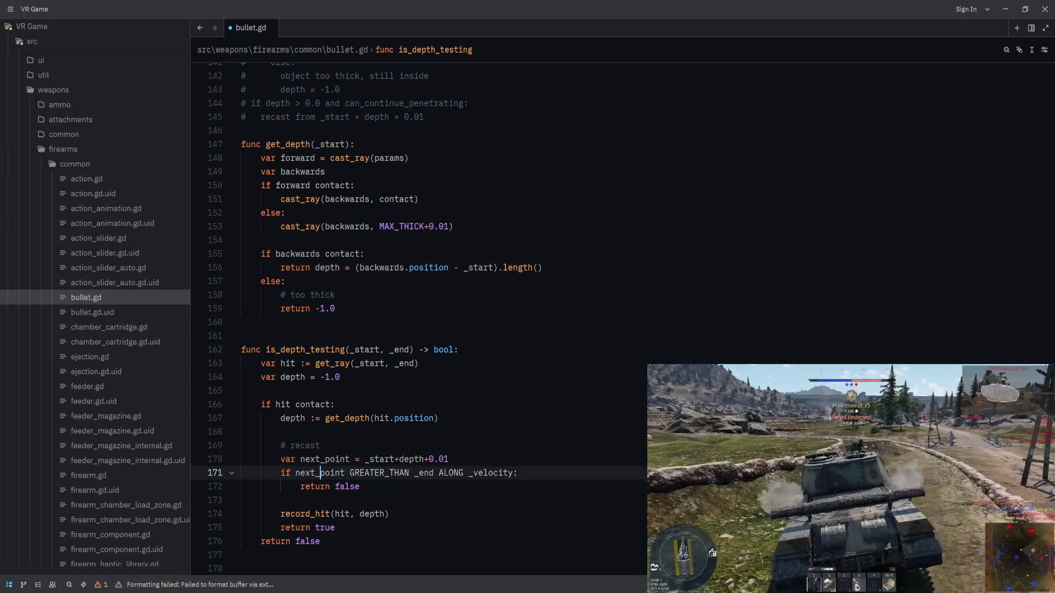
{"action": "double_click", "coordinate": [394, 473]}
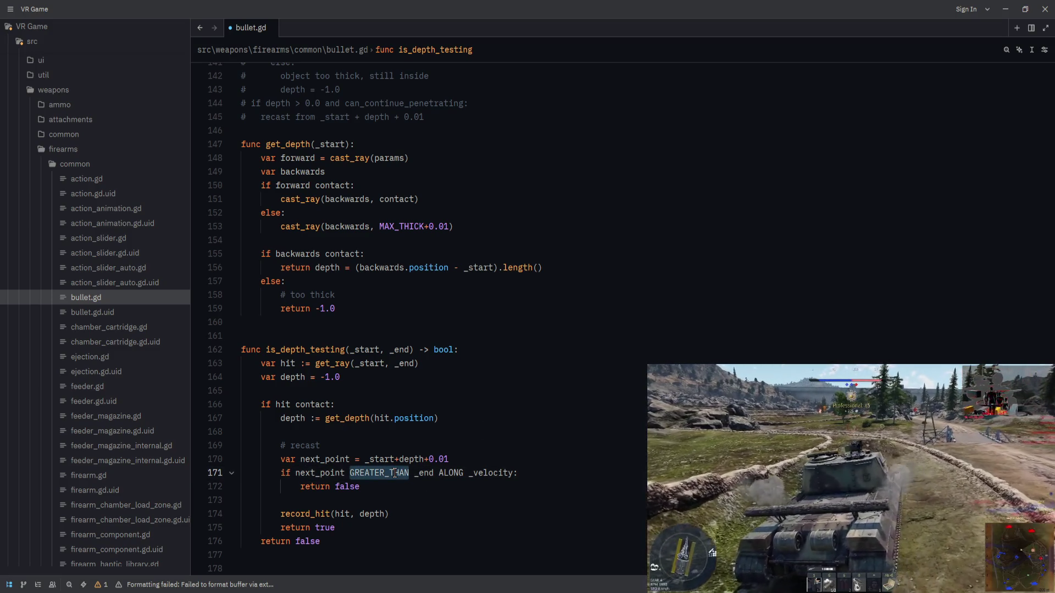
{"action": "type", "text": "LESS_THAN"}
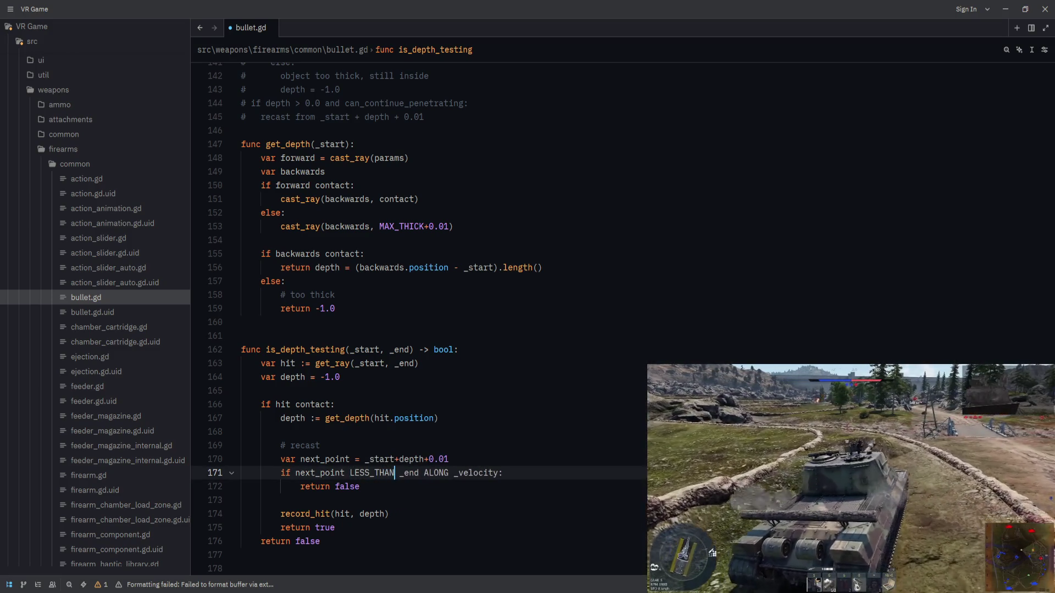
{"action": "key", "text": "Down"}
{"action": "key", "text": "ctrl+BackSpace"}
{"action": "key", "text": "ctrl+BackSpace"}
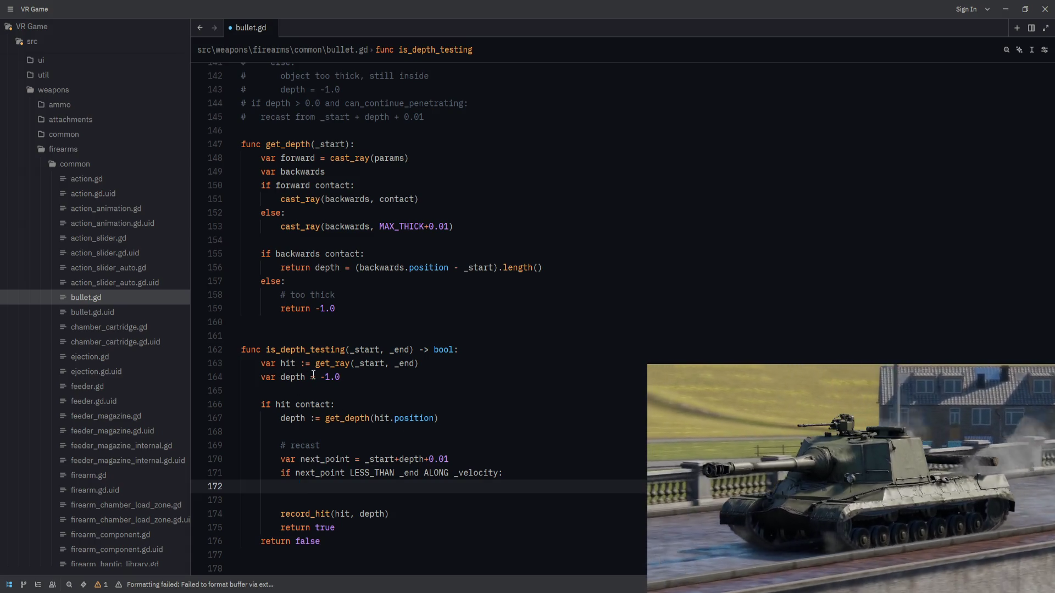
Step: Complete the comment as '# recast setup' and select the record_hit call line
{"action": "scroll", "coordinate": [431, 394], "scroll_direction": "down", "scroll_amount": 2}
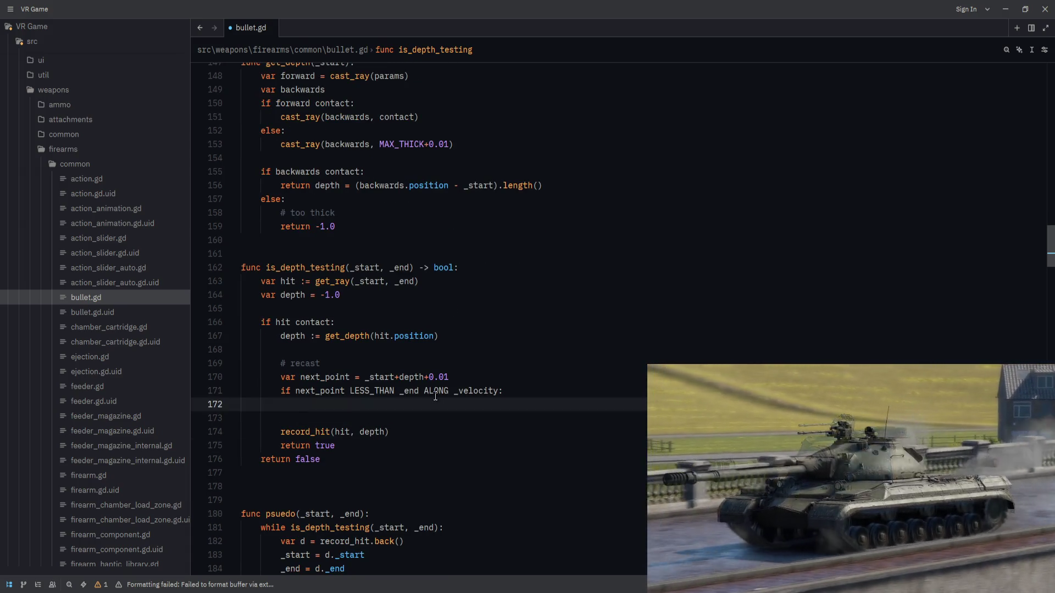
{"action": "left_click", "coordinate": [362, 363]}
{"action": "type", "text": "setup"}
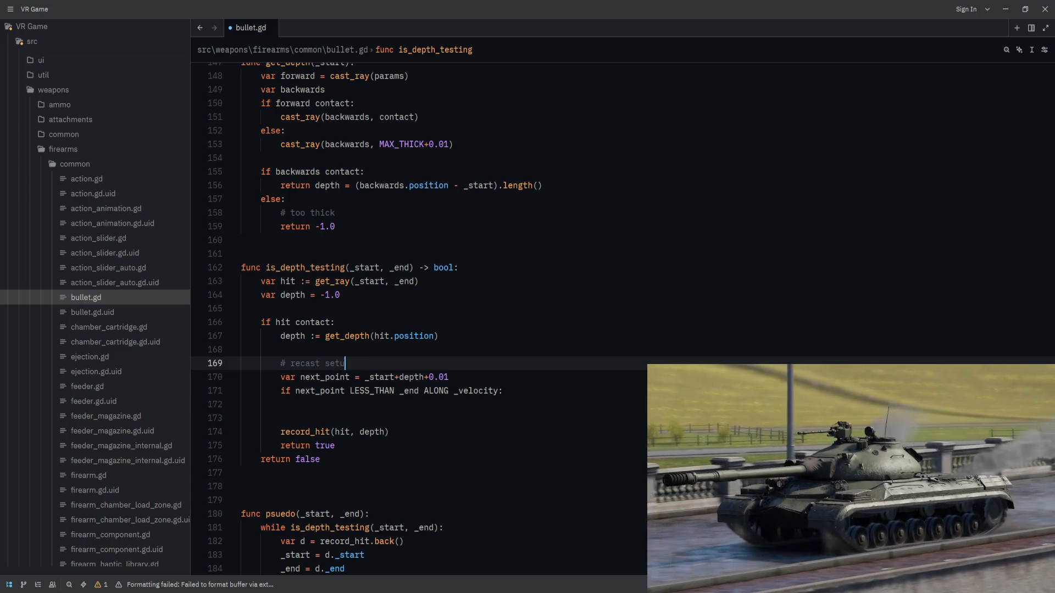
{"action": "left_click", "coordinate": [355, 417]}
{"action": "left_click", "coordinate": [393, 406]}
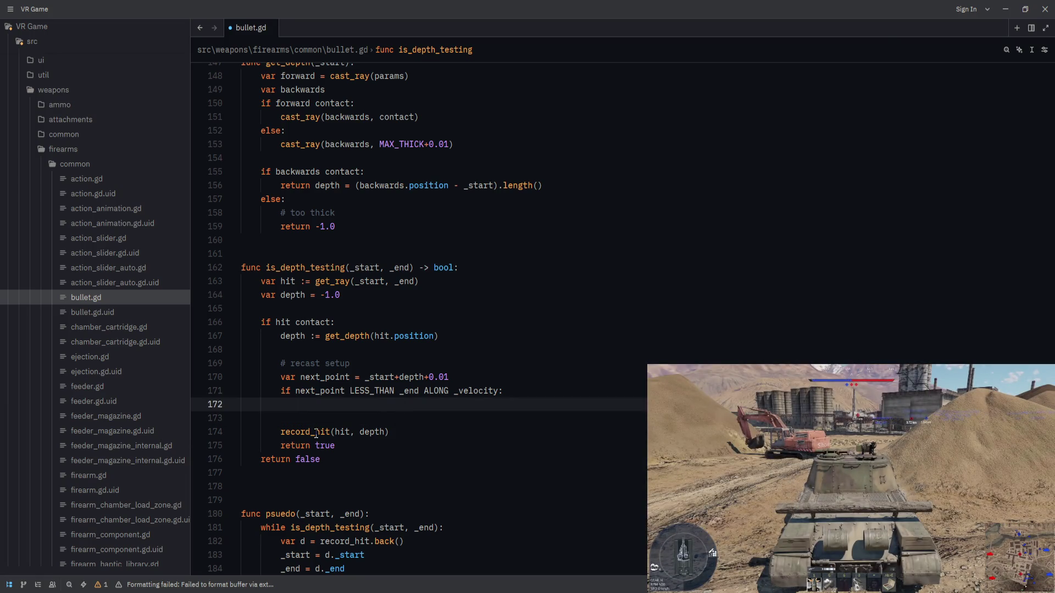
{"action": "left_click_drag", "start_coordinate": [320, 432], "coordinate": [380, 432]}
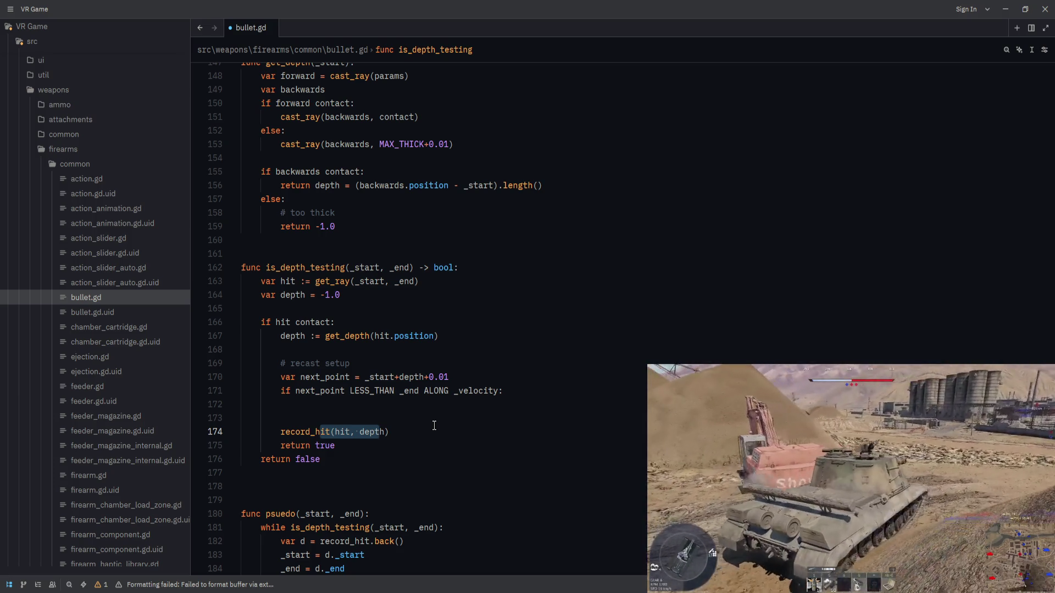
Step: Move the record_hit call up directly under the get_depth call
{"action": "key", "text": "alt+Up"}
{"action": "key", "text": "alt+Up"}
{"action": "key", "text": "alt+Up"}
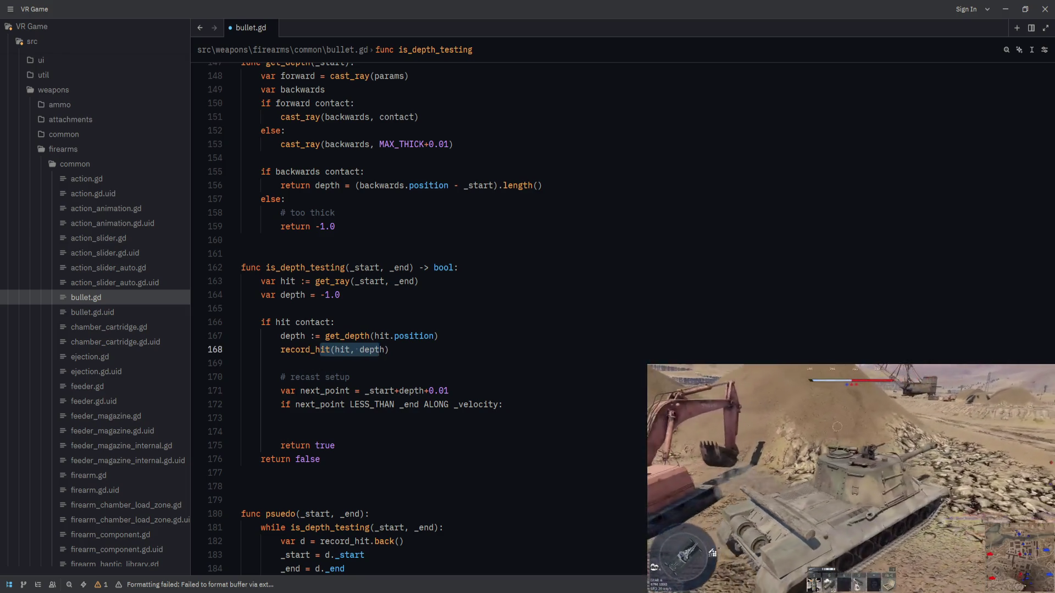
{"action": "left_click", "coordinate": [389, 349]}
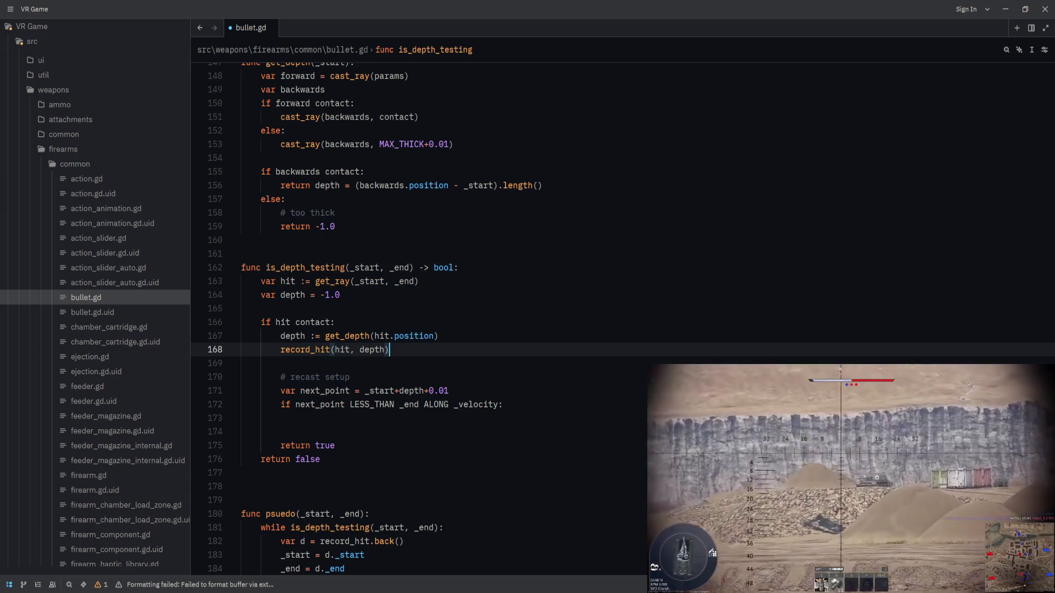
{"action": "key", "text": "Down"}
{"action": "key", "text": "Down"}
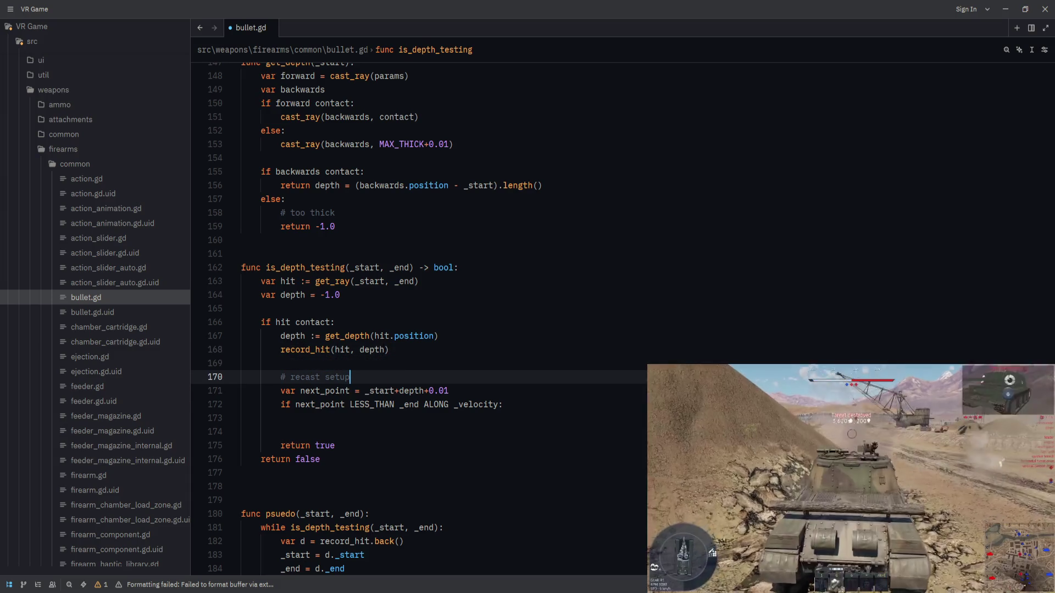
{"action": "key", "text": "Down"}
{"action": "key", "text": "Down"}
{"action": "key", "text": "Down"}
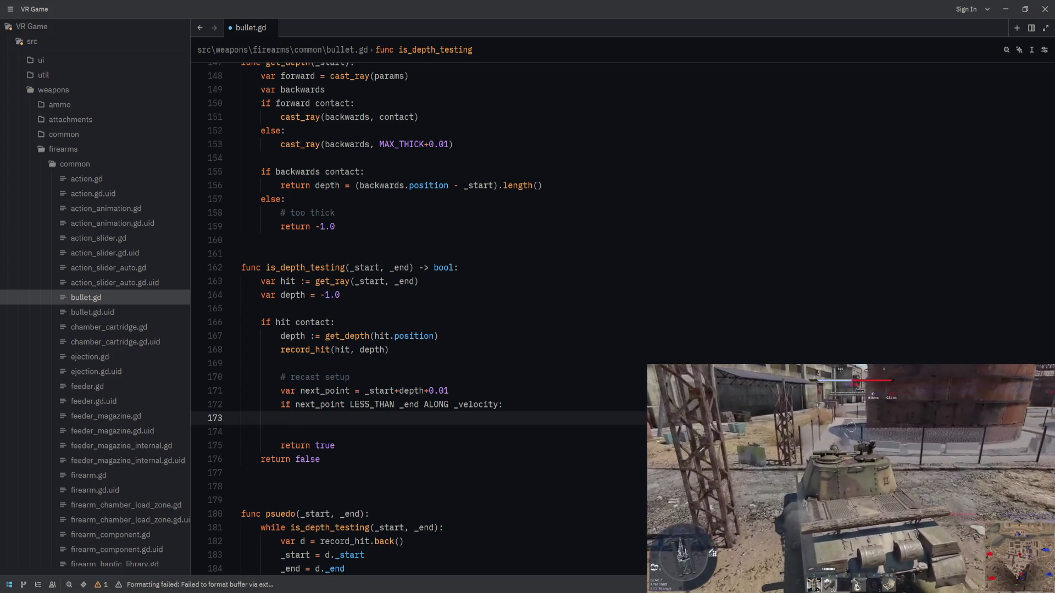
{"action": "scroll", "coordinate": [428, 425], "scroll_direction": "down", "scroll_amount": 1}
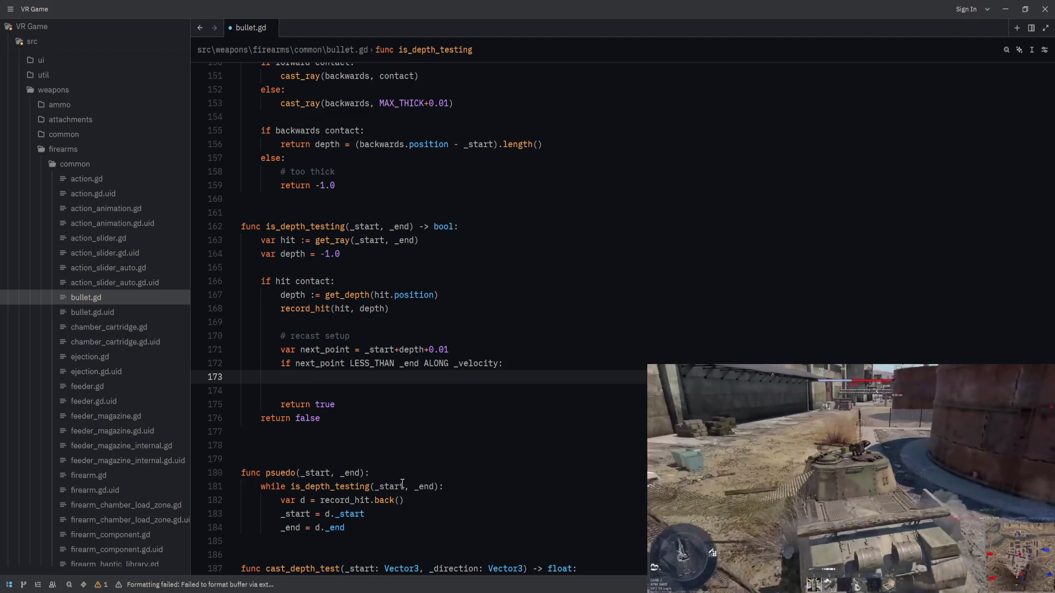
{"action": "left_click", "coordinate": [496, 346]}
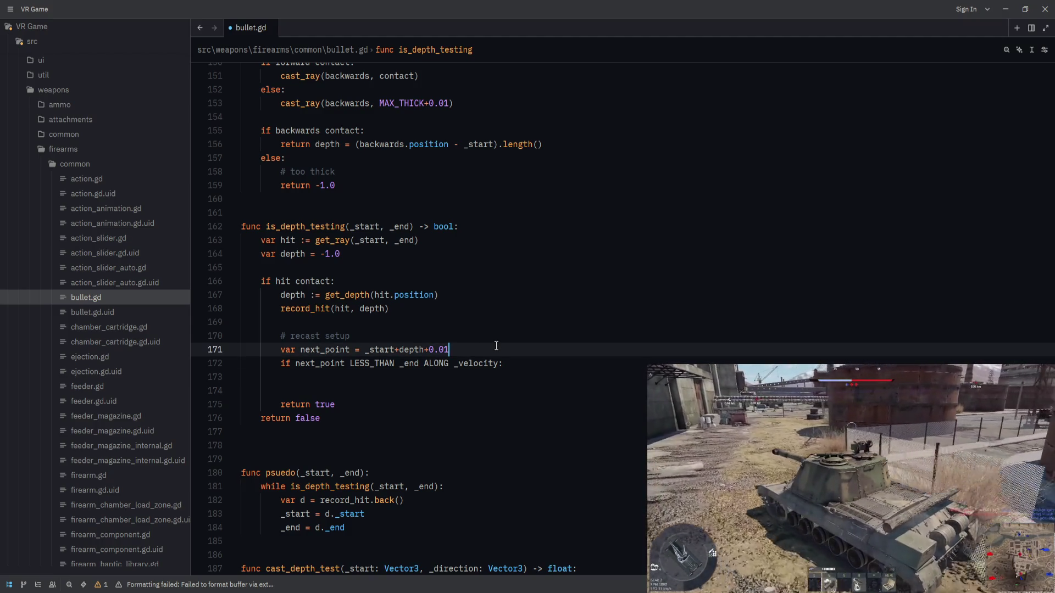
Step: Reposition the three recast setup lines inside is_depth_testing, above the blank line
{"action": "left_click_drag", "start_coordinate": [576, 373], "coordinate": [198, 337]}
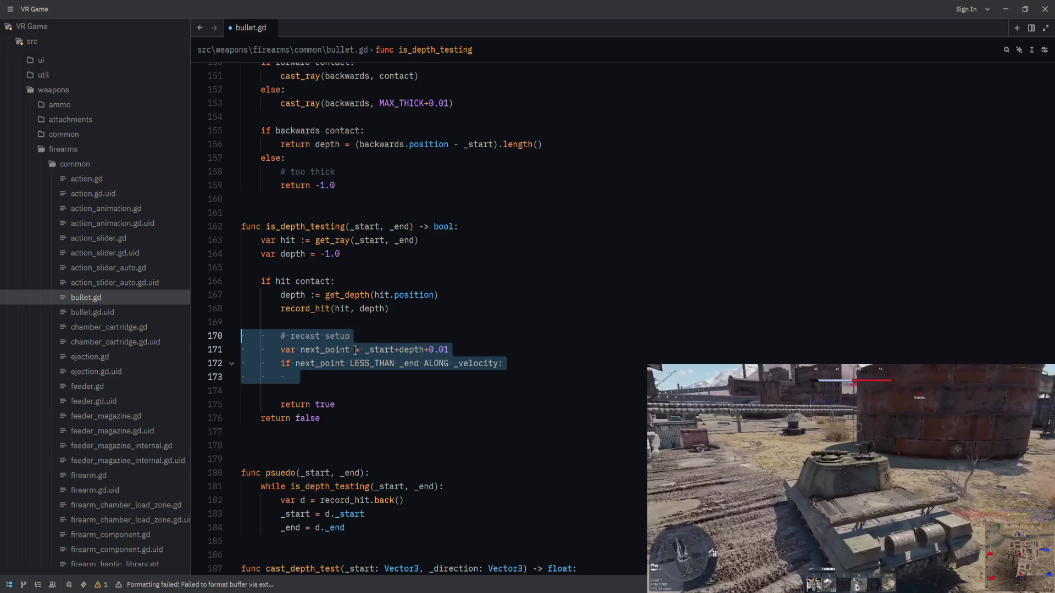
{"action": "left_click_drag", "start_coordinate": [508, 359], "coordinate": [214, 338]}
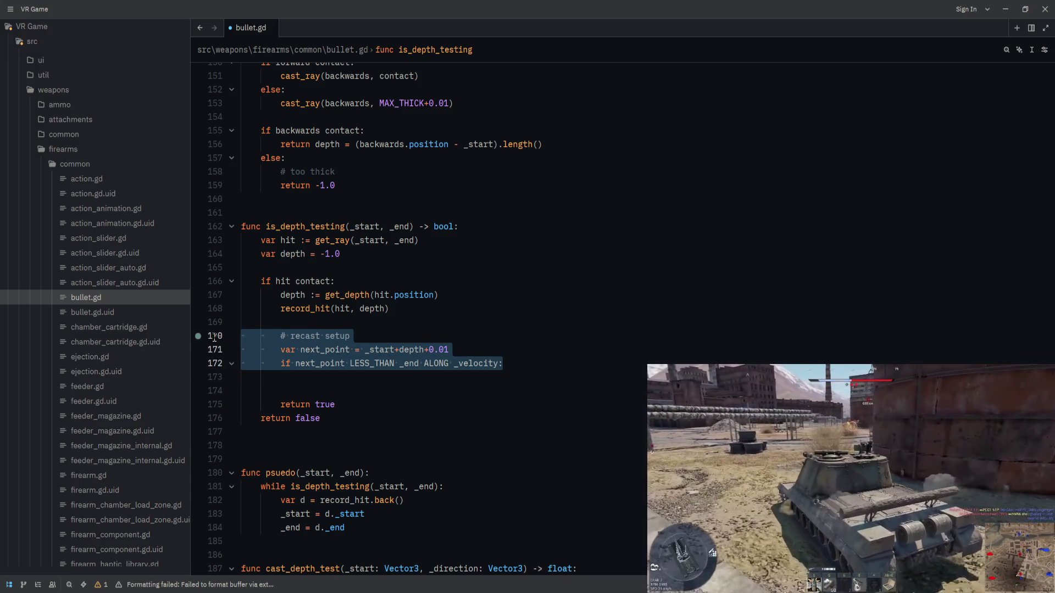
{"action": "key", "text": "alt+Down"}
{"action": "key", "text": "alt+Down"}
{"action": "key", "text": "alt+Down"}
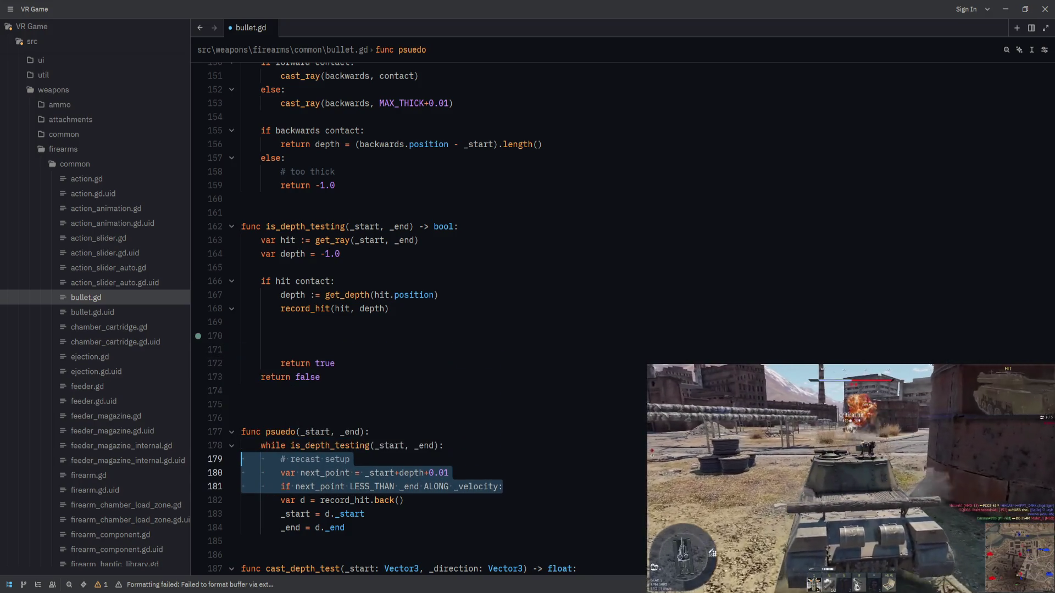
{"action": "key", "text": "alt+Down"}
{"action": "key", "text": "alt+Up"}
{"action": "key", "text": "alt+Up"}
{"action": "key", "text": "alt+Up"}
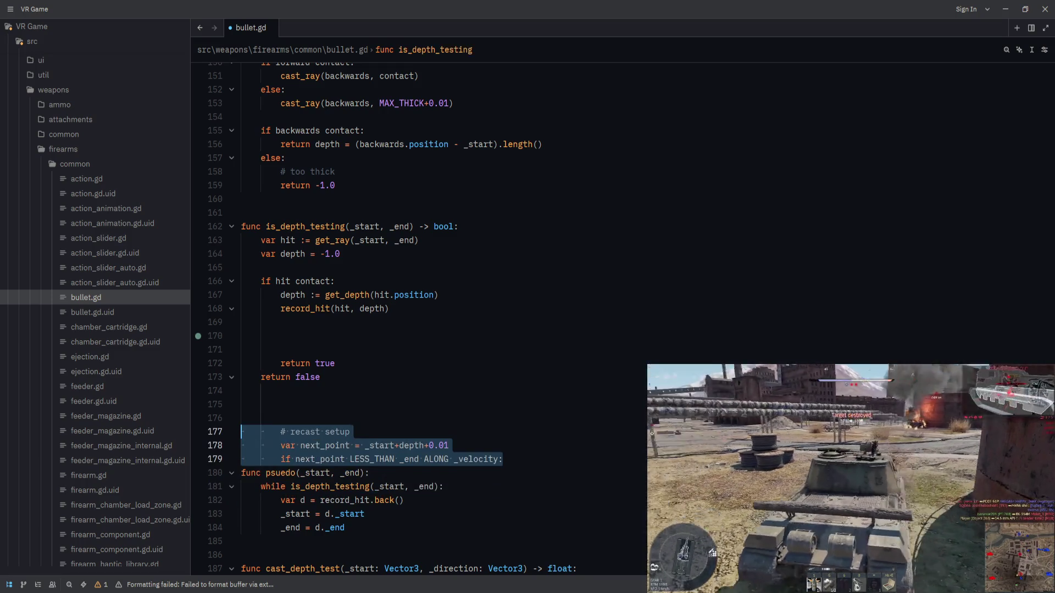
{"action": "key", "text": "alt+Up"}
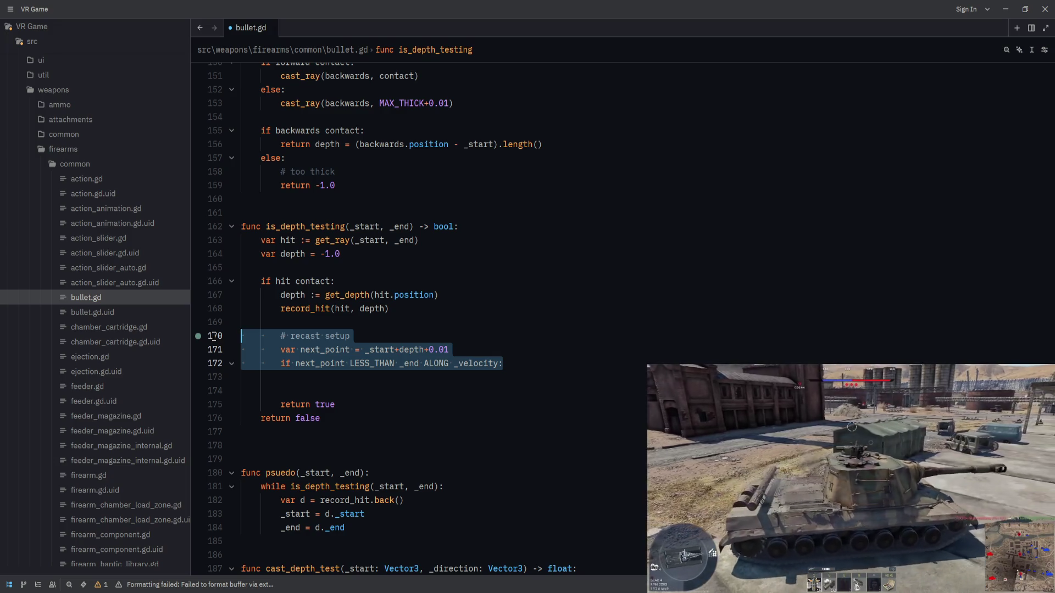
Step: Review the get_depth and record_hit lines above the recast block
{"action": "left_click", "coordinate": [456, 275]}
{"action": "mouse_move", "coordinate": [262, 283]}
{"action": "left_mouse_down"}
{"action": "mouse_move", "coordinate": [336, 281]}
{"action": "mouse_move", "coordinate": [286, 295]}
{"action": "mouse_move", "coordinate": [380, 295]}
{"action": "left_mouse_up"}
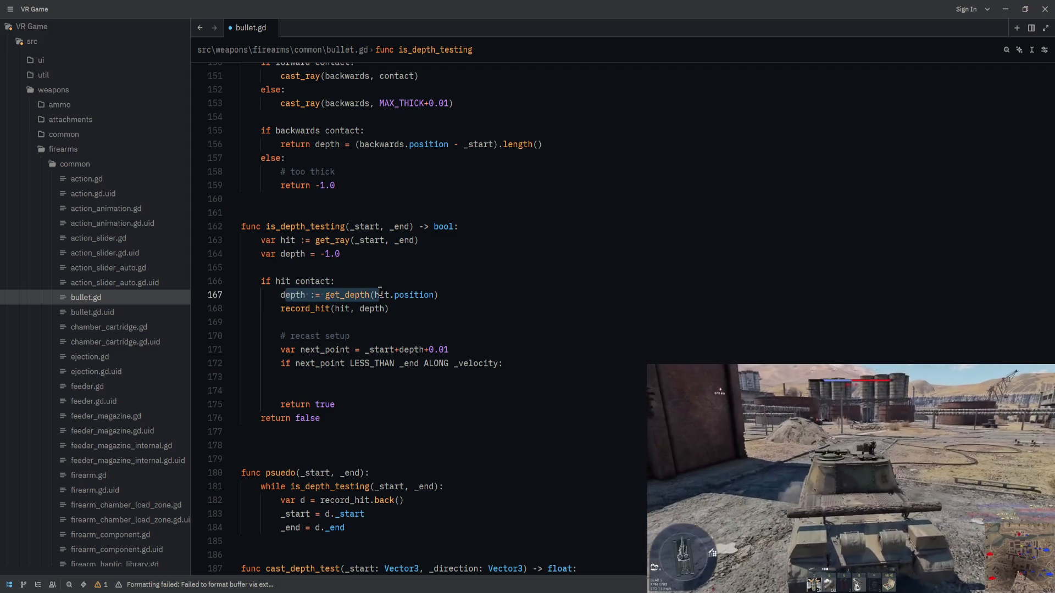
{"action": "left_click", "coordinate": [484, 295]}
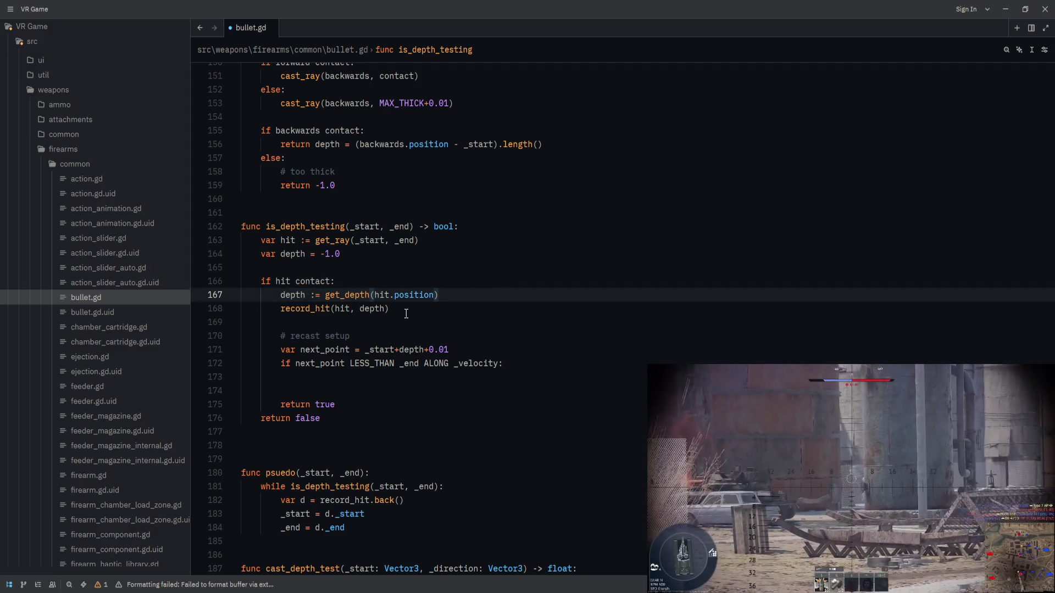
{"action": "left_click", "coordinate": [461, 311]}
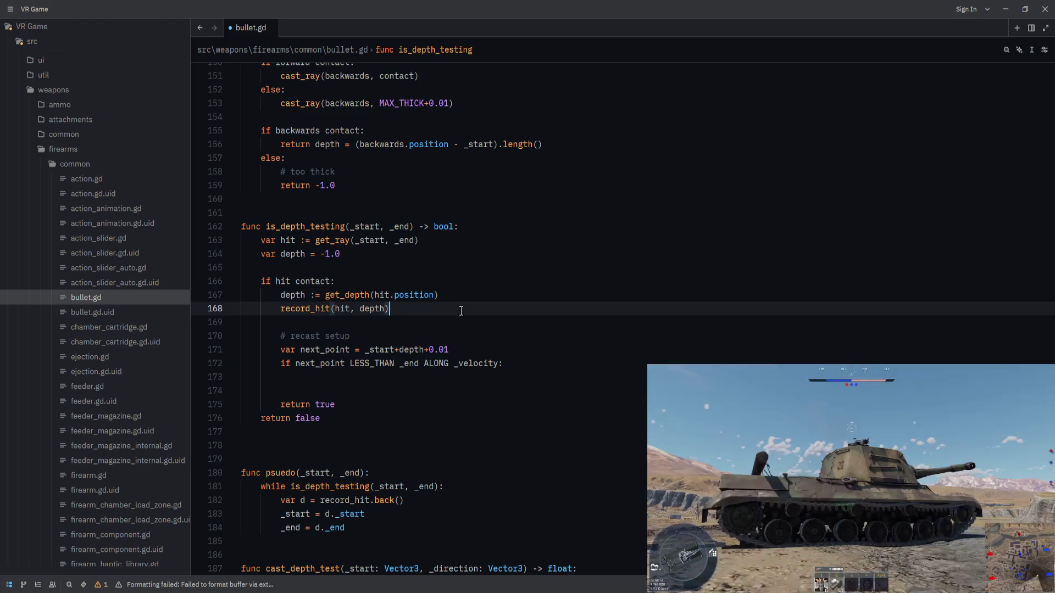
Step: Type a 'recast' placeholder inside the next_point branch
{"action": "left_click", "coordinate": [468, 378]}
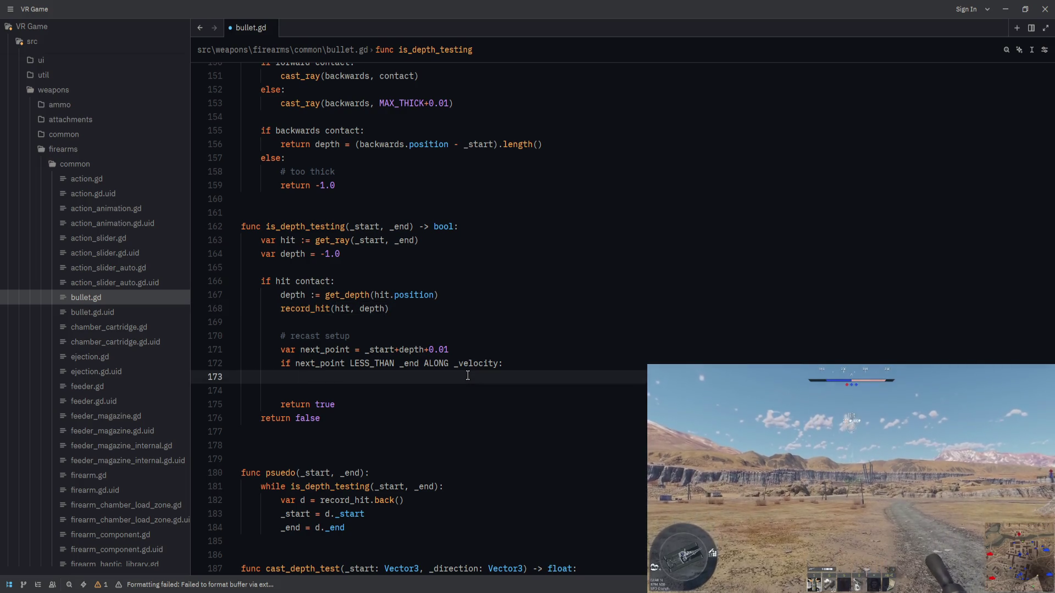
{"action": "type", "text": "#"}
{"action": "key", "text": "BackSpace"}
{"action": "type", "text": "recast"}
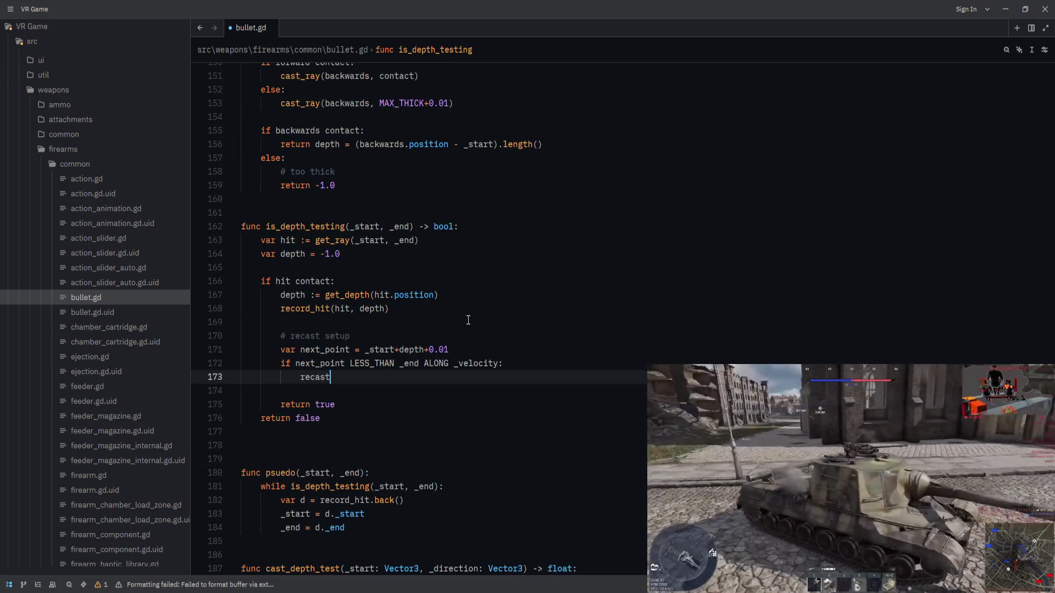
Step: Replace psuedo's old loop body with a single 'print happy' line
{"action": "left_click", "coordinate": [439, 501]}
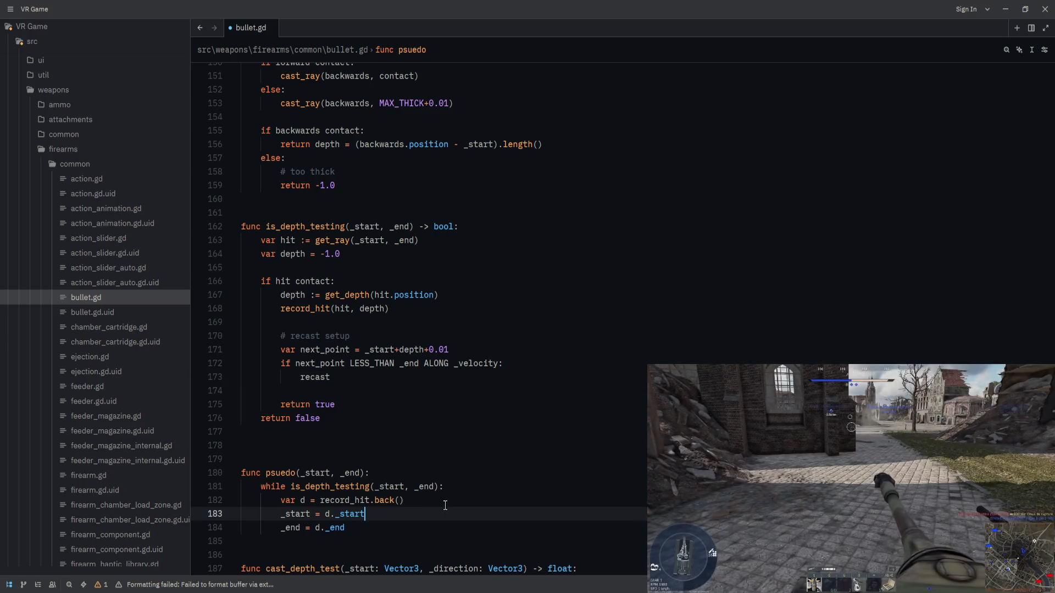
{"action": "key", "text": "ctrl+shift+k"}
{"action": "key", "text": "ctrl+shift+k"}
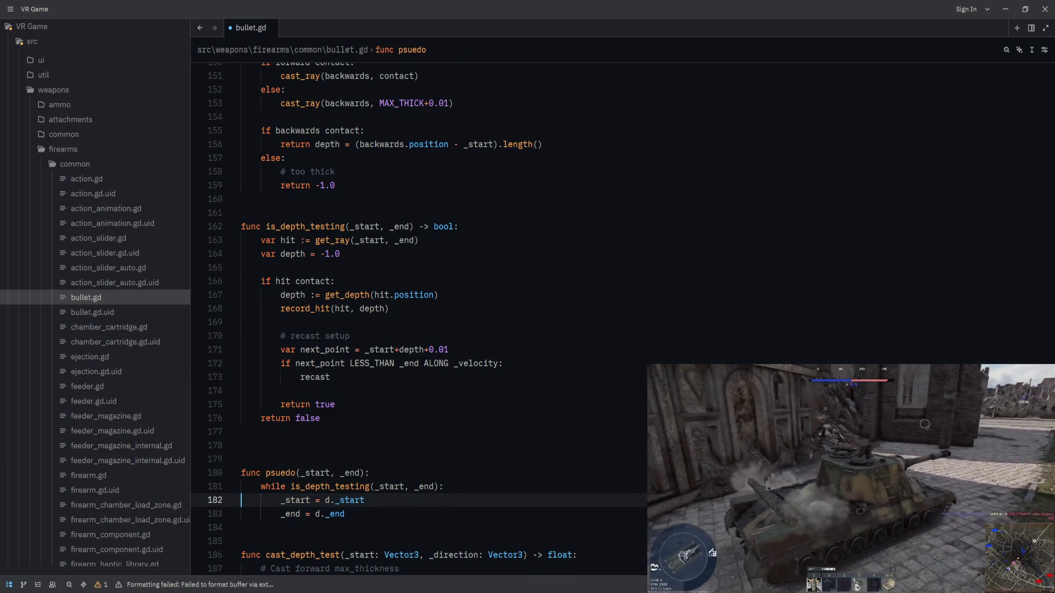
{"action": "key", "text": "shift+Home"}
{"action": "key", "text": "BackSpace"}
{"action": "type", "text": "print "}
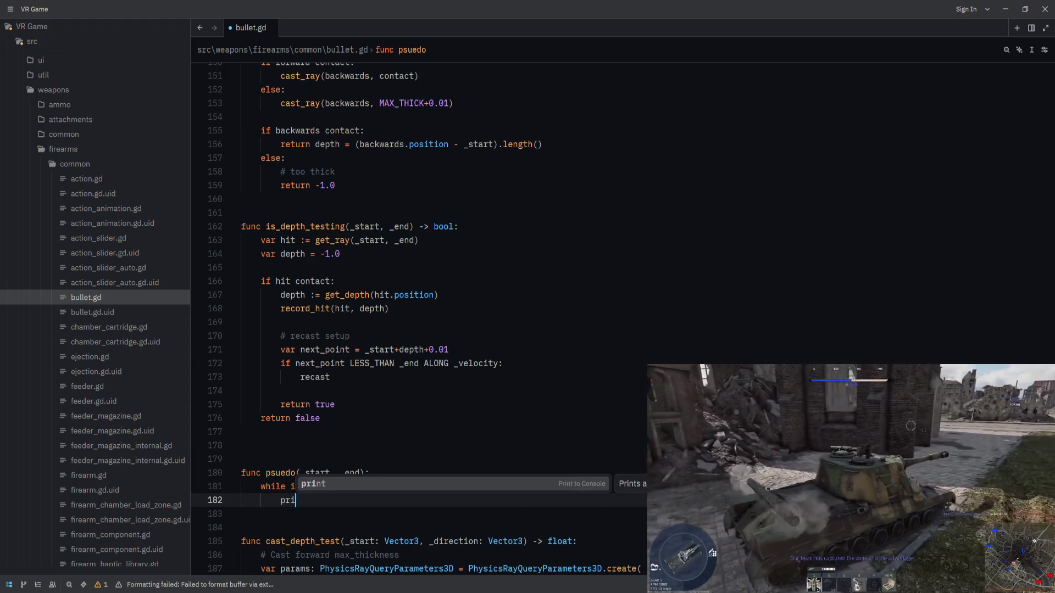
{"action": "type", "text": "happy"}
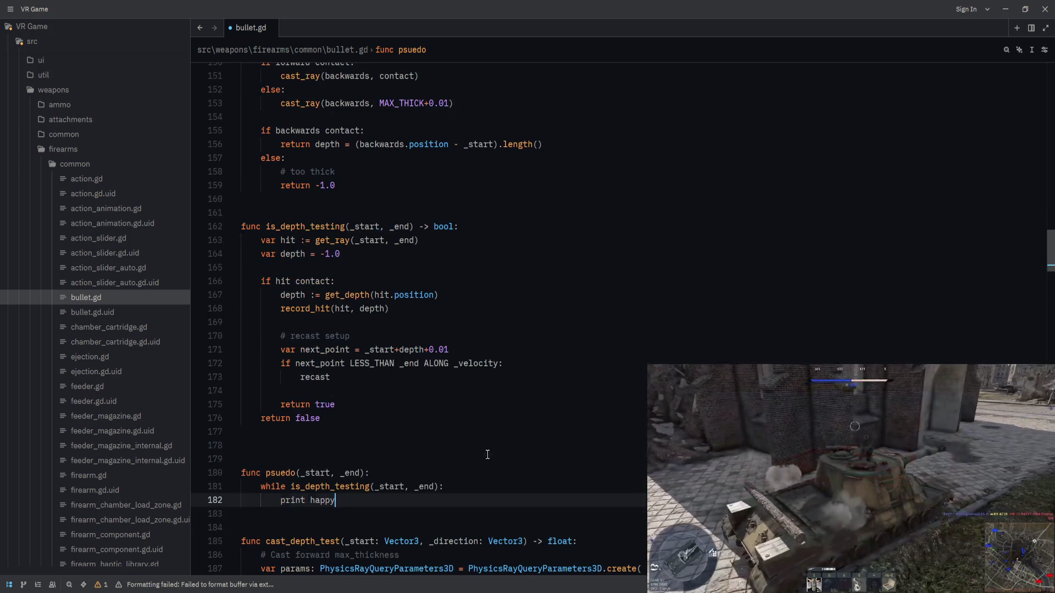
{"action": "left_click", "coordinate": [488, 457]}
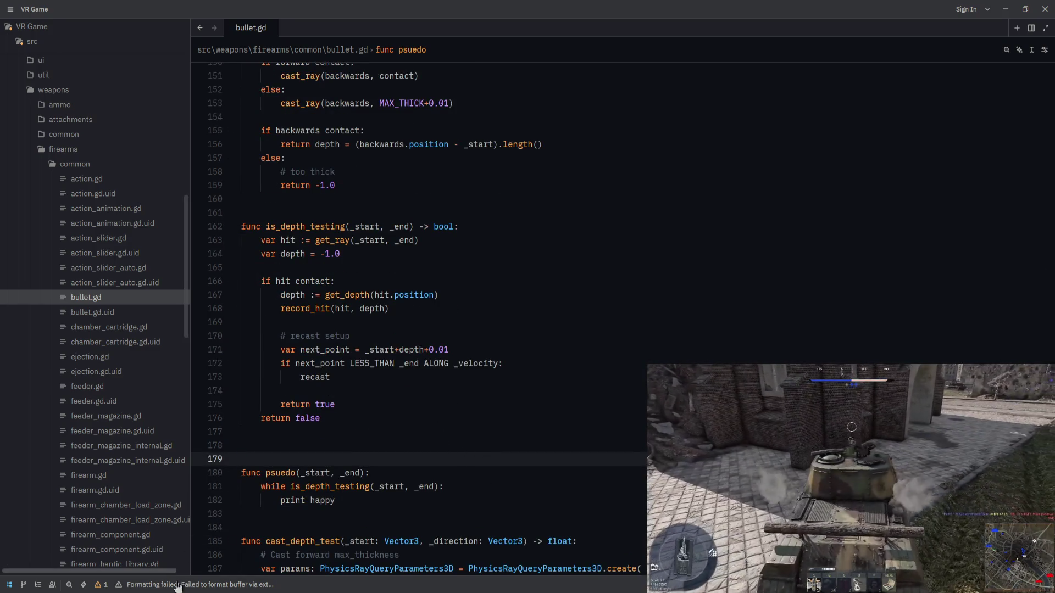
Step: Review the hit-contact branch from get_depth down to the recast setup comment
{"action": "left_click", "coordinate": [409, 377]}
{"action": "scroll", "coordinate": [412, 443], "scroll_direction": "up", "scroll_amount": 1}
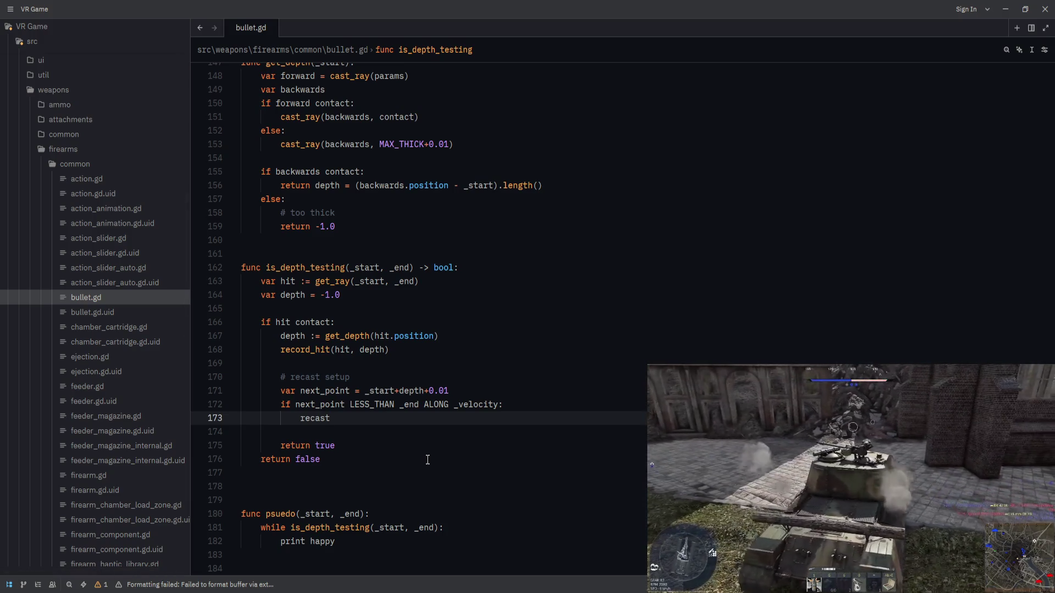
{"action": "left_click", "coordinate": [476, 336]}
{"action": "left_click", "coordinate": [479, 322]}
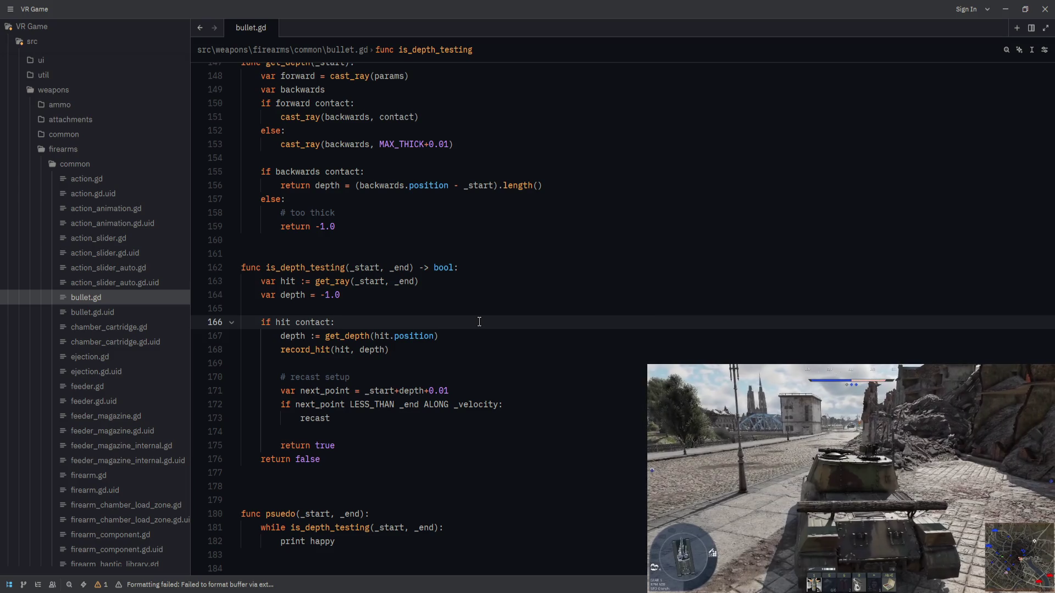
{"action": "left_click", "coordinate": [478, 340]}
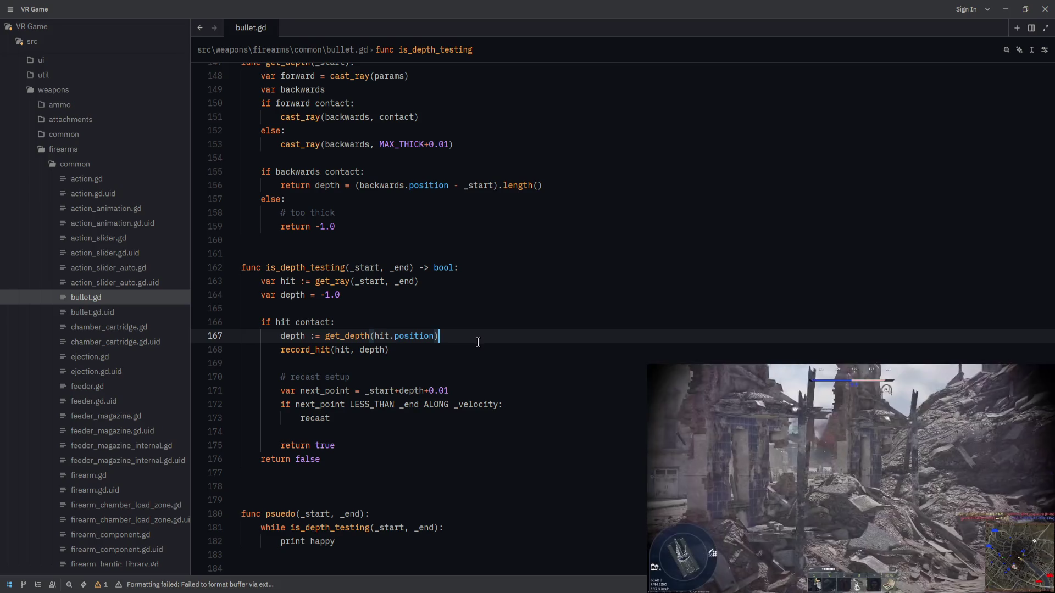
{"action": "scroll", "coordinate": [470, 374], "scroll_direction": "up", "scroll_amount": 1}
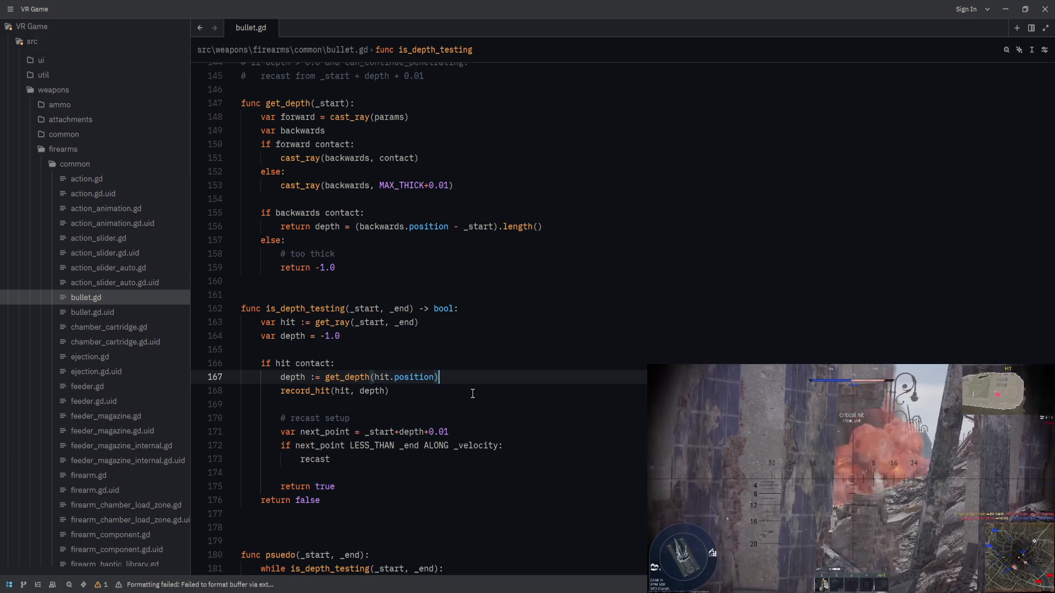
{"action": "left_click", "coordinate": [472, 393]}
{"action": "left_click", "coordinate": [468, 406]}
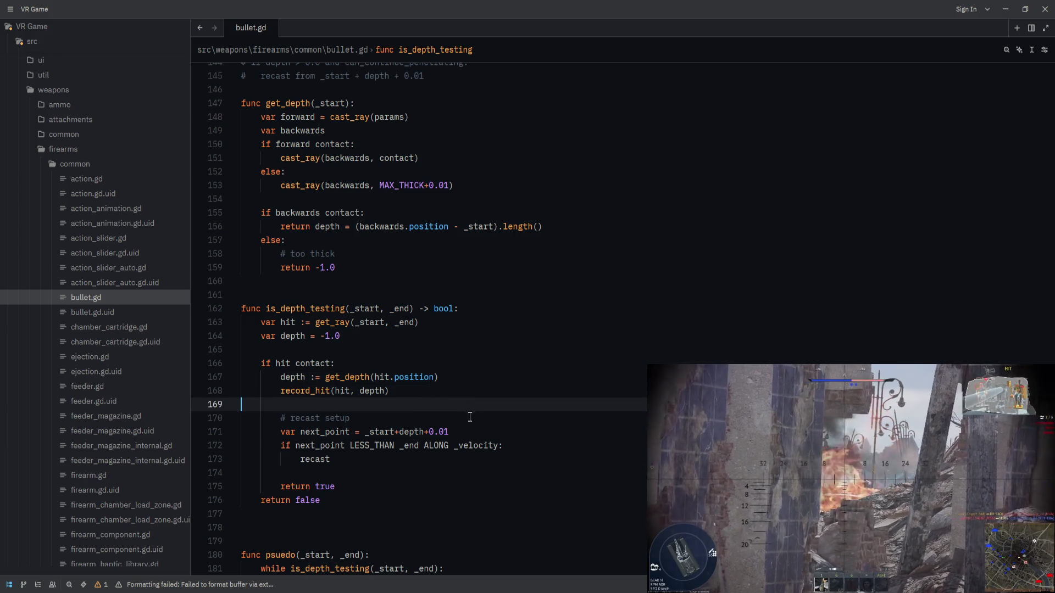
{"action": "left_click", "coordinate": [474, 432]}
{"action": "left_click", "coordinate": [478, 419]}
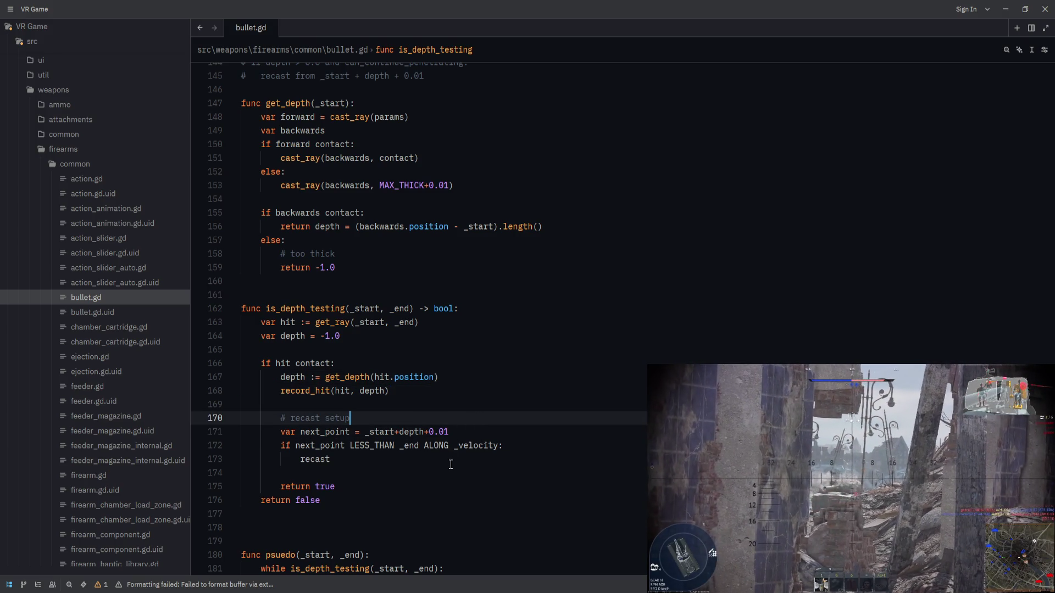
Step: Rewrite the next_point declaration as '_start += depth+0.01'
{"action": "double_click", "coordinate": [323, 431]}
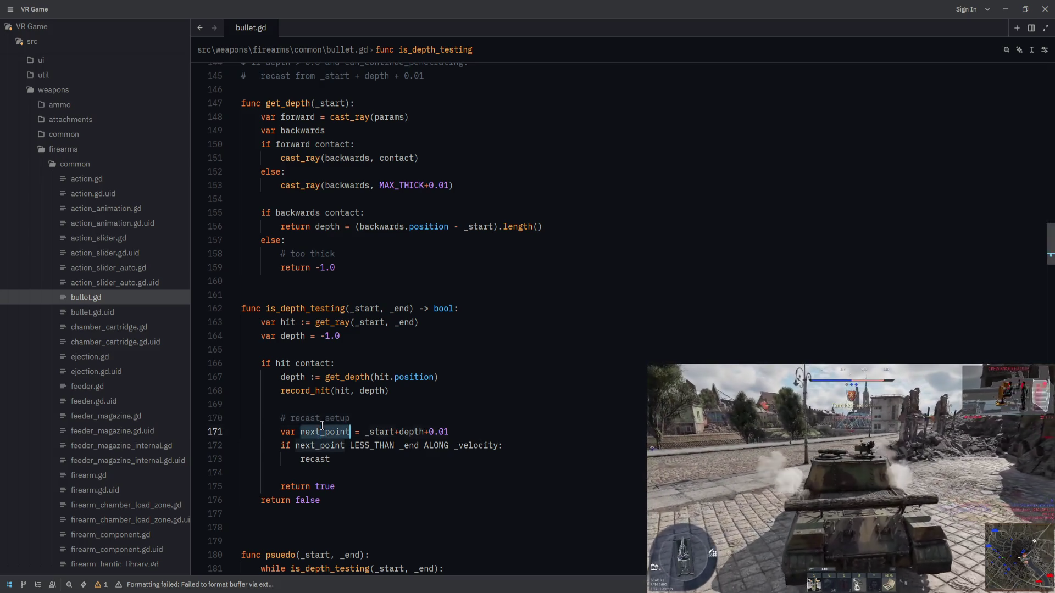
{"action": "key", "text": "BackSpace"}
{"action": "key", "text": "BackSpace"}
{"action": "key", "text": "BackSpace"}
{"action": "type", "text": "_start"}
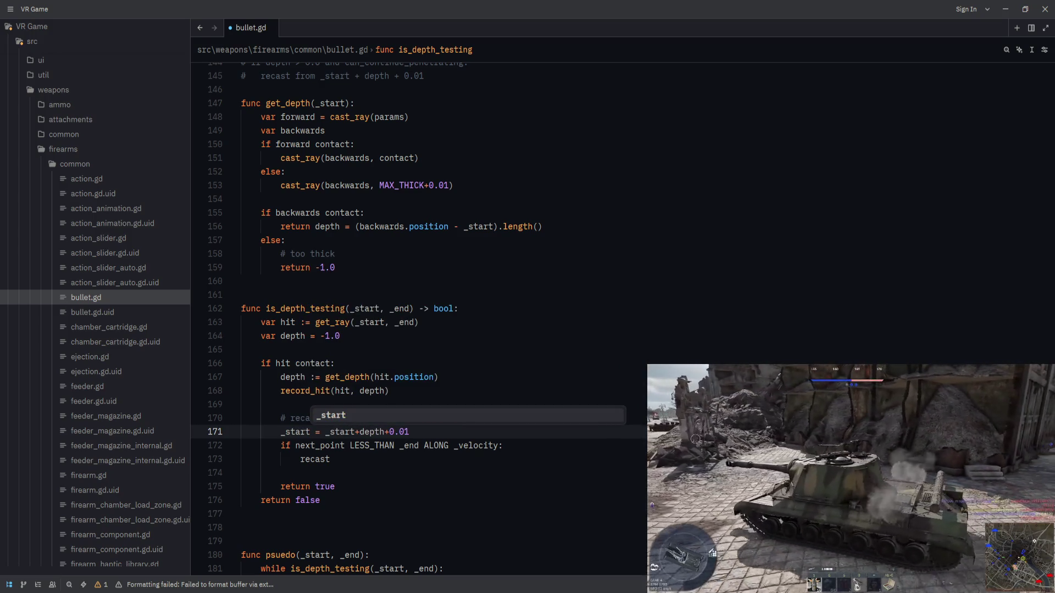
{"action": "key", "text": "Right"}
{"action": "type", "text": "+"}
{"action": "key", "text": "ctrl+BackSpace"}
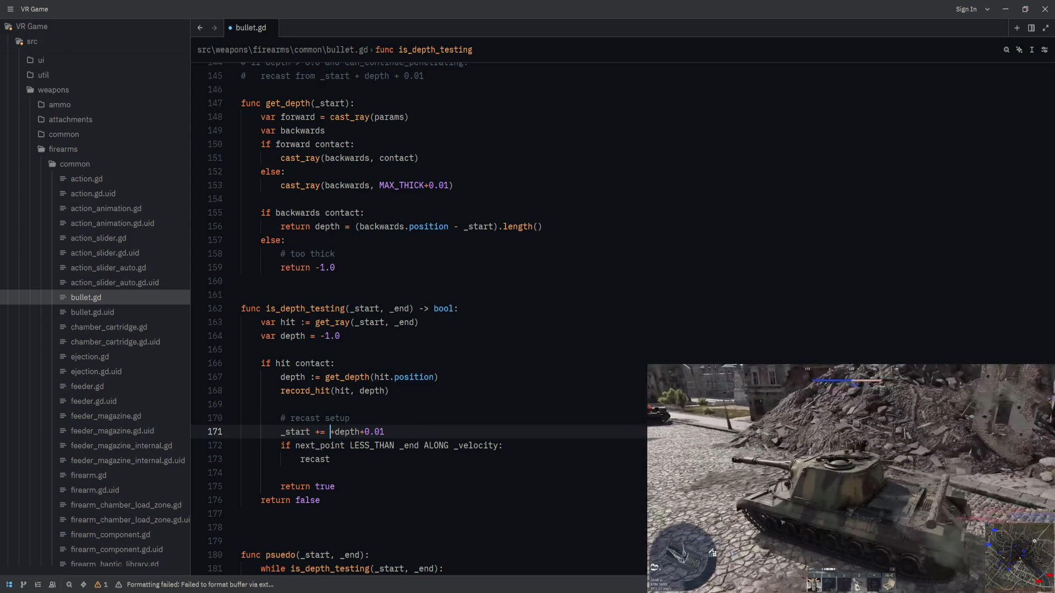
Step: Add a comment above noting _start will need to be pointer/ ref/ dict, and save
{"action": "key", "text": "ctrl+shift+Return"}
{"action": "type", "text": "# #"}
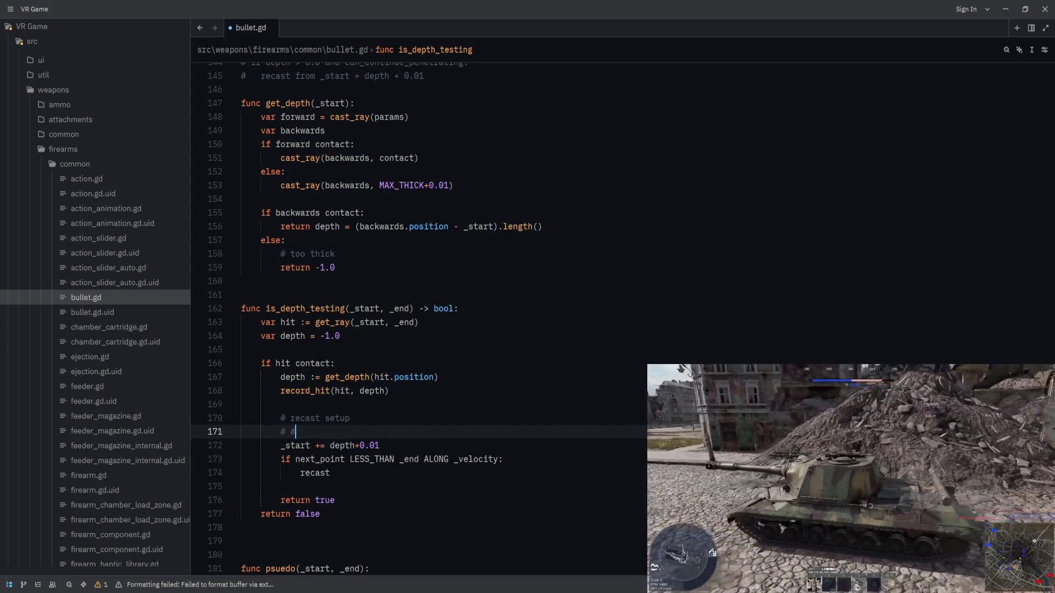
{"action": "key", "text": "BackSpace"}
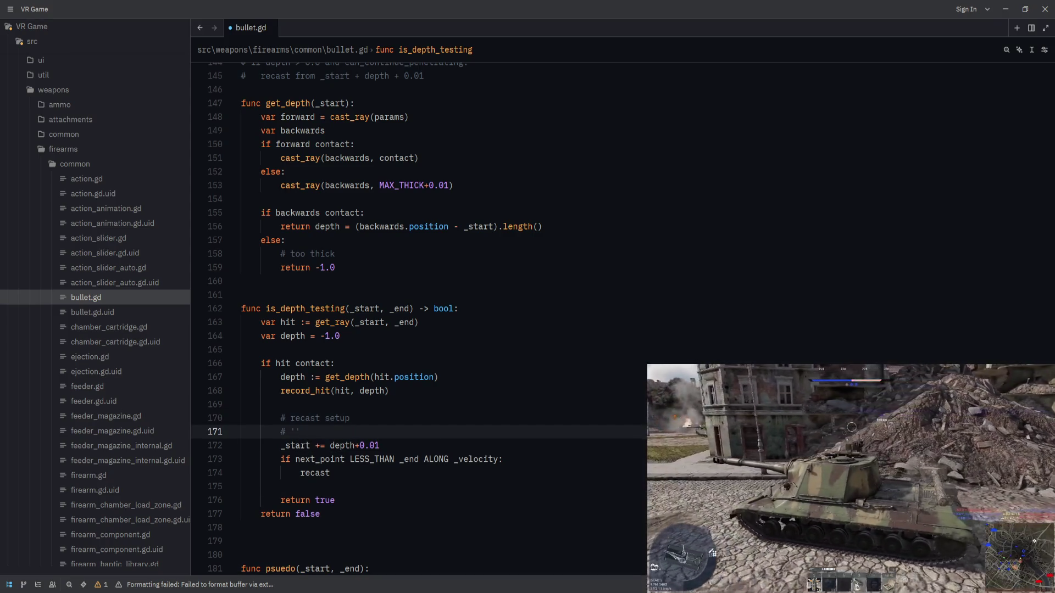
{"action": "type", "text": "_start' will need to be pointer/ ref/ d"}
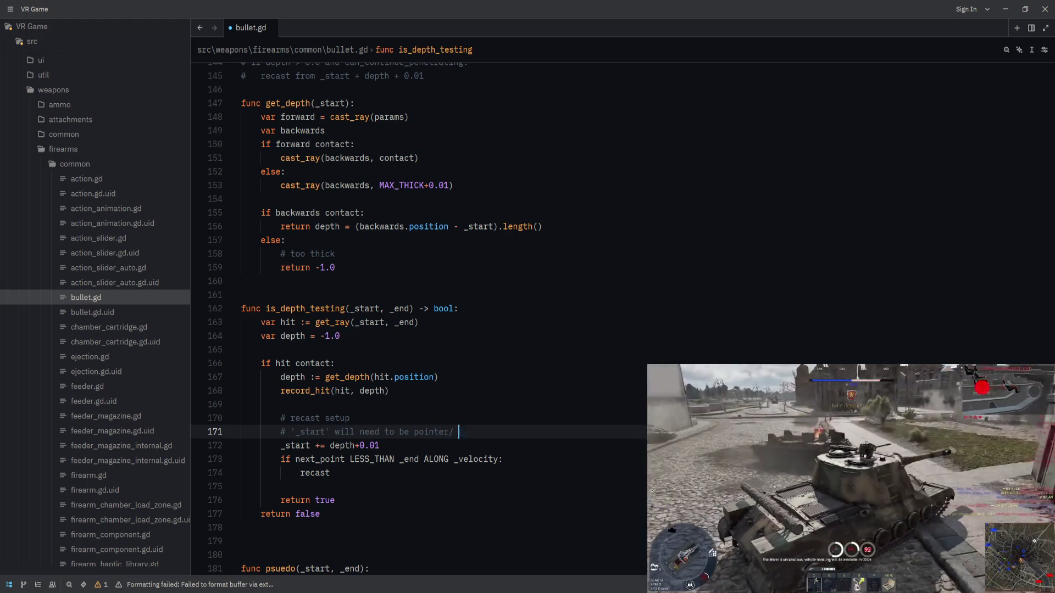
{"action": "type", "text": "ict"}
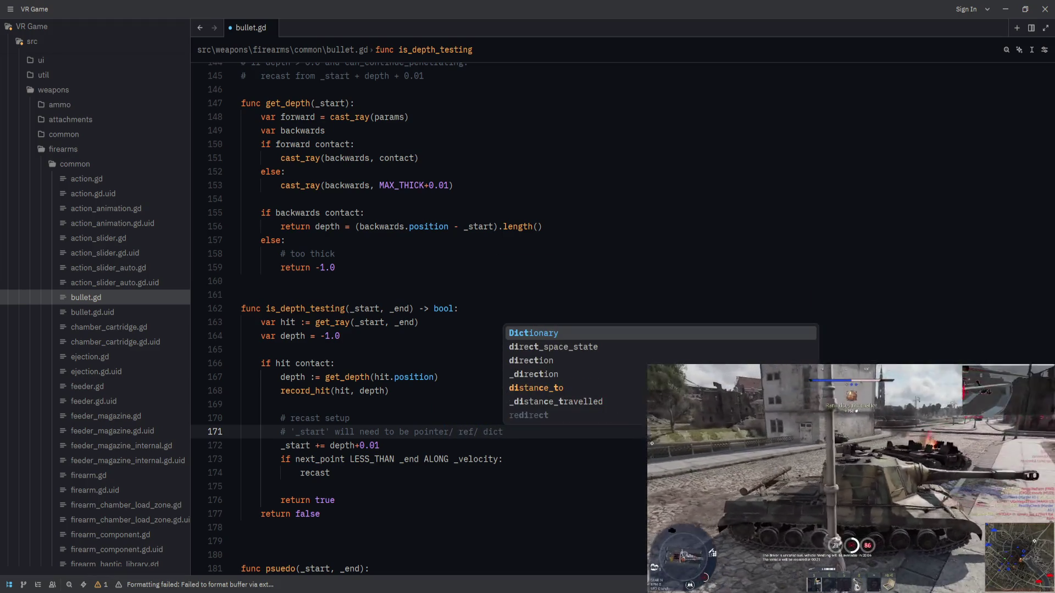
{"action": "key", "text": "Escape"}
{"action": "key", "text": "ctrl+s"}
Step: Replace next_point with _start in the LESS_THAN condition
{"action": "double_click", "coordinate": [320, 459]}
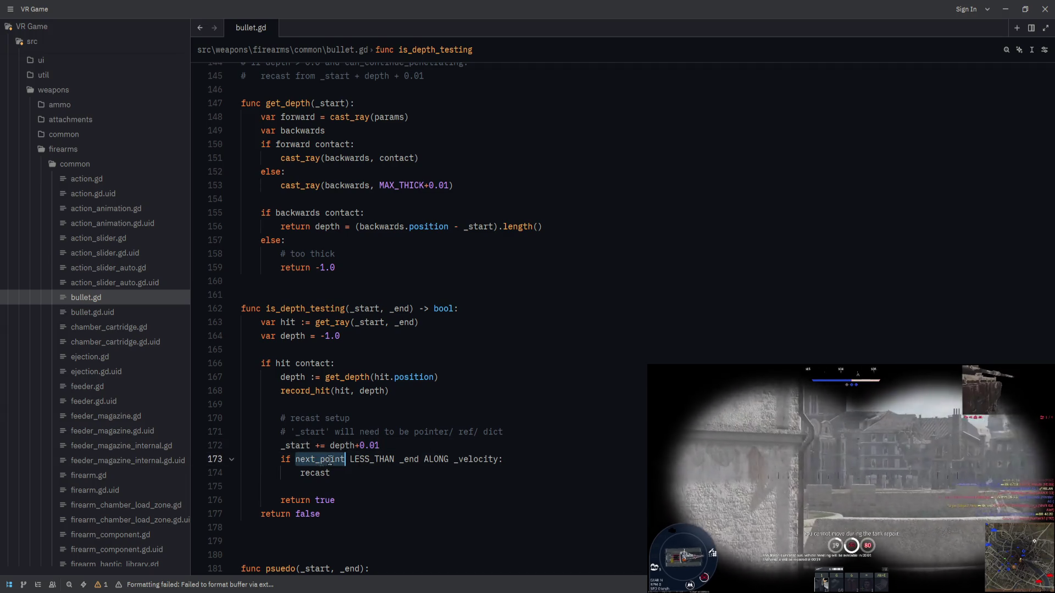
{"action": "key", "text": "Up"}
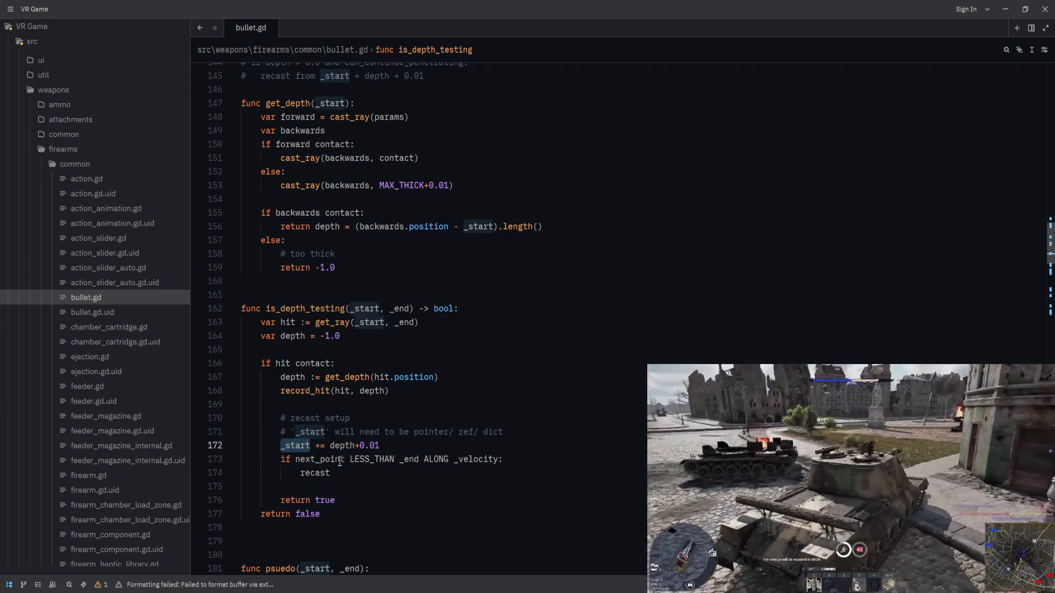
{"action": "double_click", "coordinate": [340, 462]}
{"action": "type", "text": "_start"}
{"action": "left_click", "coordinate": [531, 459]}
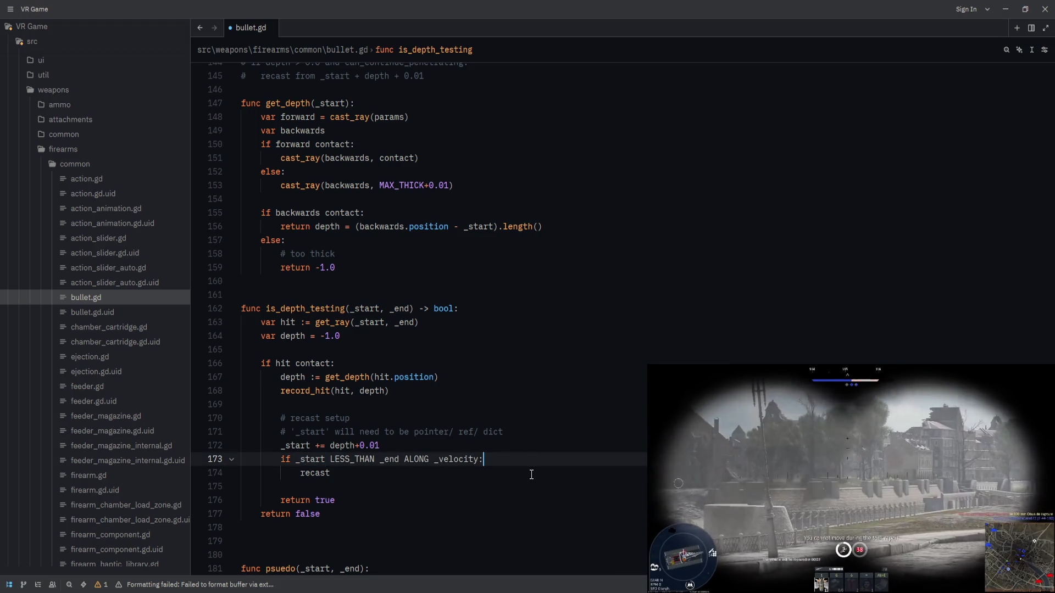
Step: Replace the recast placeholder with 'return true # continue depth testing'
{"action": "left_click", "coordinate": [529, 476]}
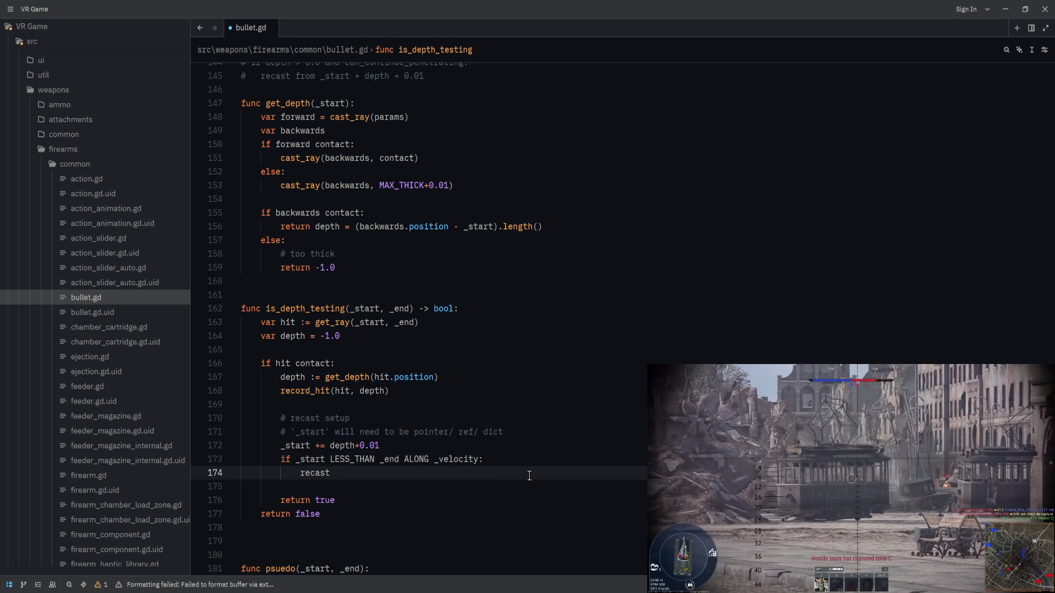
{"action": "key", "text": "Return"}
{"action": "key", "text": "Return"}
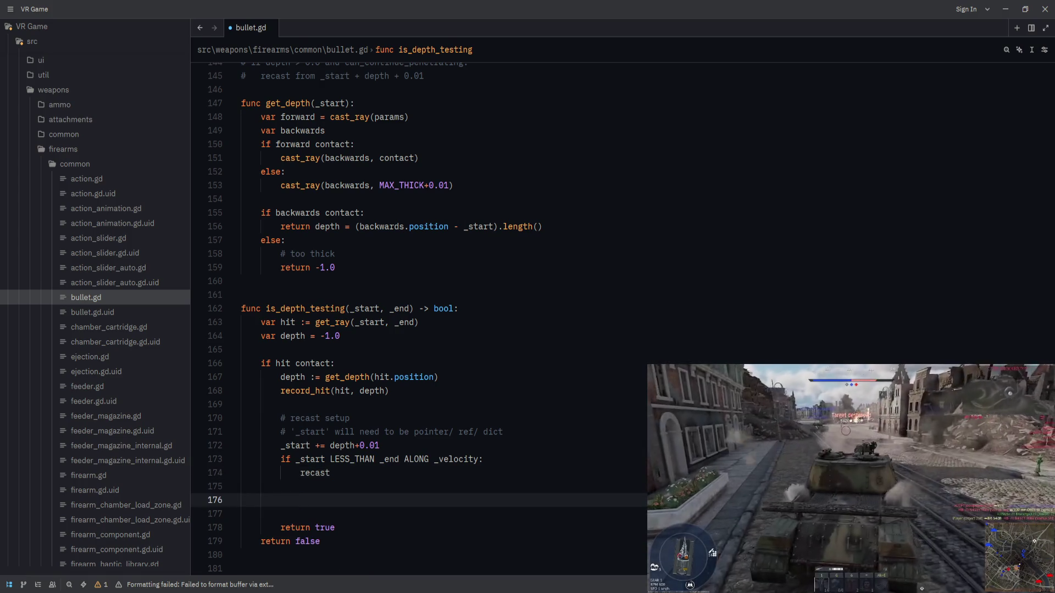
{"action": "left_click", "coordinate": [300, 487]}
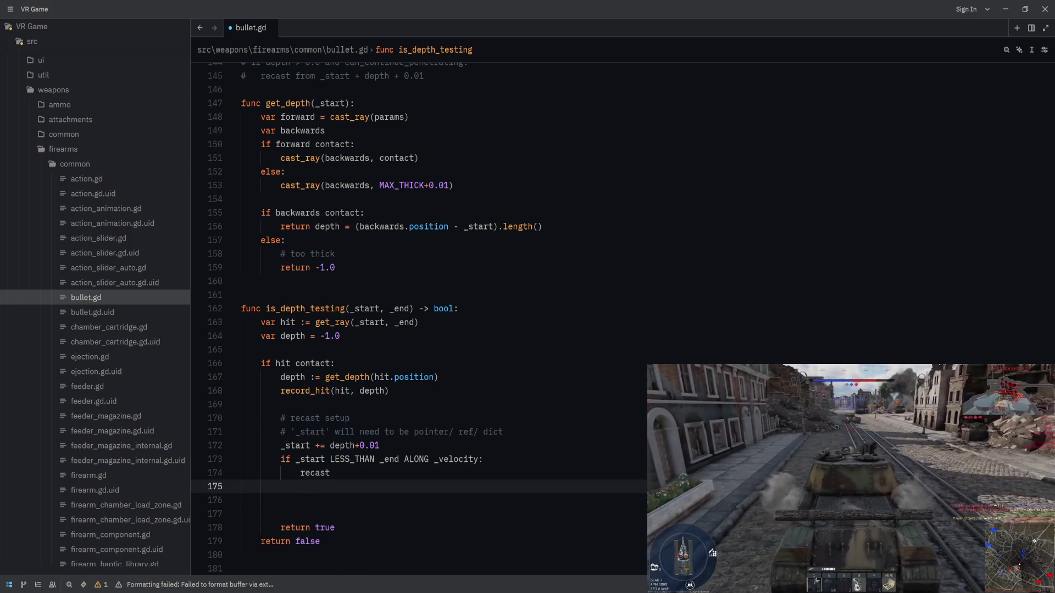
{"action": "key", "text": "BackSpace"}
{"action": "key", "text": "BackSpace"}
{"action": "key", "text": "BackSpace"}
{"action": "type", "text": "return true # continue depth testing"}
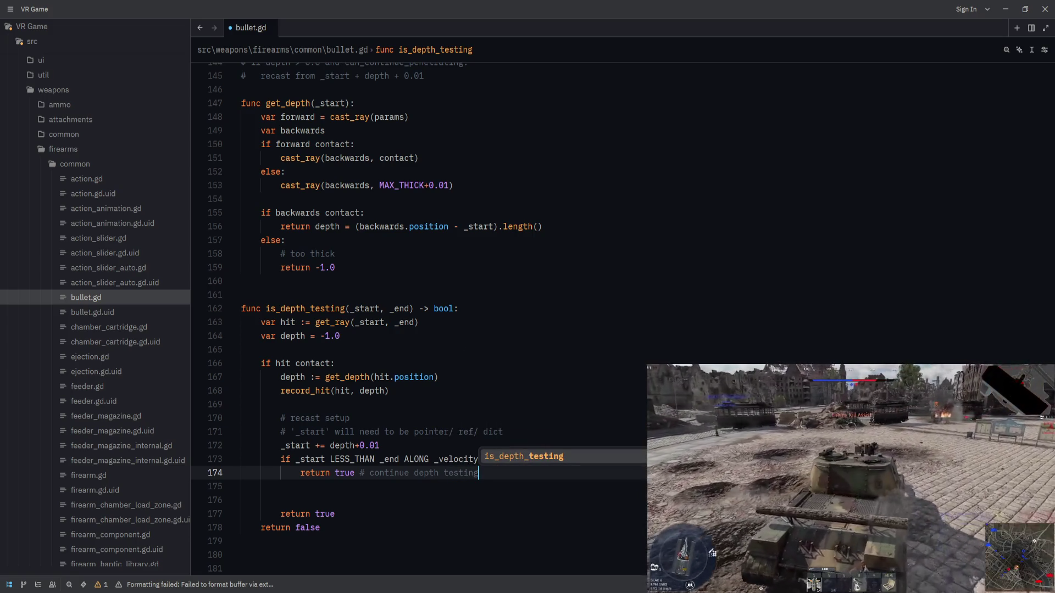
Step: Delete the duplicate return true line, keeping the one inside the _velocity check
{"action": "key", "text": "Escape"}
{"action": "key", "text": "Down"}
{"action": "key", "text": "Delete"}
{"action": "key", "text": "Delete"}
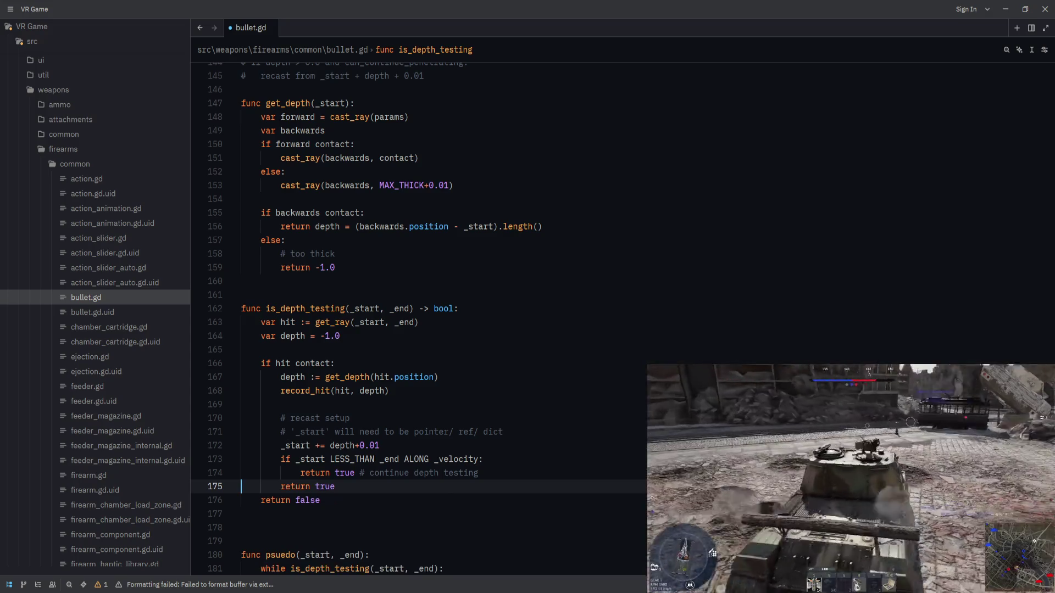
{"action": "key", "text": "ctrl+shift+k"}
{"action": "left_click", "coordinate": [532, 473]}
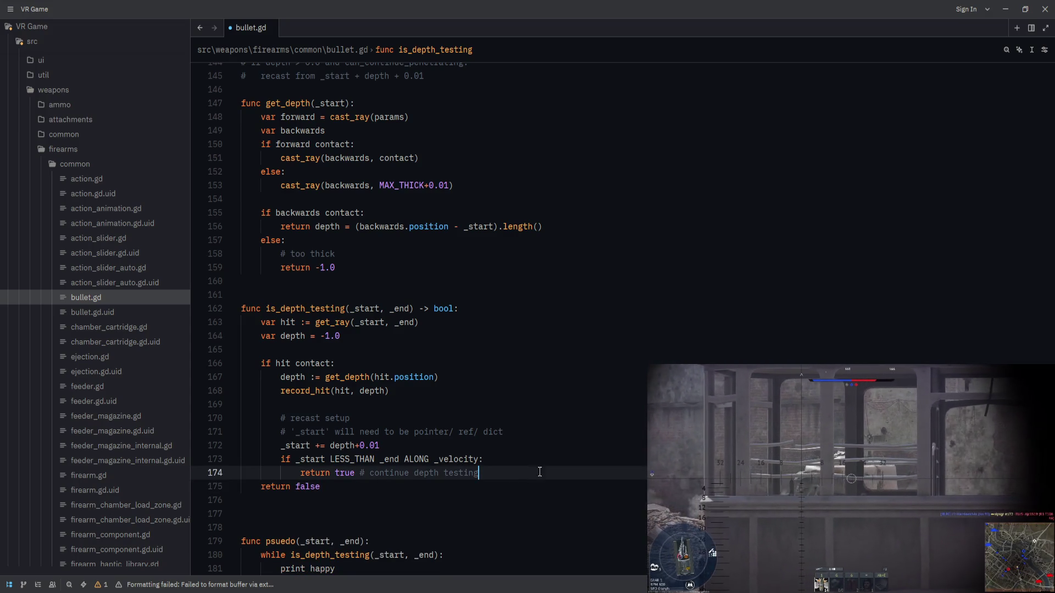
Step: Review the hit-contact branch and go to the func psuedo line
{"action": "left_click", "coordinate": [480, 373]}
{"action": "left_click", "coordinate": [493, 362]}
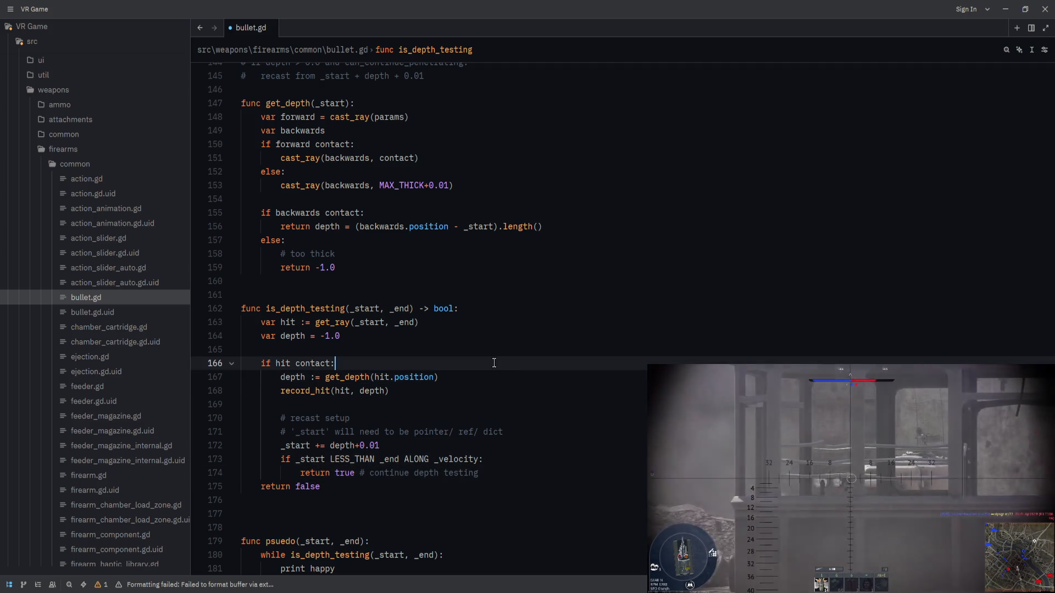
{"action": "left_click", "coordinate": [305, 363]}
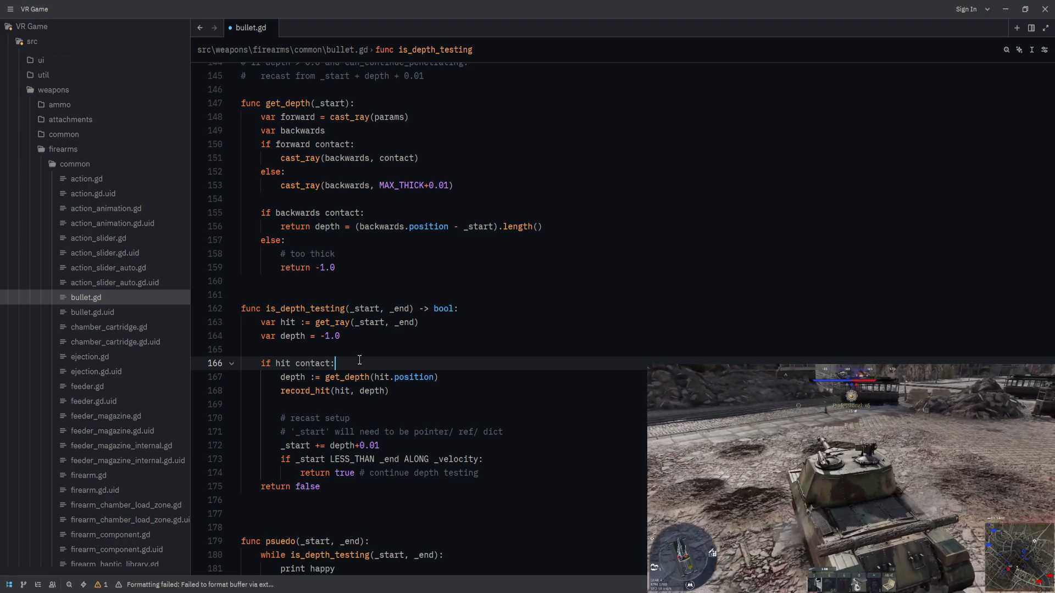
{"action": "left_click", "coordinate": [367, 295]}
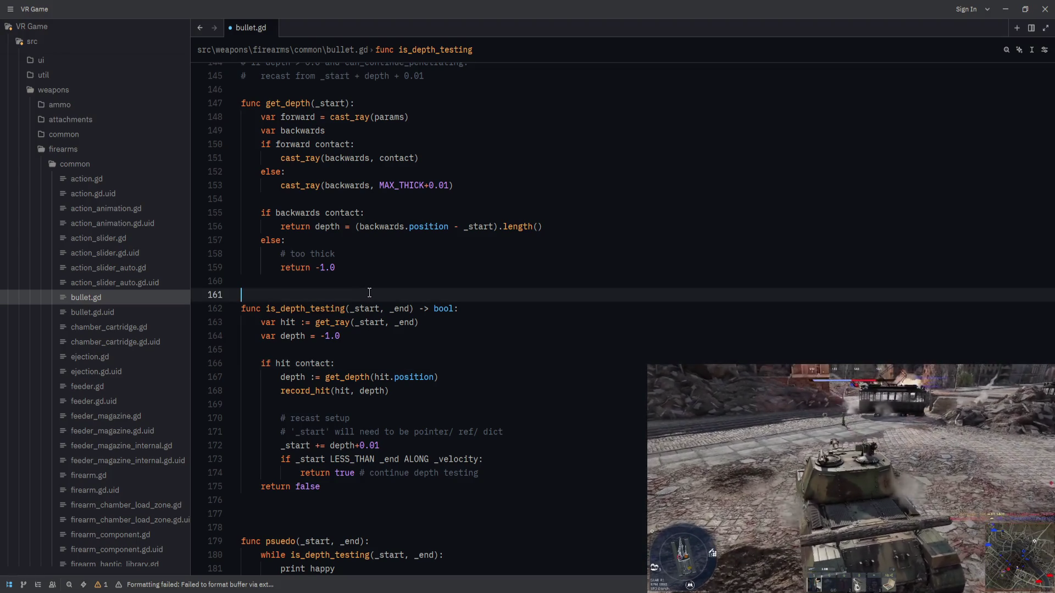
{"action": "scroll", "coordinate": [391, 442], "scroll_direction": "down", "scroll_amount": 1}
{"action": "left_click", "coordinate": [429, 503]}
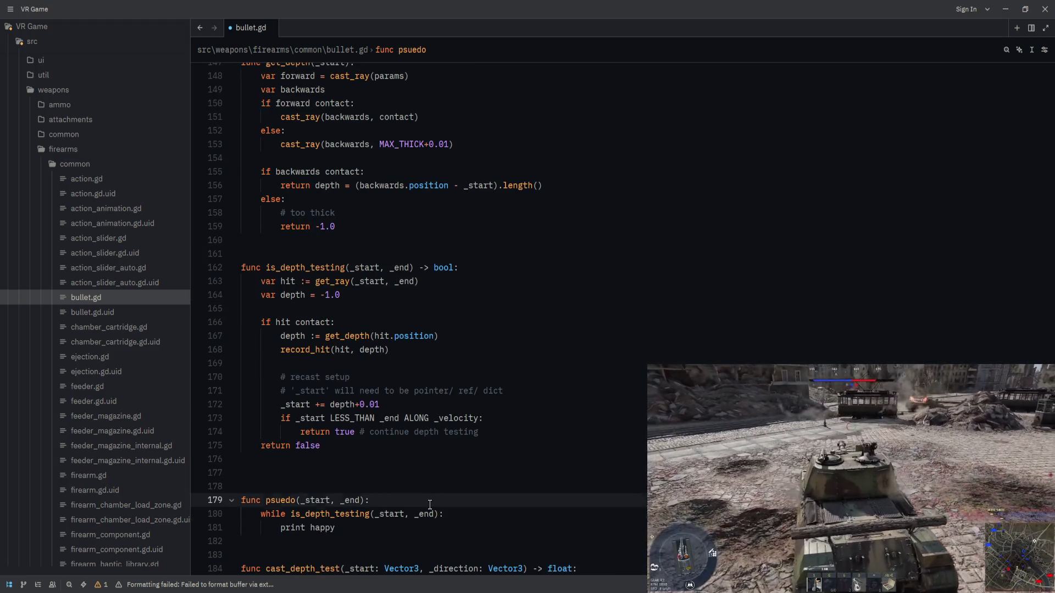
Step: Add a comment under func psuedo about testing multiple hits in one frame with depth reports, and save
{"action": "key", "text": "Return"}
{"action": "type", "text": "# test multiple"}
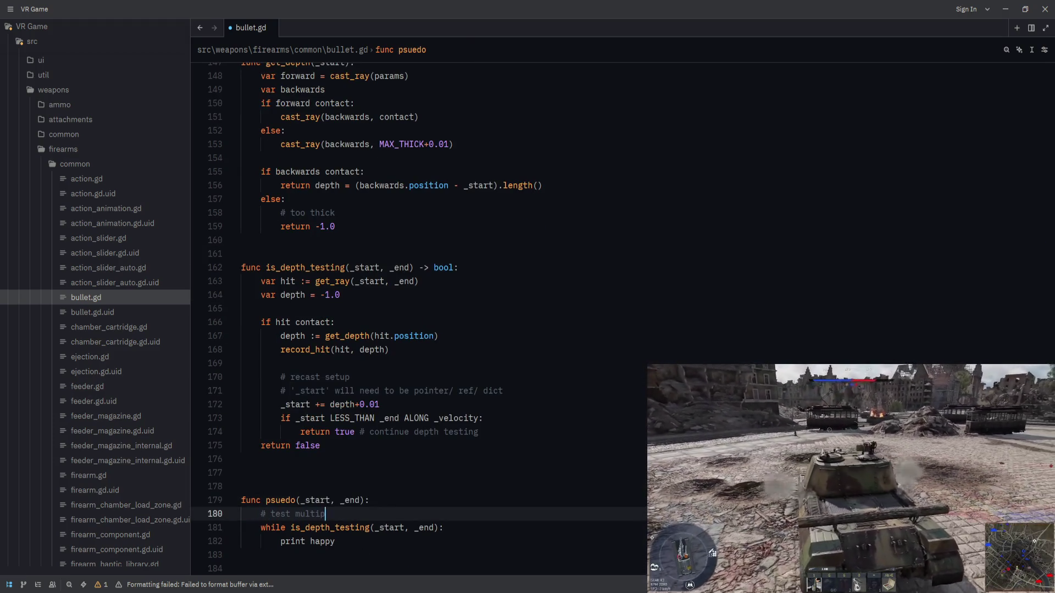
{"action": "type", "text": " hits in one "}
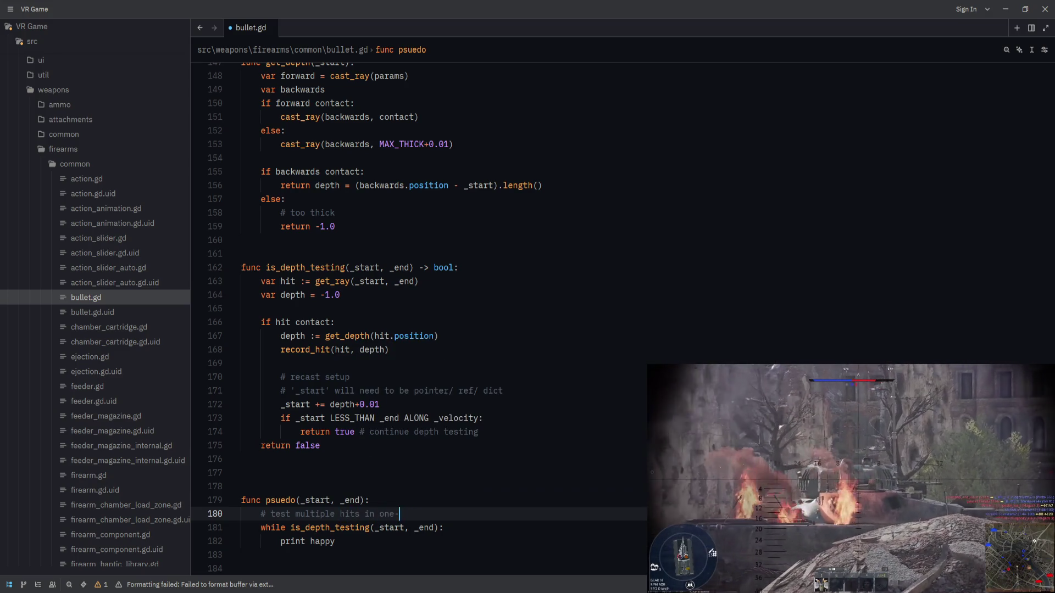
{"action": "type", "text": "frame"}
{"action": "type", "text": "with "}
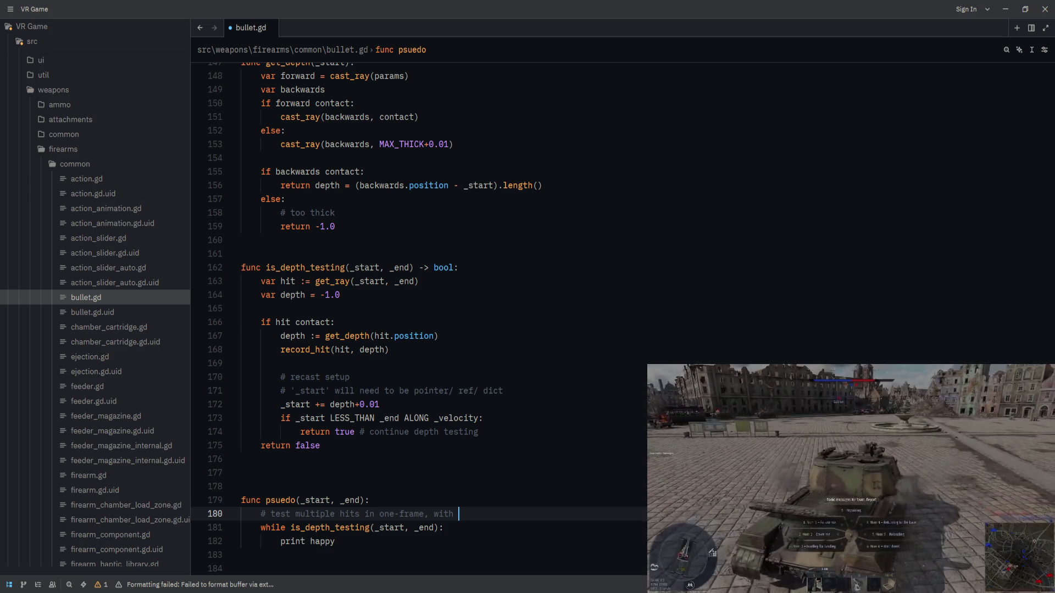
{"action": "type", "text": "depth re"}
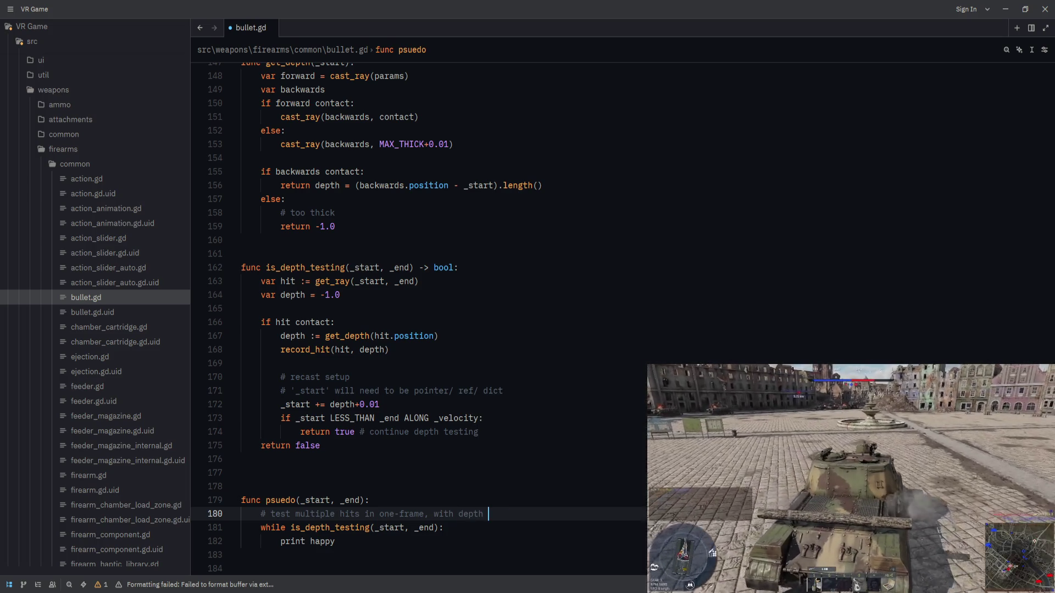
{"action": "type", "text": "ports"}
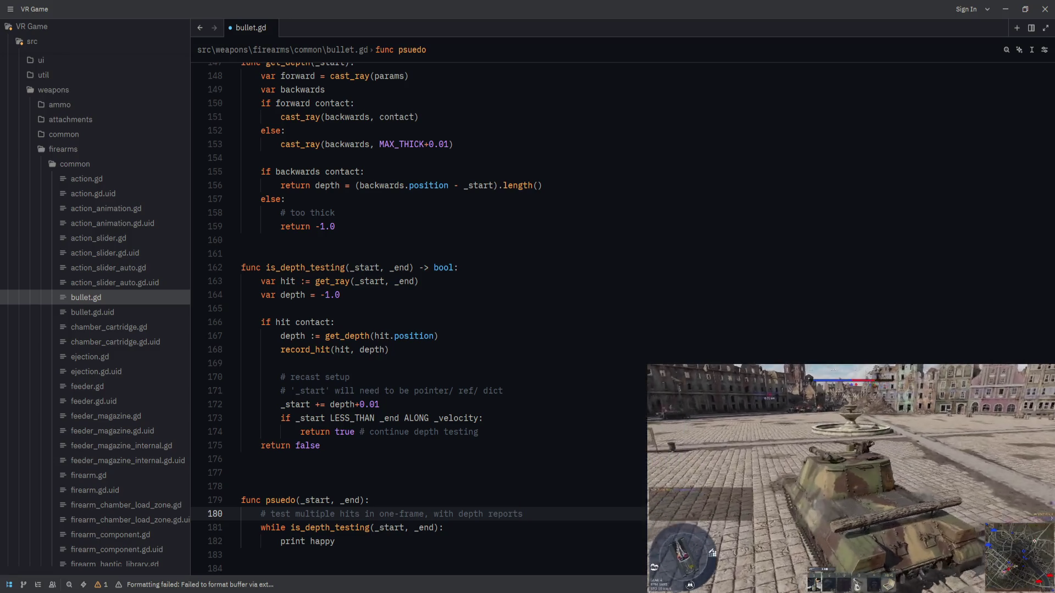
{"action": "left_click", "coordinate": [429, 539]}
{"action": "key", "text": "ctrl+s"}
Step: Wrap the while call's _start, _end arguments in braces
{"action": "scroll", "coordinate": [440, 522], "scroll_direction": "down", "scroll_amount": 2}
{"action": "scroll", "coordinate": [437, 513], "scroll_direction": "up", "scroll_amount": 2}
{"action": "left_click", "coordinate": [433, 528]}
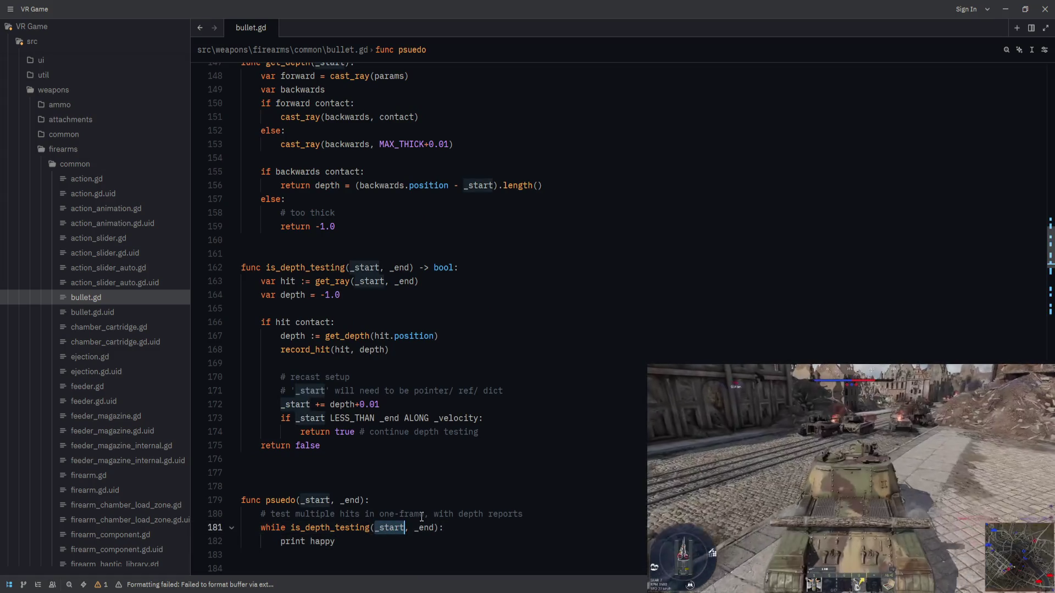
{"action": "type", "text": "{"}
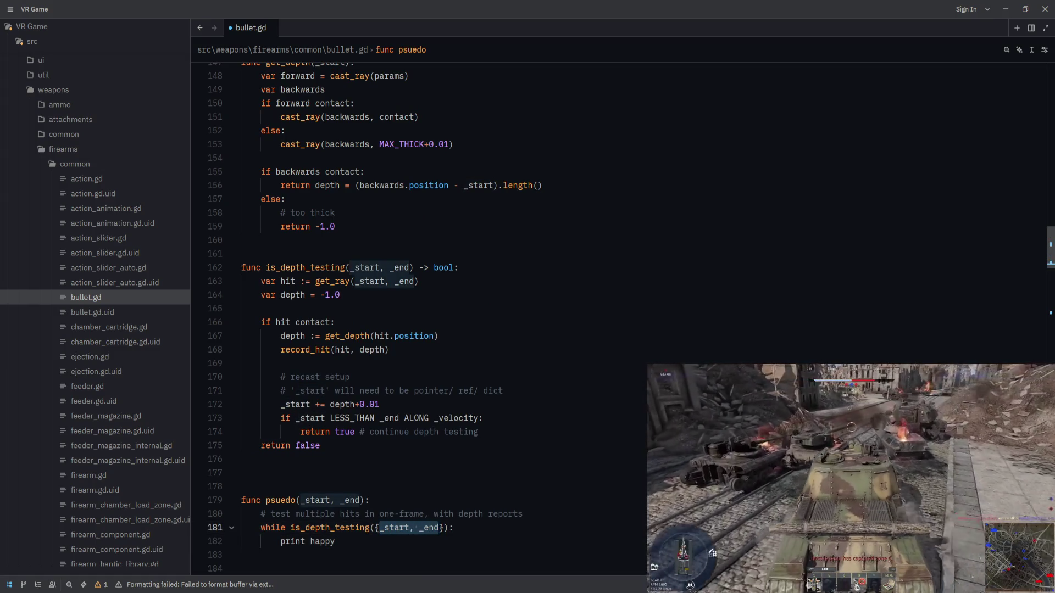
{"action": "left_click", "coordinate": [454, 527]}
{"action": "left_click_drag", "start_coordinate": [352, 350], "coordinate": [410, 351]}
Step: Wrap is_depth_testing's _start, _end parameters in braces
{"action": "type", "text": "{"}
{"action": "key", "text": "End"}
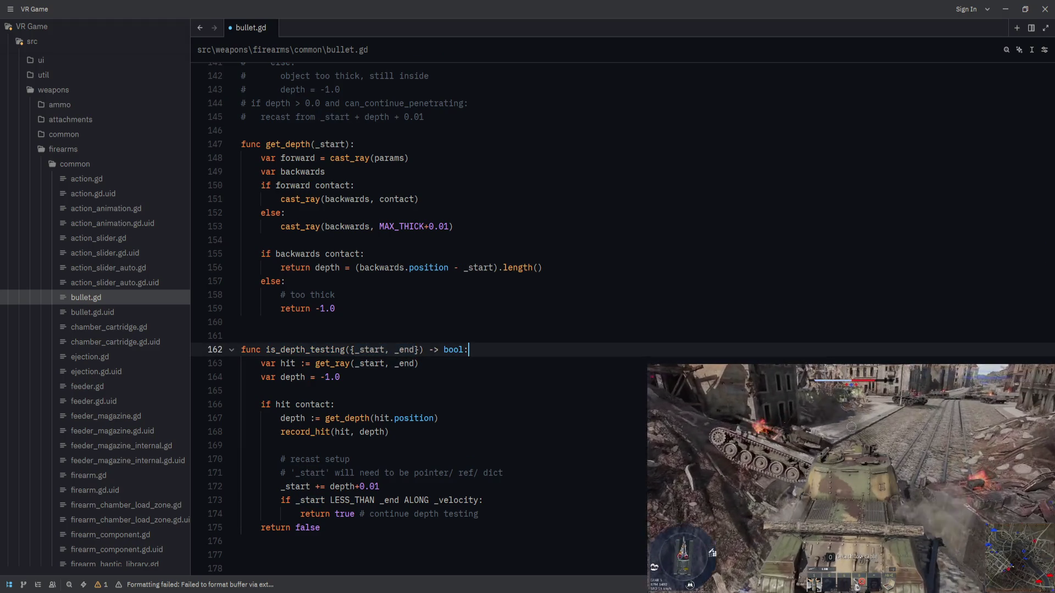
{"action": "left_click", "coordinate": [486, 405]}
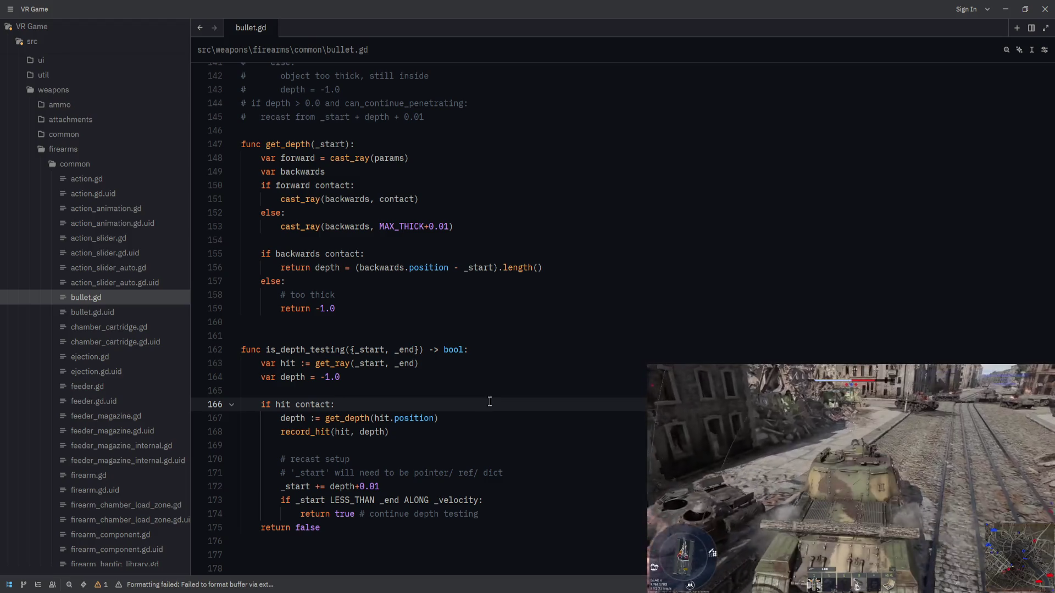
Step: Comment out get_depth, is_depth_testing and psuedo, save, and return to Godot
{"action": "mouse_move", "coordinate": [287, 139]}
{"action": "left_mouse_down"}
{"action": "mouse_move", "coordinate": [440, 110]}
{"action": "mouse_move", "coordinate": [390, 372]}
{"action": "left_mouse_up"}
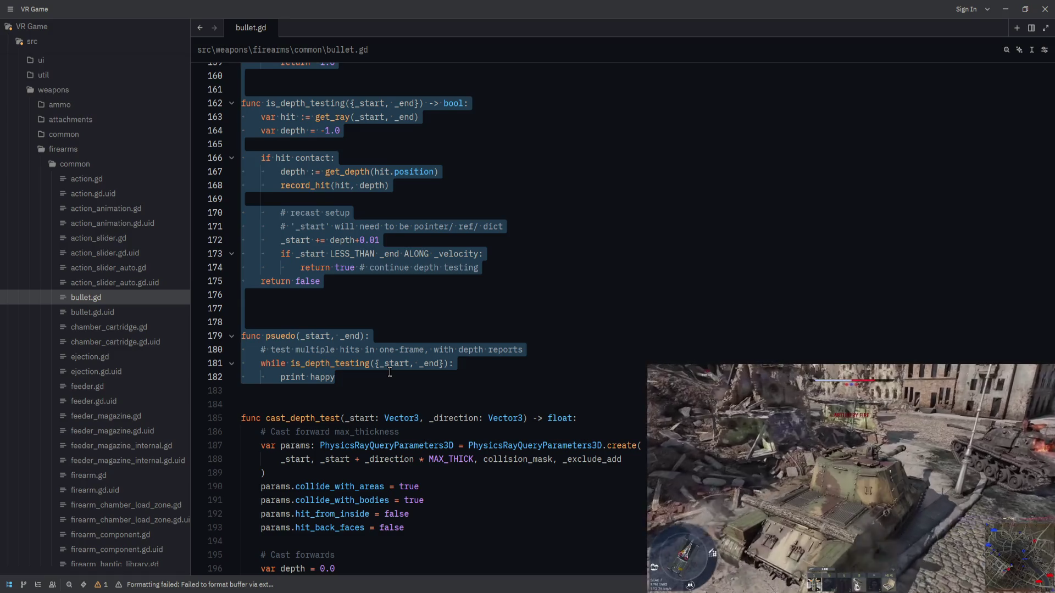
{"action": "key", "text": "ctrl+/"}
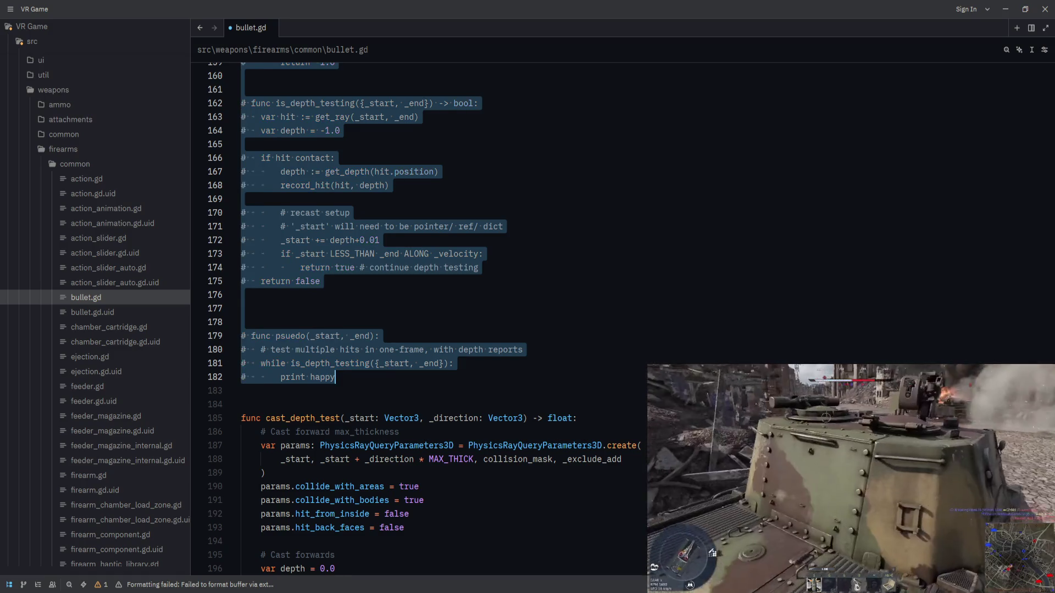
{"action": "left_click", "coordinate": [389, 372]}
{"action": "key", "text": "ctrl+s"}
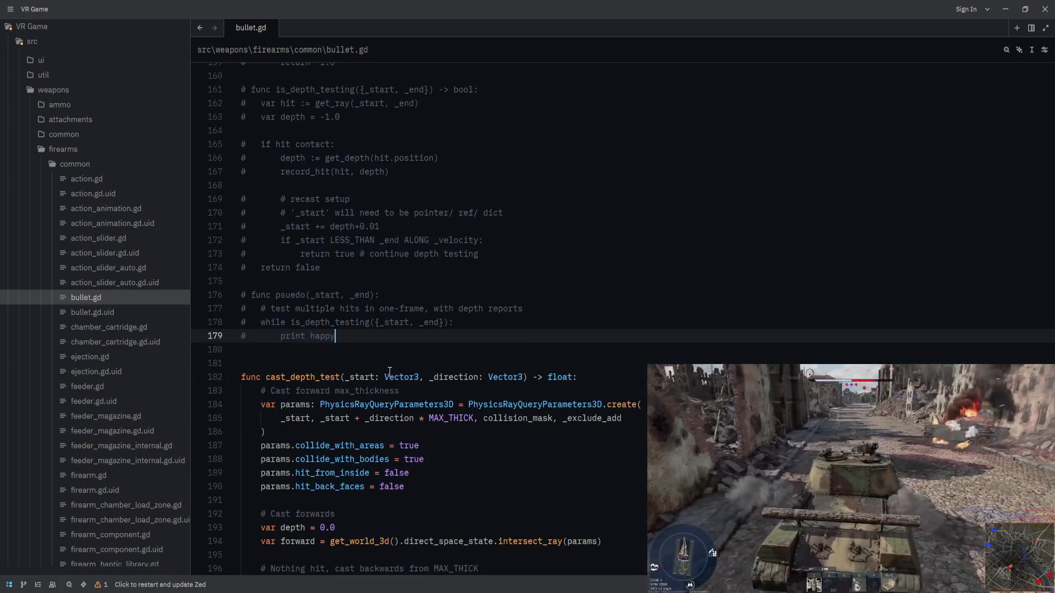
{"action": "scroll", "coordinate": [401, 406], "scroll_direction": "up", "scroll_amount": 4}
{"action": "scroll", "coordinate": [407, 430], "scroll_direction": "down", "scroll_amount": 4}
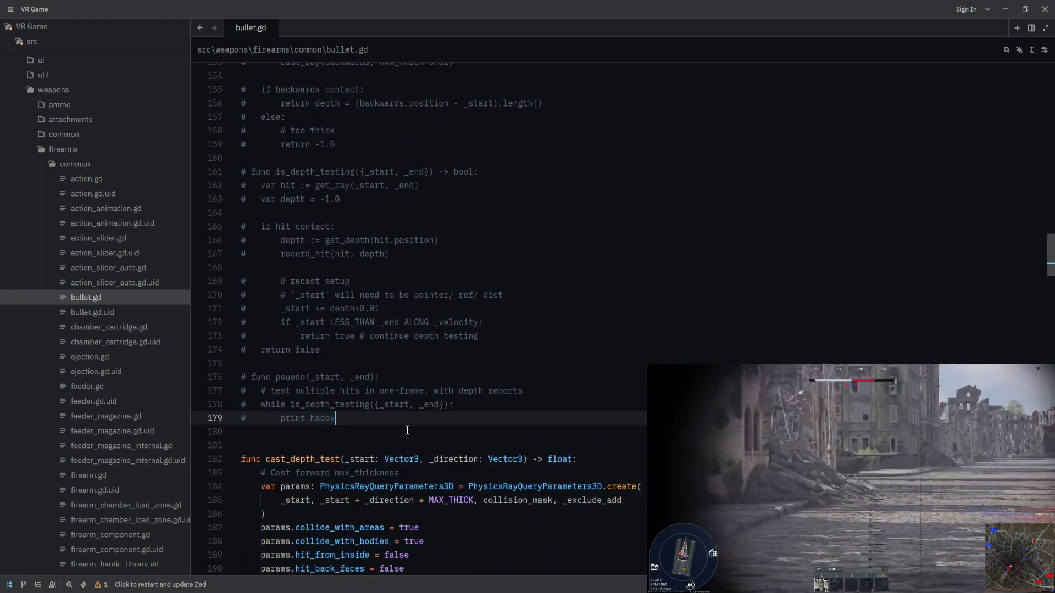
{"action": "key", "text": "alt+Tab"}
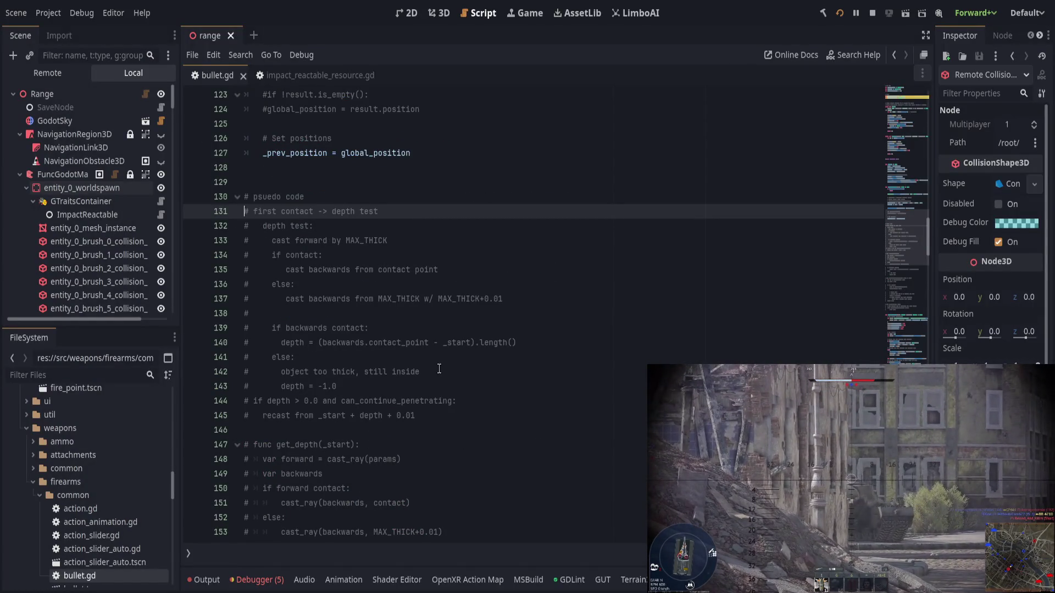
{"action": "key", "text": "ctrl+s"}
{"action": "scroll", "coordinate": [401, 371], "scroll_direction": "down", "scroll_amount": 3}
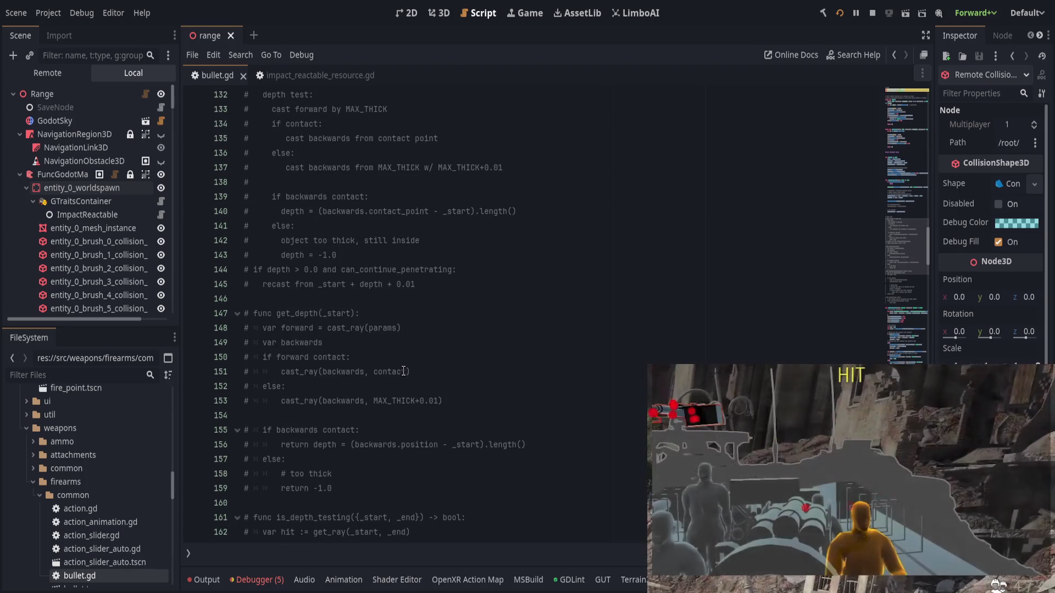
{"action": "left_click", "coordinate": [446, 390]}
{"action": "scroll", "coordinate": [448, 396], "scroll_direction": "down", "scroll_amount": 3}
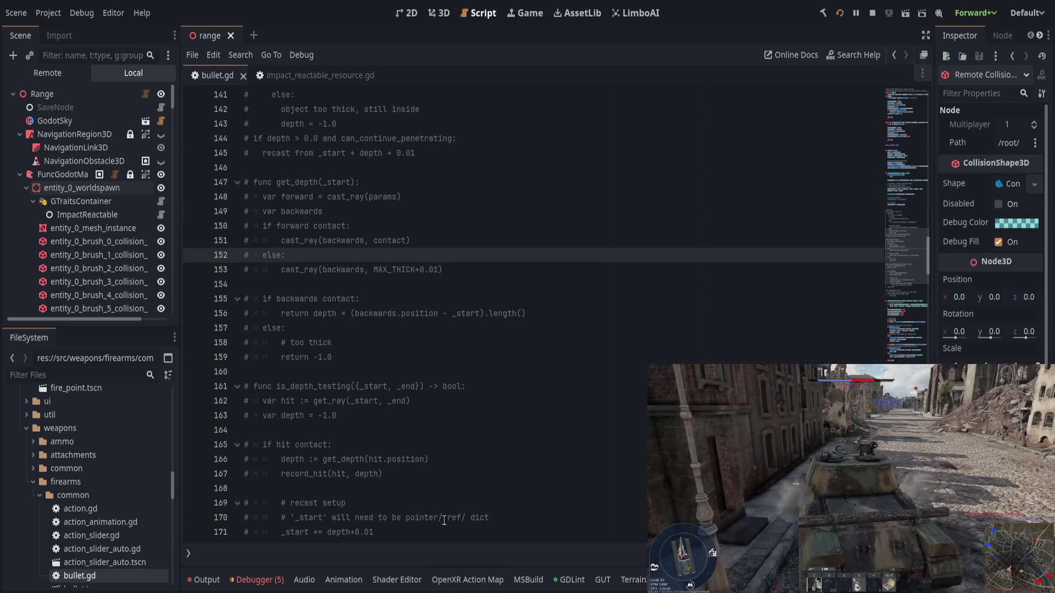
{"action": "left_click", "coordinate": [498, 328]}
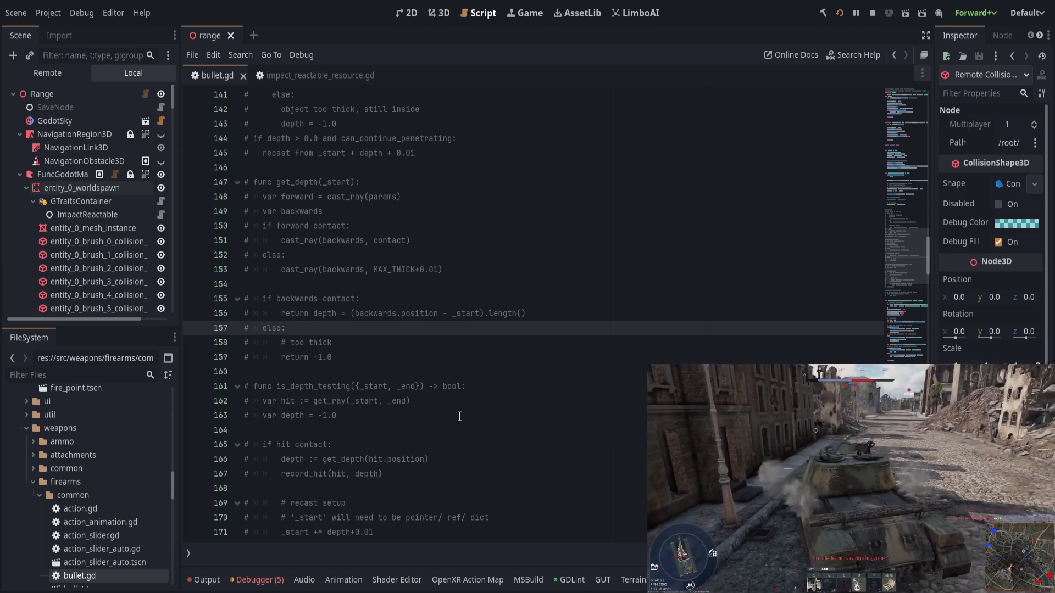
{"action": "scroll", "coordinate": [456, 415], "scroll_direction": "down", "scroll_amount": 8}
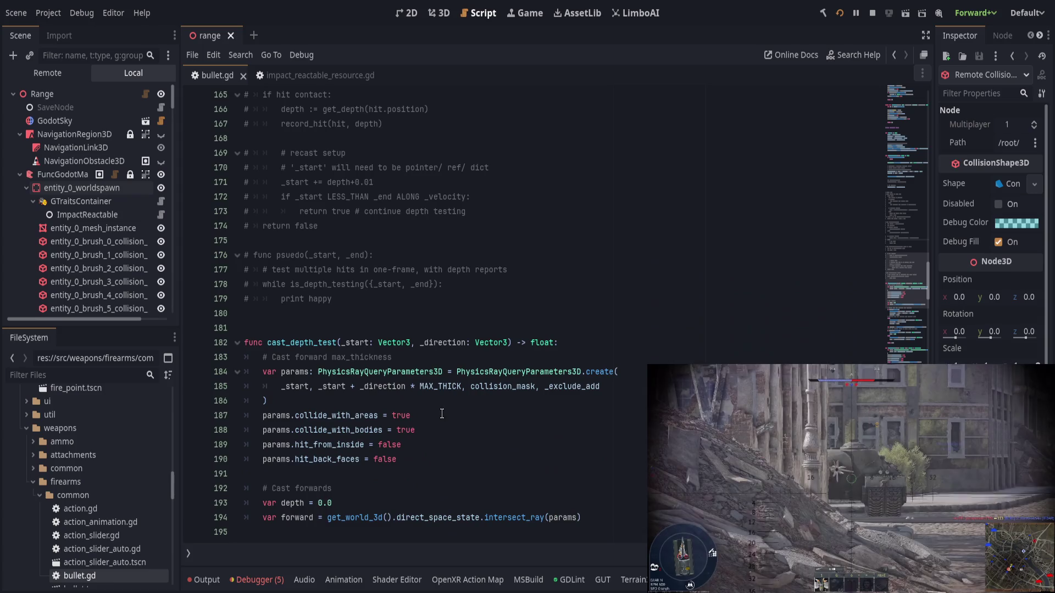
{"action": "scroll", "coordinate": [438, 410], "scroll_direction": "down", "scroll_amount": 8}
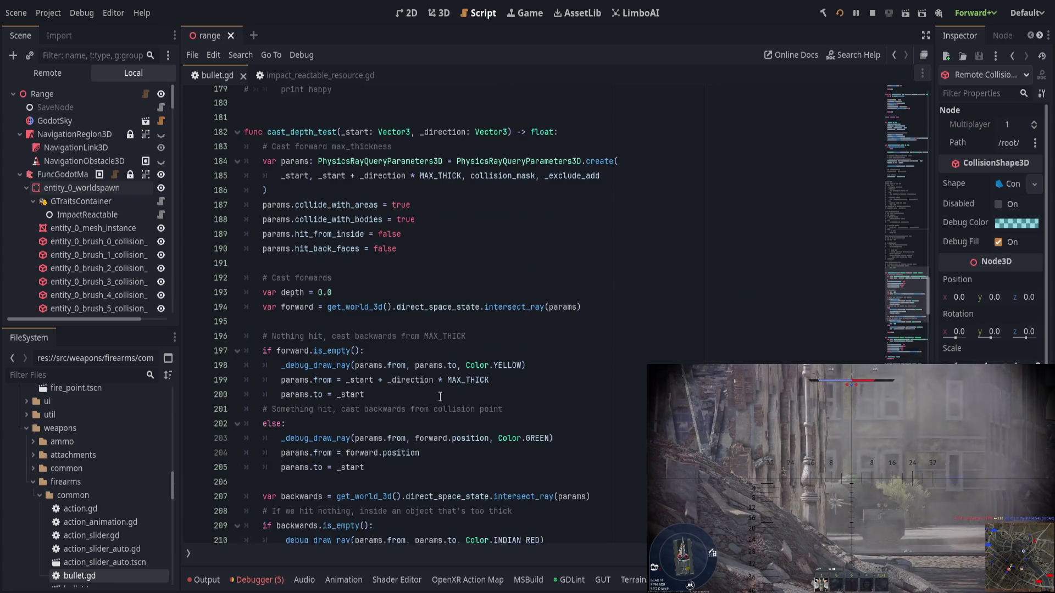
{"action": "scroll", "coordinate": [463, 377], "scroll_direction": "down", "scroll_amount": 3}
{"action": "scroll", "coordinate": [467, 372], "scroll_direction": "down", "scroll_amount": 1}
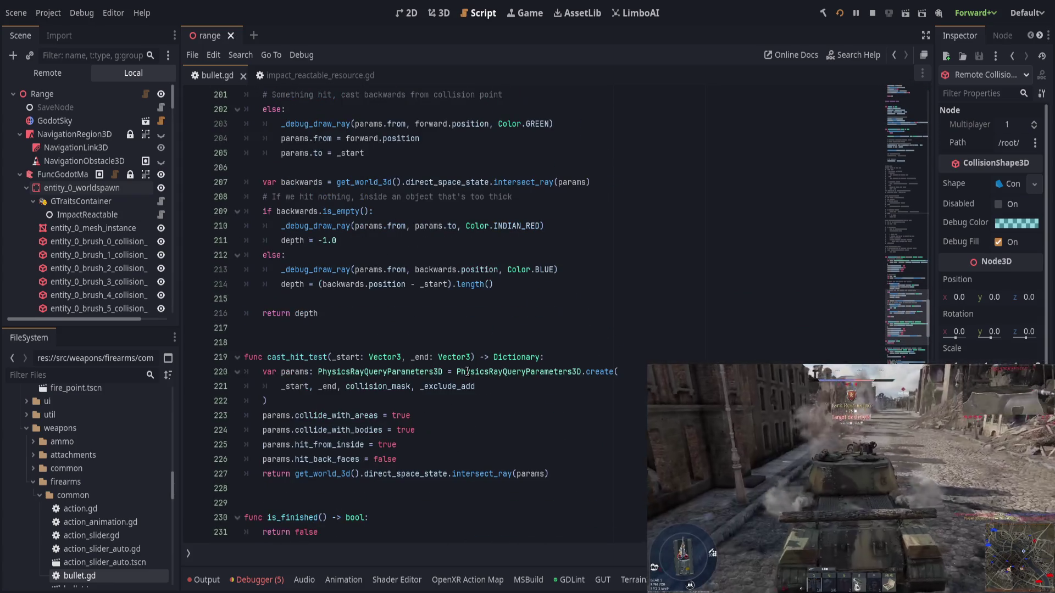
{"action": "scroll", "coordinate": [467, 372], "scroll_direction": "up", "scroll_amount": 11}
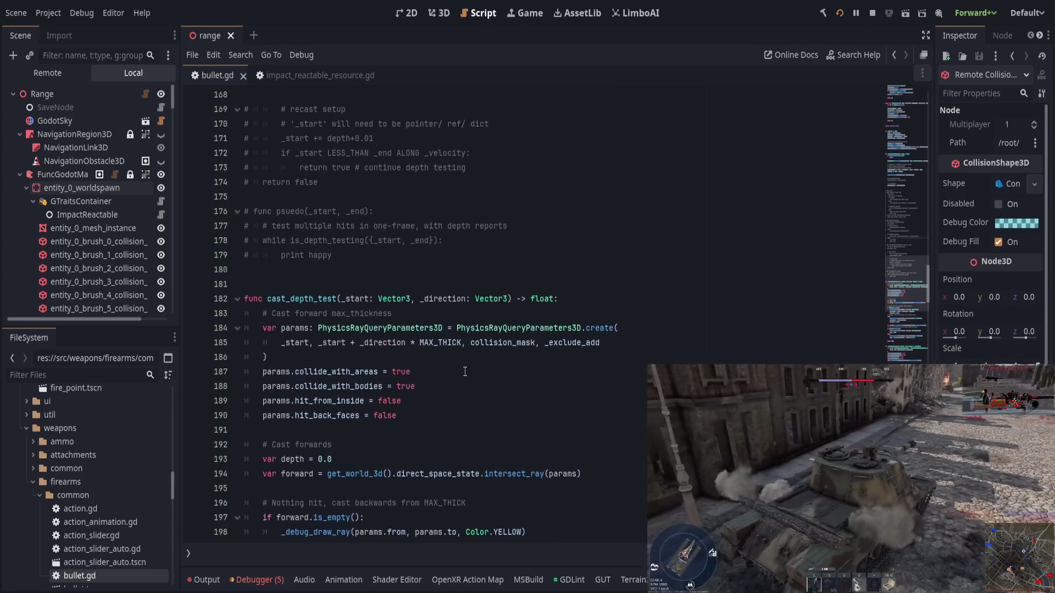
{"action": "scroll", "coordinate": [465, 372], "scroll_direction": "down", "scroll_amount": 3}
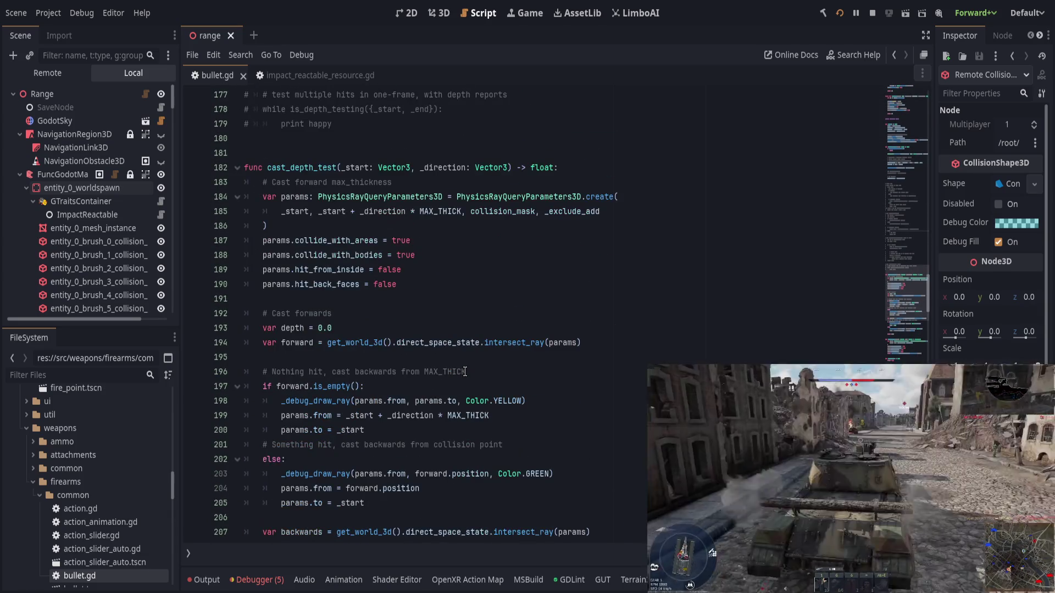
{"action": "scroll", "coordinate": [461, 376], "scroll_direction": "down", "scroll_amount": 2}
{"action": "scroll", "coordinate": [460, 376], "scroll_direction": "down", "scroll_amount": 5}
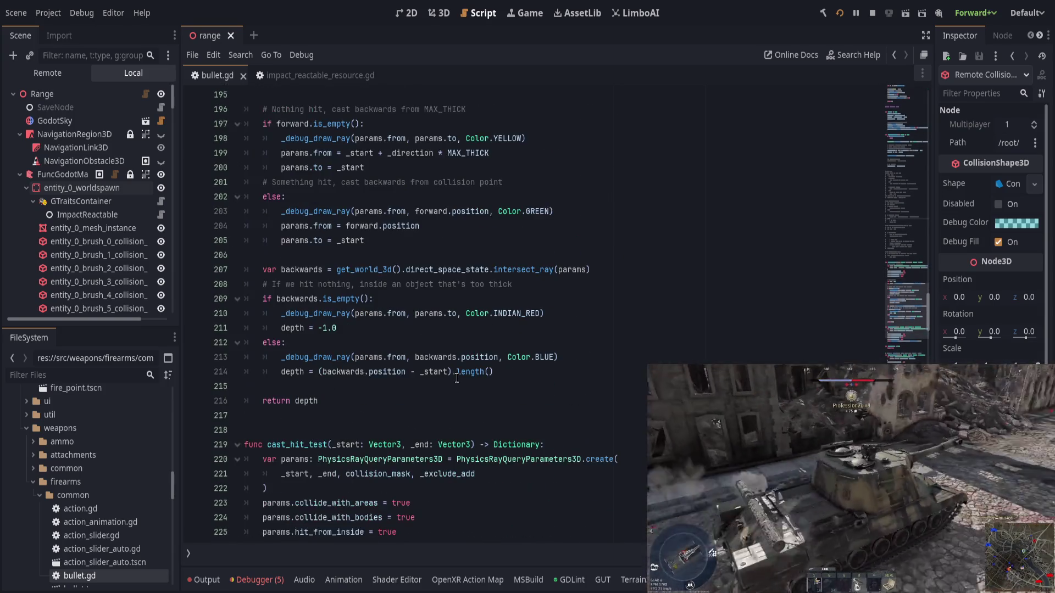
{"action": "scroll", "coordinate": [441, 377], "scroll_direction": "down", "scroll_amount": 1}
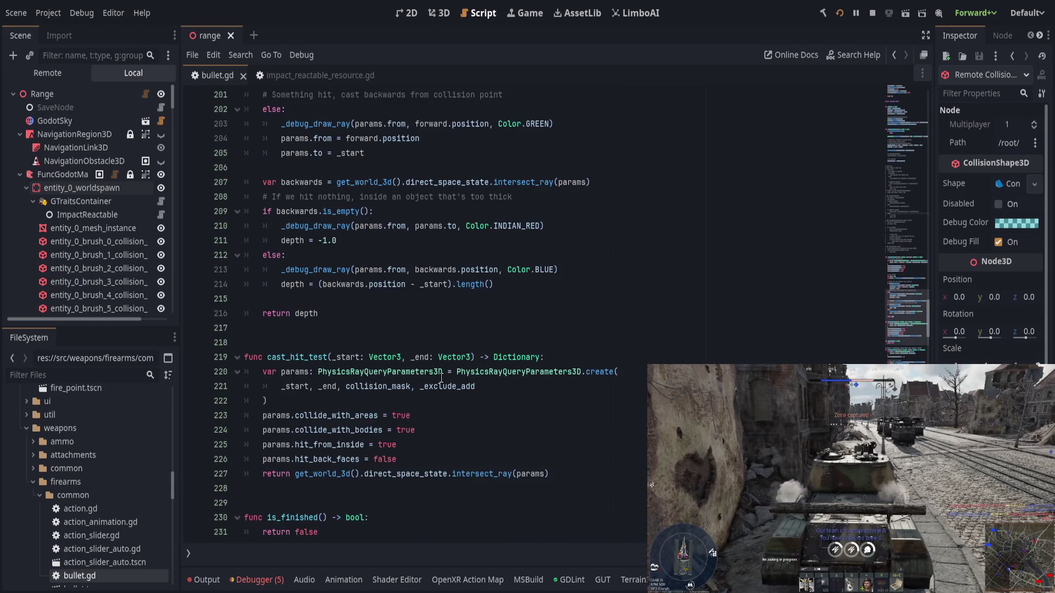
{"action": "scroll", "coordinate": [441, 377], "scroll_direction": "up", "scroll_amount": 1}
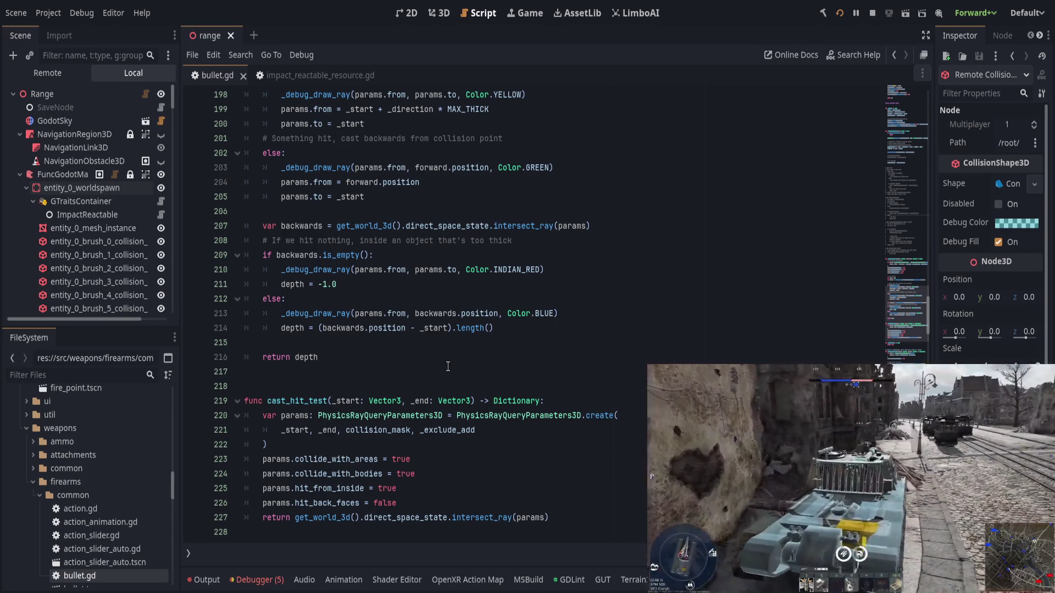
{"action": "scroll", "coordinate": [448, 366], "scroll_direction": "up", "scroll_amount": 8}
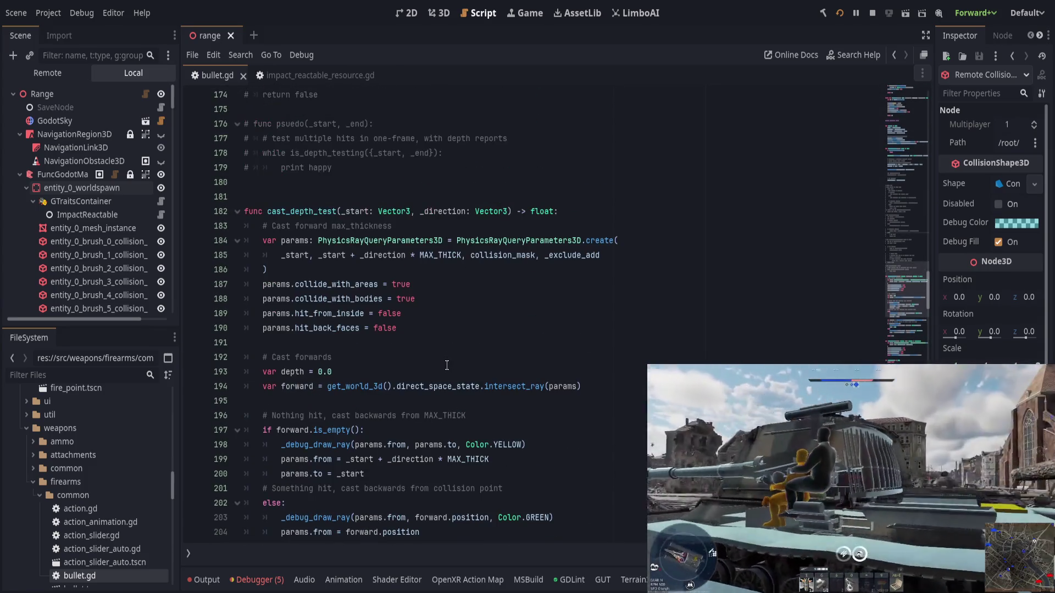
{"action": "scroll", "coordinate": [447, 366], "scroll_direction": "up", "scroll_amount": 11}
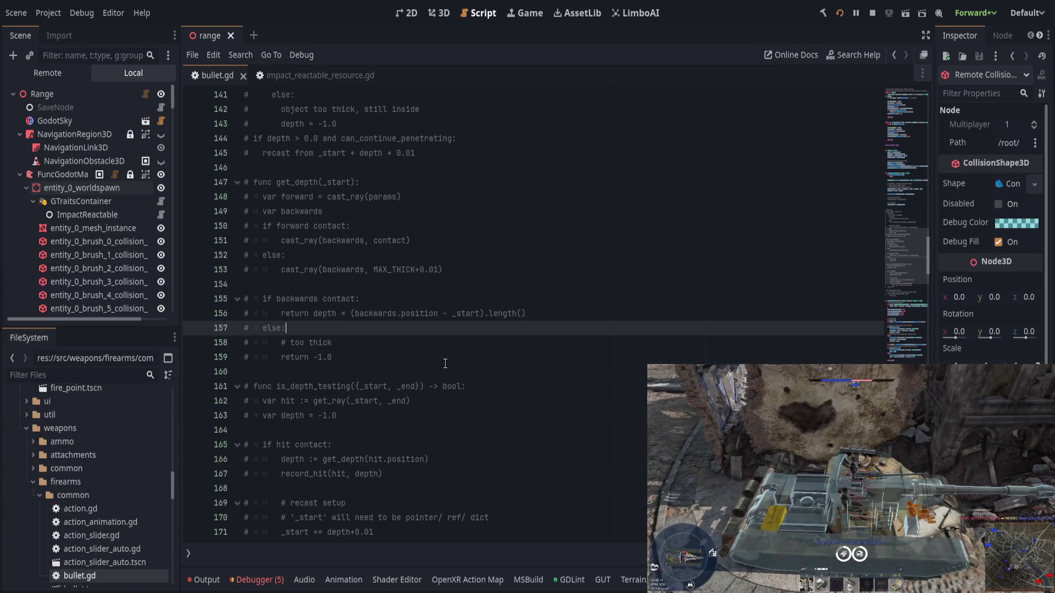
{"action": "scroll", "coordinate": [445, 363], "scroll_direction": "up", "scroll_amount": 5}
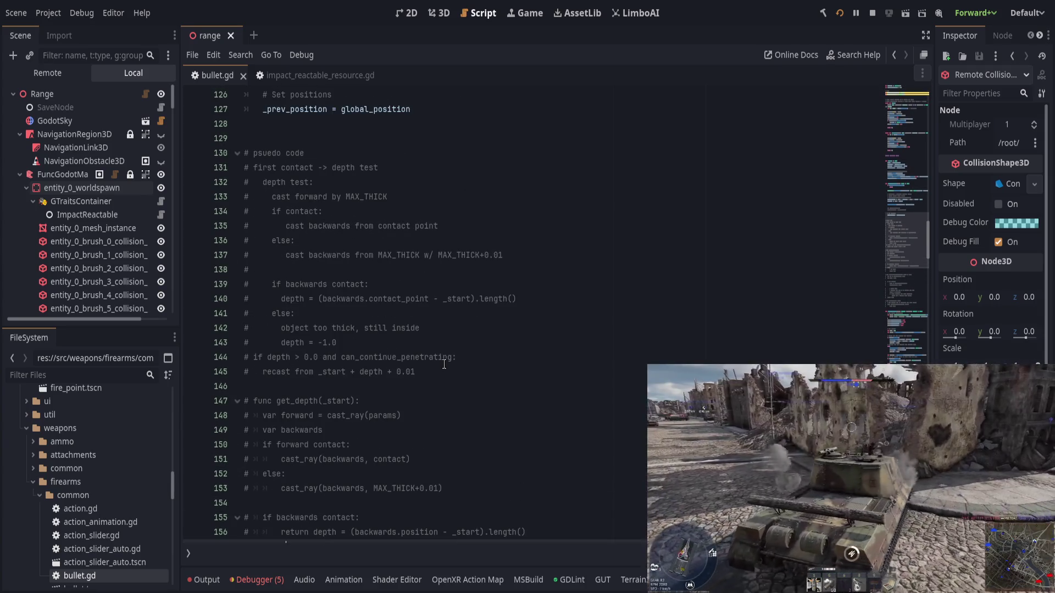
{"action": "scroll", "coordinate": [445, 364], "scroll_direction": "up", "scroll_amount": 1}
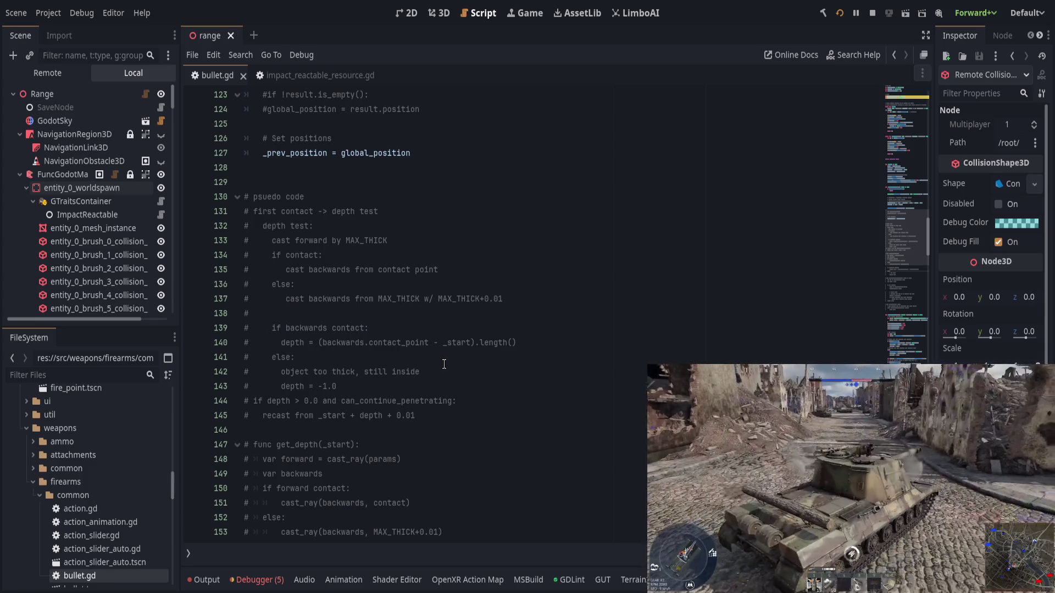
{"action": "scroll", "coordinate": [444, 364], "scroll_direction": "down", "scroll_amount": 11}
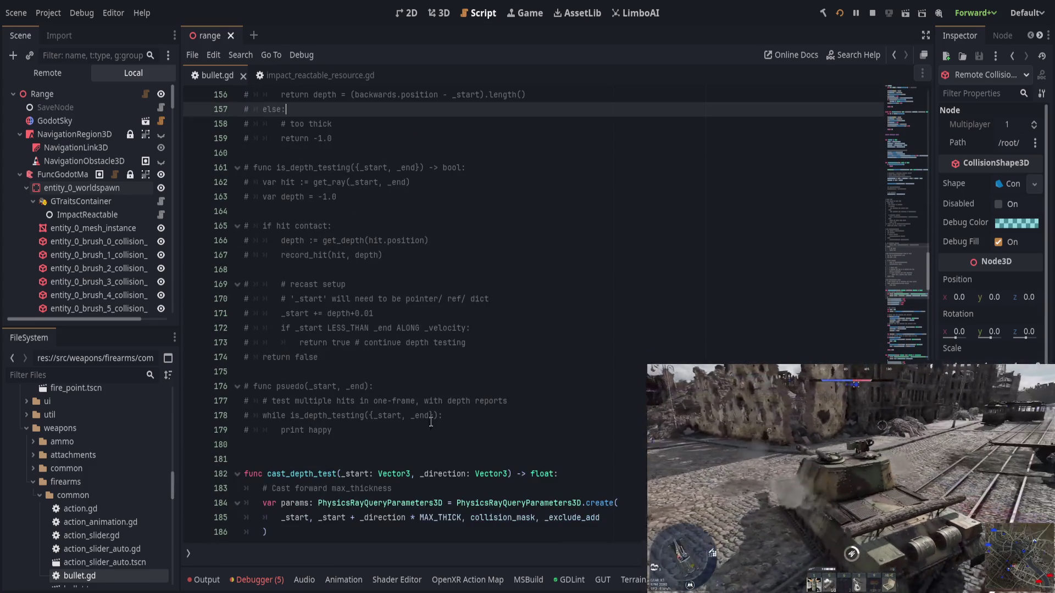
Step: Type a cast_ray(_start: Vector3, _end: Vector3 header above cast_depth_test
{"action": "left_click", "coordinate": [430, 430]}
{"action": "left_click", "coordinate": [459, 439]}
{"action": "key", "text": "Return"}
{"action": "type", "text": "func cast_ray_"}
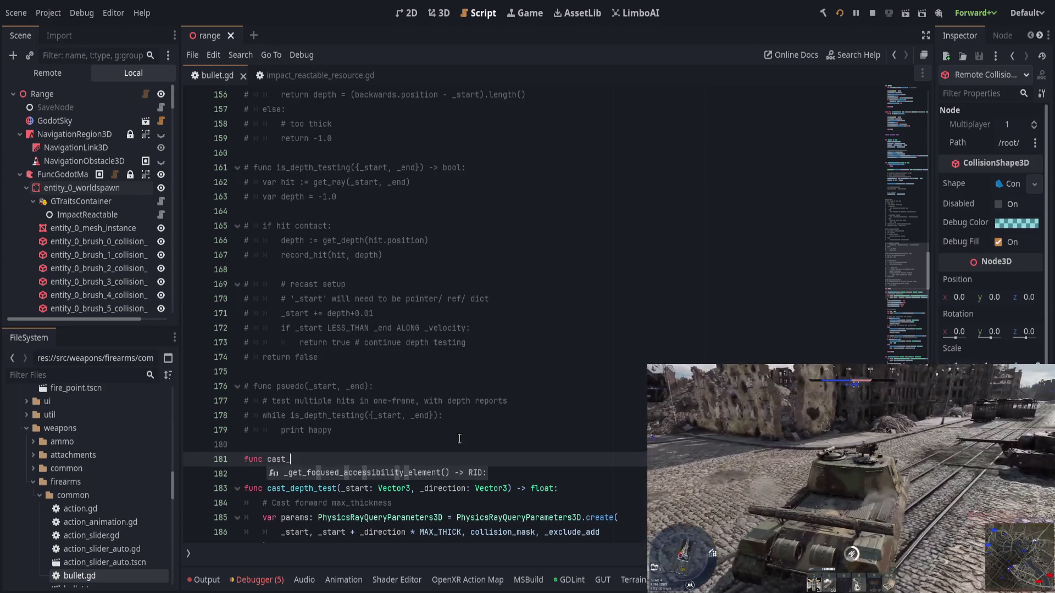
{"action": "type", "text": "()"}
{"action": "type", "text": "_start,"}
{"action": "type", "text": " _"}
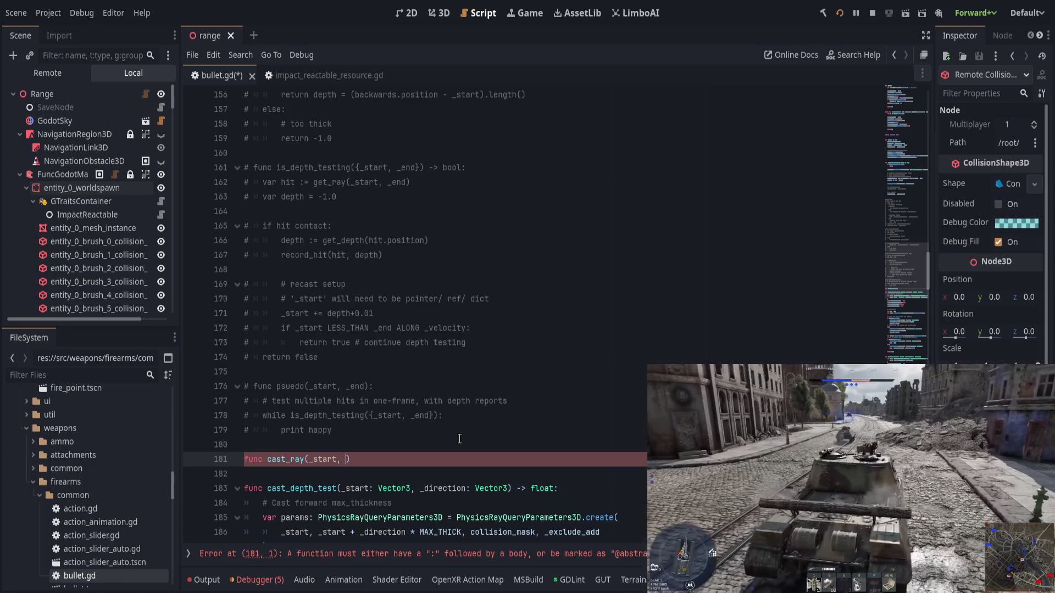
{"action": "key", "text": "BackSpace"}
{"action": "key", "text": "BackSpace"}
{"action": "key", "text": "BackSpace"}
{"action": "type", "text": ": Vector3"}
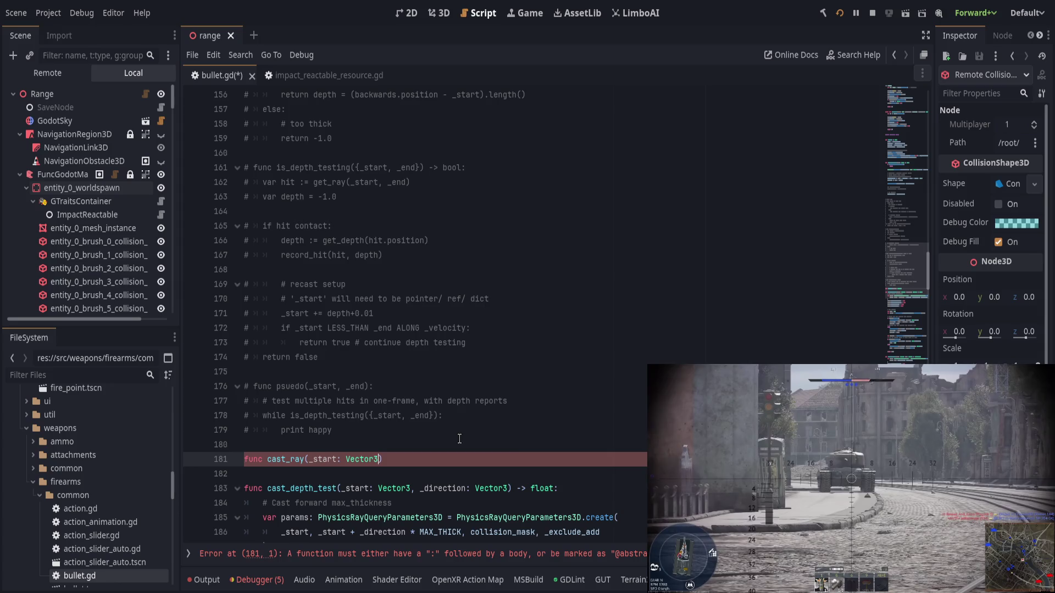
{"action": "key", "text": "Escape"}
{"action": "type", "text": ", _end: Vector3"}
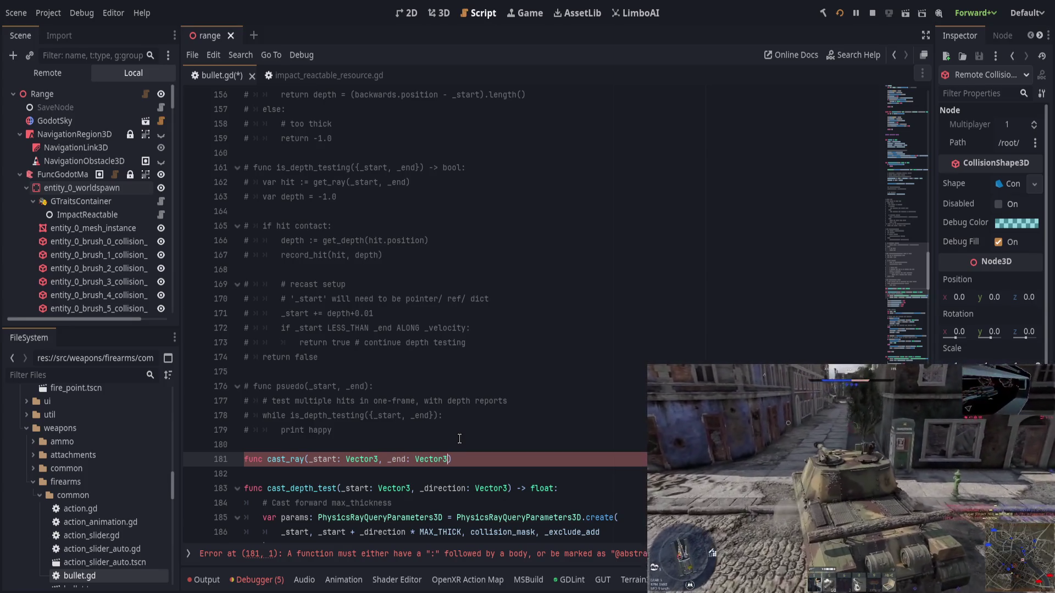
{"action": "type", "text": ", _params"}
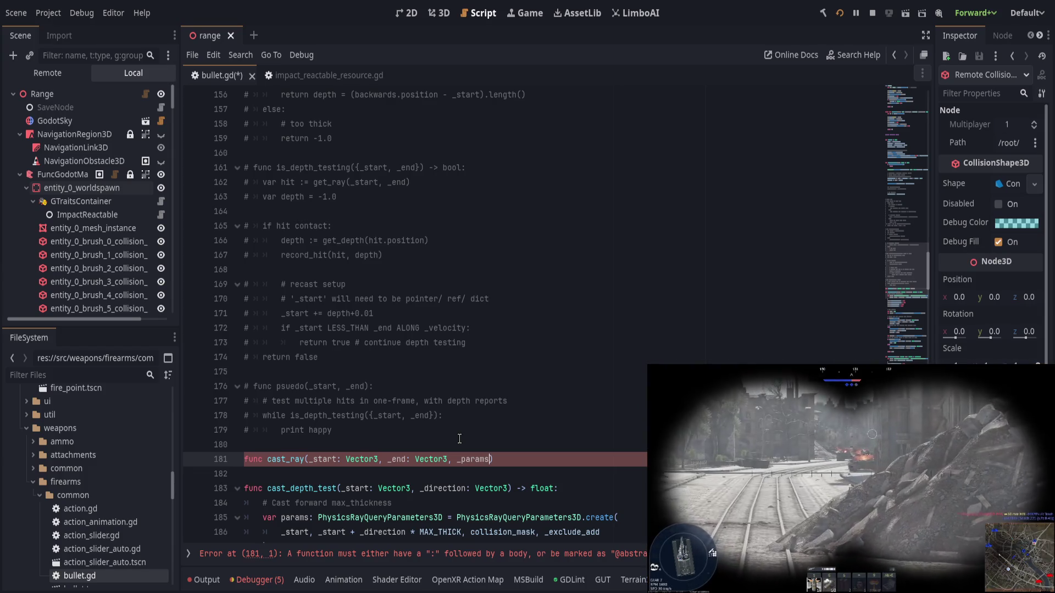
Step: Try a _params argument, then undo back to just _start and _end parameters
{"action": "key", "text": "ctrl+shift+Left"}
{"action": "key", "text": "BackSpace"}
{"action": "key", "text": "BackSpace"}
{"action": "key", "text": "BackSpace"}
{"action": "type", "text": "_params"}
{"action": "key", "text": "ctrl+Delete"}
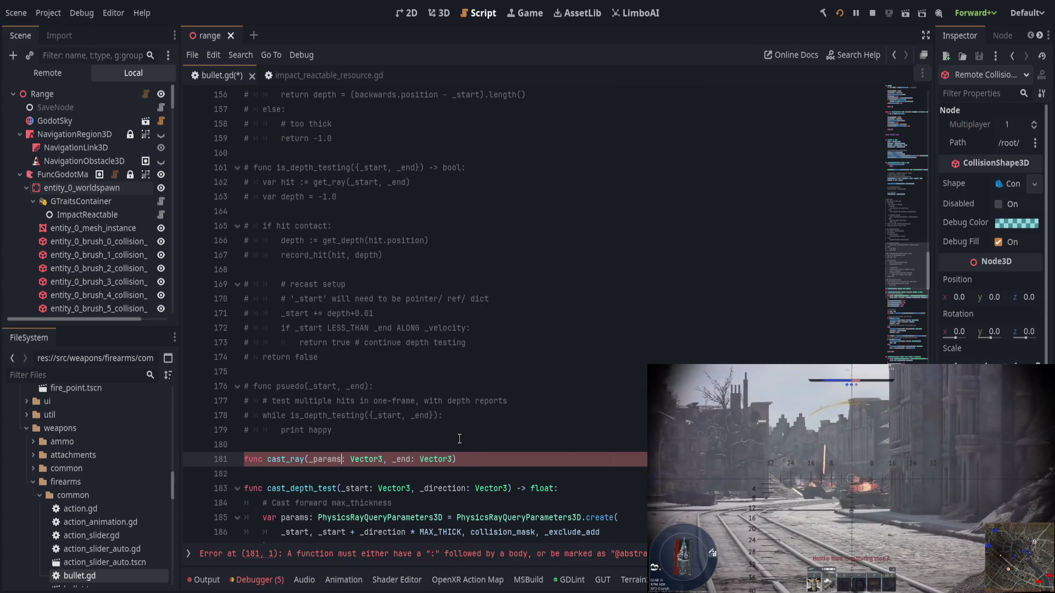
{"action": "key", "text": "ctrl+Delete"}
{"action": "key", "text": "ctrl+Delete"}
{"action": "key", "text": "ctrl+Delete"}
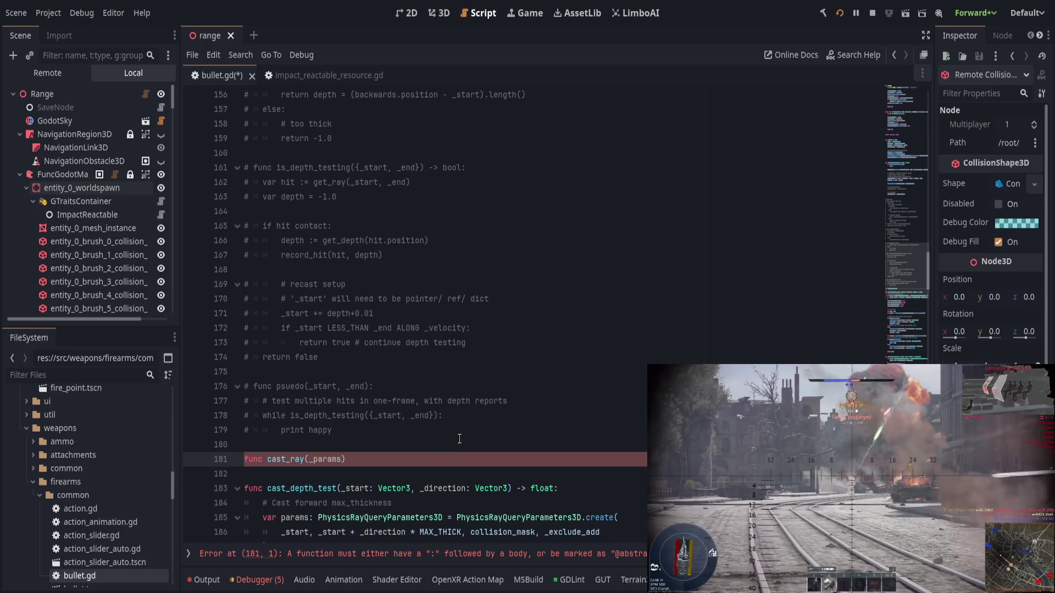
{"action": "key", "text": "ctrl+z"}
{"action": "key", "text": "ctrl+z"}
{"action": "key", "text": "ctrl+z"}
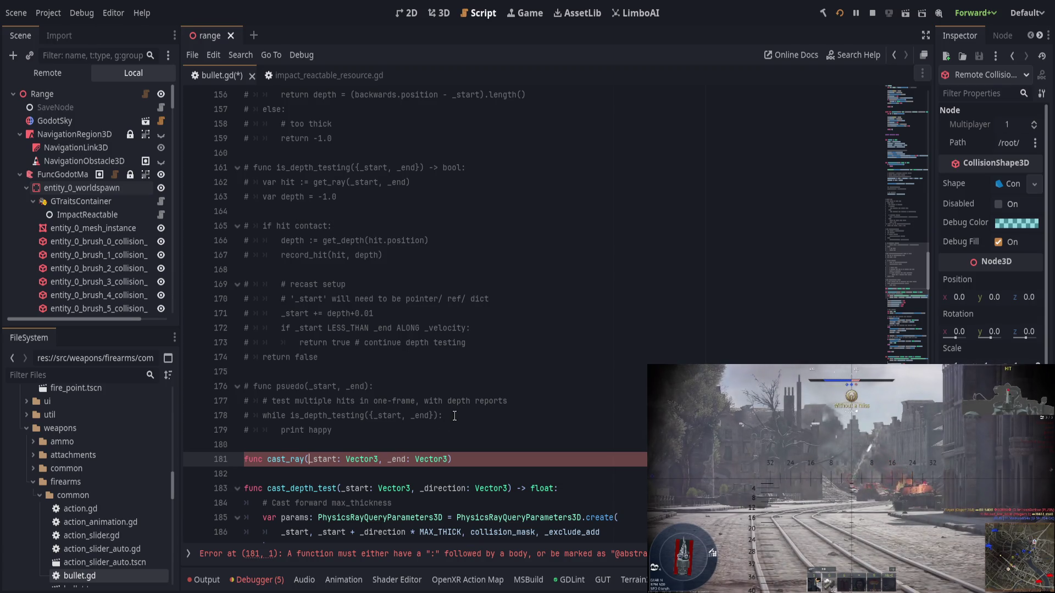
Step: Check the cast_ray header and select the end of its name
{"action": "scroll", "coordinate": [461, 394], "scroll_direction": "down", "scroll_amount": 1}
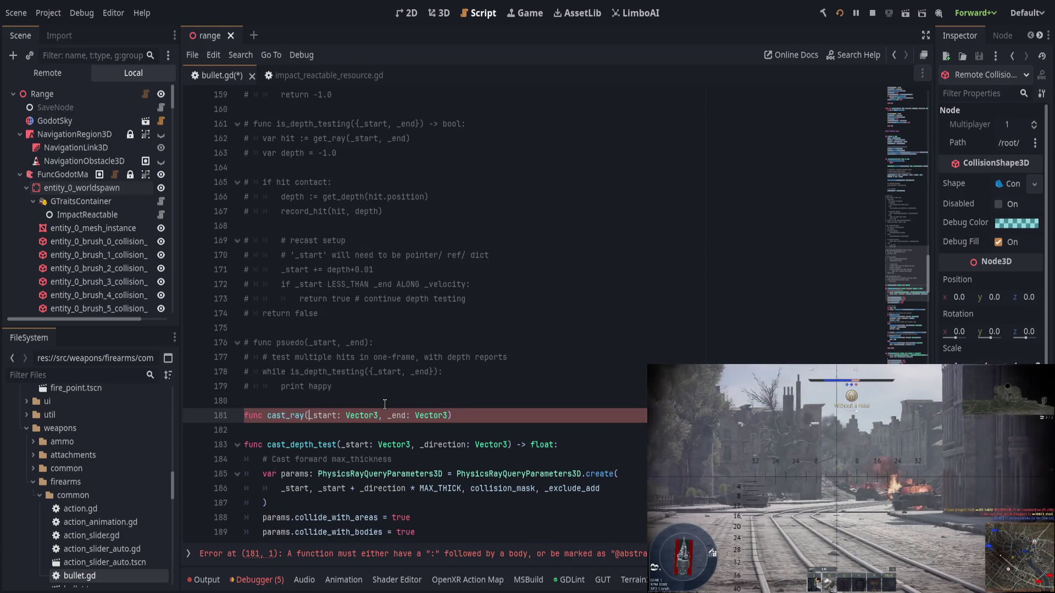
{"action": "scroll", "coordinate": [384, 403], "scroll_direction": "down", "scroll_amount": 1}
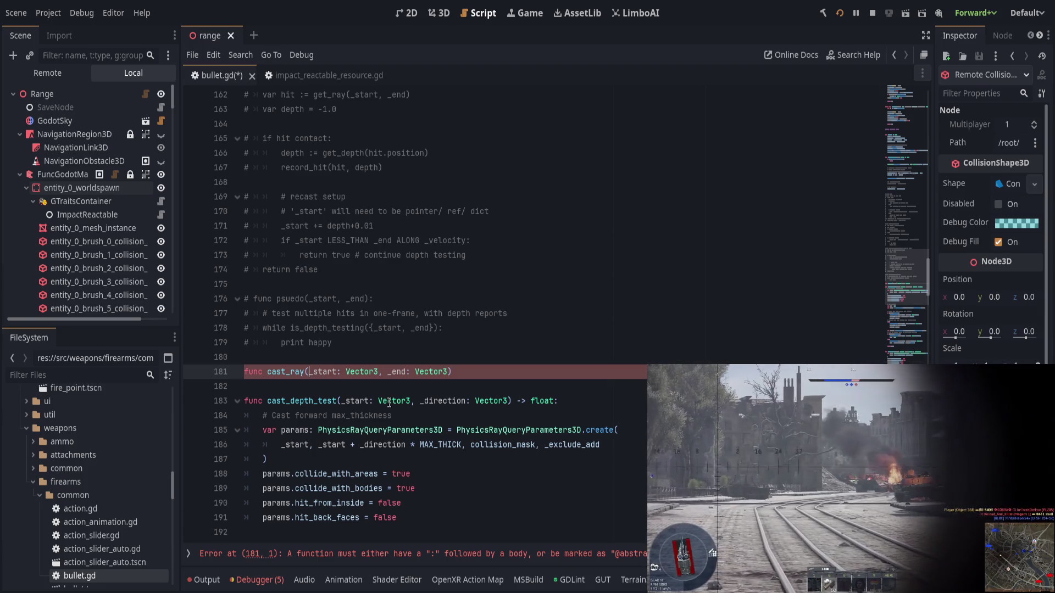
{"action": "left_click", "coordinate": [506, 372]}
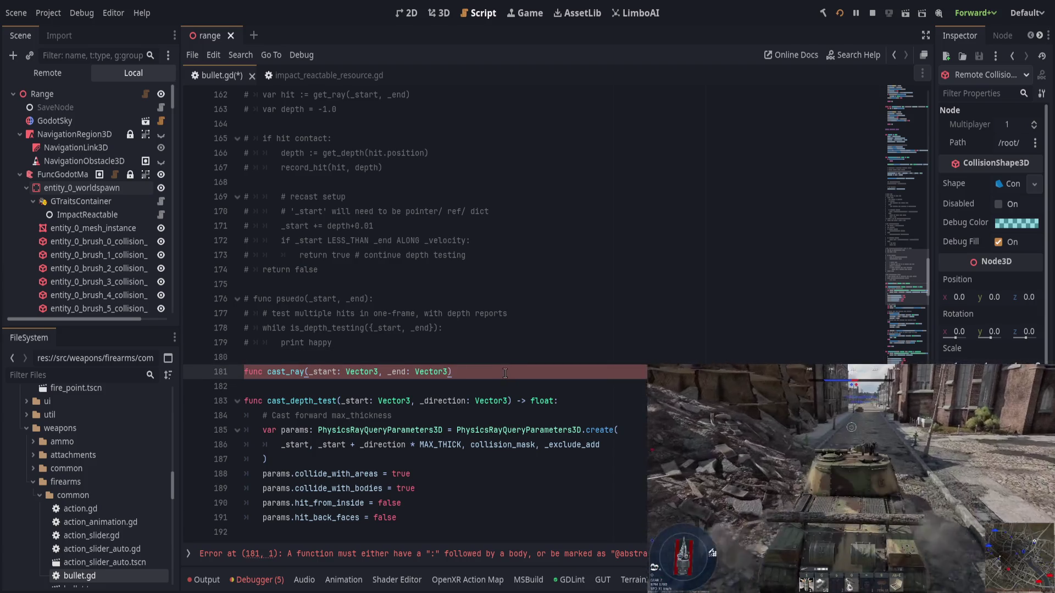
{"action": "scroll", "coordinate": [503, 376], "scroll_direction": "down", "scroll_amount": 1}
{"action": "scroll", "coordinate": [502, 383], "scroll_direction": "up", "scroll_amount": 1}
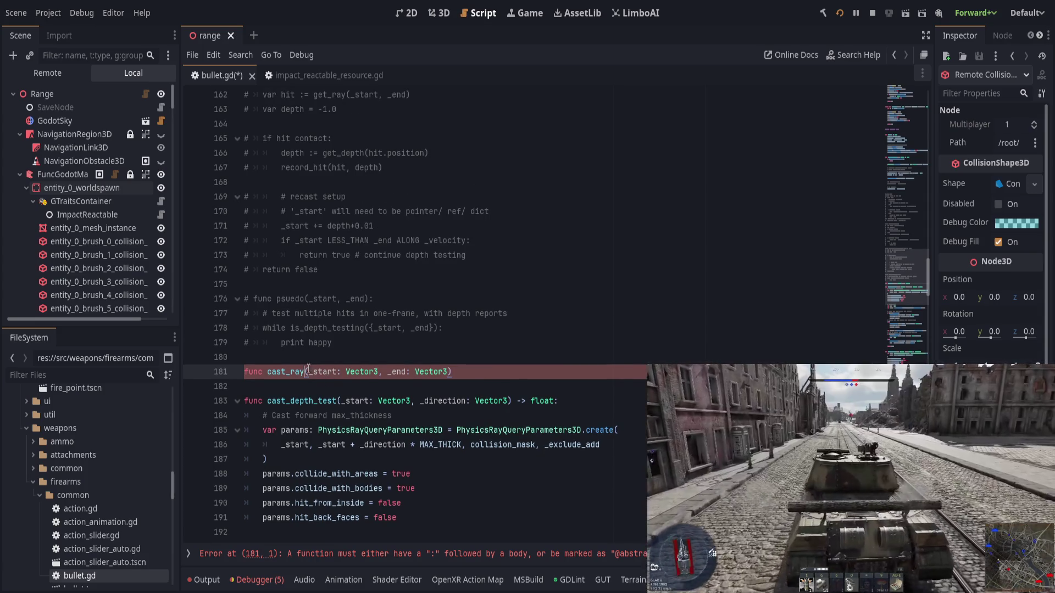
{"action": "scroll", "coordinate": [592, 392], "scroll_direction": "down", "scroll_amount": 1}
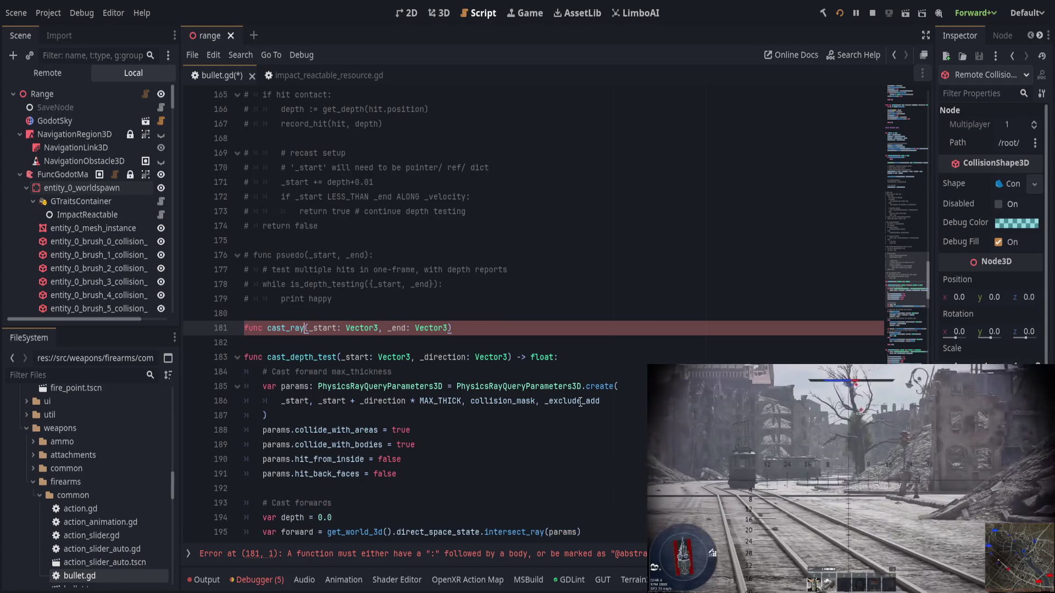
{"action": "scroll", "coordinate": [579, 403], "scroll_direction": "up", "scroll_amount": 1}
{"action": "key", "text": "shift+Left"}
{"action": "key", "text": "shift+Left"}
{"action": "key", "text": "shift+Left"}
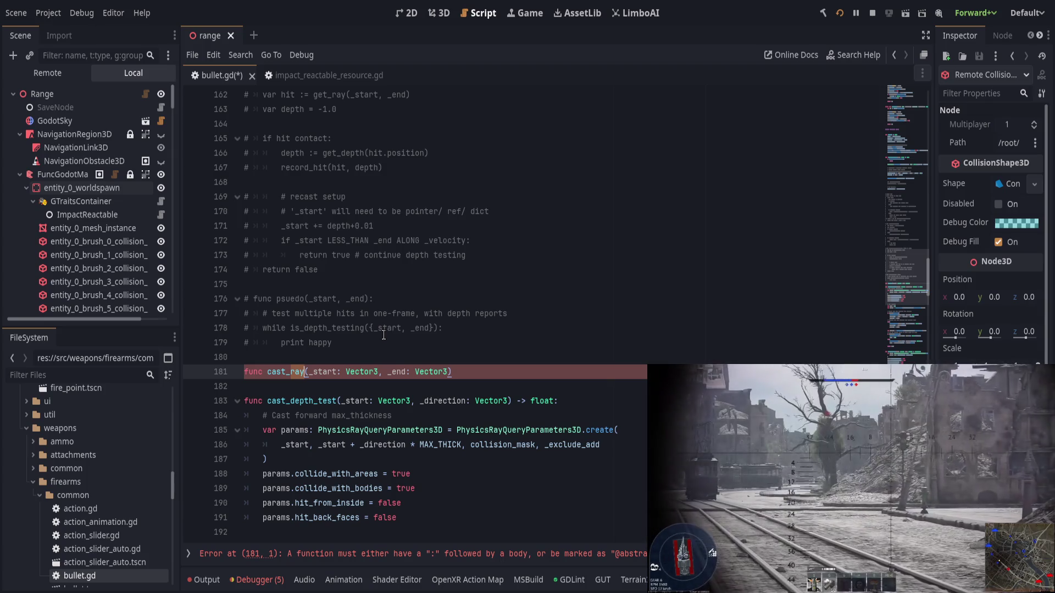
Step: Rename the function to cast_ray_contact returning Dictionary, with a pass body and blank lines after
{"action": "key", "text": "BackSpace"}
{"action": "key", "text": "BackSpace"}
{"action": "key", "text": "BackSpace"}
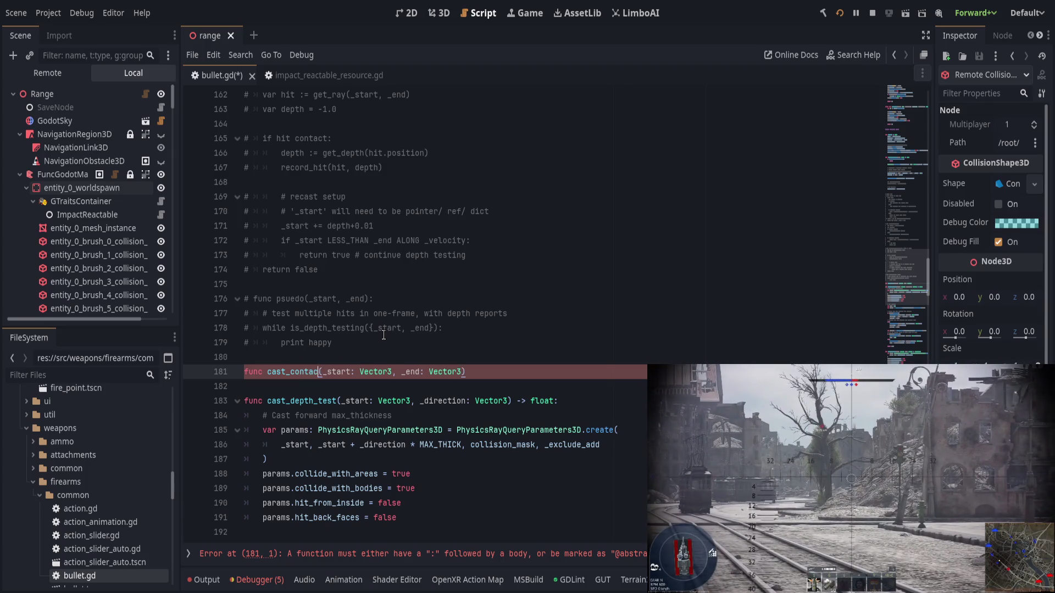
{"action": "type", "text": "cast_ray_"}
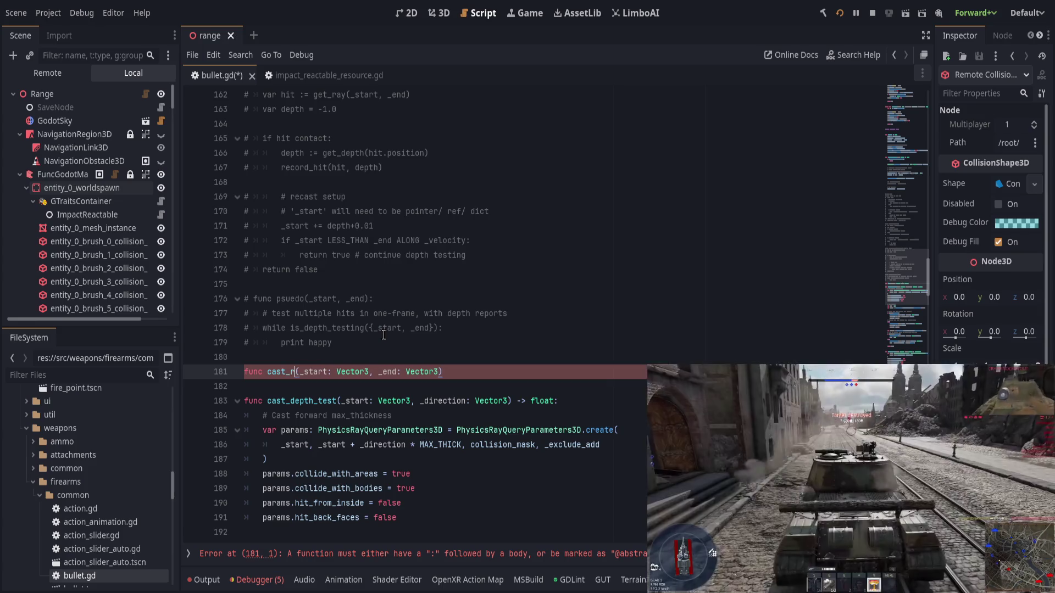
{"action": "type", "text": "contact"}
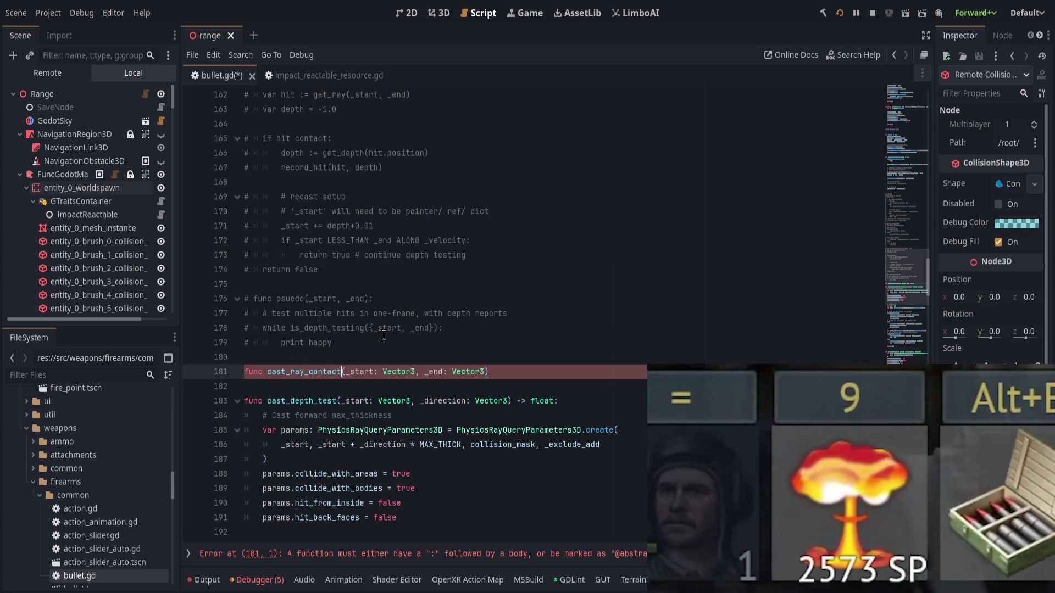
{"action": "type", "text": "-> voi"}
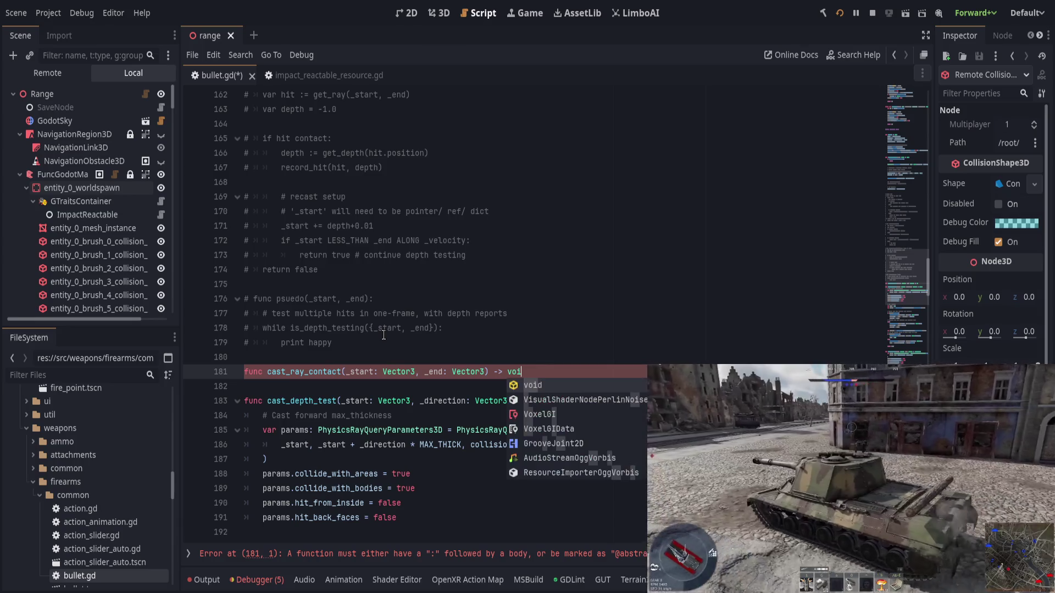
{"action": "type", "text": "resul"}
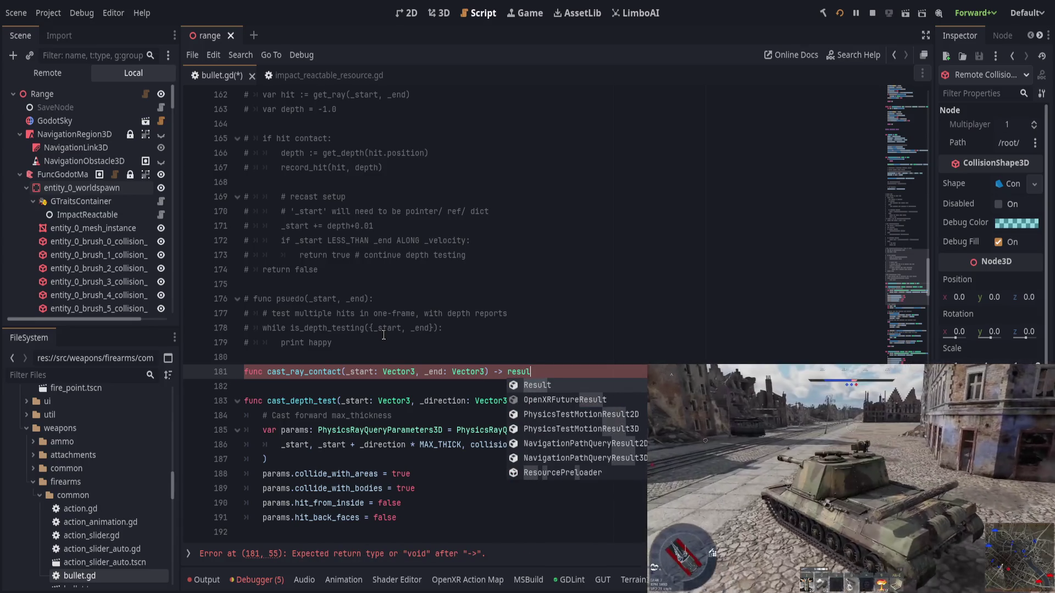
{"action": "key", "text": "BackSpace"}
{"action": "key", "text": "BackSpace"}
{"action": "key", "text": "BackSpace"}
{"action": "type", "text": "Dic"}
{"action": "key", "text": "Return"}
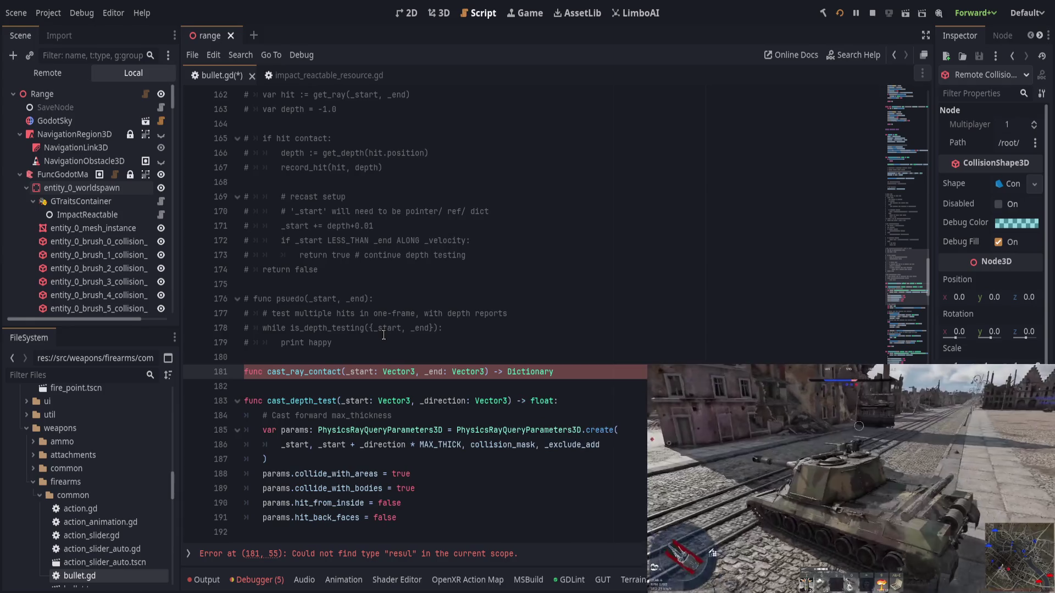
{"action": "type", "text": ":"}
{"action": "key", "text": "Return"}
{"action": "type", "text": "pass"}
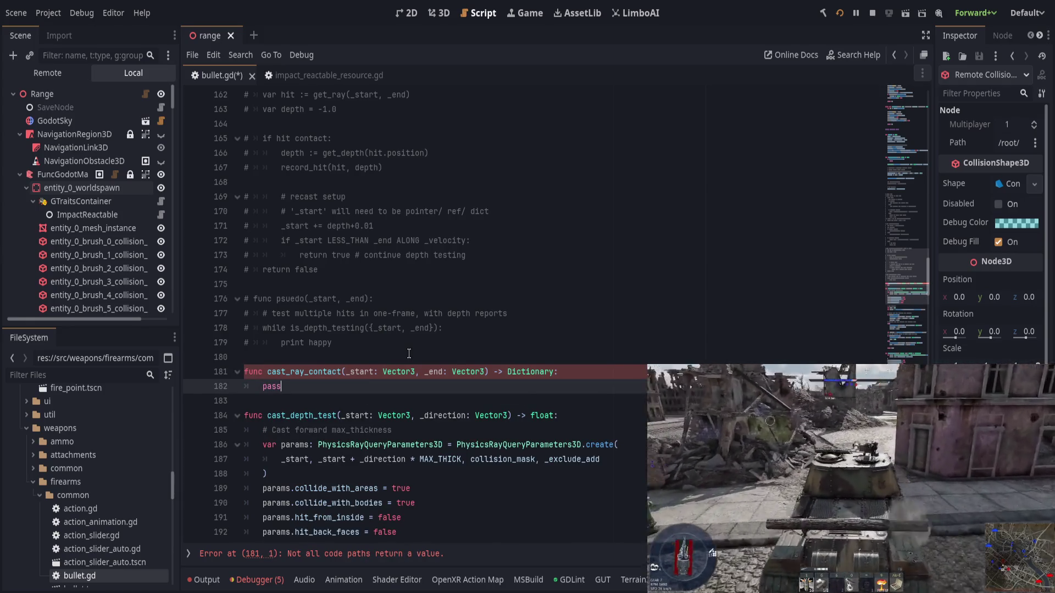
{"action": "key", "text": "Return"}
{"action": "key", "text": "Return"}
{"action": "key", "text": "Return"}
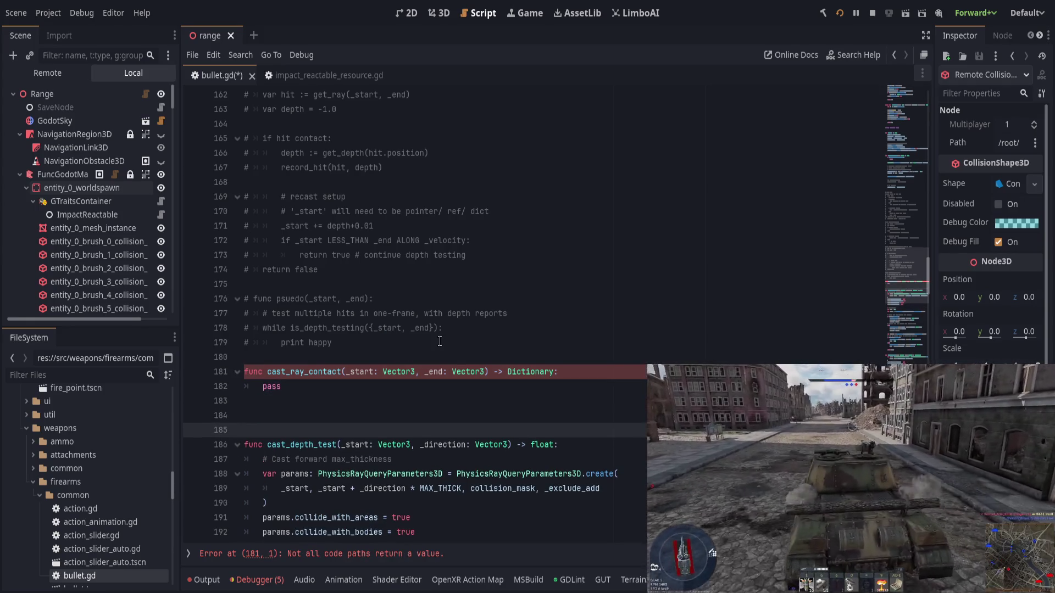
{"action": "key", "text": "BackSpace"}
Step: Name the new function cast_depth_ray and rename the contact stub to cast_contact_ray
{"action": "type", "text": "func cast_ray_"}
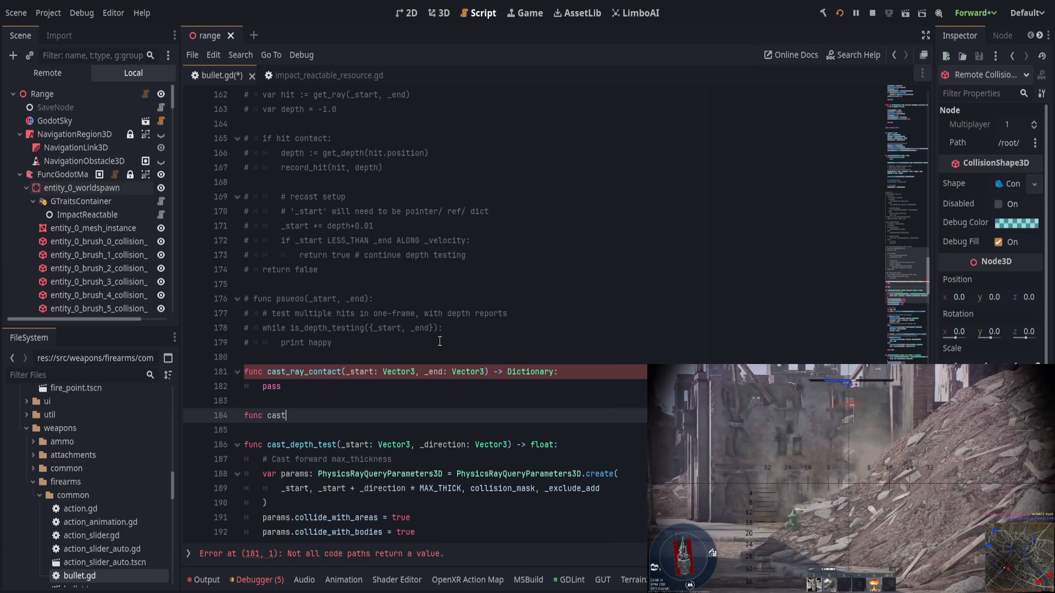
{"action": "type", "text": "depth"}
{"action": "key", "text": "BackSpace"}
{"action": "key", "text": "BackSpace"}
{"action": "key", "text": "BackSpace"}
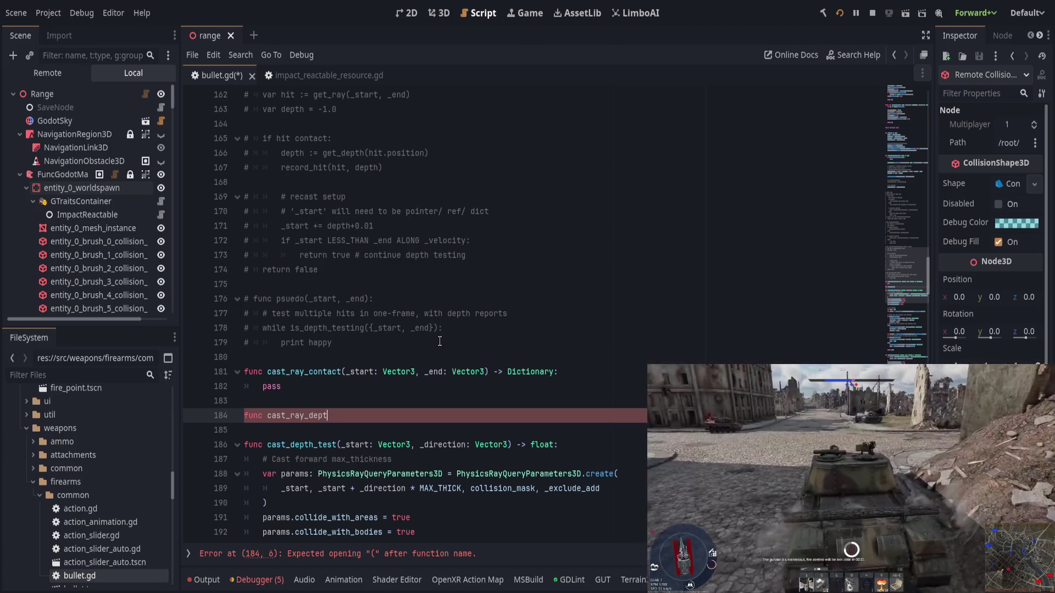
{"action": "type", "text": "depth"}
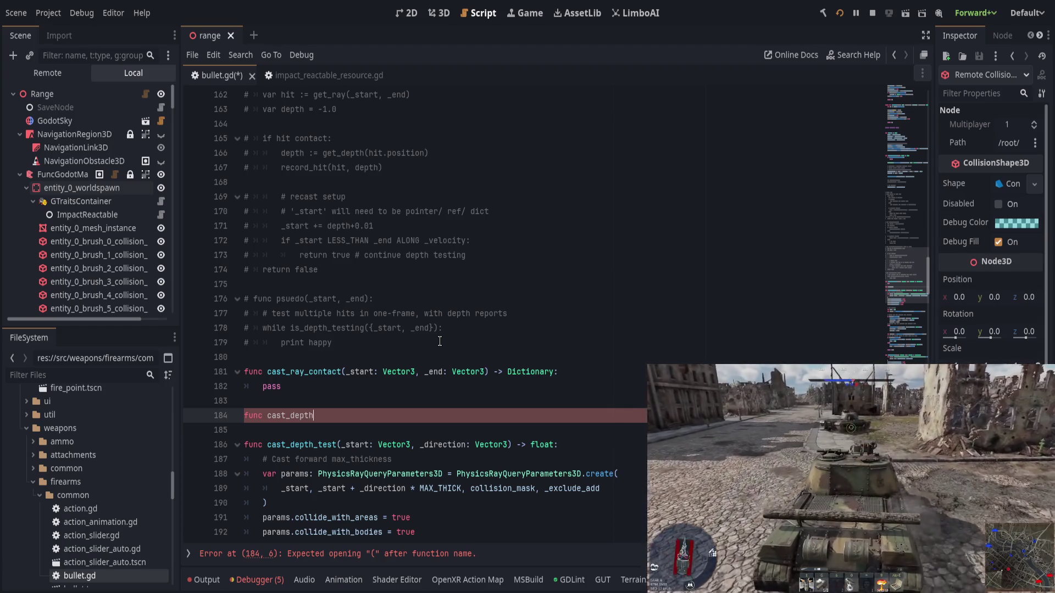
{"action": "type", "text": "_ray"}
{"action": "key", "text": "Up"}
{"action": "key", "text": "Up"}
{"action": "key", "text": "Up"}
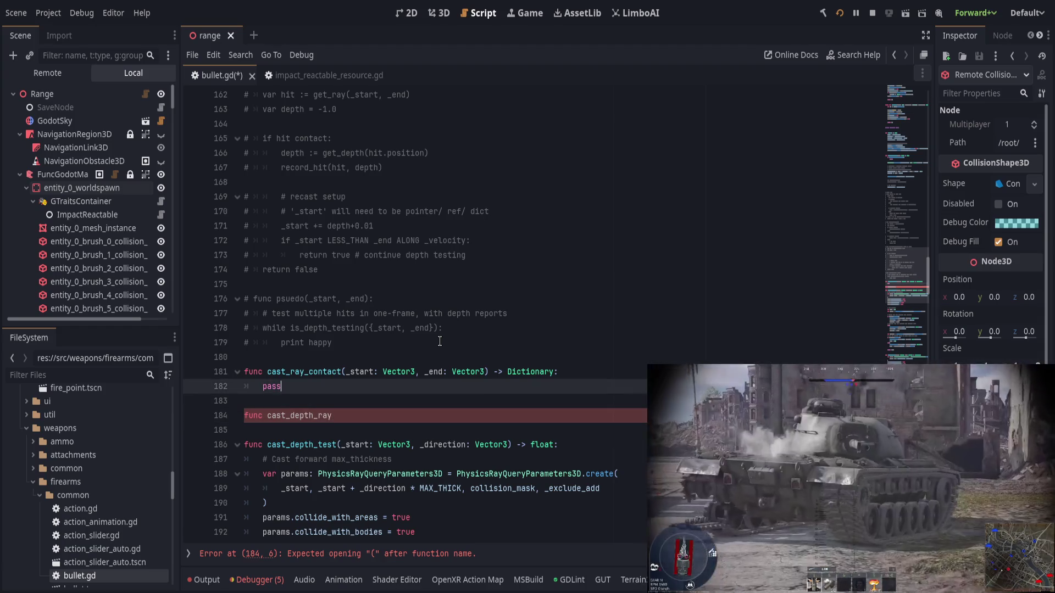
{"action": "key", "text": "BackSpace"}
{"action": "key", "text": "BackSpace"}
{"action": "key", "text": "BackSpace"}
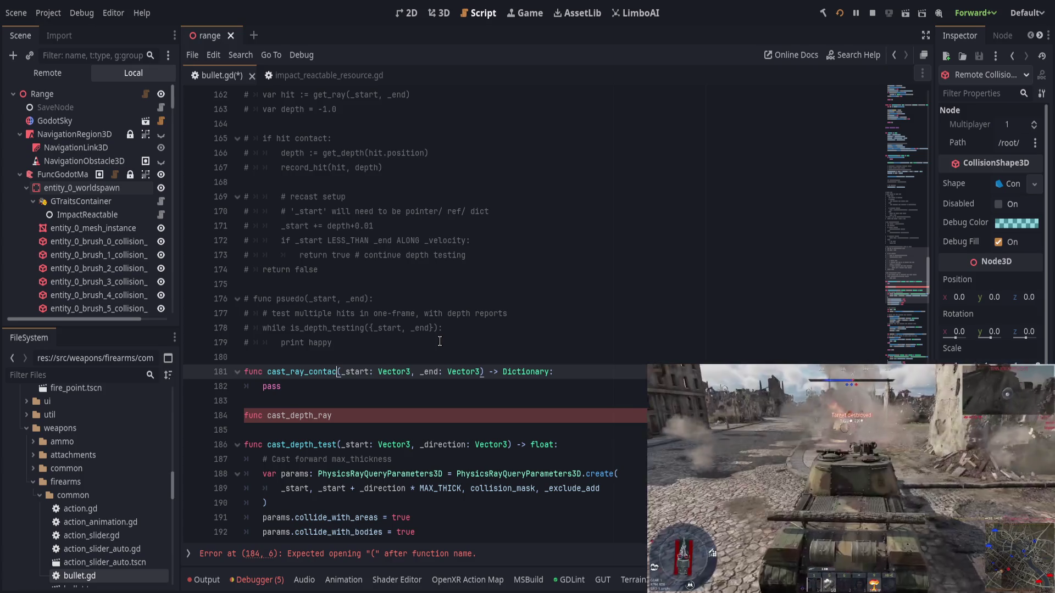
{"action": "type", "text": "contact_ray"}
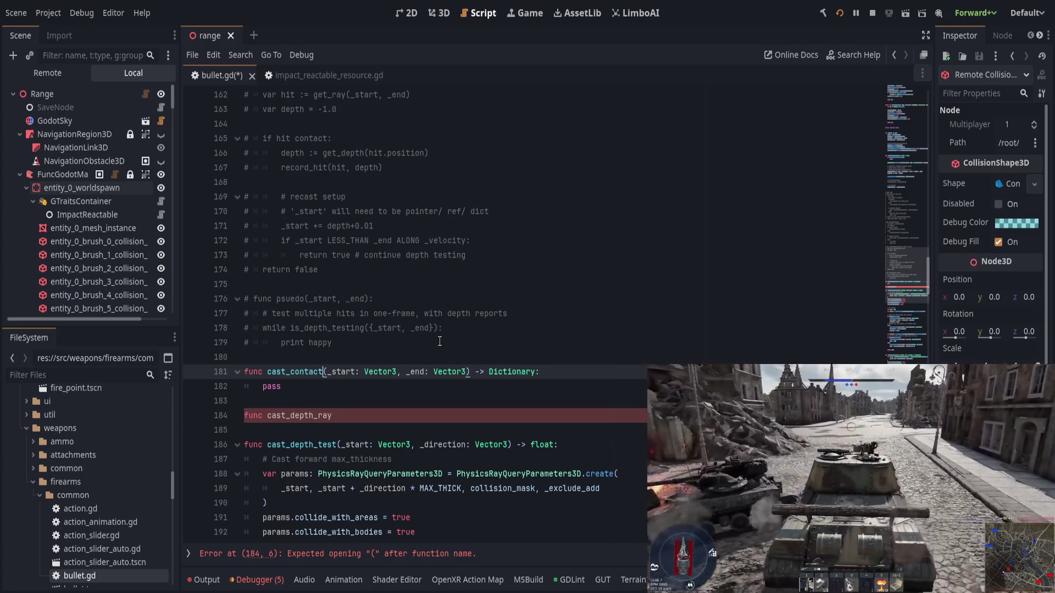
Step: Give cast_depth_ray the signature (_start: Vector3, _end: Vector3) -> Dictionary and a pass body
{"action": "key", "text": "Down"}
{"action": "key", "text": "Down"}
{"action": "key", "text": "Down"}
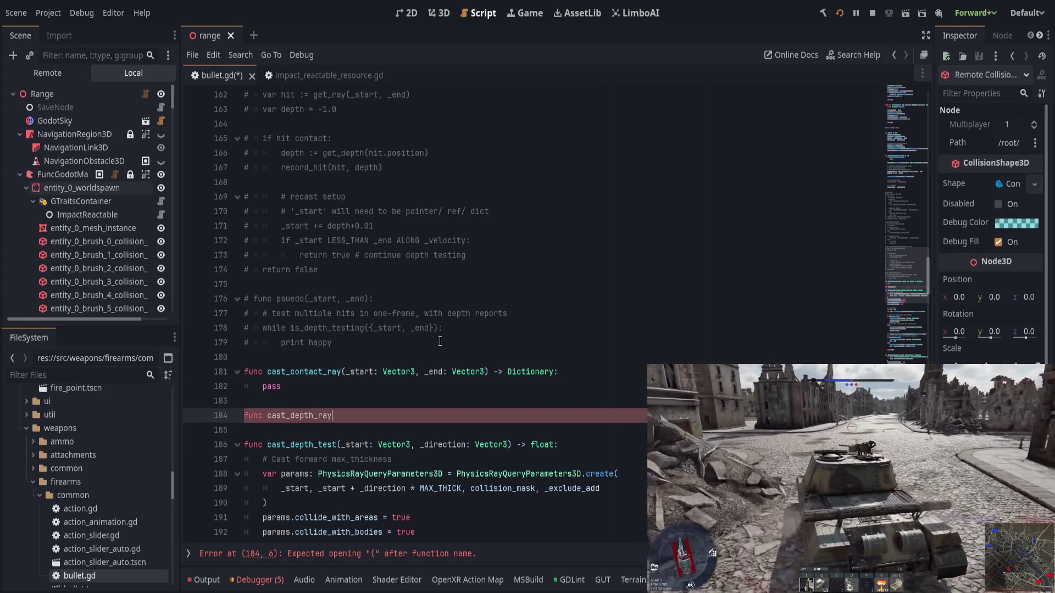
{"action": "type", "text": "(_start: Vec"}
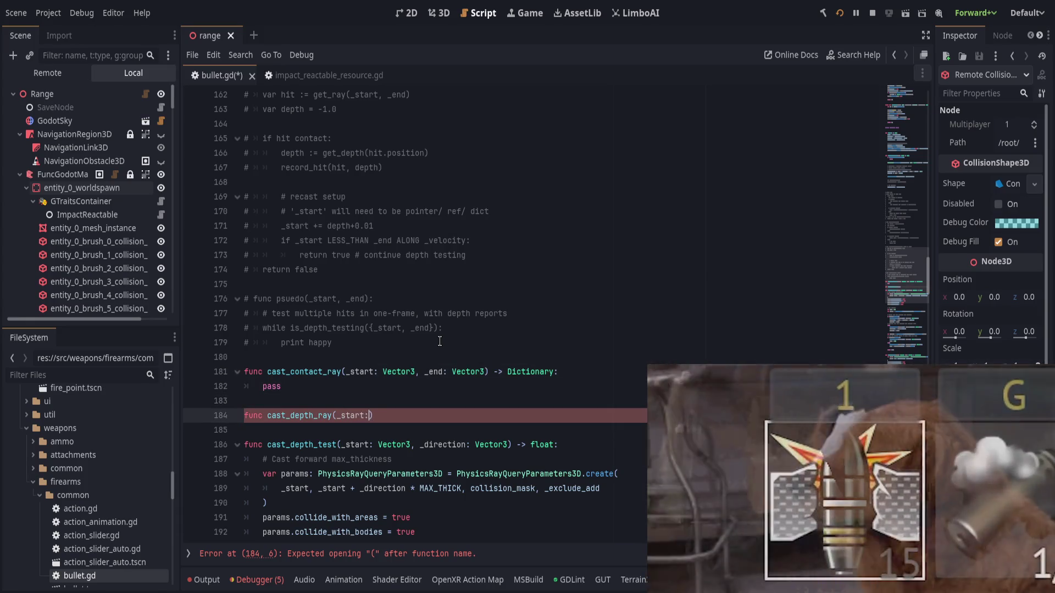
{"action": "type", "text": "tor3, _end"}
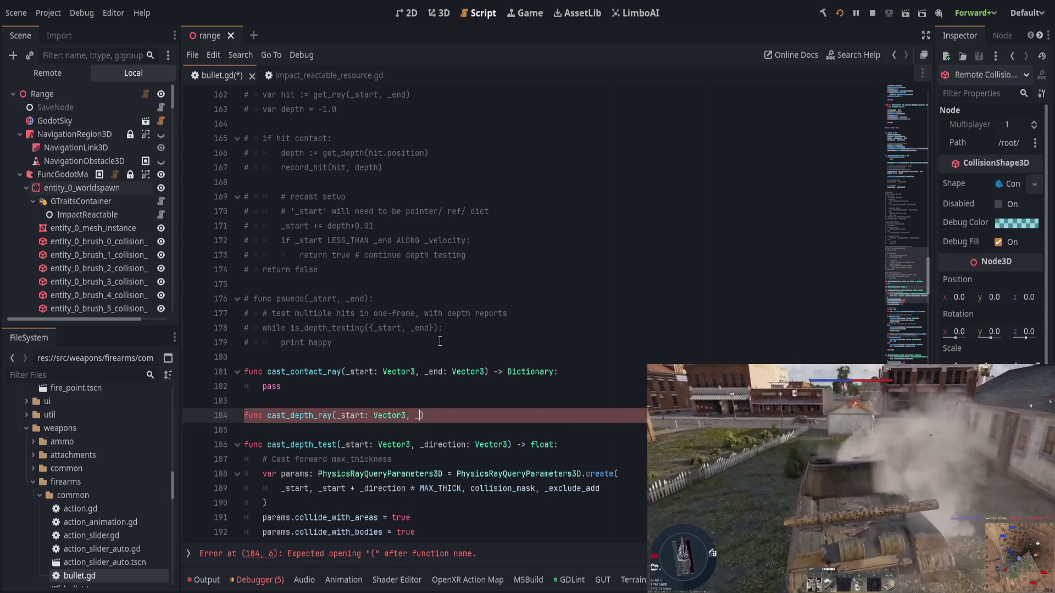
{"action": "type", "text": ": Vector3) -"}
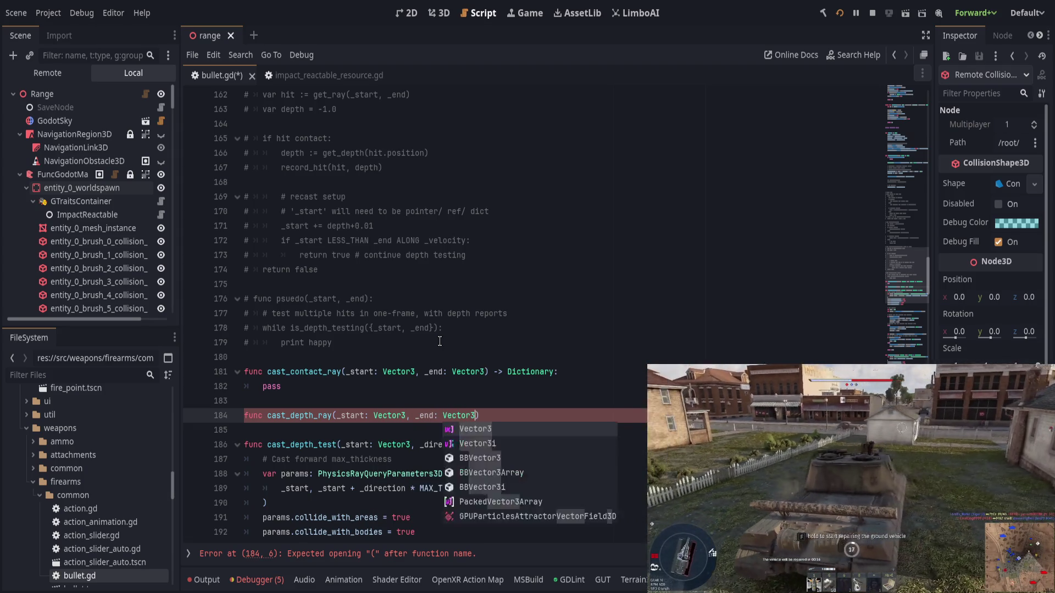
{"action": "type", "text": "> Dictionary:"}
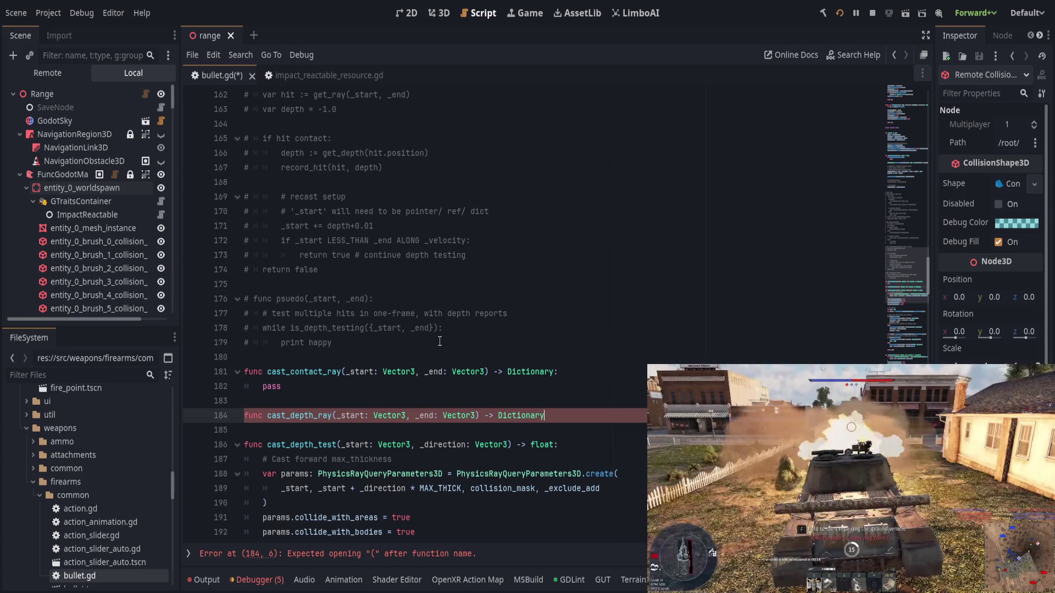
{"action": "key", "text": "Return"}
{"action": "type", "text": "pass"}
{"action": "left_click", "coordinate": [900, 97]}
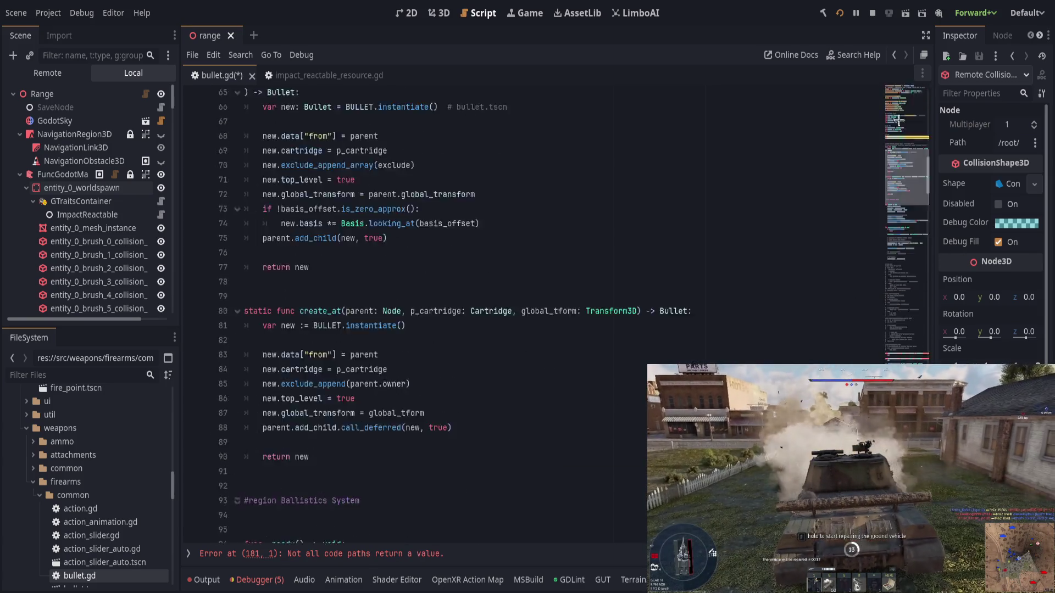
Step: Add a '# Params for raycasting' comment below the _distance_travelled variable
{"action": "left_click_drag", "start_coordinate": [900, 98], "coordinate": [904, 138]}
{"action": "scroll", "coordinate": [536, 373], "scroll_direction": "down", "scroll_amount": 3}
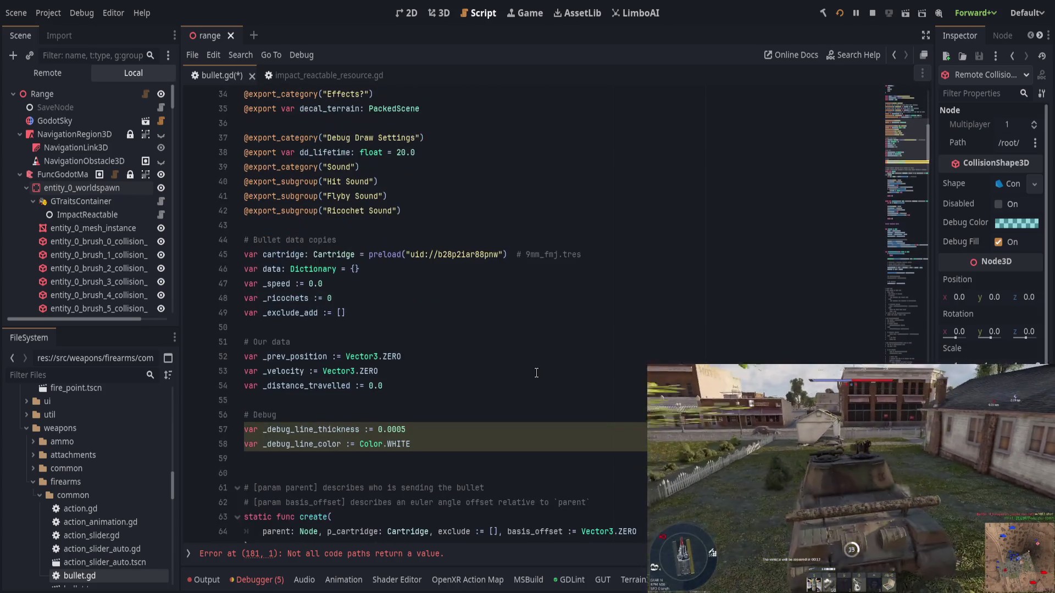
{"action": "left_click", "coordinate": [451, 345]}
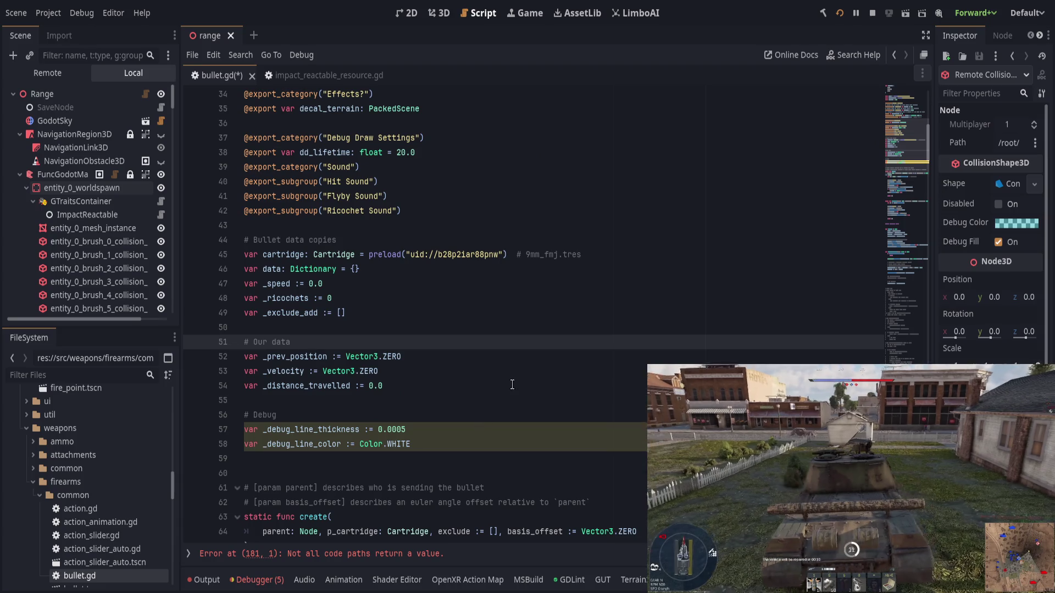
{"action": "left_click", "coordinate": [511, 384]}
{"action": "key", "text": "Return"}
{"action": "key", "text": "Return"}
{"action": "type", "text": "# Params for ray"}
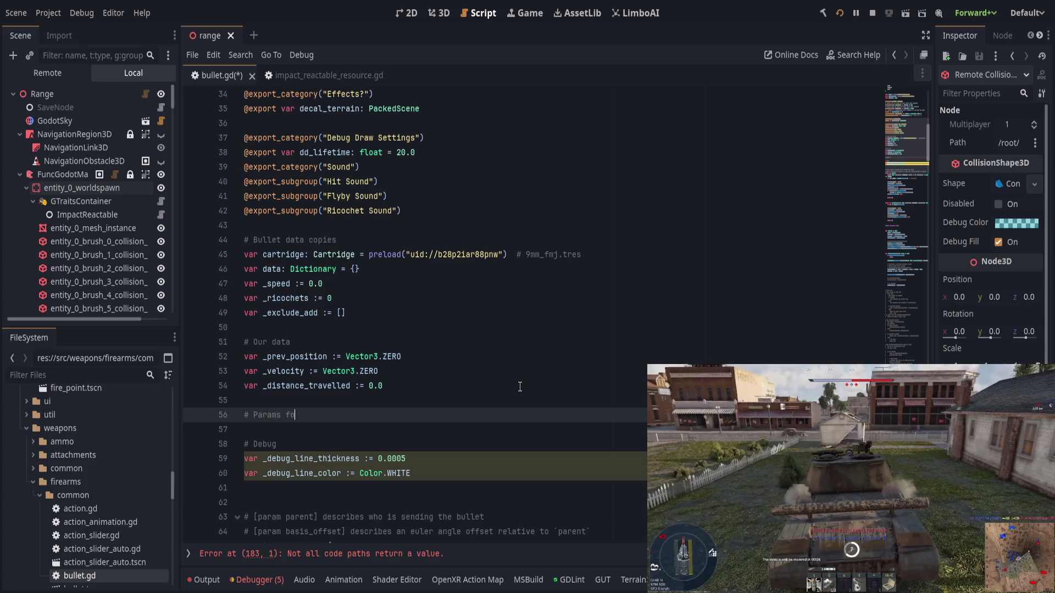
{"action": "type", "text": "casting"}
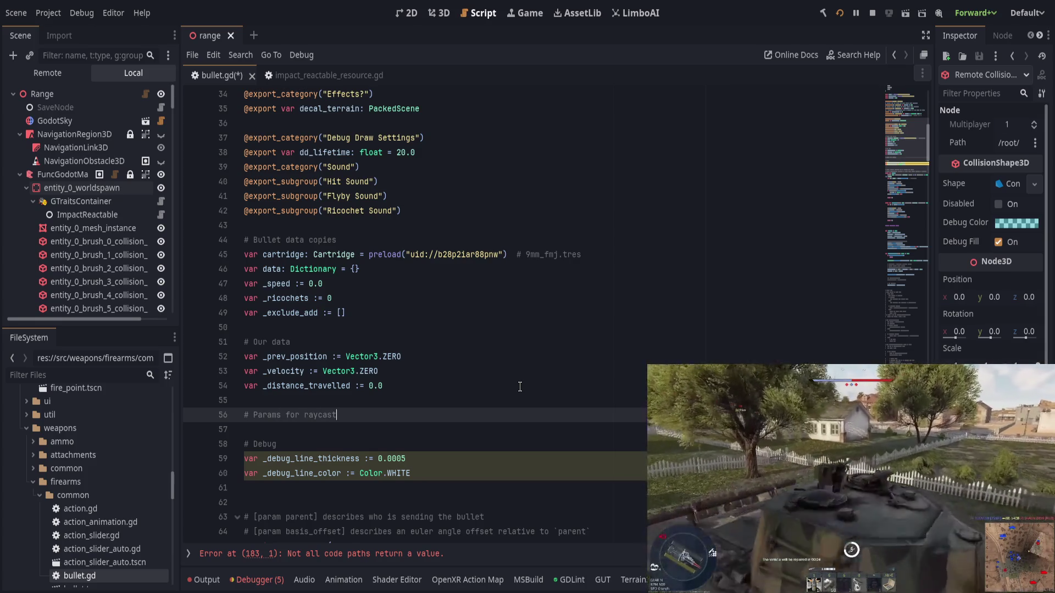
{"action": "key", "text": "Return"}
{"action": "type", "text": "var "}
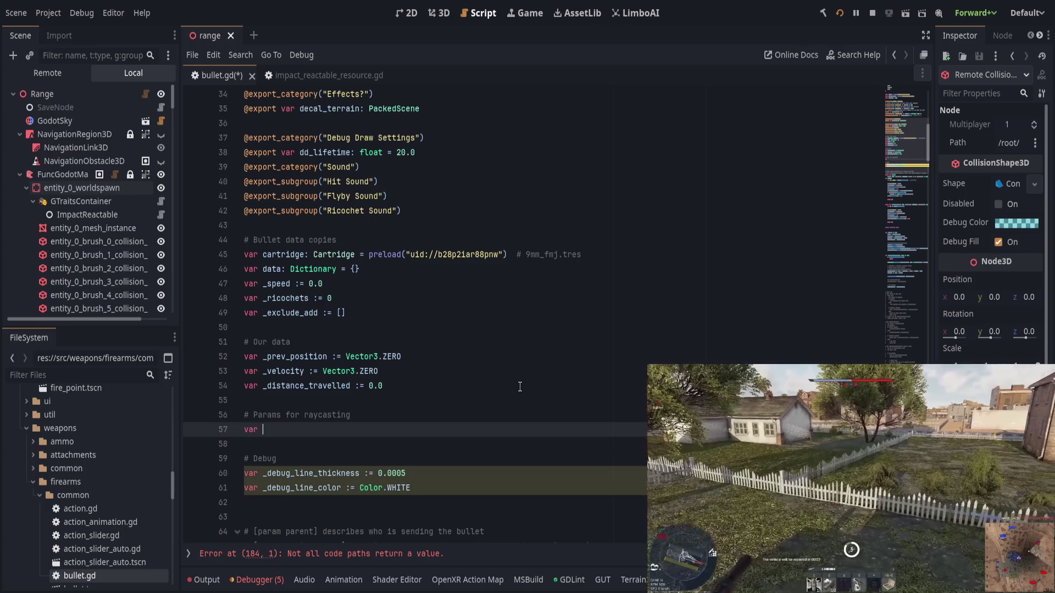
{"action": "type", "text": "c"}
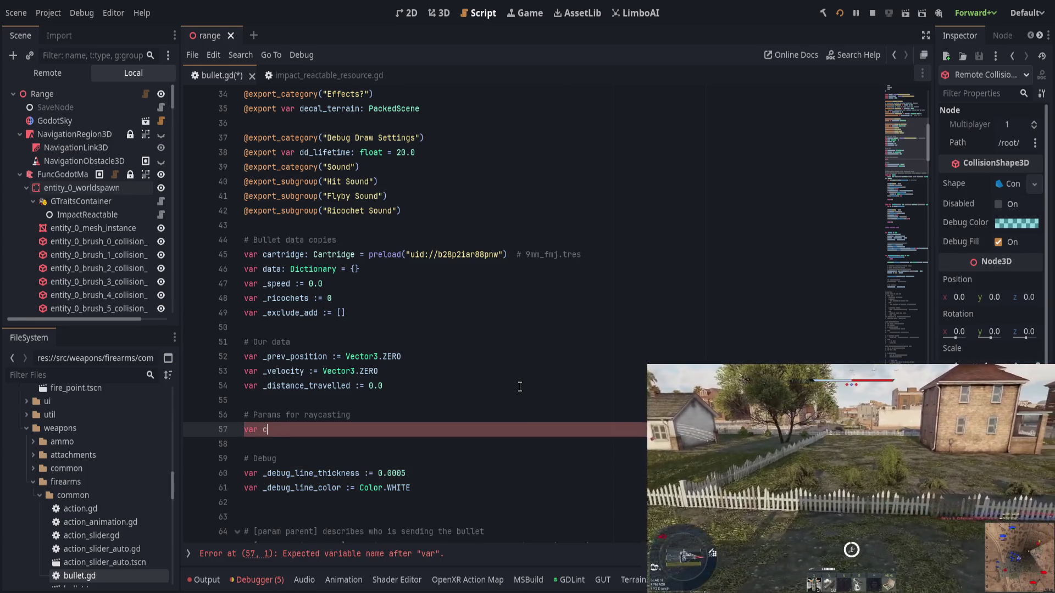
{"action": "type", "text": "ontact_params : "}
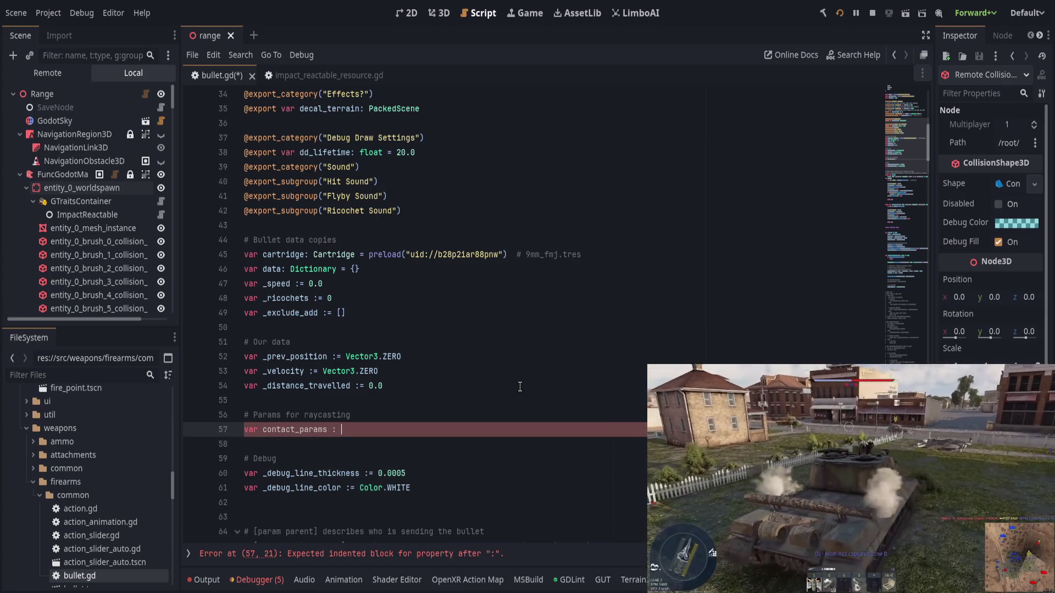
{"action": "type", "text": "Rayp"}
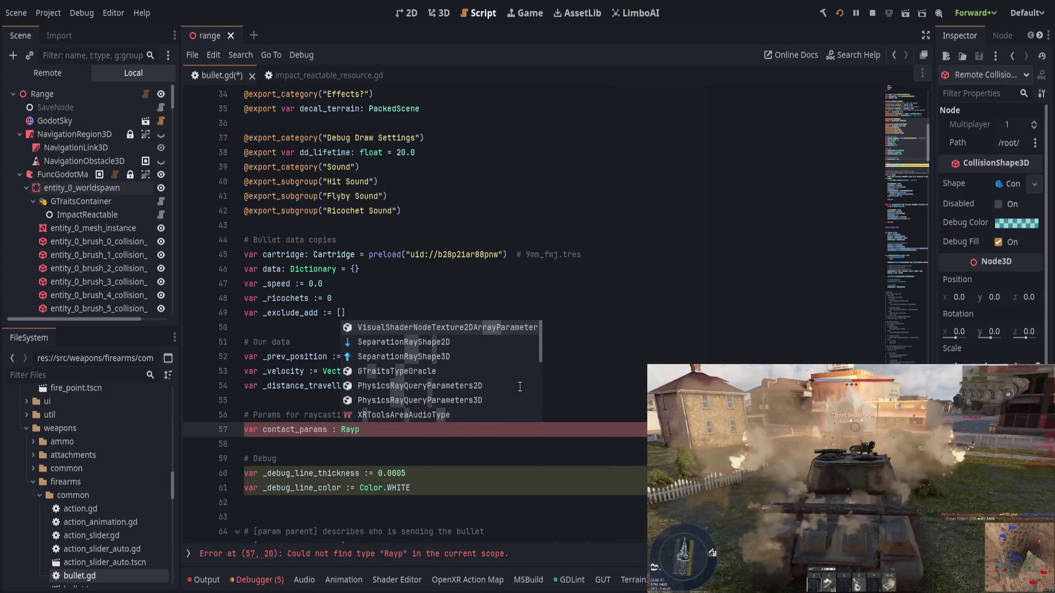
{"action": "key", "text": "BackSpace"}
{"action": "key", "text": "BackSpace"}
{"action": "key", "text": "BackSpace"}
{"action": "type", "text": "phy"}
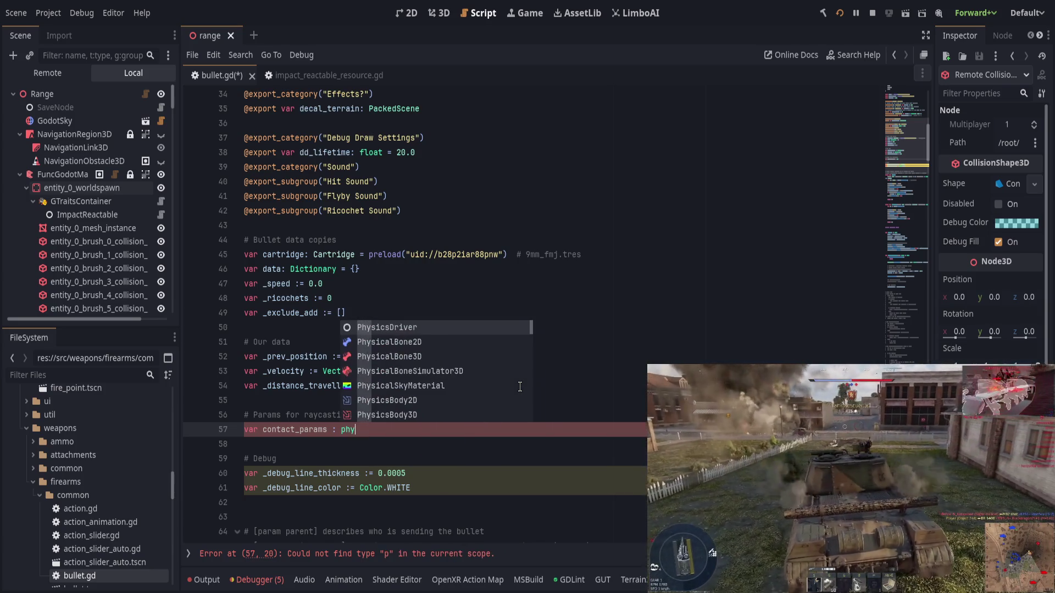
{"action": "type", "text": "sicsrayc"}
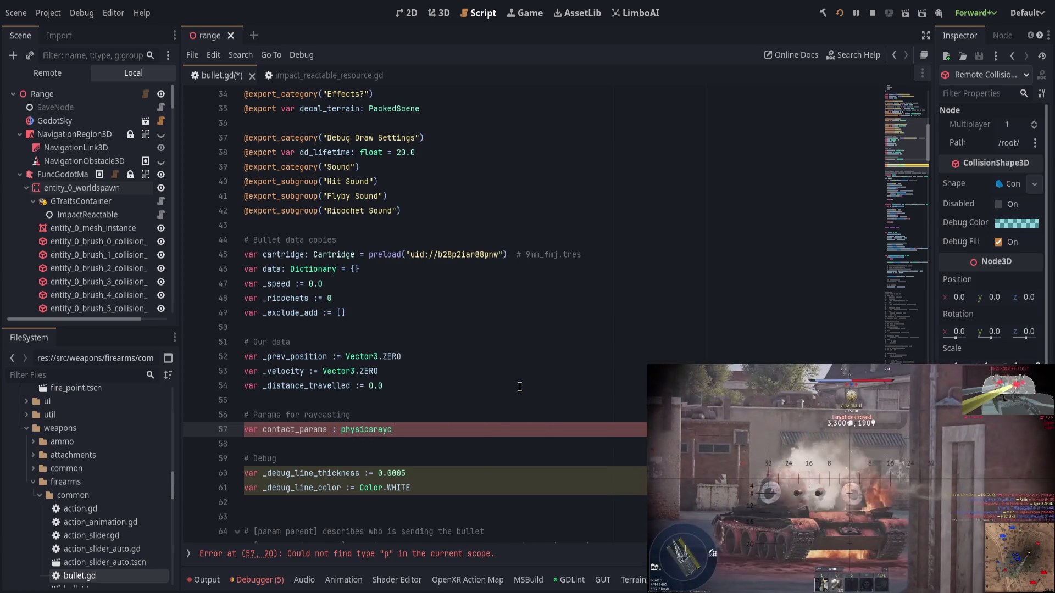
{"action": "key", "text": "BackSpace"}
{"action": "key", "text": "BackSpace"}
{"action": "type", "text": "y"}
{"action": "key", "text": "Down"}
{"action": "key", "text": "Return"}
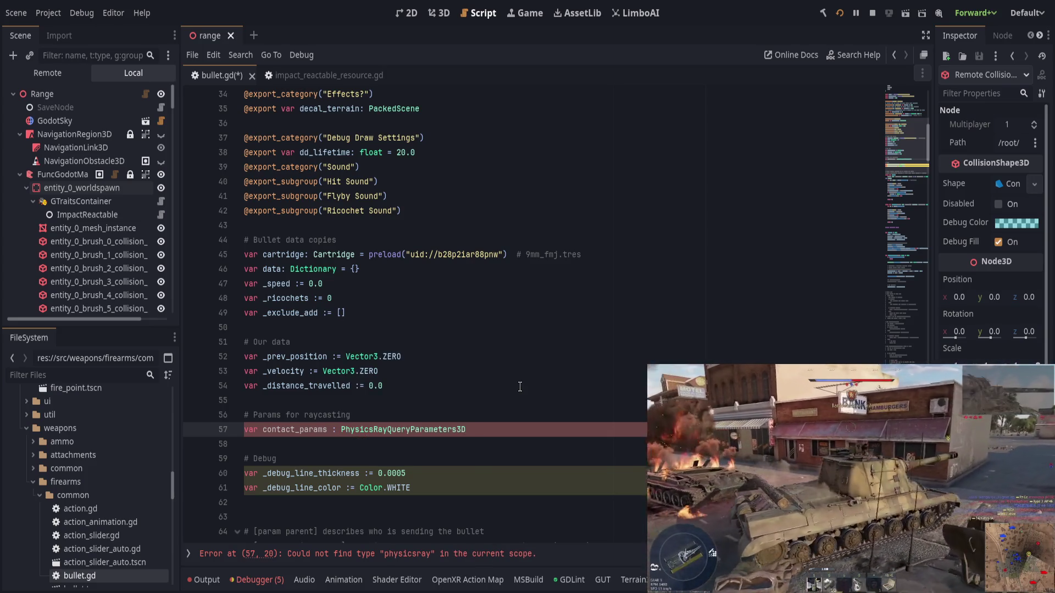
{"action": "type", "text": "@export"}
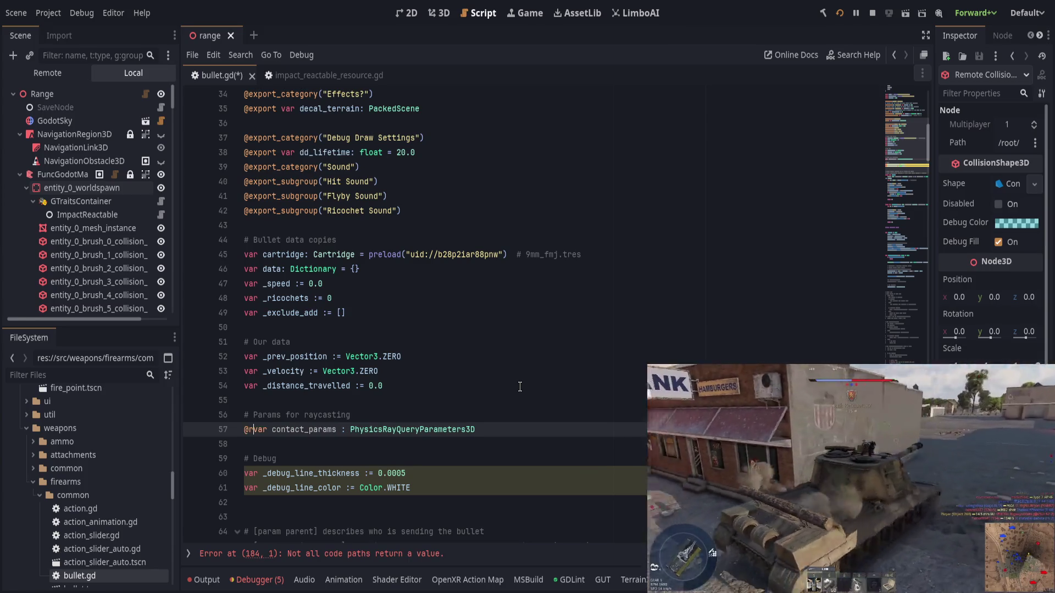
{"action": "key", "text": "End"}
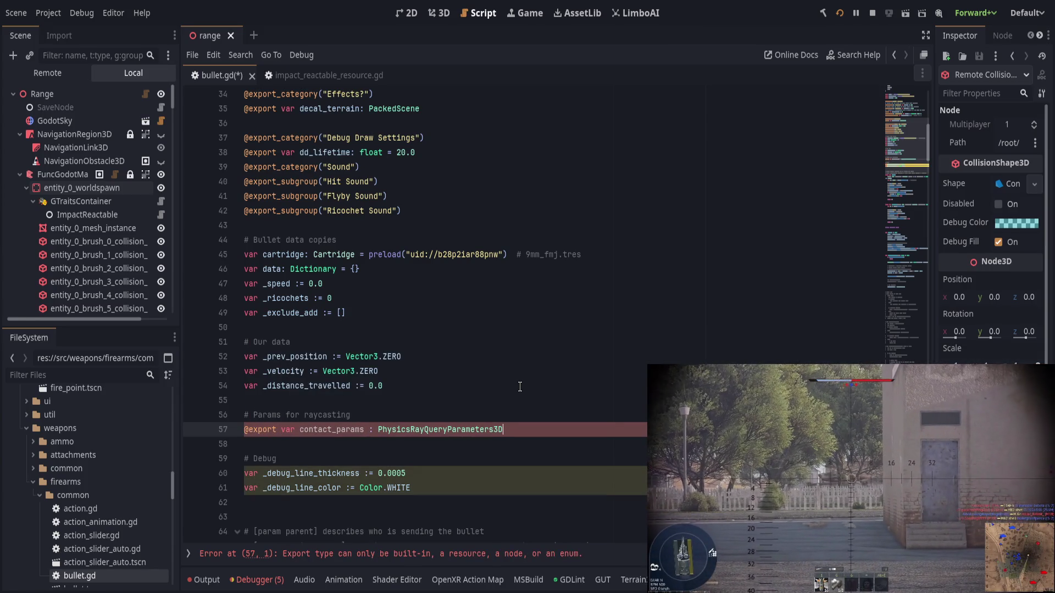
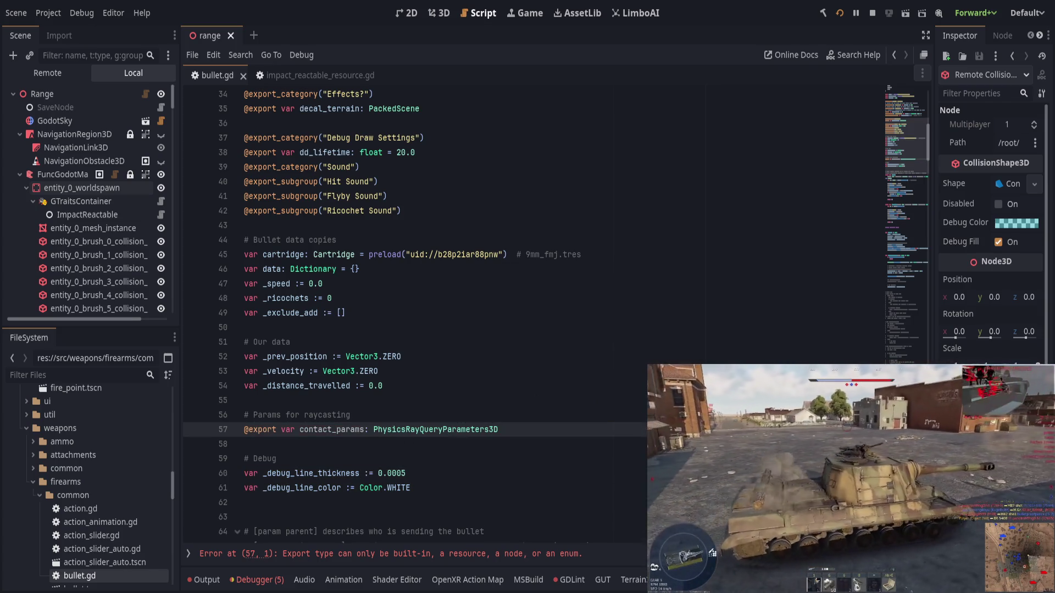
Step: Widen the inspector panel and scroll bullet.gd to the contact_params declaration
{"action": "left_click_drag", "start_coordinate": [935, 220], "coordinate": [830, 220]}
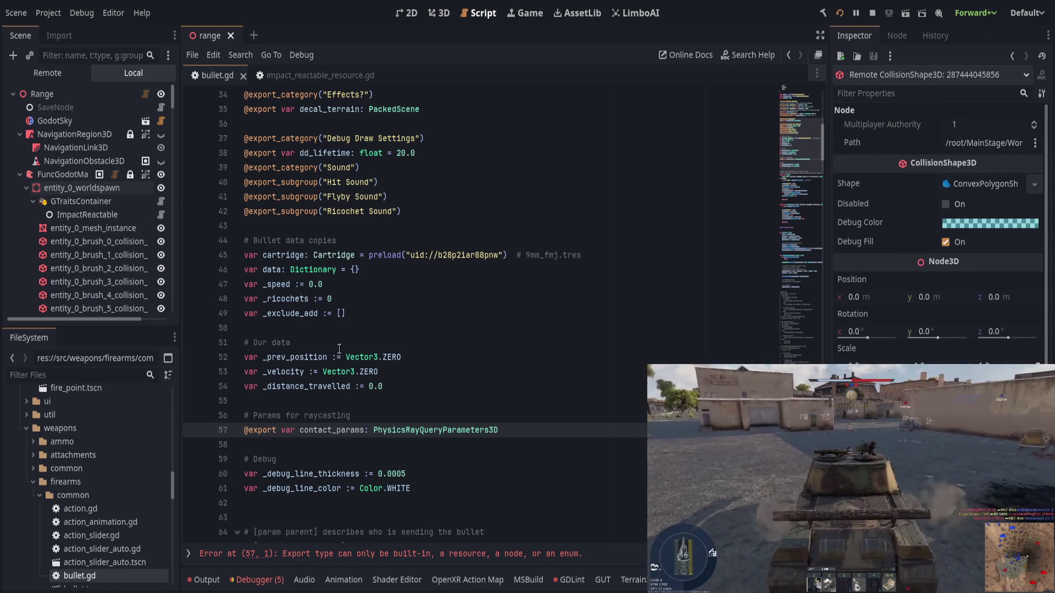
{"action": "scroll", "coordinate": [110, 572], "scroll_direction": "down", "scroll_amount": 2}
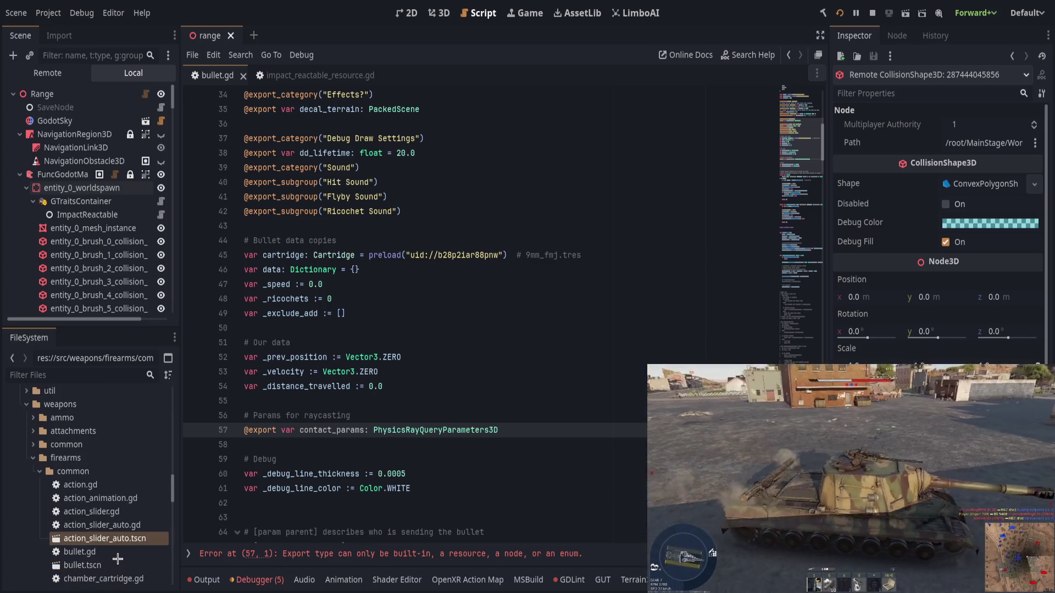
{"action": "mouse_move", "coordinate": [112, 563]}
{"action": "left_mouse_down"}
{"action": "mouse_move", "coordinate": [118, 443]}
{"action": "mouse_move", "coordinate": [258, 35]}
{"action": "left_mouse_up"}
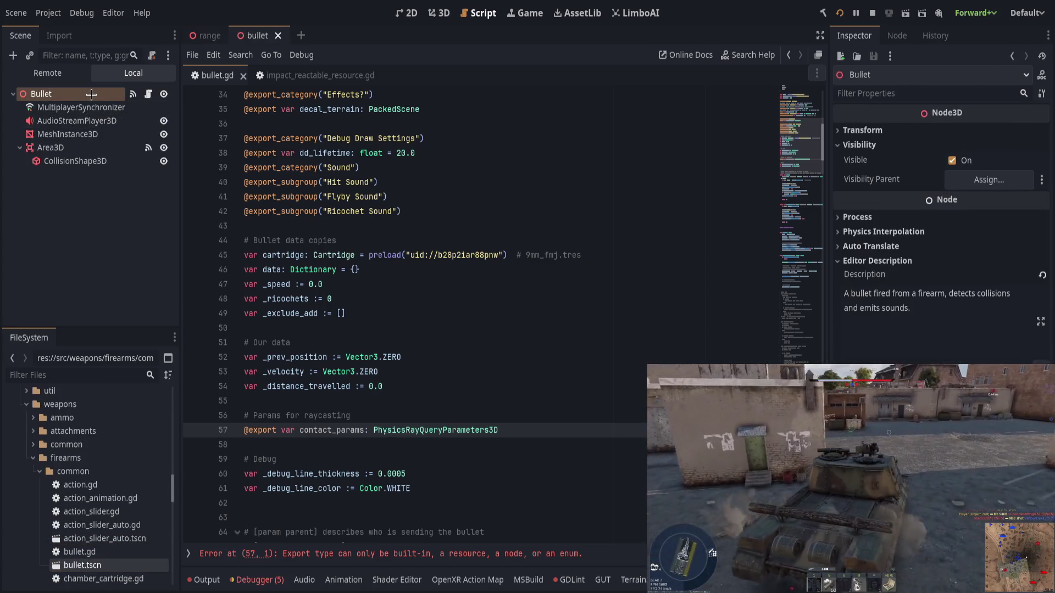
{"action": "scroll", "coordinate": [311, 182], "scroll_direction": "down", "scroll_amount": 3}
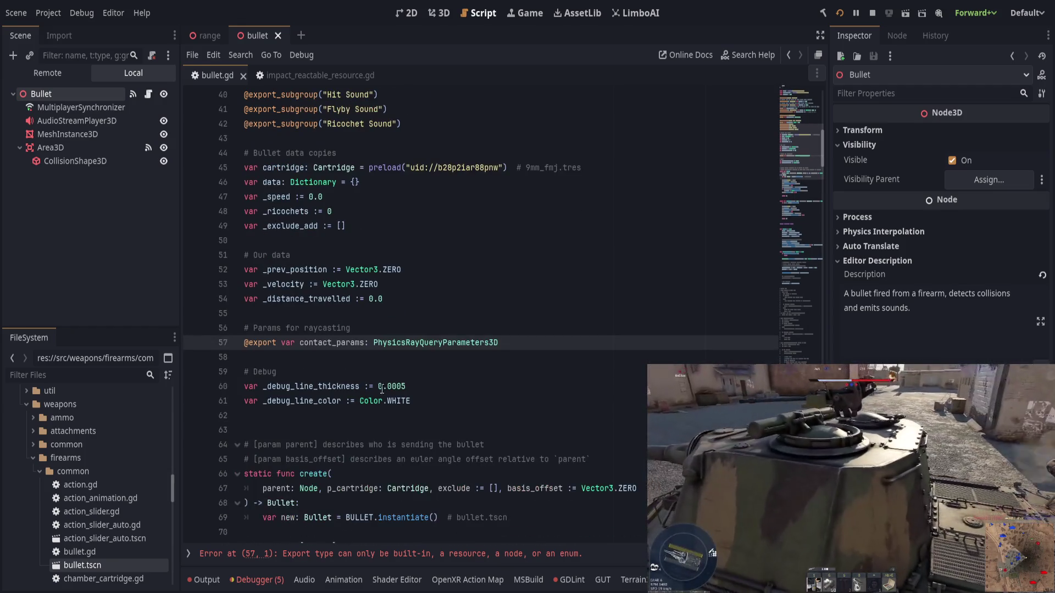
{"action": "scroll", "coordinate": [407, 403], "scroll_direction": "down", "scroll_amount": 1}
{"action": "scroll", "coordinate": [407, 403], "scroll_direction": "up", "scroll_amount": 3}
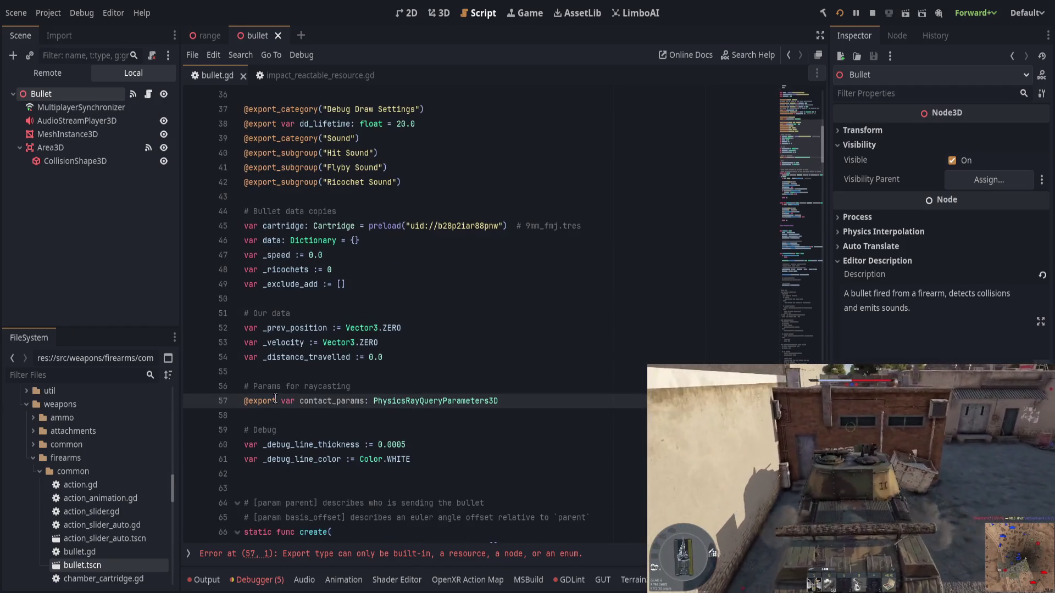
{"action": "key", "text": "BackSpace"}
{"action": "key", "text": "BackSpace"}
{"action": "key", "text": "BackSpace"}
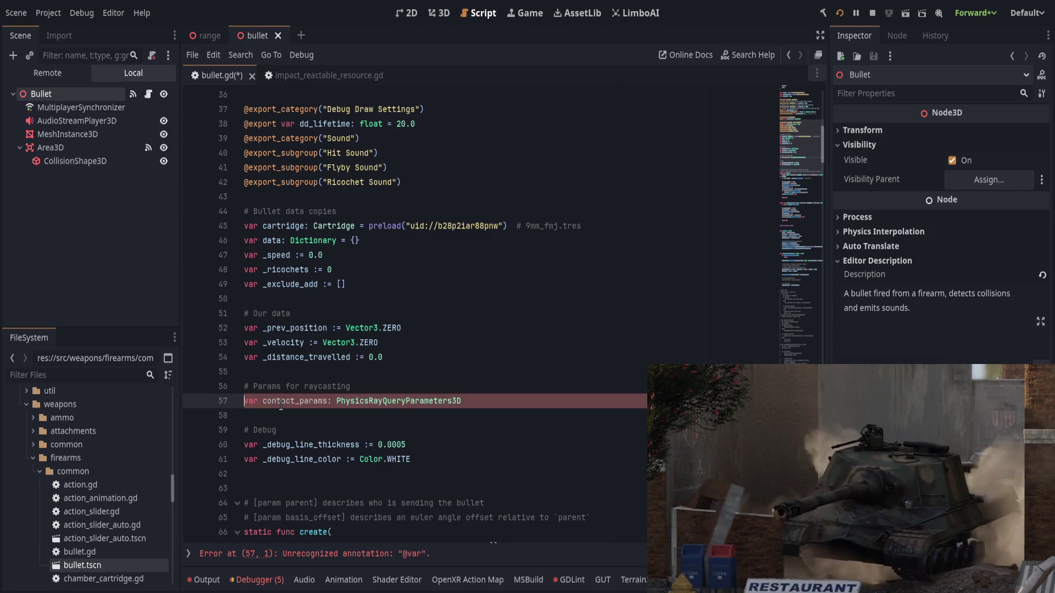
{"action": "key", "text": "Right"}
{"action": "key", "text": "Right"}
{"action": "key", "text": "Right"}
{"action": "type", "text": "_"}
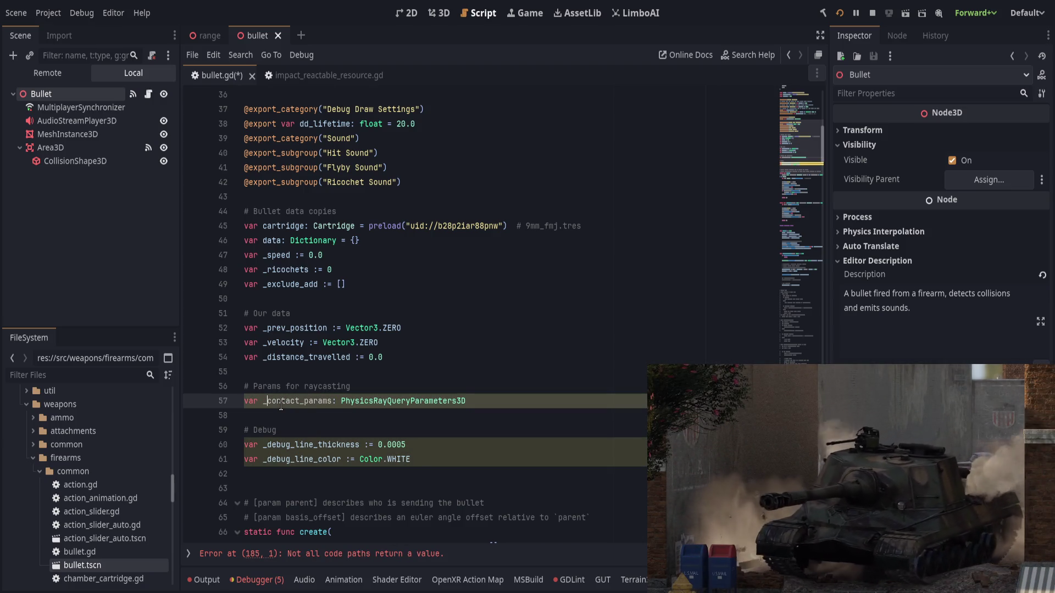
Step: Duplicate the declaration as _depth_params, then jump to the error at line 186
{"action": "key", "text": "ctrl+shift+d"}
{"action": "left_click_drag", "start_coordinate": [267, 416], "coordinate": [301, 416]}
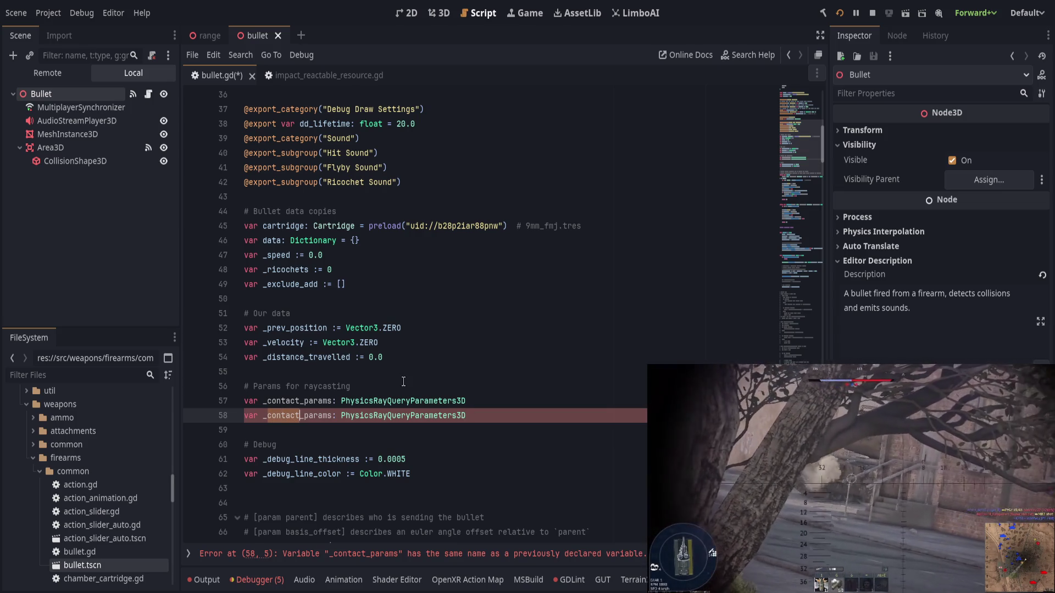
{"action": "type", "text": "depth"}
{"action": "key", "text": "End"}
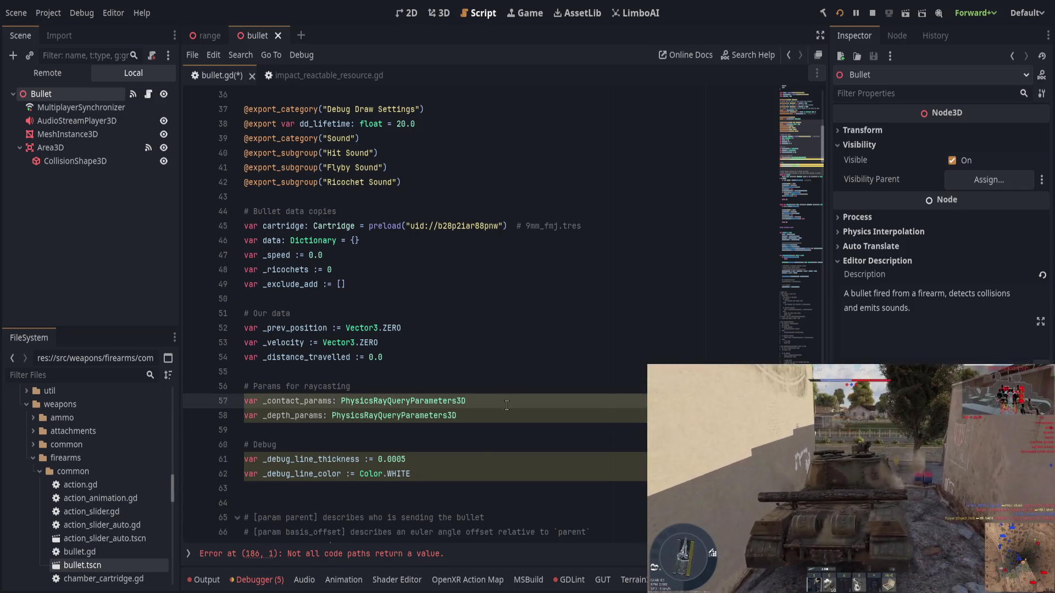
{"action": "left_click", "coordinate": [384, 554]}
{"action": "scroll", "coordinate": [363, 395], "scroll_direction": "up", "scroll_amount": 1}
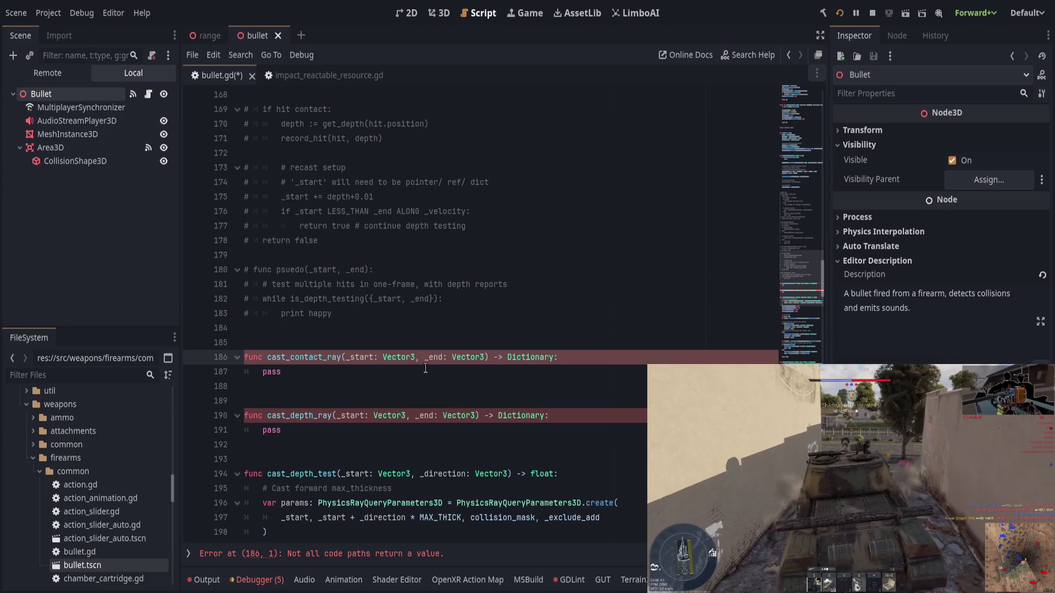
Step: Replace pass with return {} in cast_contact_ray and cast_depth_ray
{"action": "left_click", "coordinate": [426, 371]}
{"action": "key", "text": "ctrl+BackSpace"}
{"action": "type", "text": "return {}"}
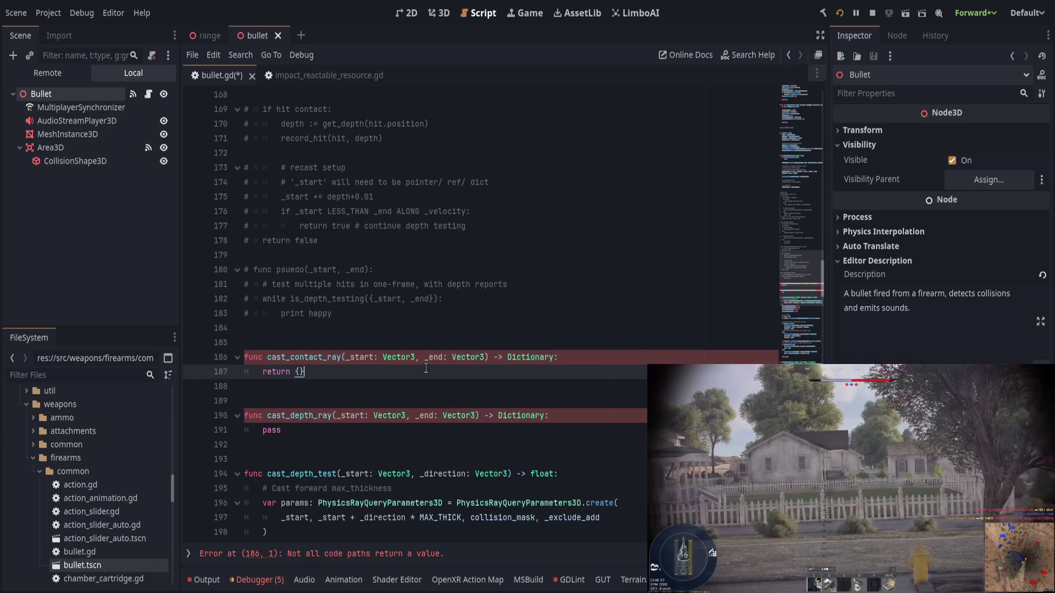
{"action": "key", "text": "Down"}
{"action": "key", "text": "Down"}
{"action": "key", "text": "Down"}
{"action": "key", "text": "ctrl+BackSpace"}
{"action": "type", "text": "return {}"}
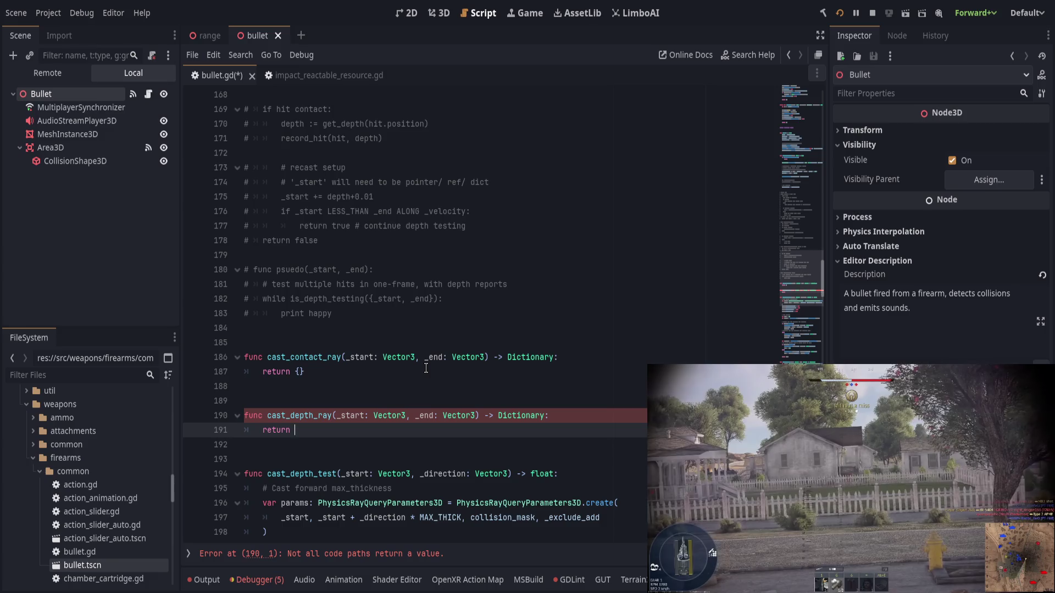
Step: Delete the ray parameter setup lines 232–238 from cast_hit_test
{"action": "scroll", "coordinate": [486, 405], "scroll_direction": "up", "scroll_amount": 10}
{"action": "scroll", "coordinate": [485, 405], "scroll_direction": "up", "scroll_amount": 15}
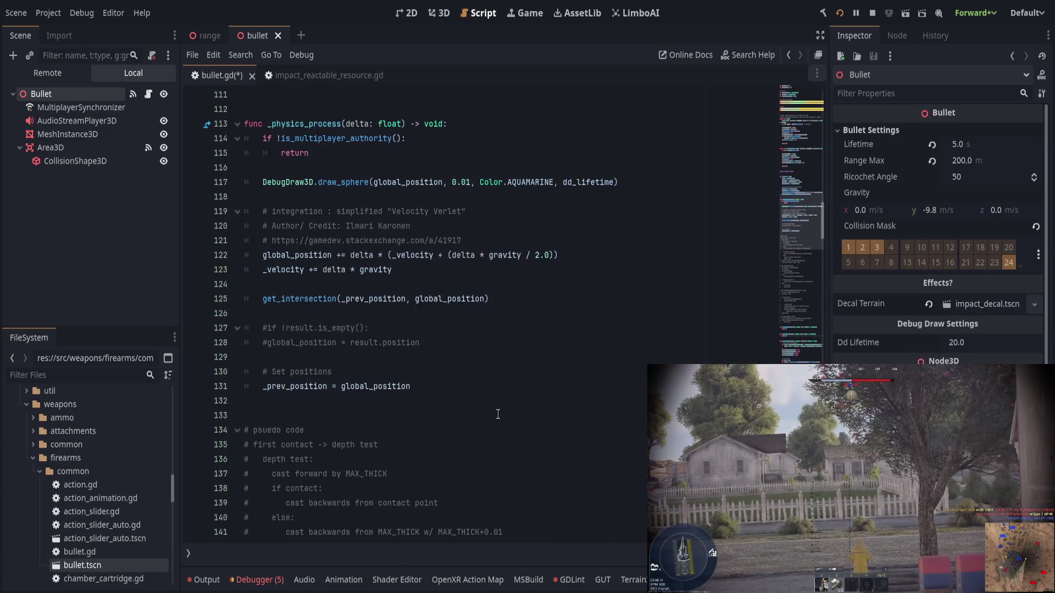
{"action": "scroll", "coordinate": [755, 279], "scroll_direction": "down", "scroll_amount": 13}
{"action": "scroll", "coordinate": [755, 279], "scroll_direction": "down", "scroll_amount": 20}
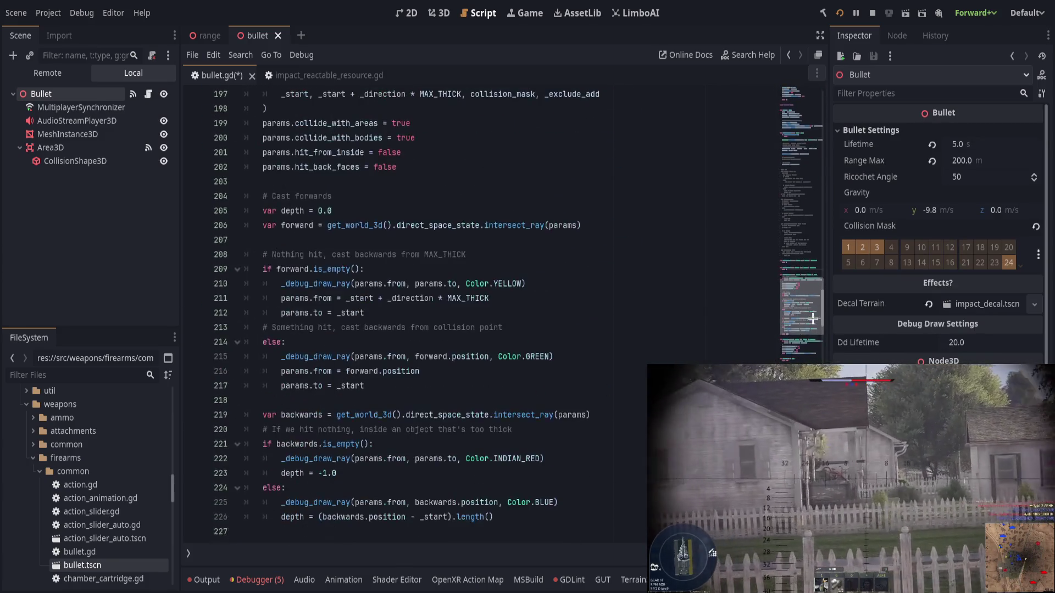
{"action": "scroll", "coordinate": [559, 461], "scroll_direction": "up", "scroll_amount": 5}
{"action": "scroll", "coordinate": [559, 462], "scroll_direction": "down", "scroll_amount": 4}
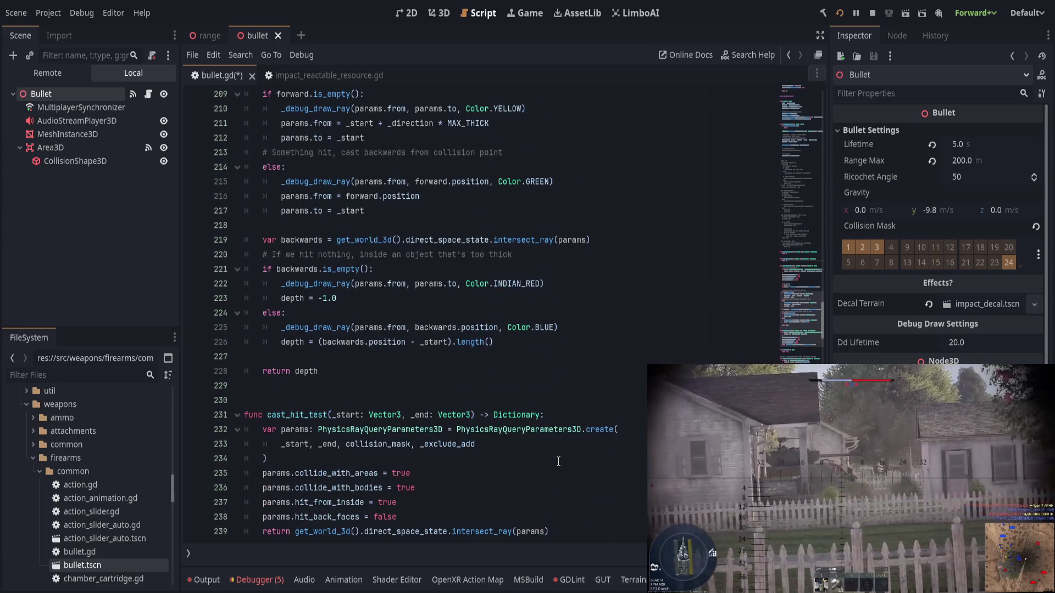
{"action": "scroll", "coordinate": [558, 461], "scroll_direction": "down", "scroll_amount": 1}
{"action": "left_click", "coordinate": [560, 489]}
{"action": "left_click", "coordinate": [477, 478]}
{"action": "mouse_move", "coordinate": [478, 478]}
{"action": "left_mouse_down"}
{"action": "mouse_move", "coordinate": [494, 400]}
{"action": "mouse_move", "coordinate": [549, 372]}
{"action": "left_mouse_up"}
{"action": "key", "text": "BackSpace"}
{"action": "scroll", "coordinate": [800, 272], "scroll_direction": "up", "scroll_amount": 9}
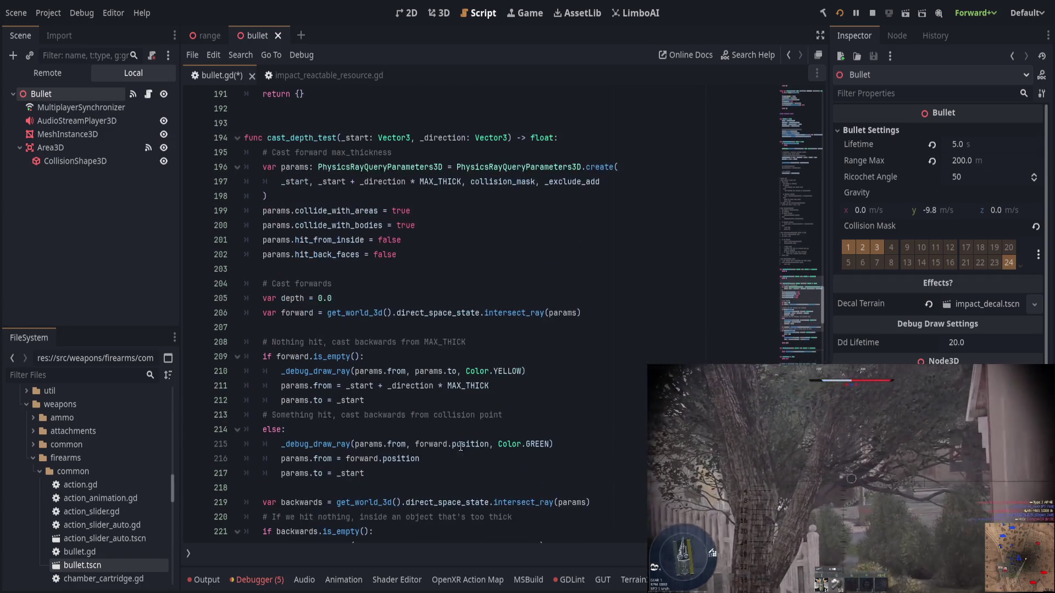
{"action": "left_click_drag", "start_coordinate": [799, 272], "coordinate": [797, 140]}
{"action": "scroll", "coordinate": [442, 410], "scroll_direction": "down", "scroll_amount": 10}
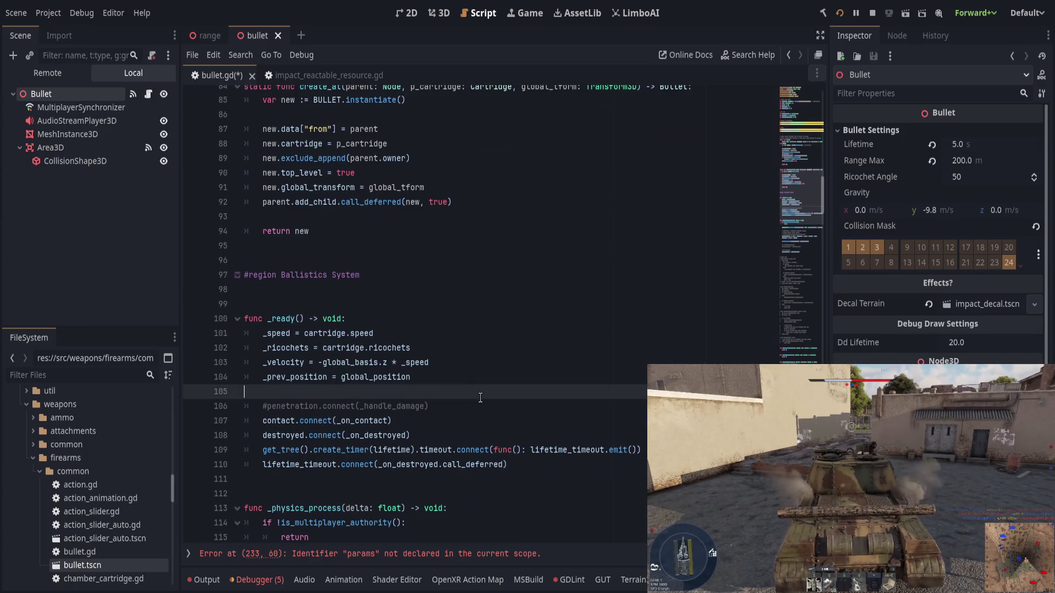
Step: Move the # rays comment to the end of _ready and paste the ray parameter block below it
{"action": "left_click", "coordinate": [537, 305]}
{"action": "left_click", "coordinate": [550, 325]}
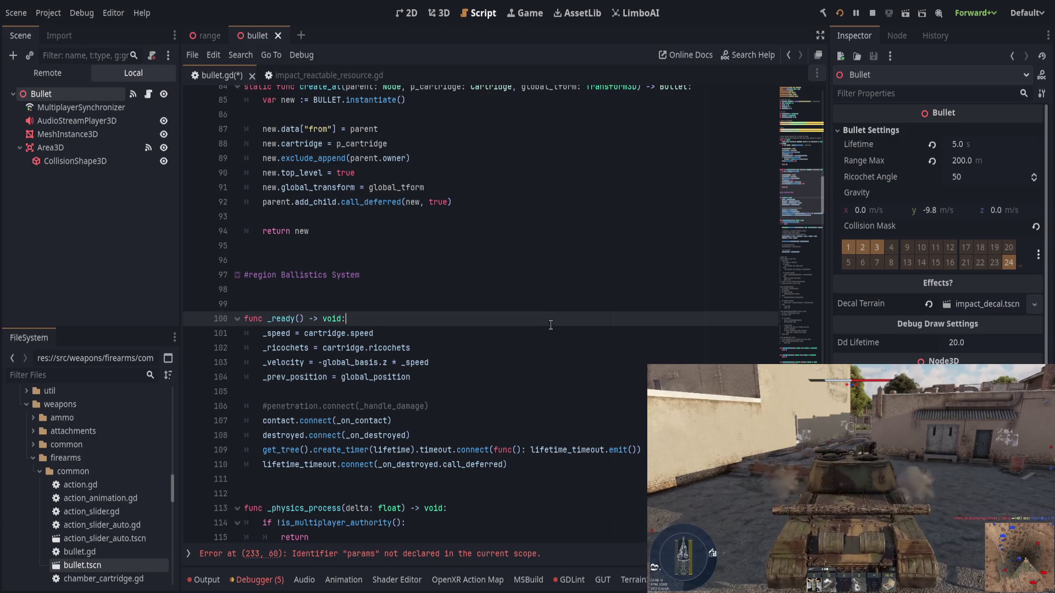
{"action": "key", "text": "Down"}
{"action": "key", "text": "Down"}
{"action": "key", "text": "Down"}
{"action": "key", "text": "End"}
{"action": "key", "text": "Return"}
{"action": "key", "text": "Return"}
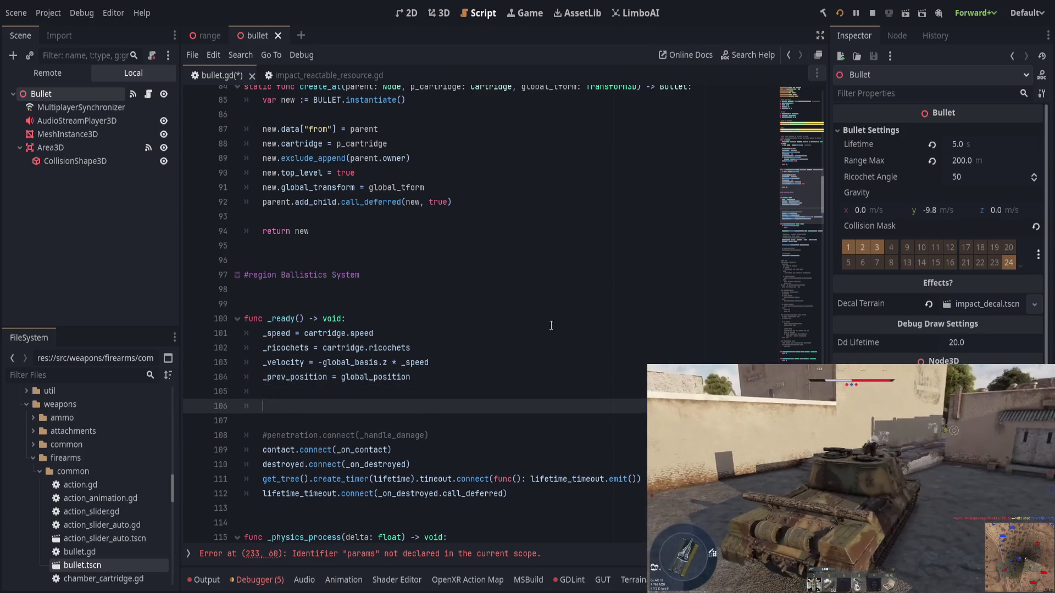
{"action": "type", "text": "ys"}
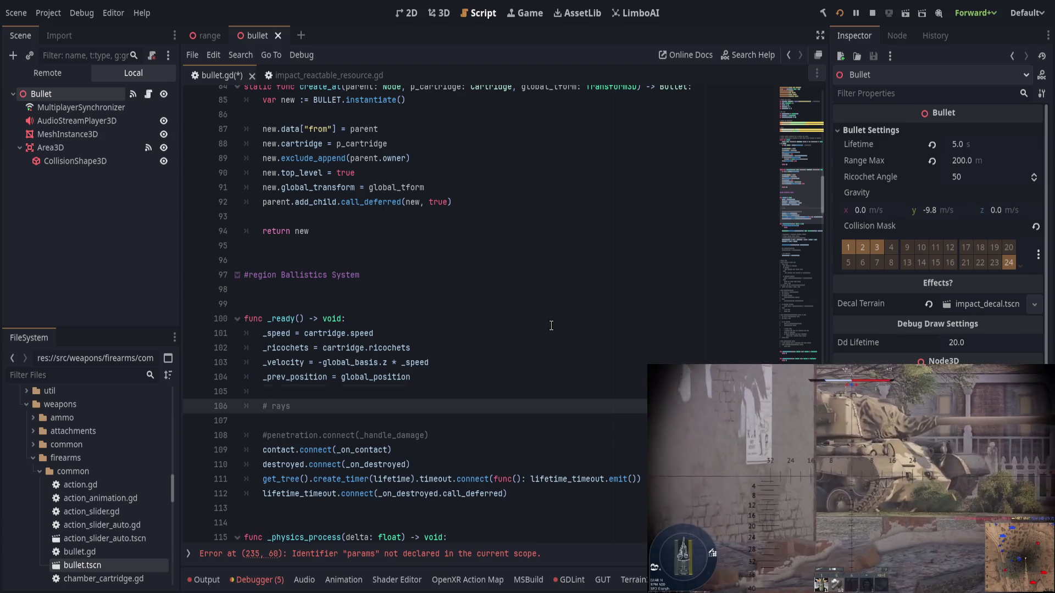
{"action": "key", "text": "alt+Down"}
{"action": "key", "text": "alt+Down"}
{"action": "key", "text": "alt+Down"}
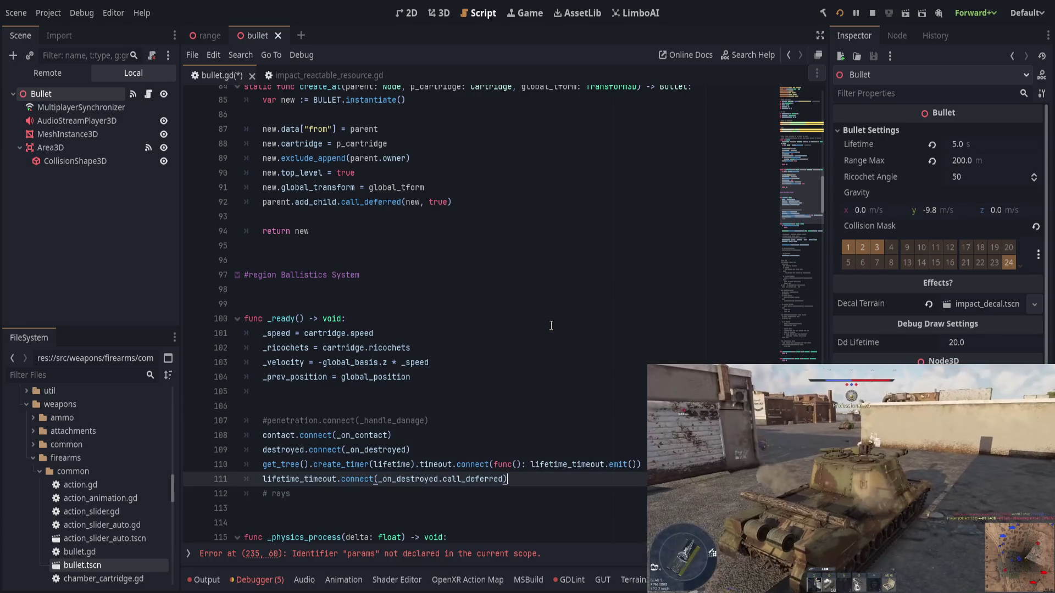
{"action": "key", "text": "Return"}
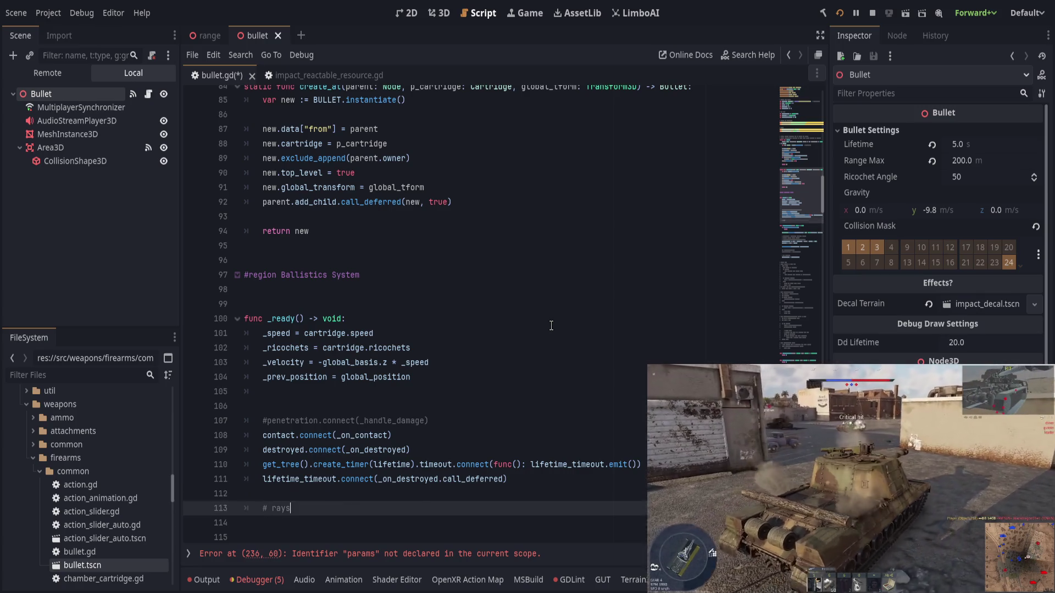
{"action": "key", "text": "Down"}
{"action": "key", "text": "End"}
{"action": "key", "text": "Return"}
{"action": "type", "text": "var params: PhysicsRayQueryParameters3D = PhysicsRayQueryParameters3D.create( \t\t_start, _end, collision_mask, _exclude_add \t) \tparams.collide_with_areas = true \tparams.collide_with_bodies = true \tparams.hit_from_inside = true \tparams.hit_back_faces = false"}
Step: Rewrite the declaration as _contact_params created with Vector3.ZERO, Vector3.ZERO endpoints
{"action": "double_click", "coordinate": [315, 358]}
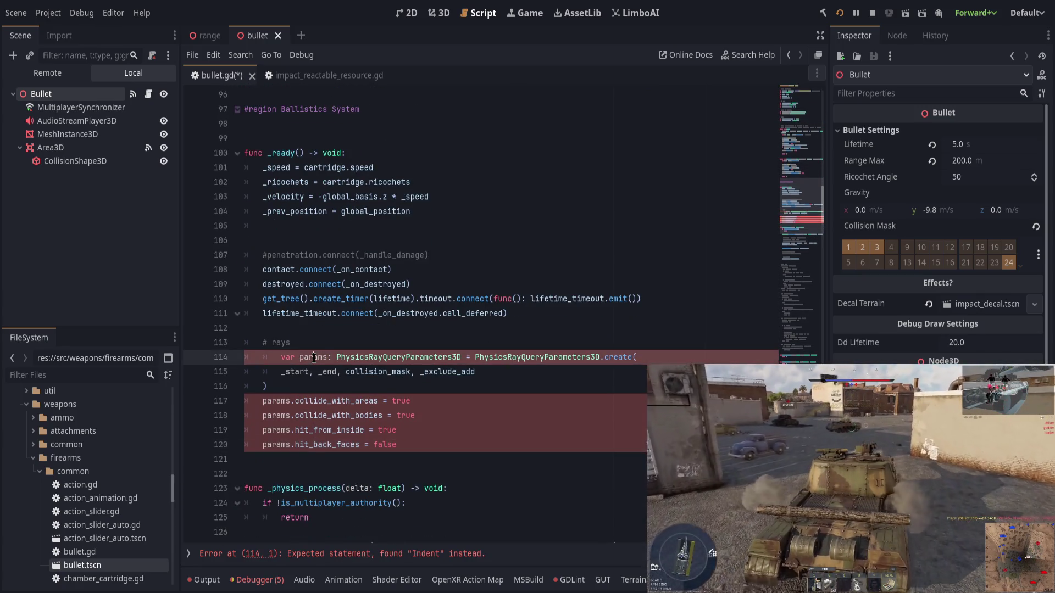
{"action": "key", "text": "BackSpace"}
{"action": "key", "text": "BackSpace"}
{"action": "key", "text": "BackSpace"}
{"action": "key", "text": "BackSpace"}
{"action": "type", "text": "_contact_params"}
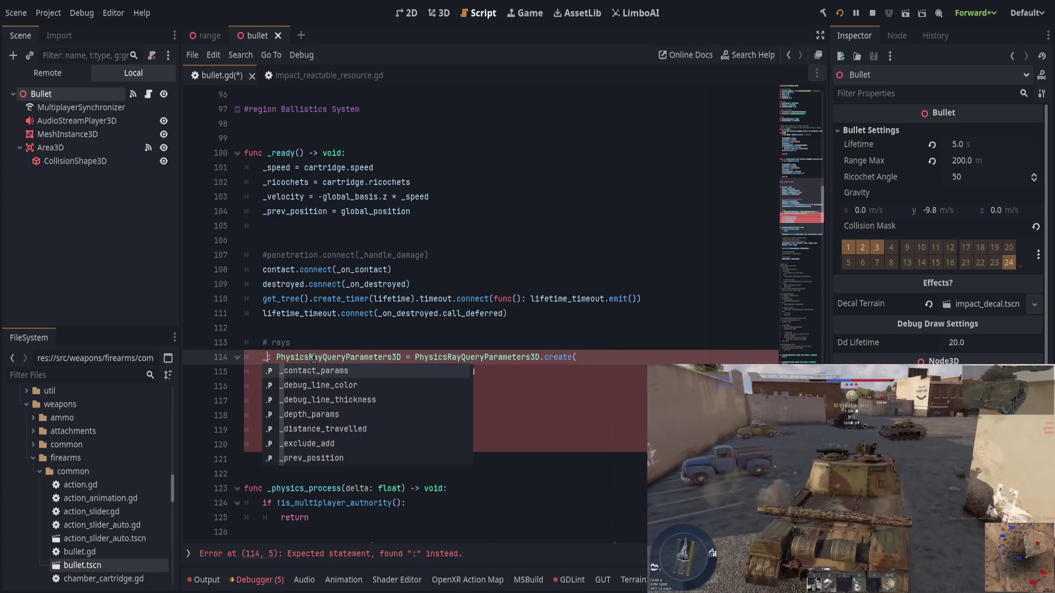
{"action": "key", "text": "ctrl+Delete"}
{"action": "key", "text": "ctrl+Delete"}
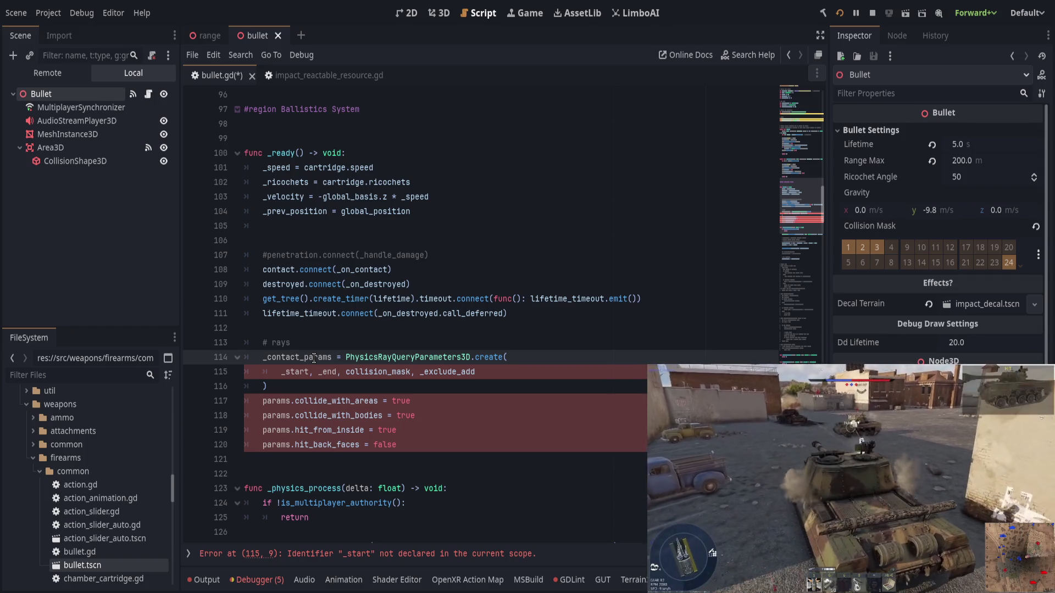
{"action": "key", "text": "Down"}
{"action": "key", "text": "ctrl+BackSpace"}
{"action": "key", "text": "ctrl+BackSpace"}
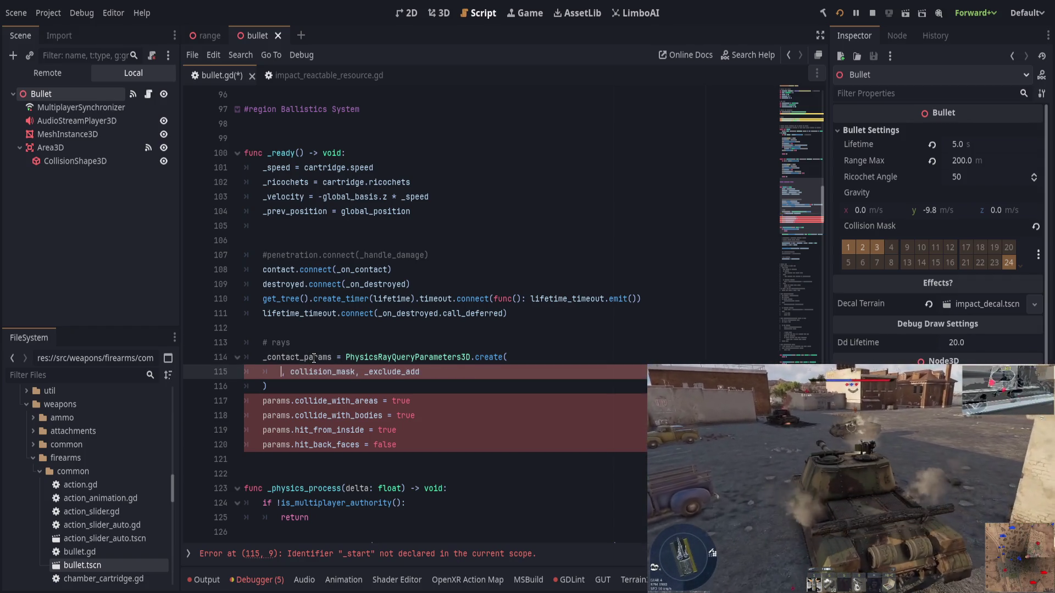
{"action": "type", "text": "Vector3.ZERO"}
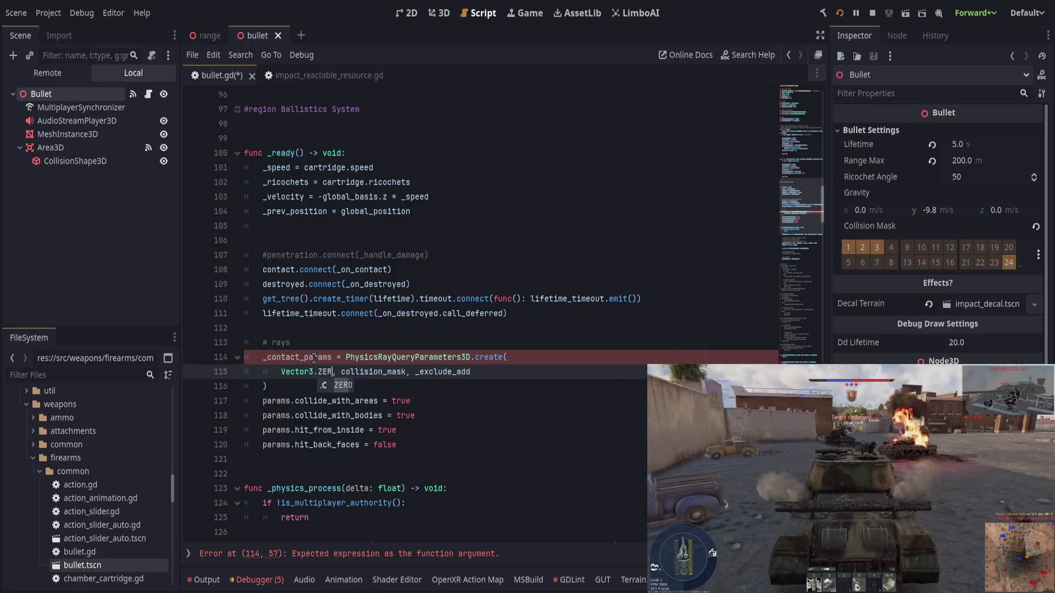
{"action": "type", "text": ", Vector3."}
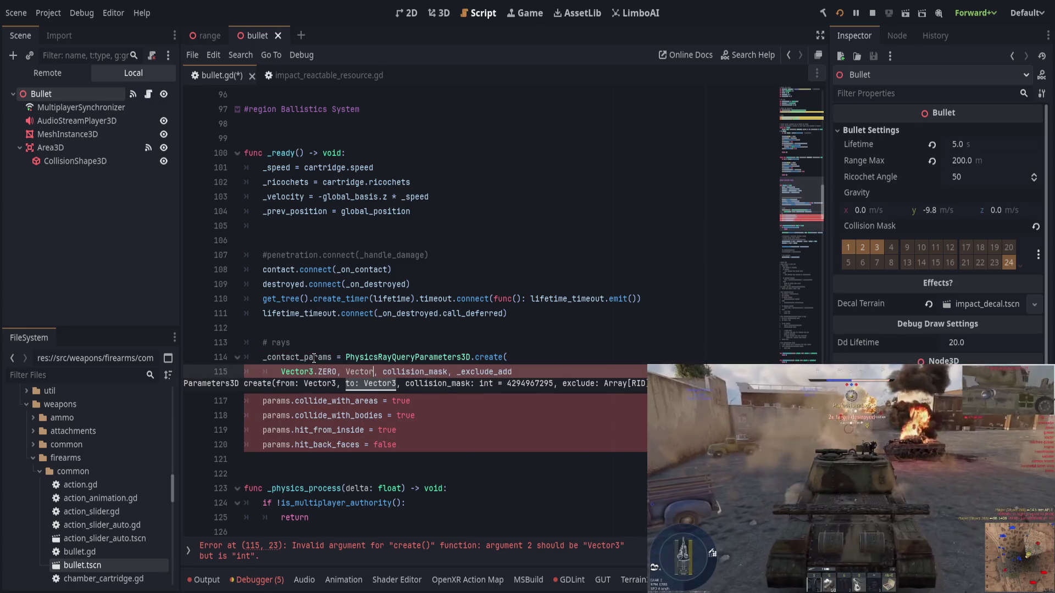
{"action": "type", "text": "ZERO"}
{"action": "key", "text": "Down"}
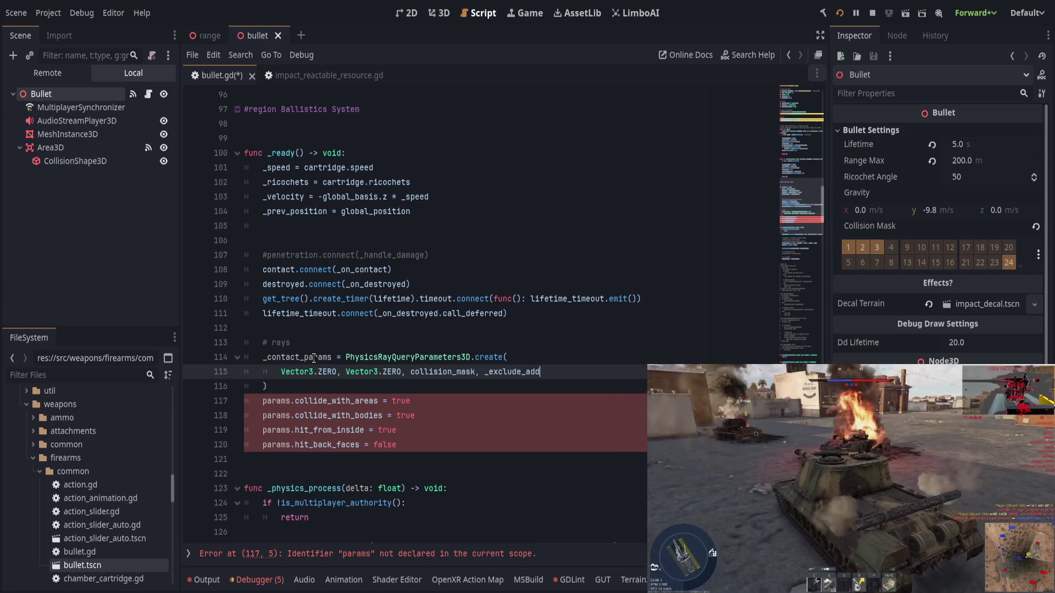
{"action": "key", "text": "Down"}
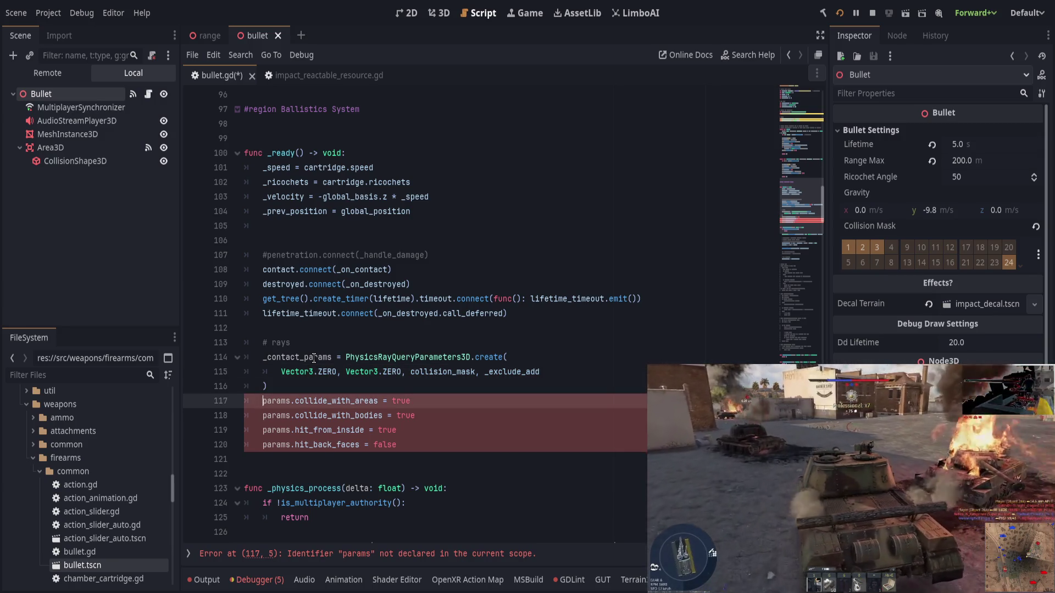
Step: Rename params to _contact_params on the four flag lines 117–120
{"action": "double_click", "coordinate": [314, 358]}
{"action": "key", "text": "ctrl+c"}
{"action": "double_click", "coordinate": [277, 401]}
{"action": "key", "text": "ctrl+v"}
{"action": "double_click", "coordinate": [279, 416]}
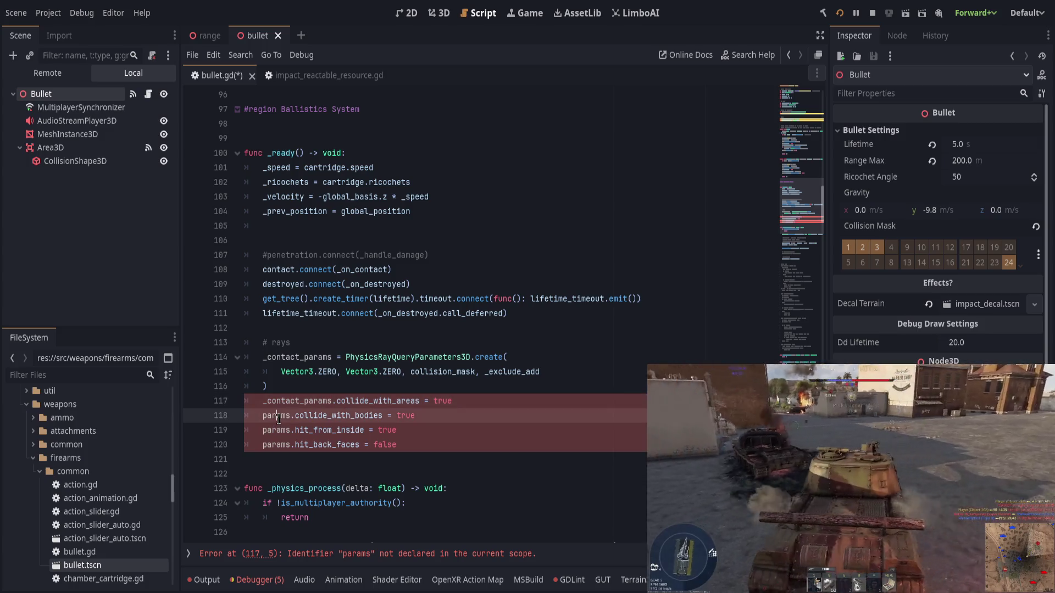
{"action": "key", "text": "ctrl+v"}
{"action": "double_click", "coordinate": [278, 430]}
{"action": "key", "text": "ctrl+v"}
{"action": "double_click", "coordinate": [278, 445]}
{"action": "key", "text": "ctrl+v"}
Step: Add two blank indented lines after line 120's flag setting
{"action": "left_click", "coordinate": [439, 430]}
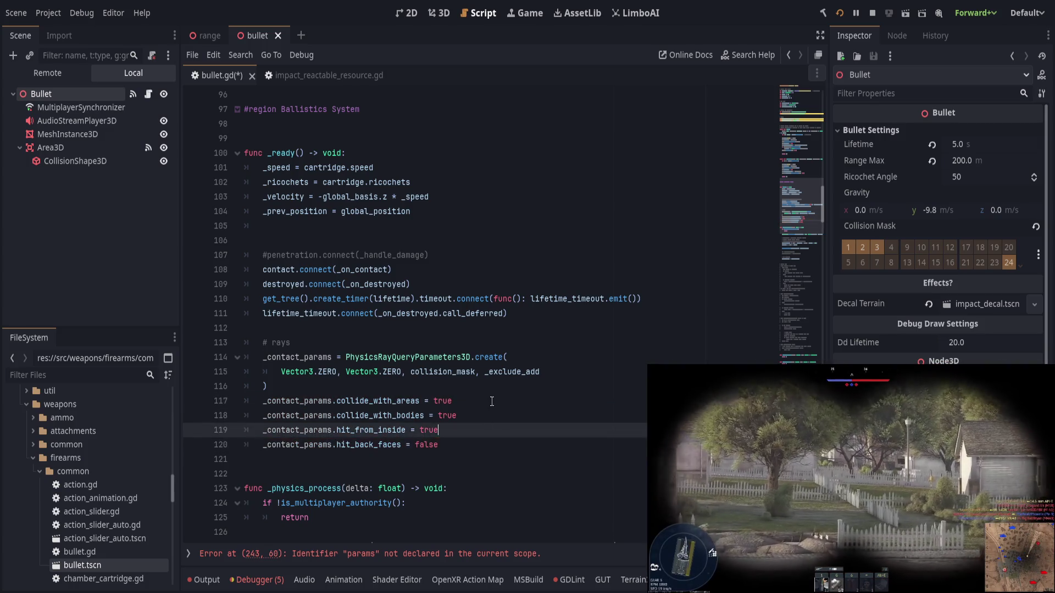
{"action": "left_click", "coordinate": [492, 402]}
{"action": "key", "text": "Down"}
{"action": "key", "text": "Down"}
{"action": "key", "text": "Down"}
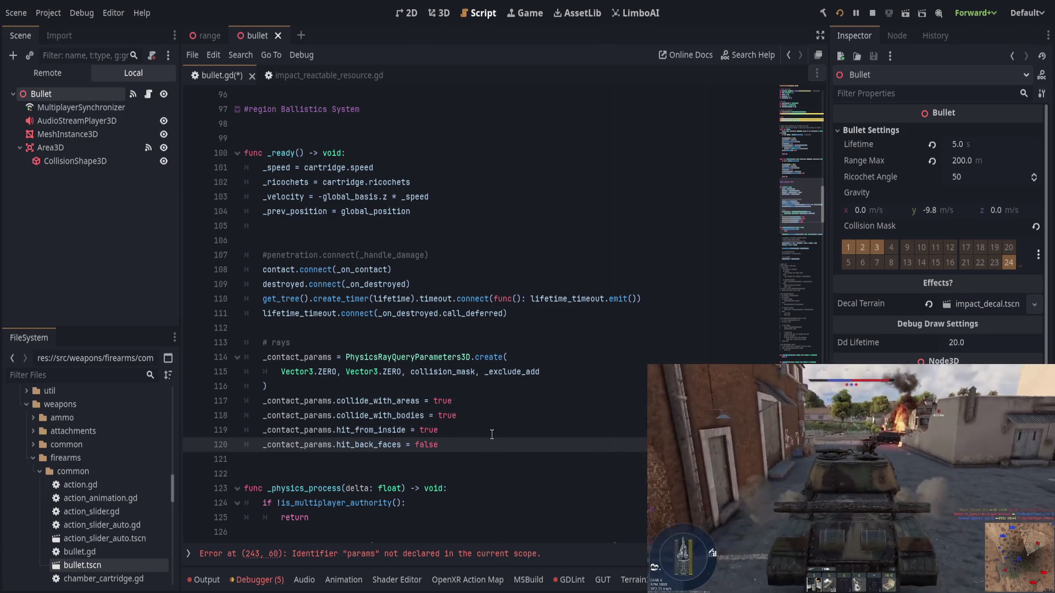
{"action": "left_click", "coordinate": [381, 332]}
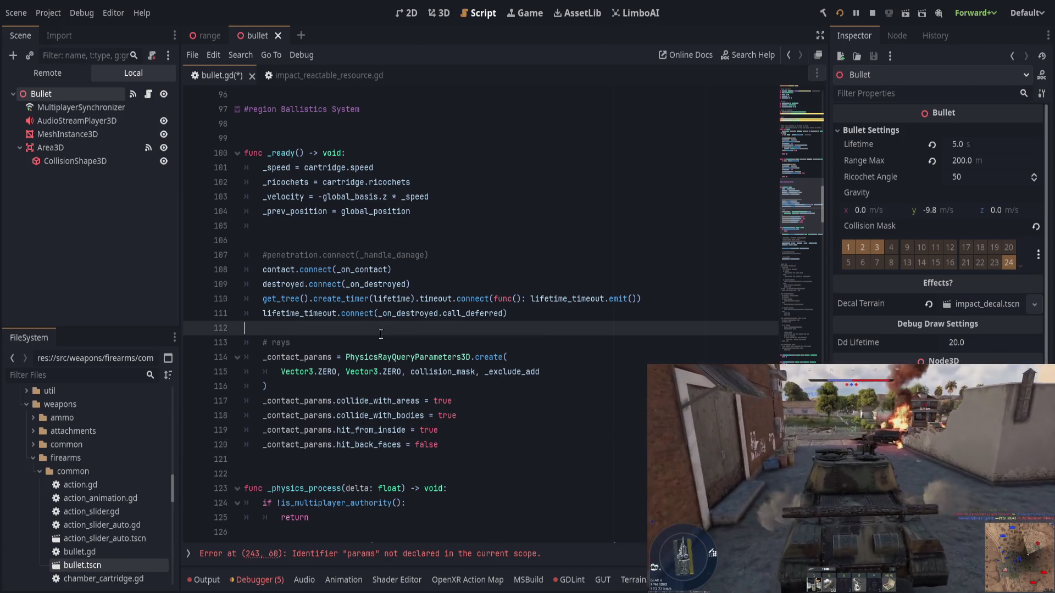
{"action": "left_click", "coordinate": [484, 450]}
{"action": "key", "text": "Return"}
{"action": "key", "text": "Return"}
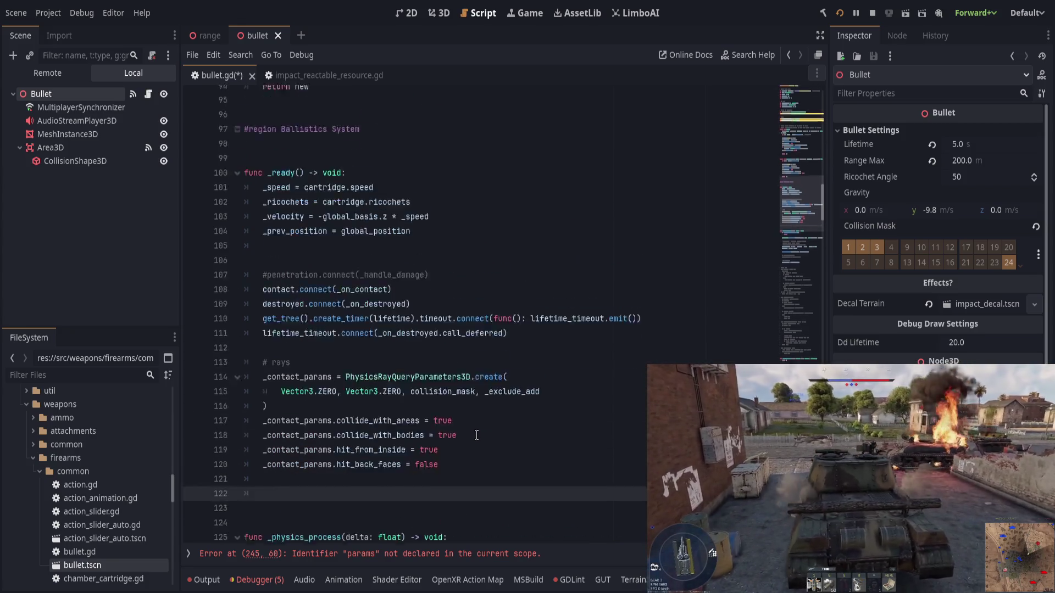
Step: Start a new params variable line on blank line 122 in _ready
{"action": "scroll", "coordinate": [475, 431], "scroll_direction": "up", "scroll_amount": 15}
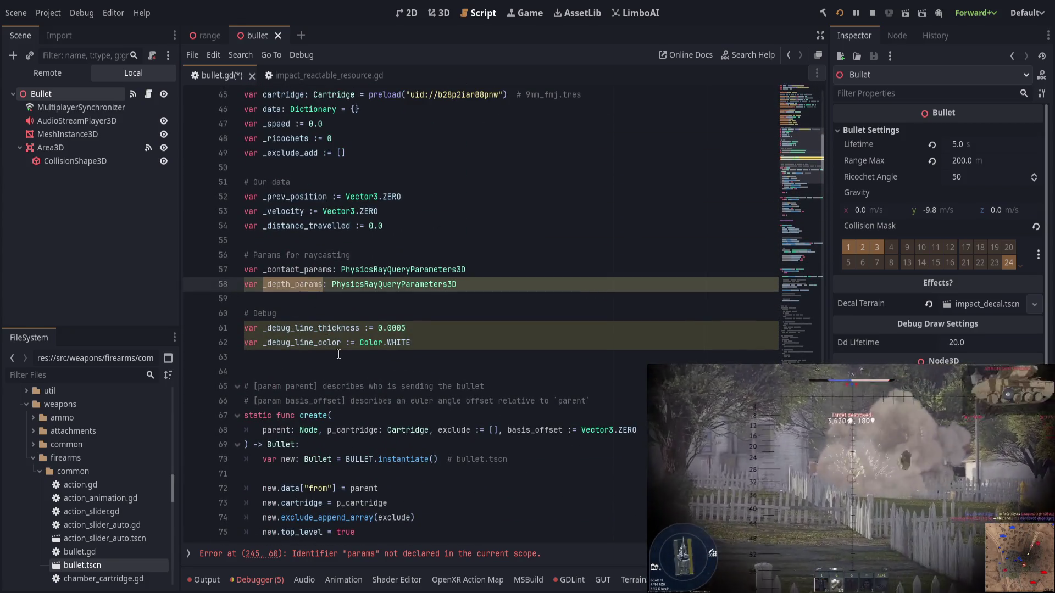
{"action": "scroll", "coordinate": [327, 329], "scroll_direction": "down", "scroll_amount": 20}
{"action": "left_click", "coordinate": [345, 294]}
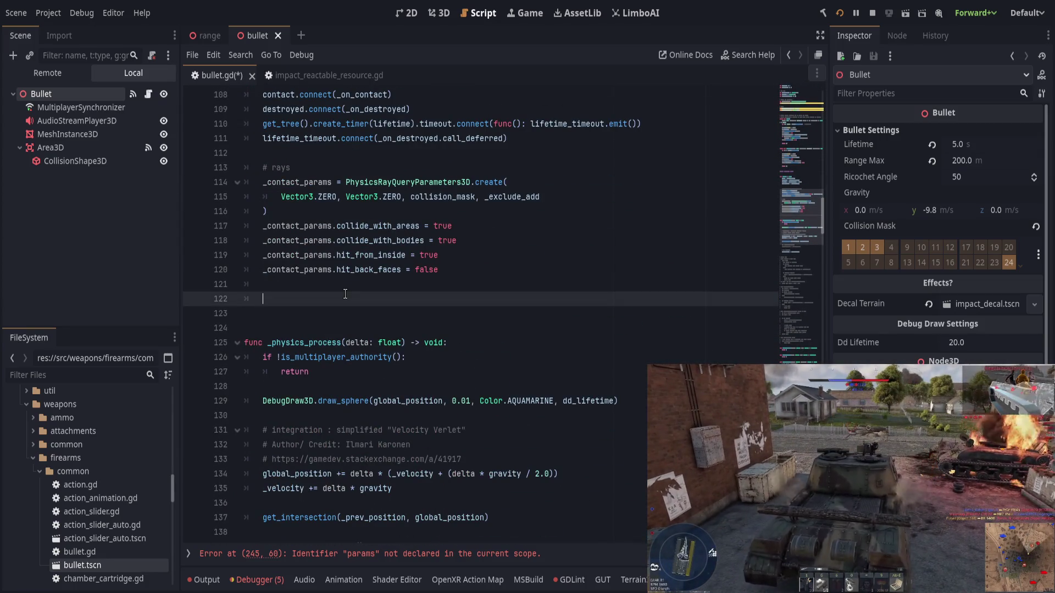
{"action": "type", "text": "_start_params"}
Step: Move the params setup block from cast_depth_test to after _depth_params in _ready
{"action": "scroll", "coordinate": [495, 340], "scroll_direction": "down", "scroll_amount": 20}
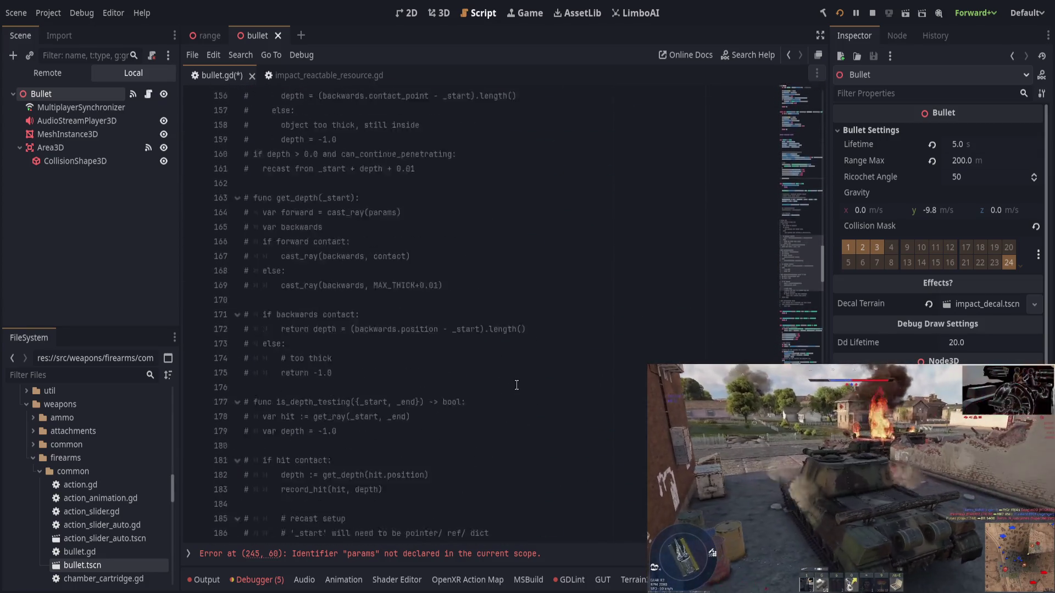
{"action": "scroll", "coordinate": [516, 387], "scroll_direction": "down", "scroll_amount": 4}
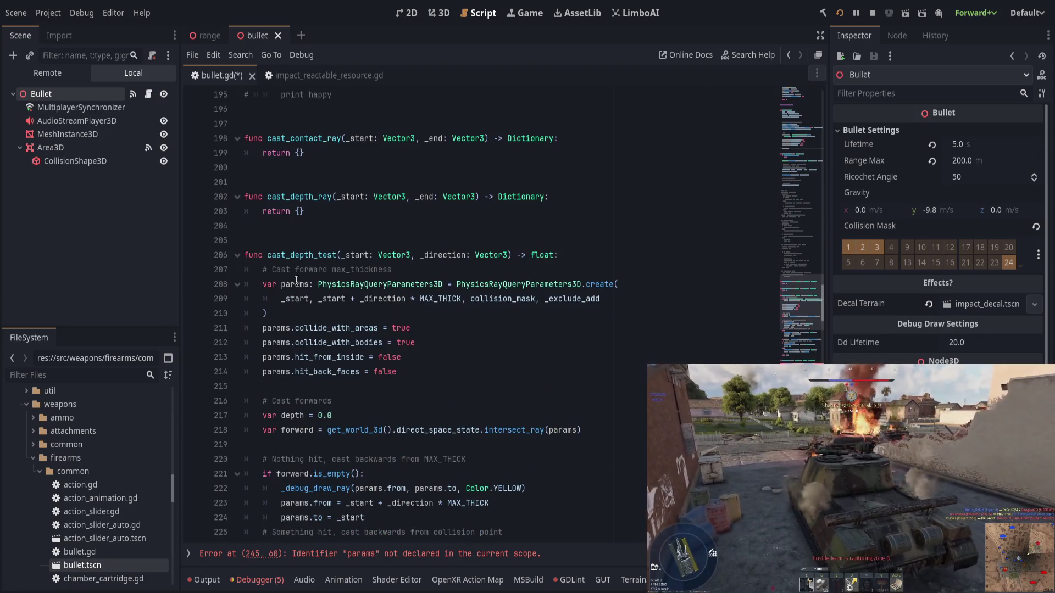
{"action": "left_click", "coordinate": [620, 258]}
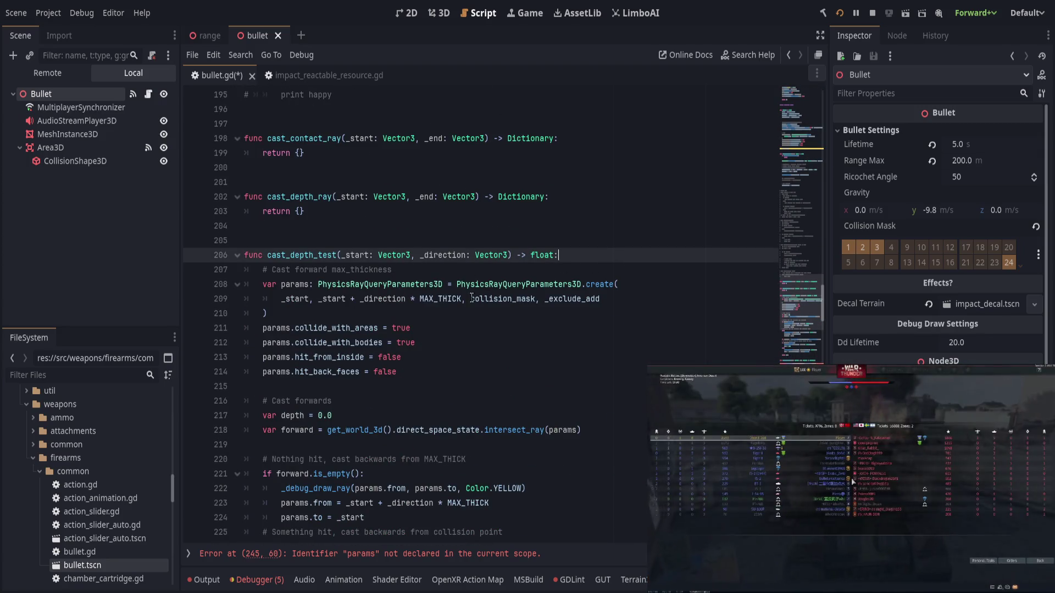
{"action": "left_click_drag", "start_coordinate": [458, 285], "coordinate": [463, 371]}
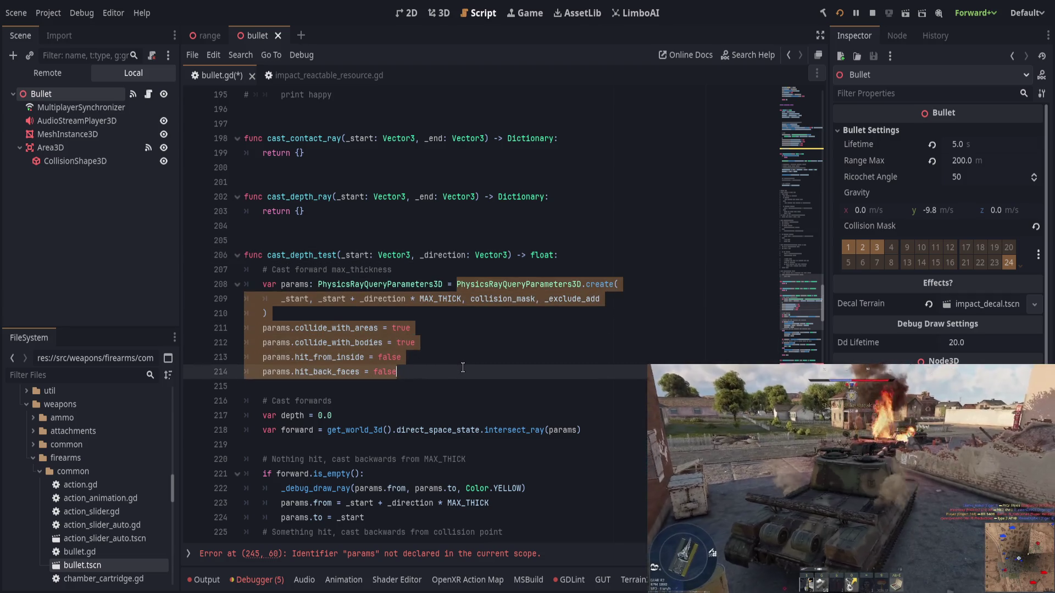
{"action": "key", "text": "BackSpace"}
{"action": "scroll", "coordinate": [470, 406], "scroll_direction": "up", "scroll_amount": 20}
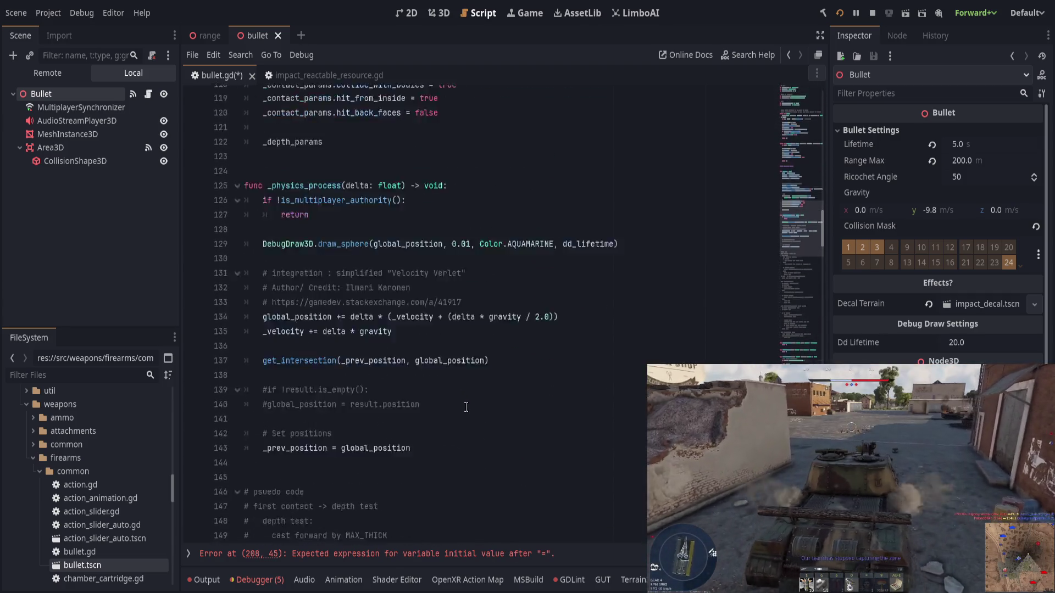
{"action": "scroll", "coordinate": [468, 407], "scroll_direction": "up", "scroll_amount": 11}
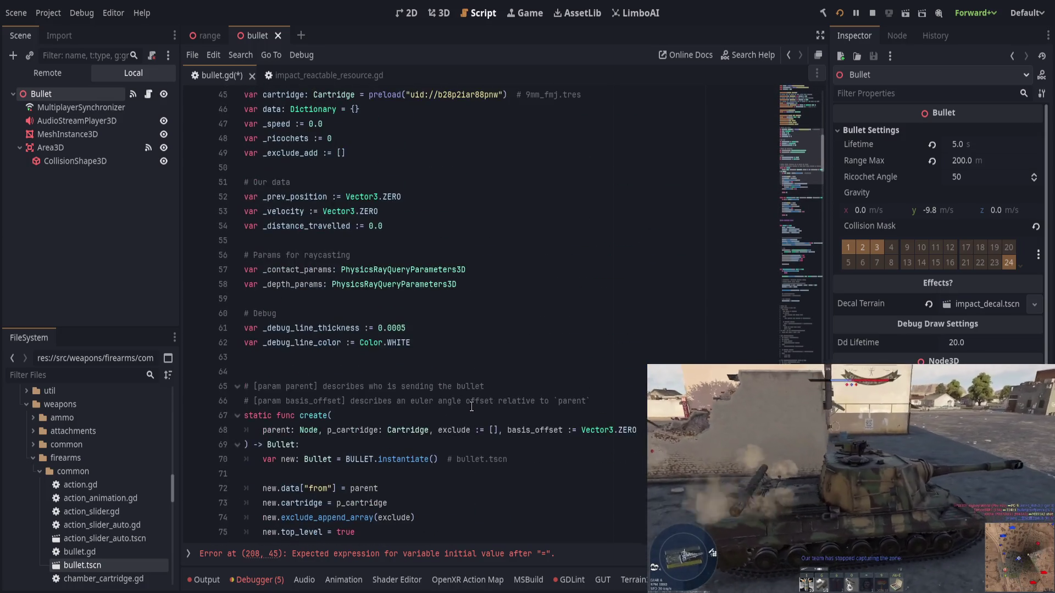
{"action": "scroll", "coordinate": [469, 406], "scroll_direction": "up", "scroll_amount": 1}
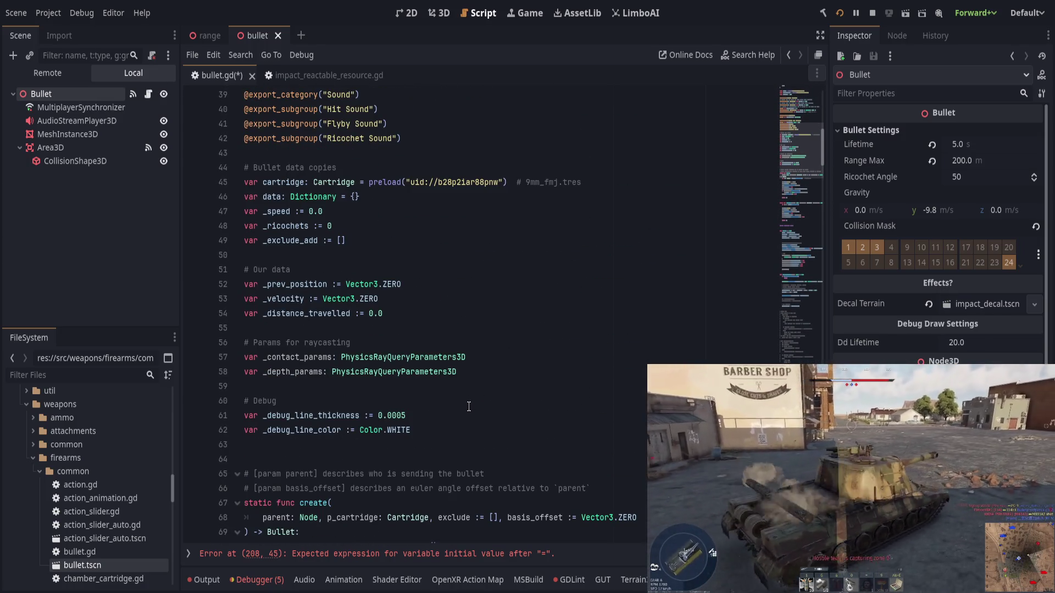
{"action": "scroll", "coordinate": [469, 407], "scroll_direction": "down", "scroll_amount": 17}
{"action": "scroll", "coordinate": [470, 407], "scroll_direction": "down", "scroll_amount": 5}
{"action": "left_click", "coordinate": [440, 341]}
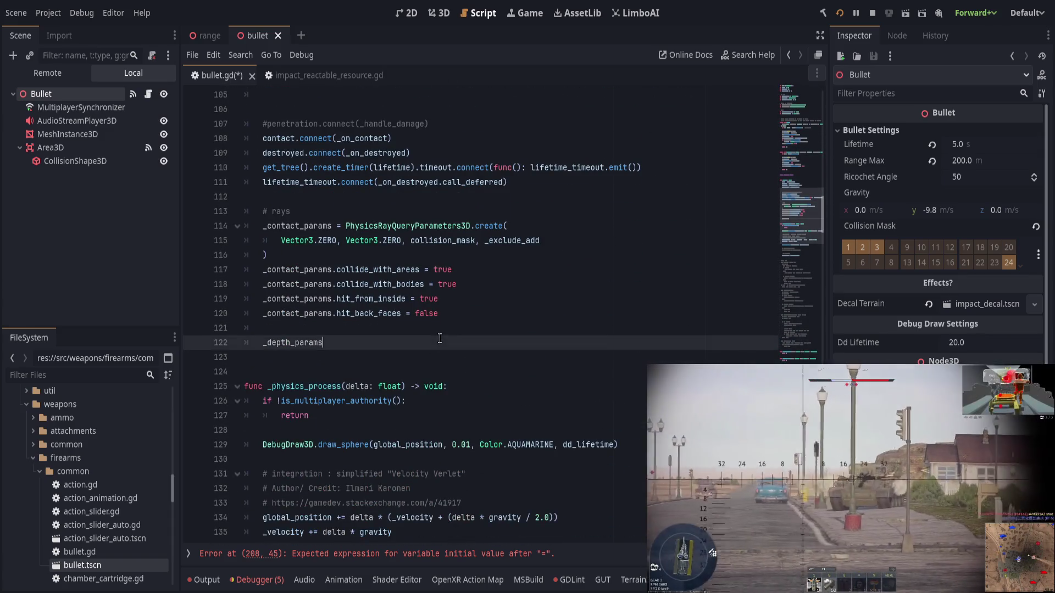
{"action": "key", "text": "ctrl+v"}
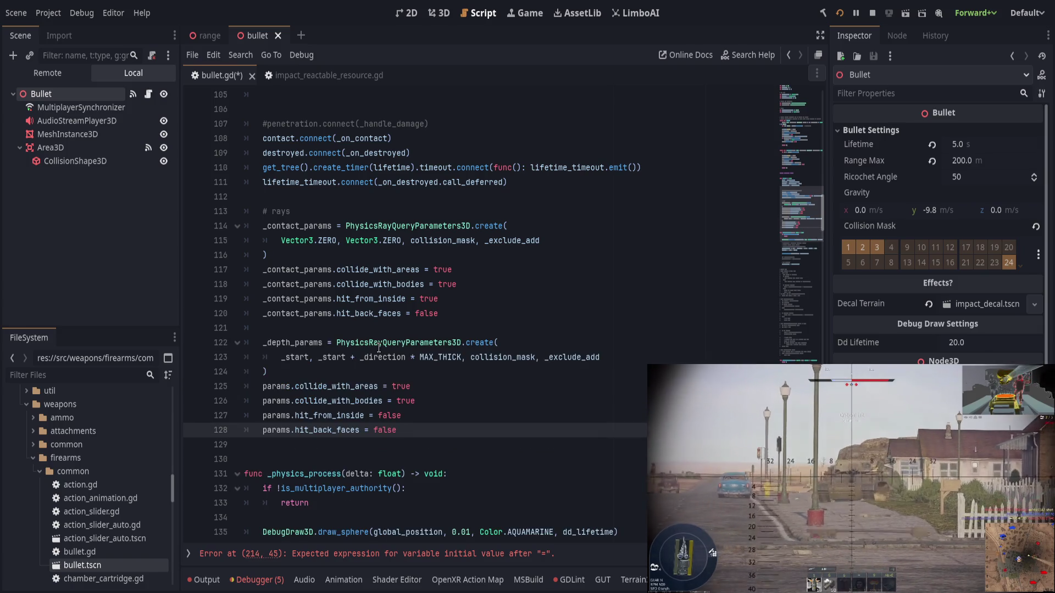
Step: Replace both _depth_params ray endpoints with Vector3.ZERO and save the script
{"action": "double_click", "coordinate": [309, 245]}
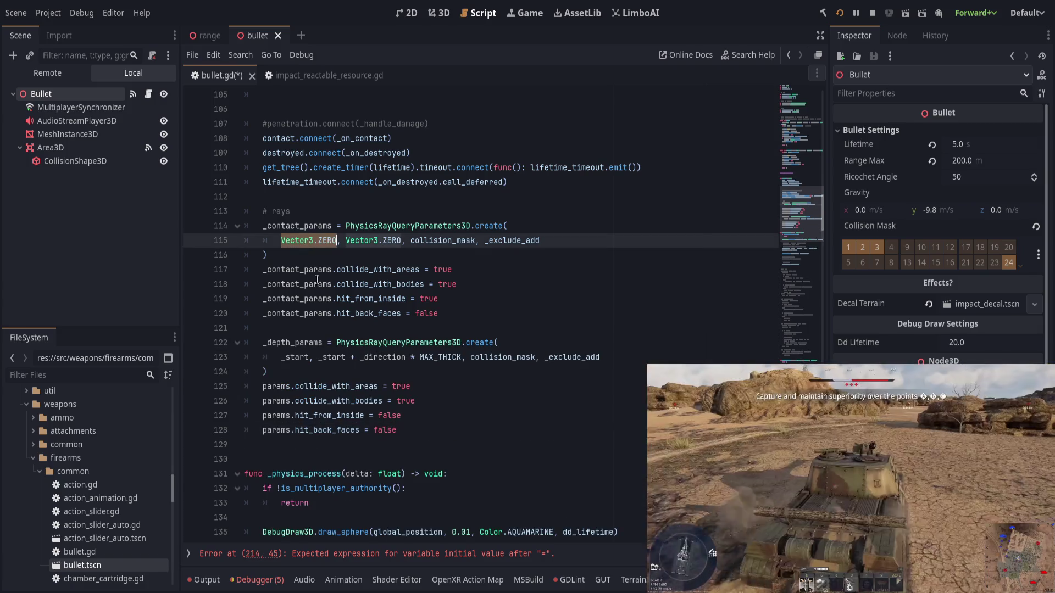
{"action": "double_click", "coordinate": [302, 356]}
{"action": "key", "text": "ctrl+v"}
{"action": "left_click_drag", "start_coordinate": [346, 357], "coordinate": [491, 358]}
{"action": "key", "text": "ctrl+v"}
{"action": "left_click", "coordinate": [577, 340]}
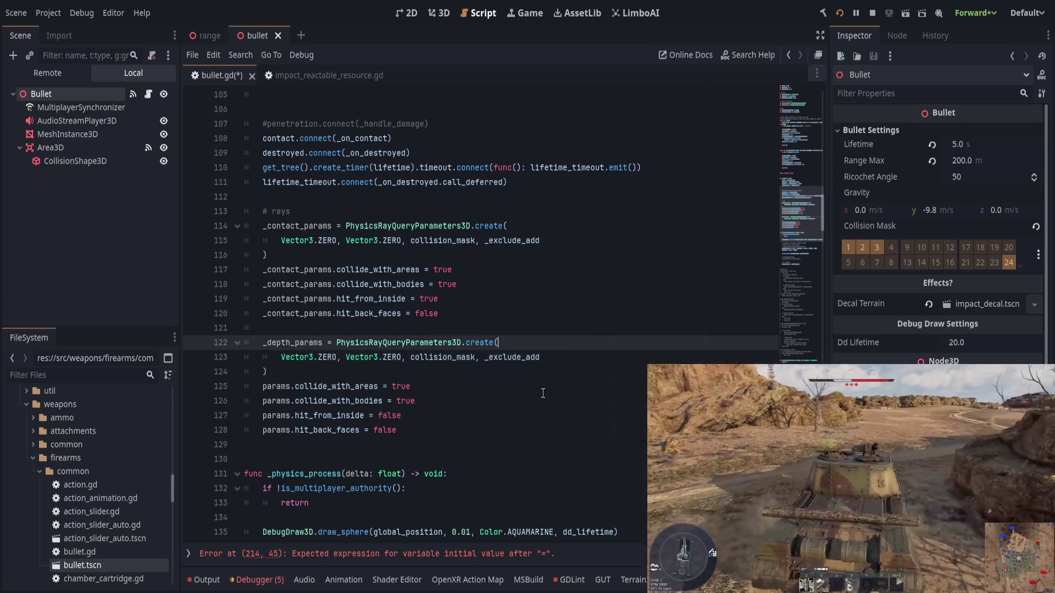
{"action": "key", "text": "ctrl+s"}
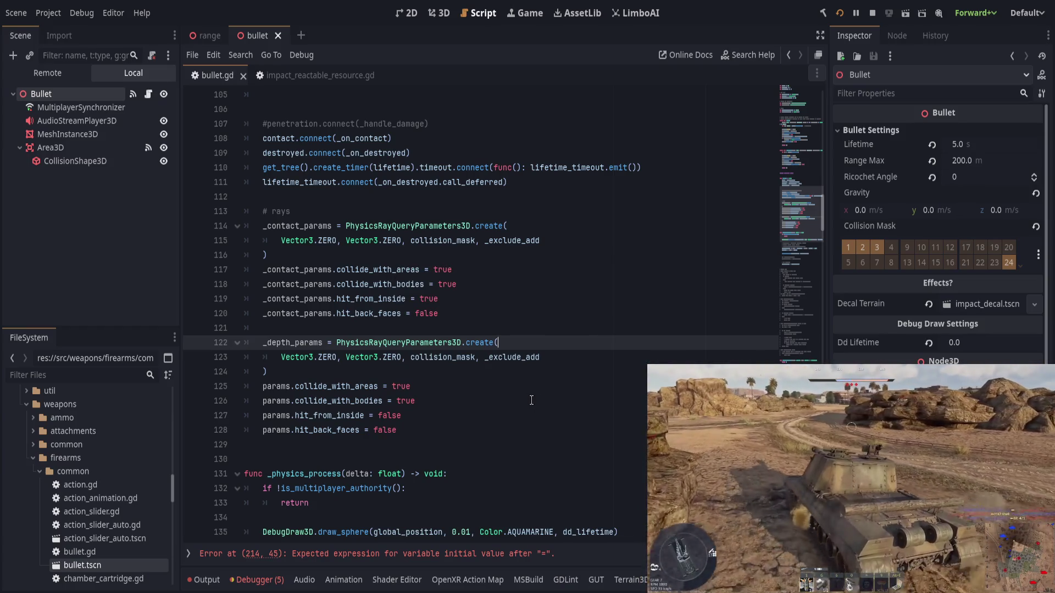
Step: Delete the comment and unfinished params line at line 213 and select the intersect_ray call
{"action": "left_click", "coordinate": [475, 554]}
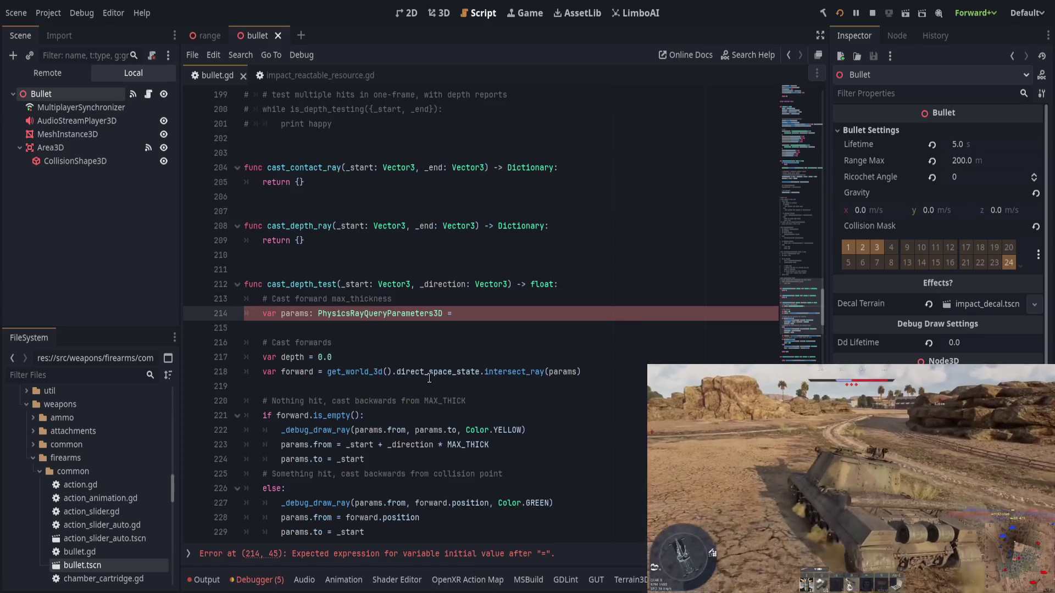
{"action": "left_click", "coordinate": [495, 300]}
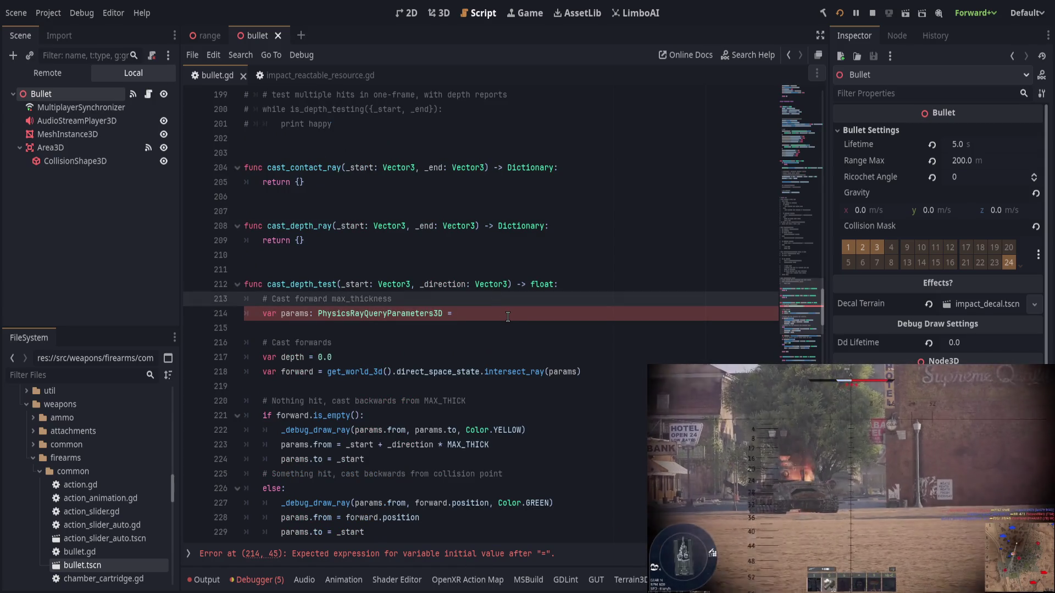
{"action": "key", "text": "ctrl+shift+k"}
{"action": "key", "text": "ctrl+shift+k"}
{"action": "key", "text": "ctrl+shift+k"}
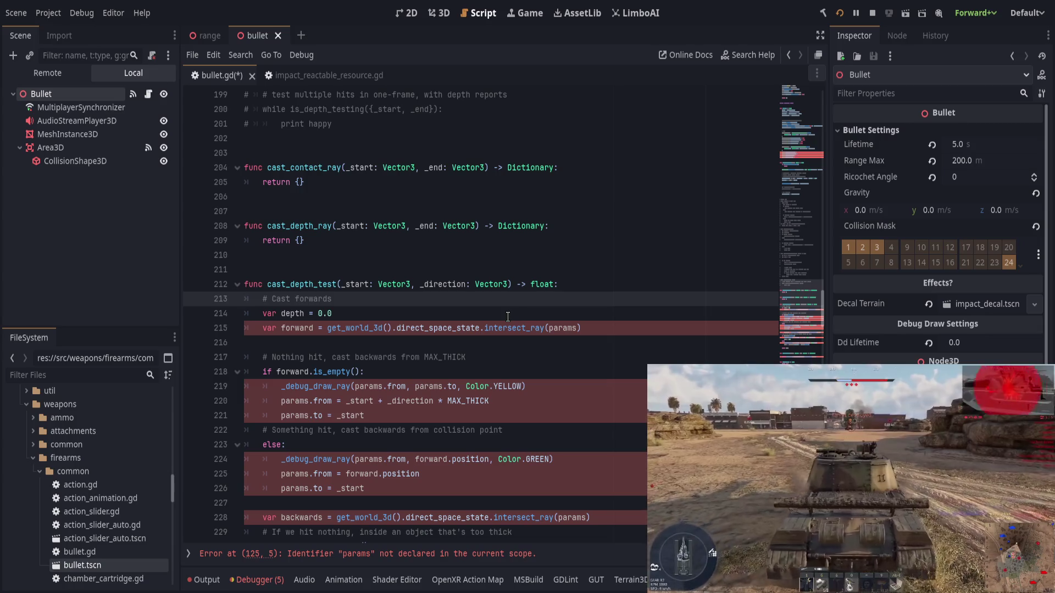
{"action": "left_click", "coordinate": [391, 374]}
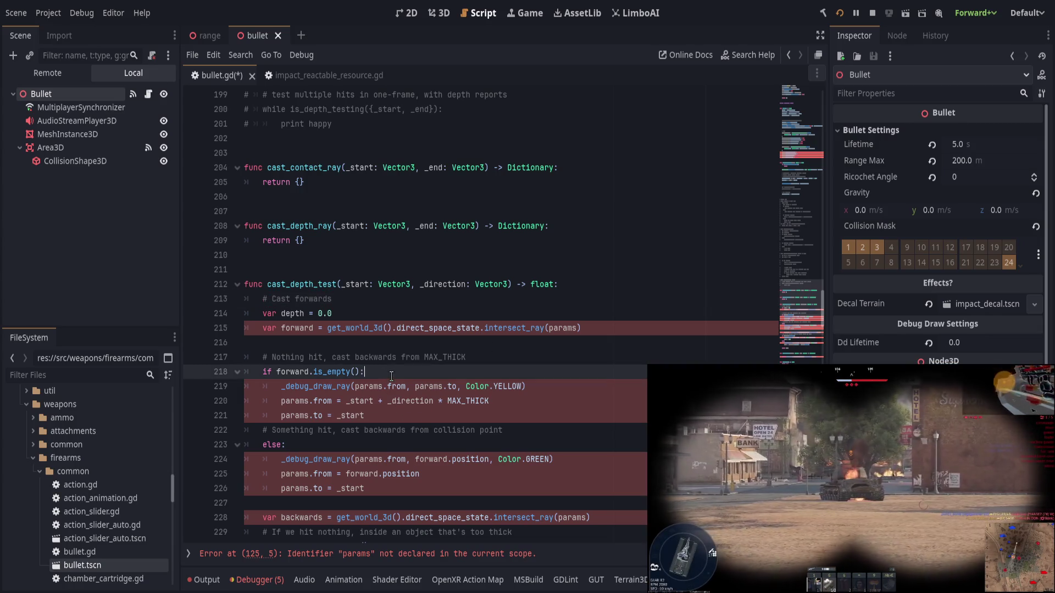
{"action": "scroll", "coordinate": [419, 378], "scroll_direction": "up", "scroll_amount": 3}
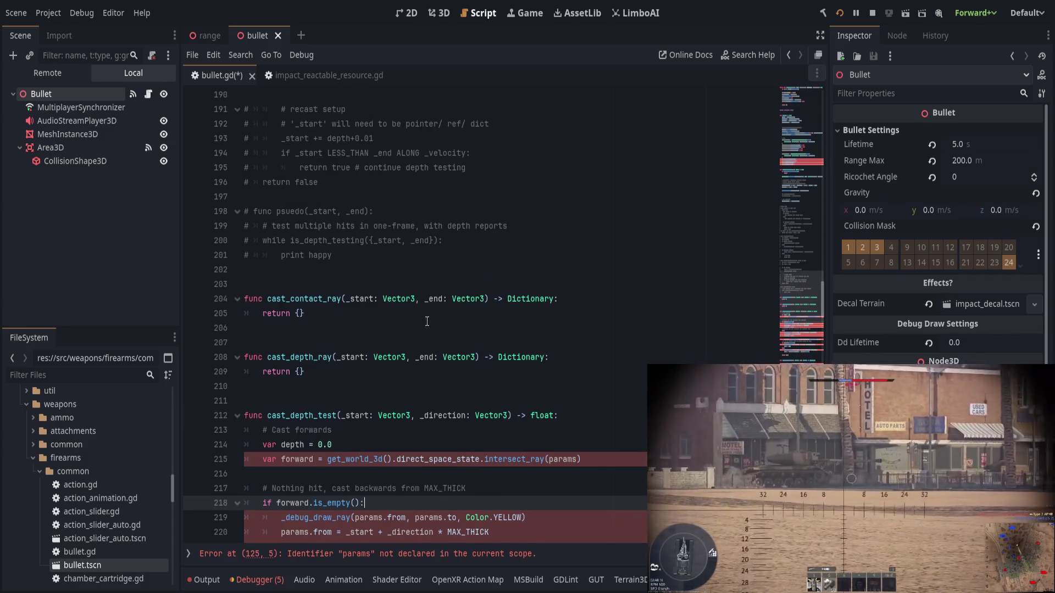
{"action": "left_click_drag", "start_coordinate": [327, 459], "coordinate": [631, 455]}
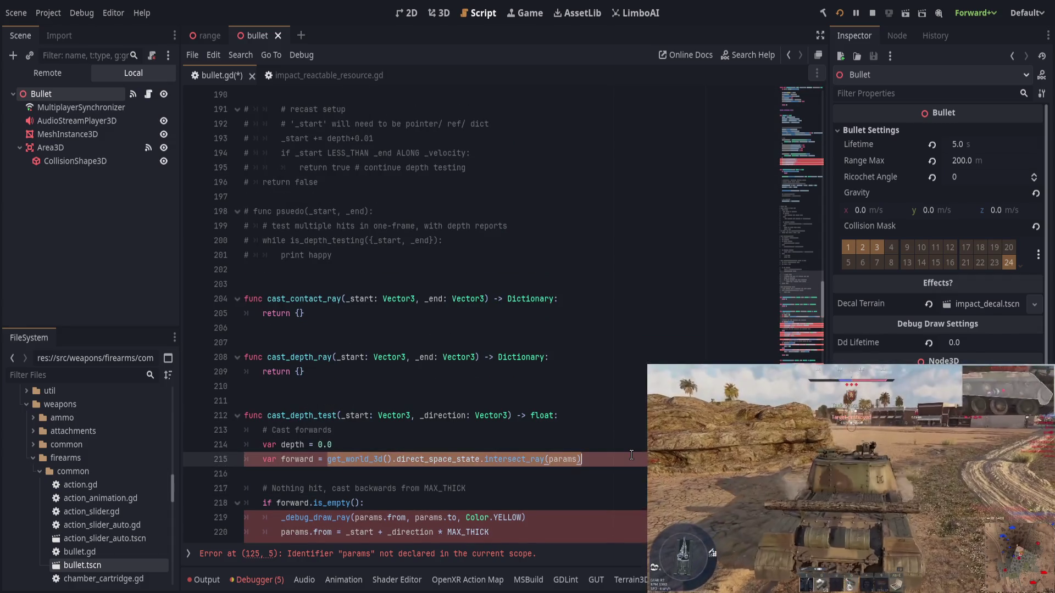
Step: Cut the intersect_ray call and set _contact_params.from = _start and .to = _end in cast_contact_ray
{"action": "key", "text": "ctrl+x"}
{"action": "left_click", "coordinate": [575, 298]}
{"action": "key", "text": "Return"}
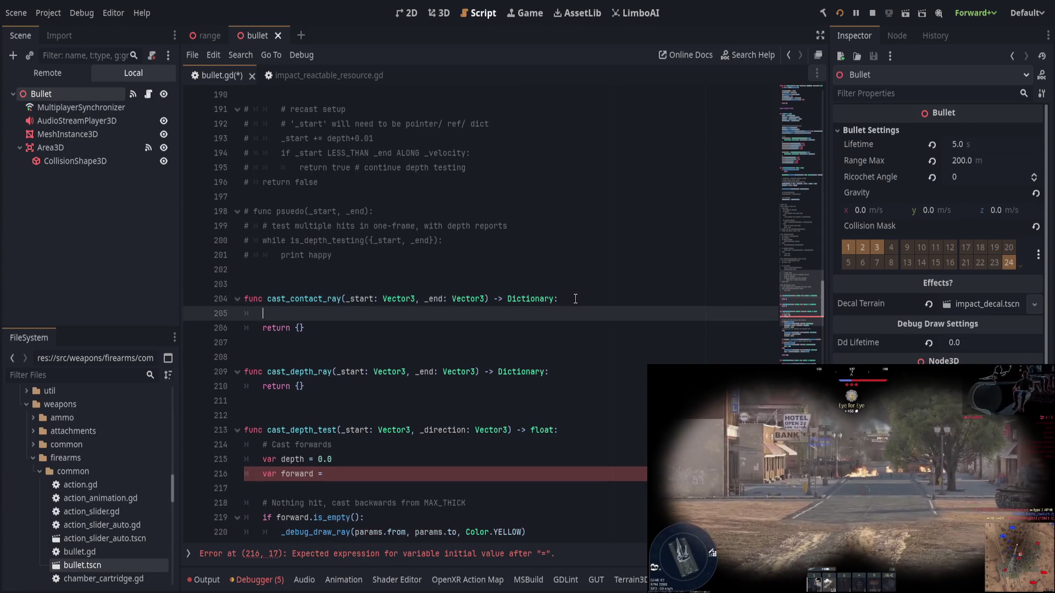
{"action": "type", "text": "_"}
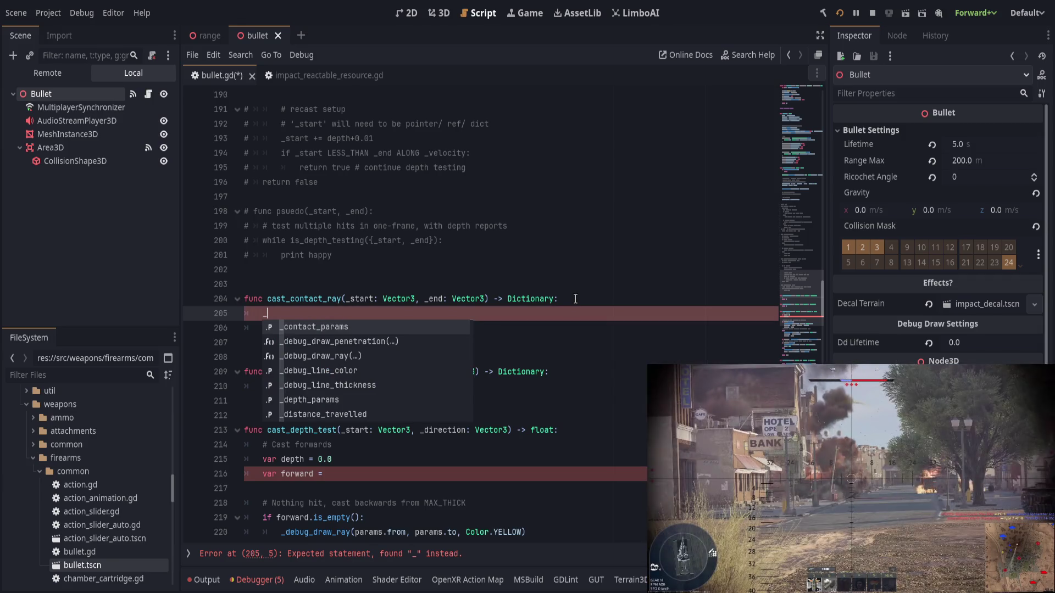
{"action": "key", "text": "Return"}
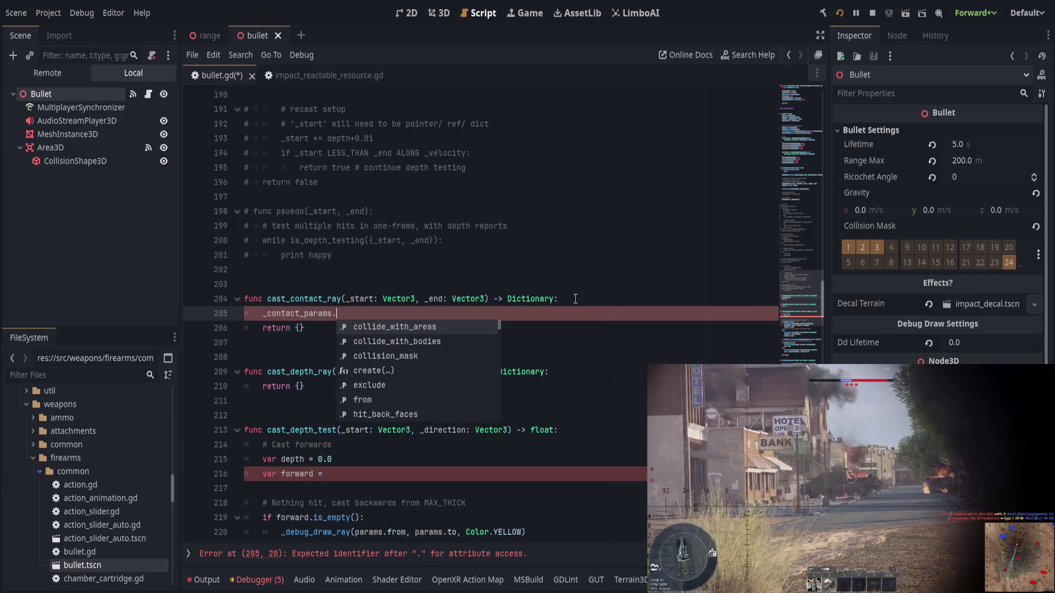
{"action": "type", "text": "from "}
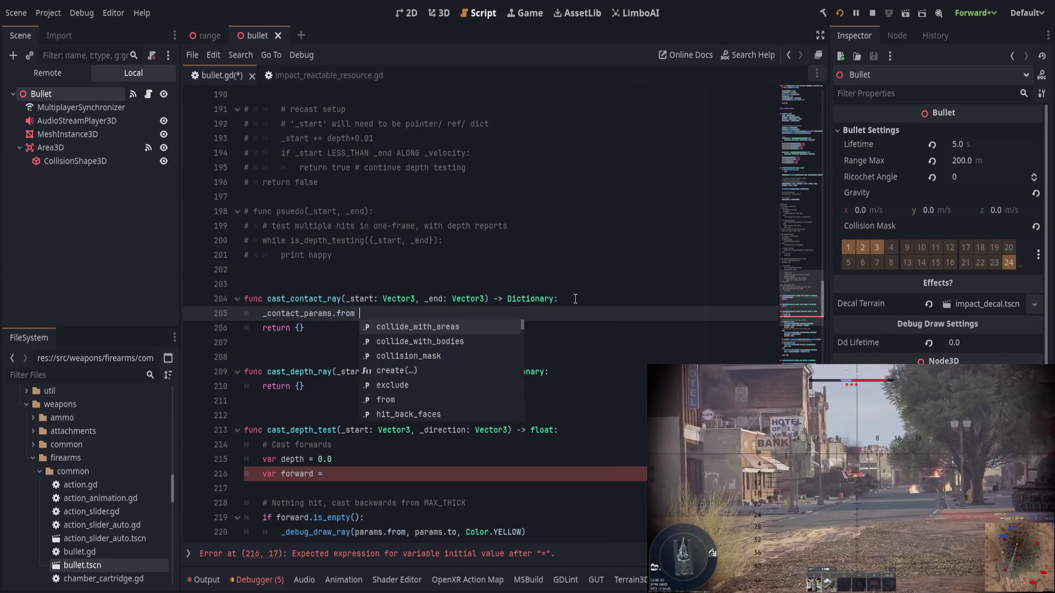
{"action": "type", "text": "= _start"}
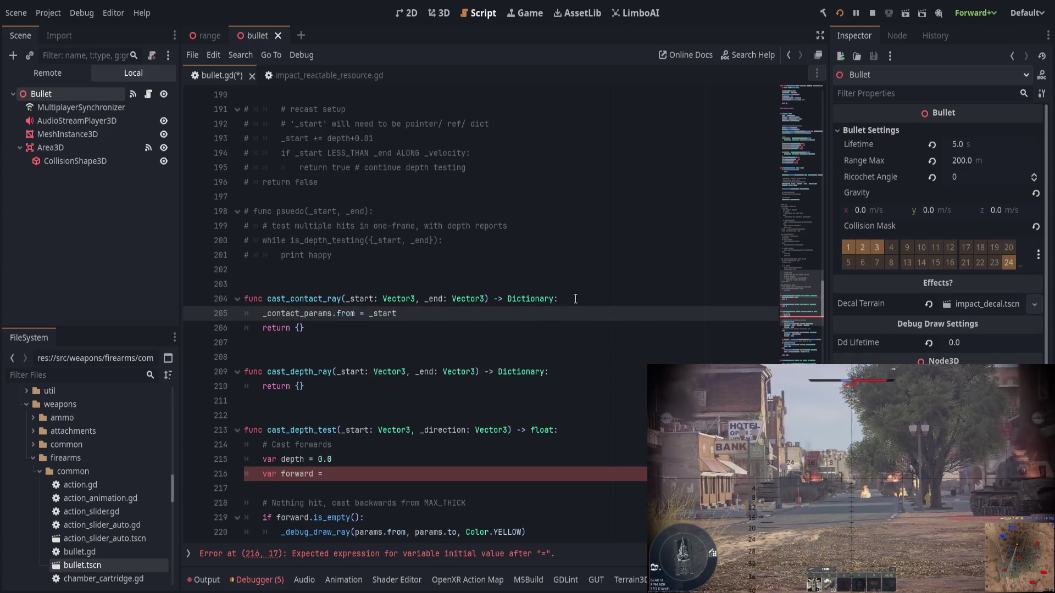
{"action": "key", "text": "Return"}
{"action": "type", "text": "contact_params.to"}
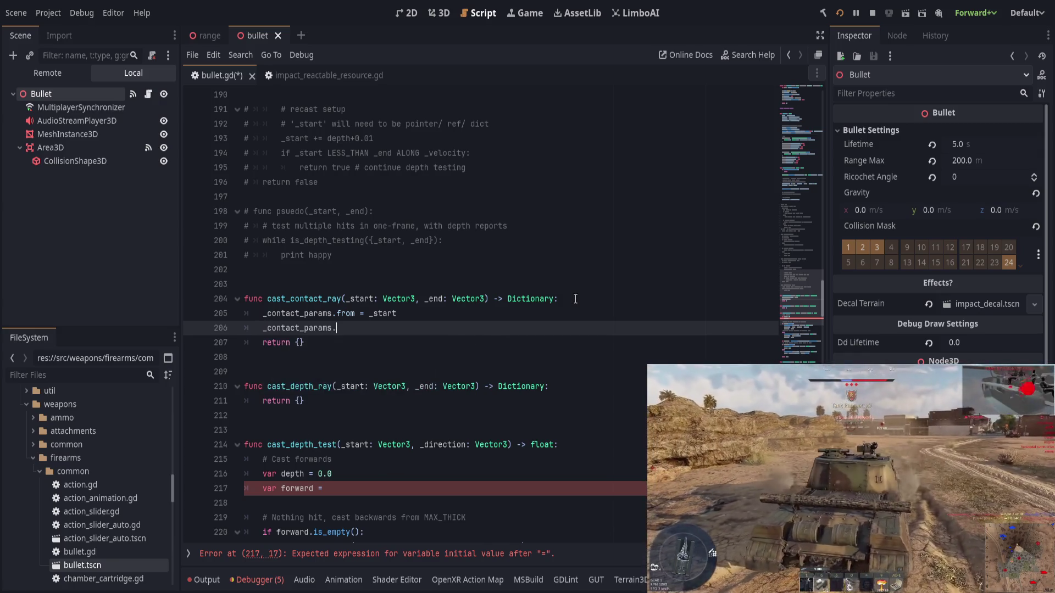
{"action": "type", "text": " = _end"}
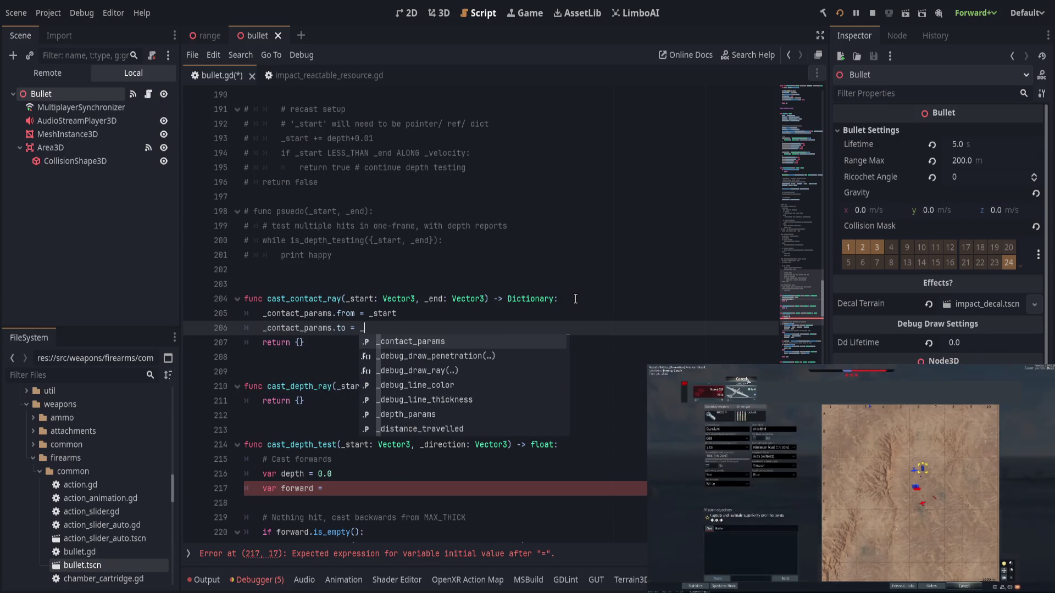
Step: Make cast_contact_ray return the intersect_ray call using _contact_params
{"action": "key", "text": "Escape"}
{"action": "key", "text": "Down"}
{"action": "key", "text": "BackSpace"}
{"action": "key", "text": "BackSpace"}
{"action": "key", "text": "ctrl+v"}
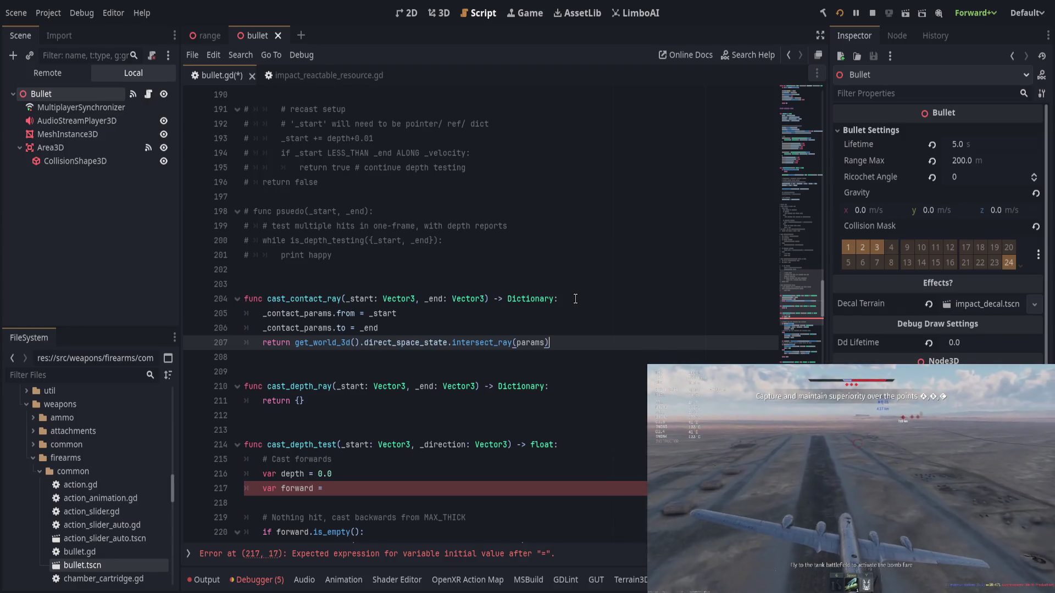
{"action": "key", "text": "ctrl+BackSpace"}
{"action": "type", "text": "_cont"}
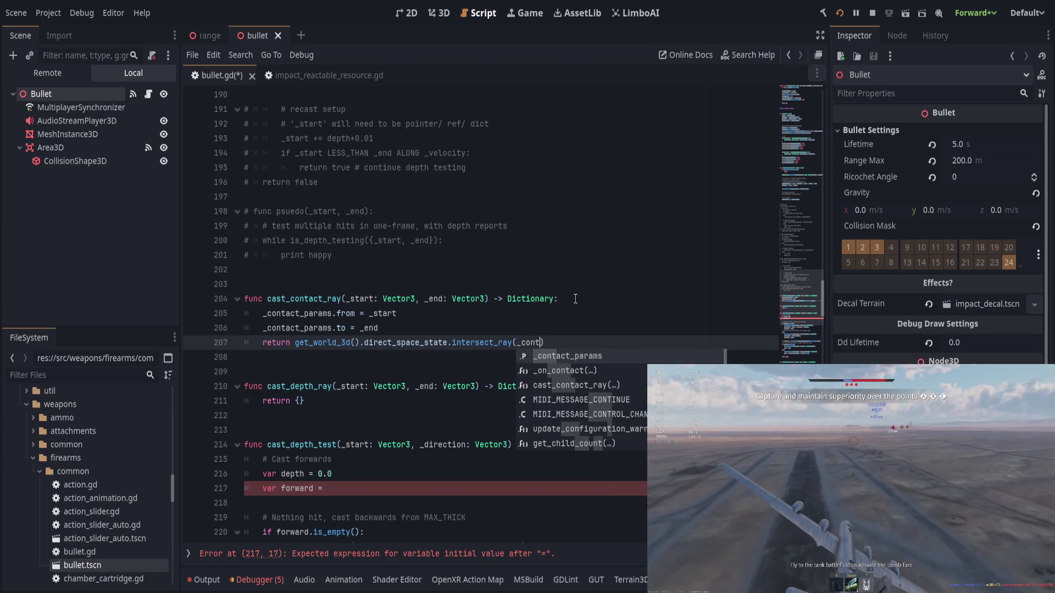
{"action": "key", "text": "Return"}
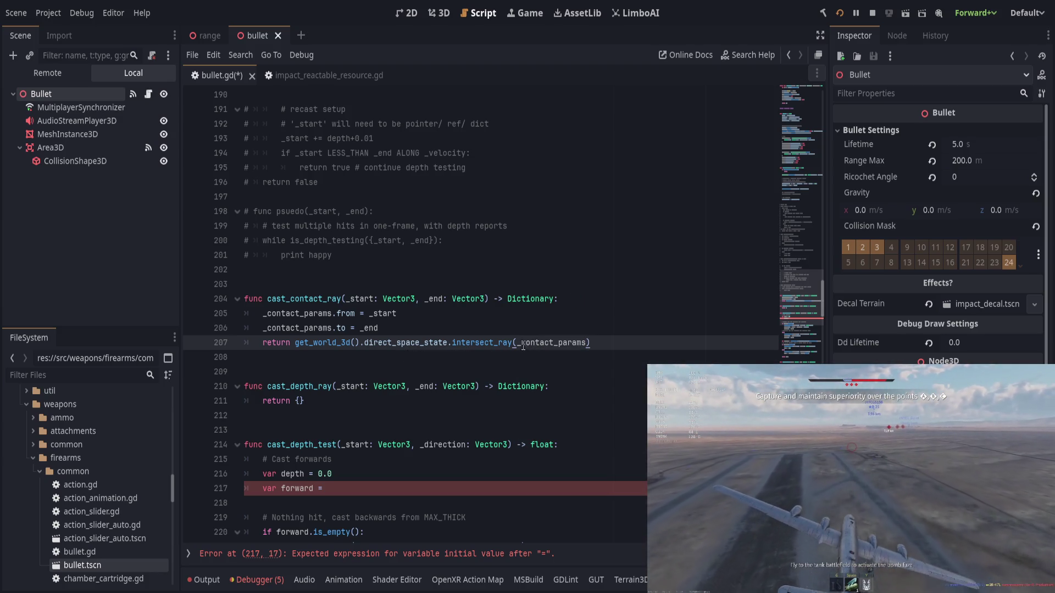
Step: Copy lines 205–207 over cast_depth_ray's return {} line
{"action": "left_click_drag", "start_coordinate": [588, 345], "coordinate": [621, 299]}
{"action": "key", "text": "ctrl+c"}
{"action": "left_click", "coordinate": [308, 400]}
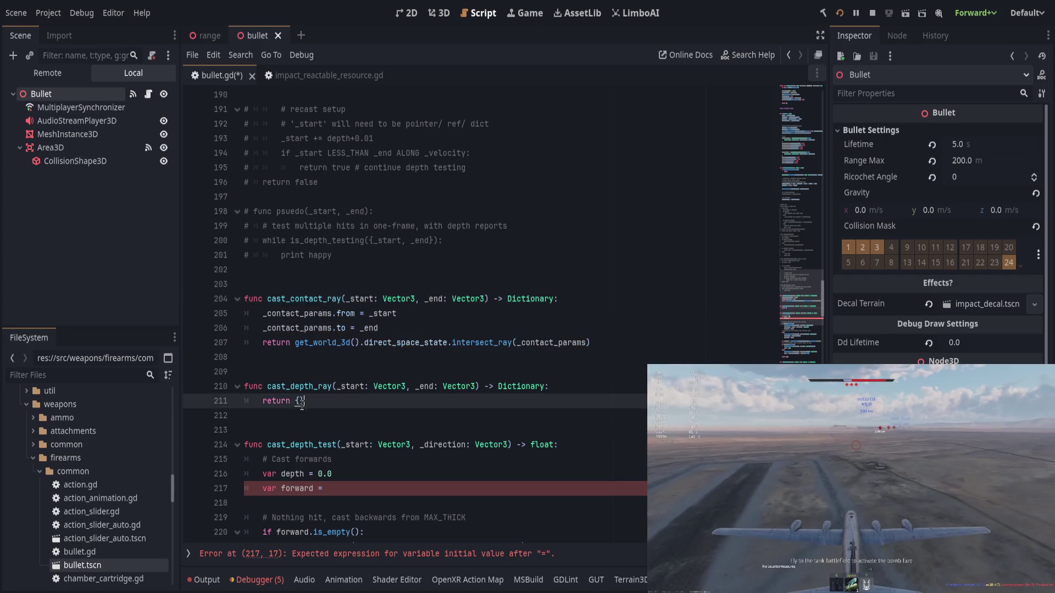
{"action": "key", "text": "shift+Home"}
{"action": "key", "text": "ctrl+v"}
{"action": "key", "text": "Up"}
{"action": "key", "text": "Up"}
{"action": "key", "text": "Home"}
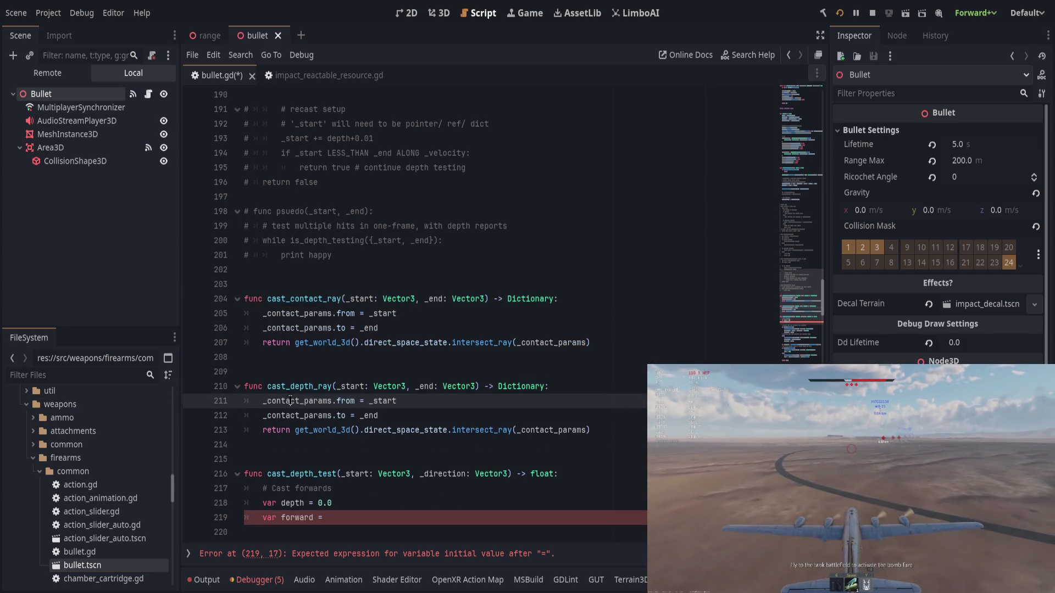
Step: Replace _contact_params with _depth_params within cast_depth_ray
{"action": "double_click", "coordinate": [290, 401]}
{"action": "key", "text": "ctrl+r"}
{"action": "left_click", "coordinate": [352, 378]}
{"action": "left_click_drag", "start_coordinate": [401, 386], "coordinate": [590, 430]}
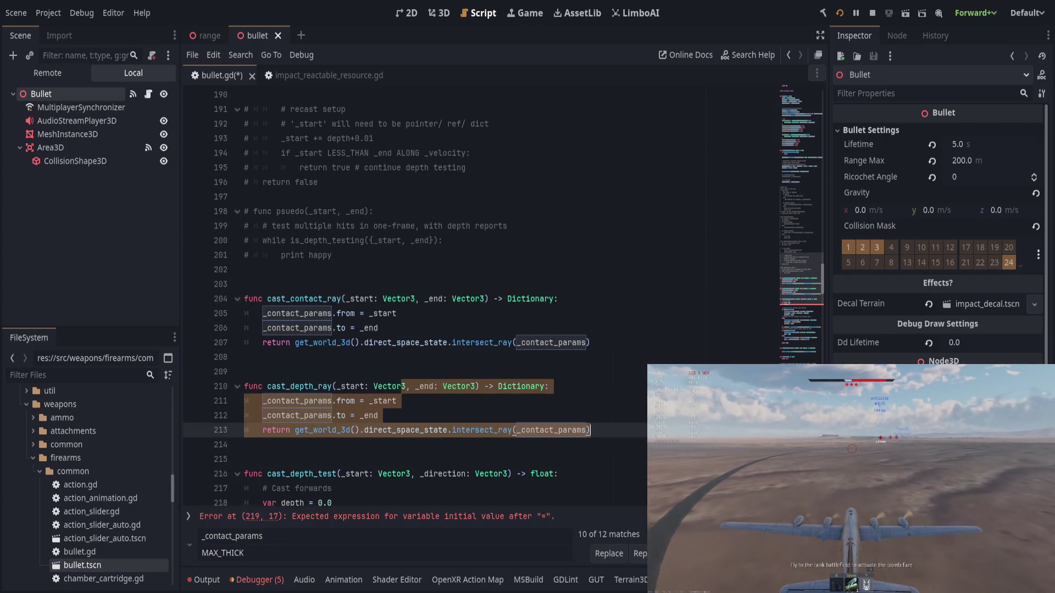
{"action": "key", "text": "ctrl+a"}
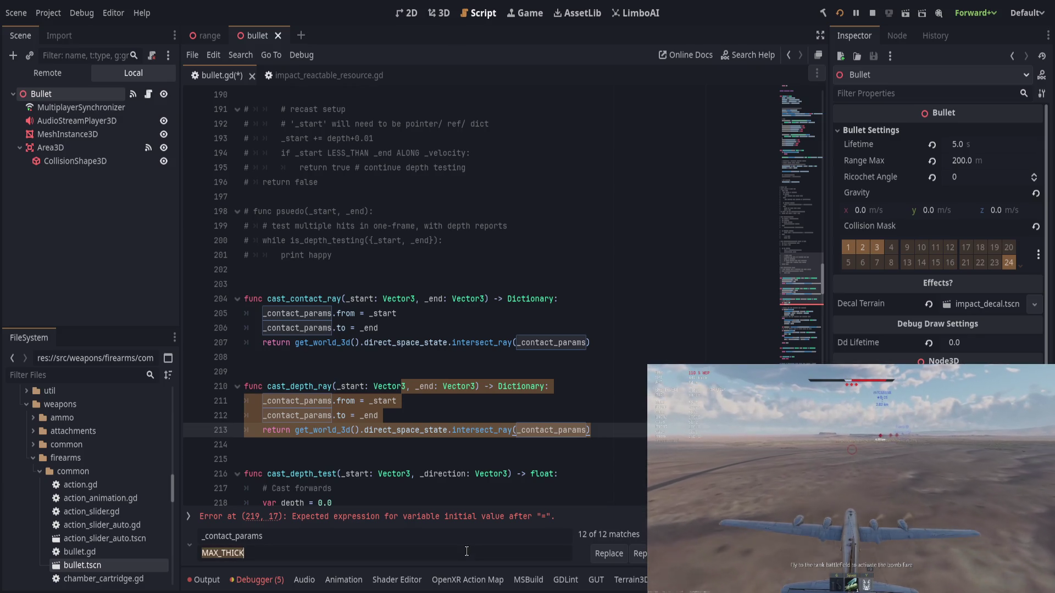
{"action": "key", "text": "BackSpace"}
{"action": "type", "text": "epth_params"}
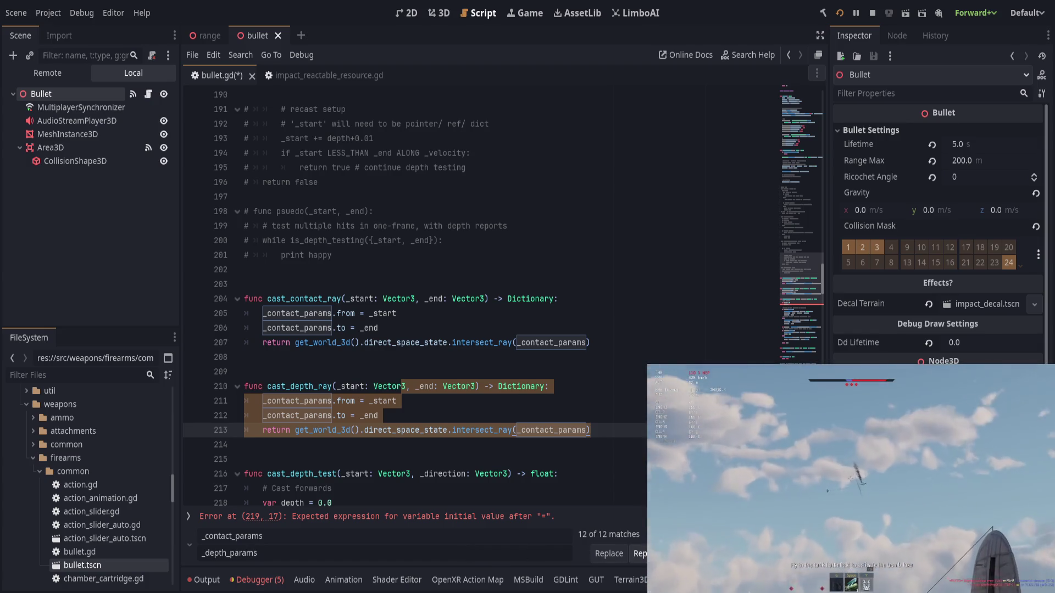
{"action": "left_click", "coordinate": [637, 552]}
{"action": "left_click", "coordinate": [469, 429]}
{"action": "key", "text": "Escape"}
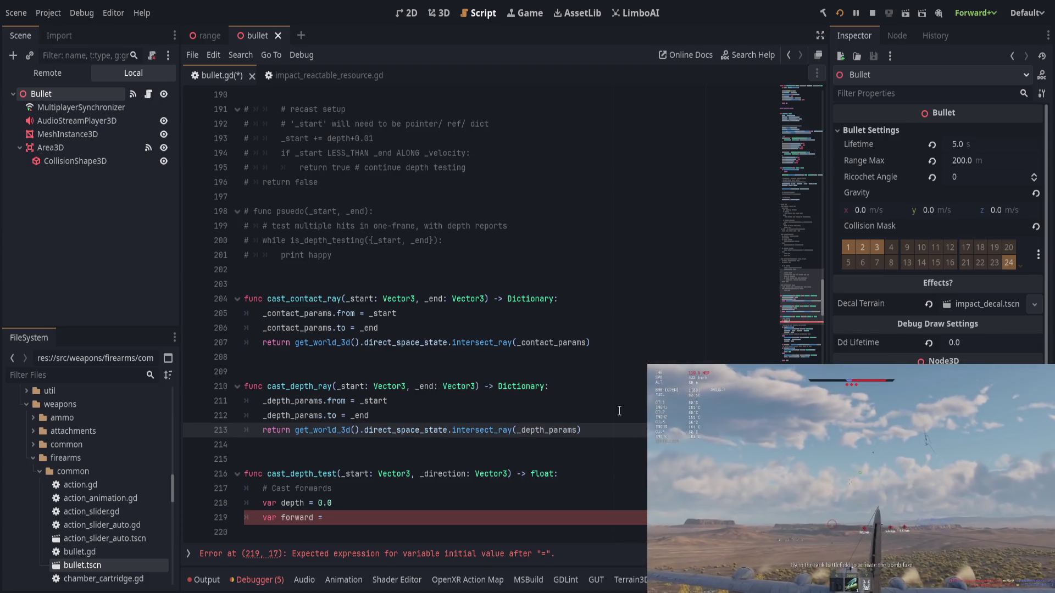
Step: Place the caret after cast_depth_ray's intersect_ray call
{"action": "left_click", "coordinate": [576, 444]}
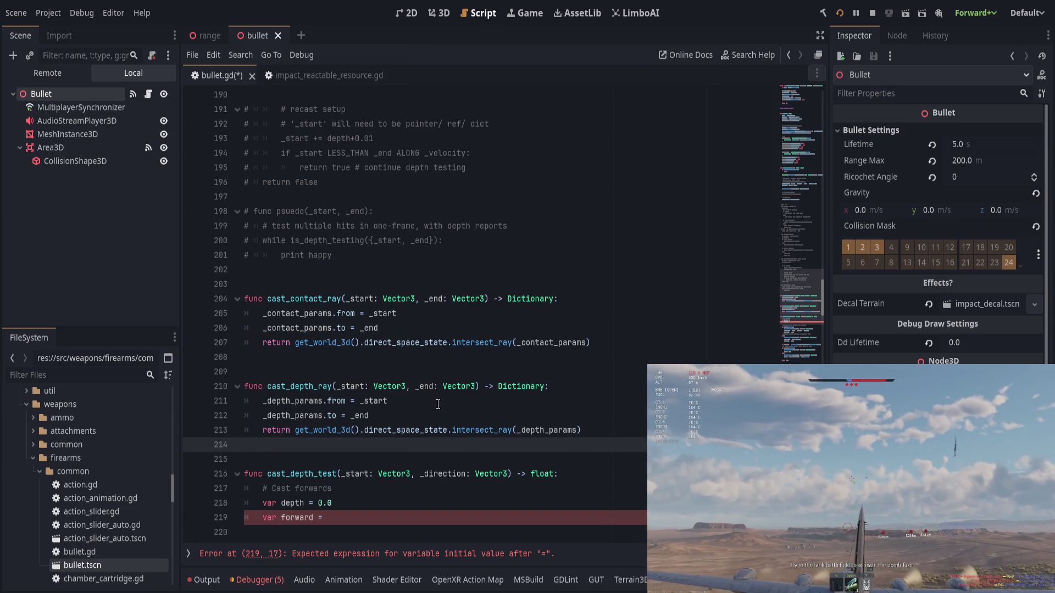
{"action": "left_click", "coordinate": [438, 404]}
{"action": "left_click", "coordinate": [611, 425]}
{"action": "left_click", "coordinate": [624, 428]}
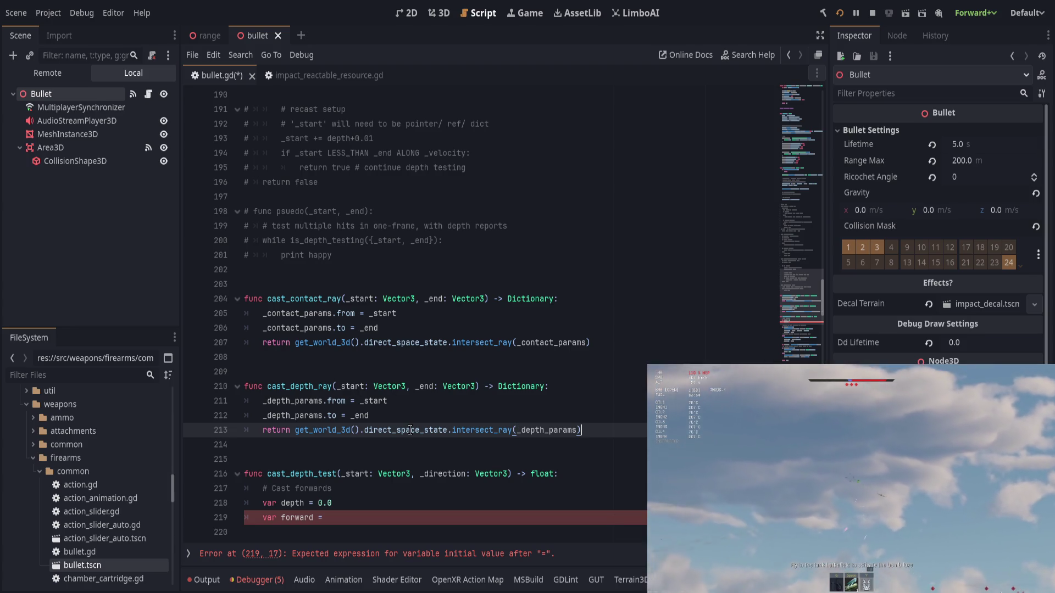
{"action": "scroll", "coordinate": [410, 430], "scroll_direction": "down", "scroll_amount": 2}
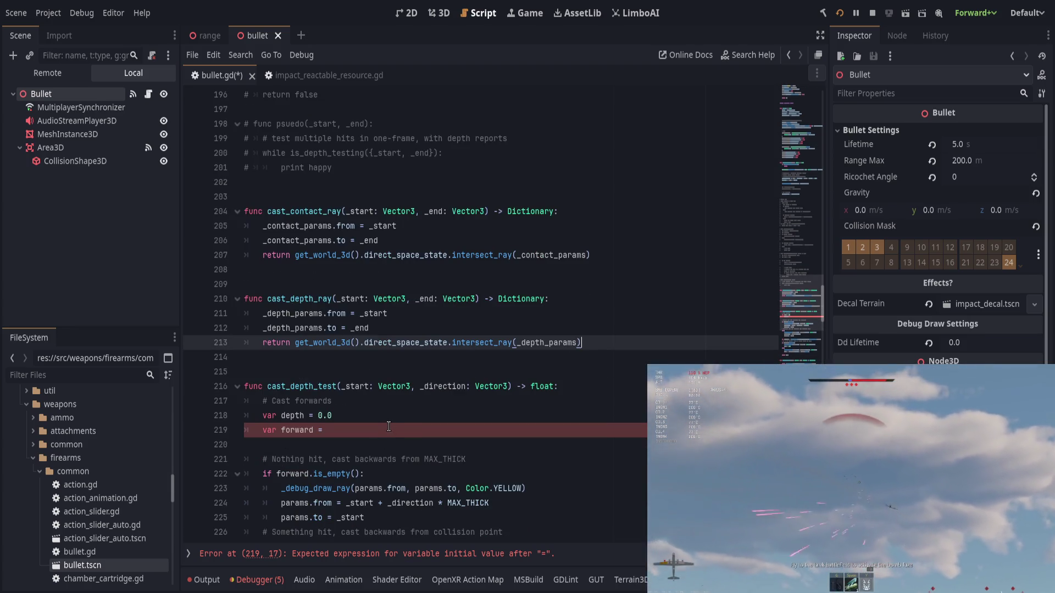
Step: In cast_depth_test, set depth's initial value to -1.0 and cut the forward line to 'var hit'
{"action": "left_click", "coordinate": [411, 405]}
{"action": "left_click", "coordinate": [427, 429]}
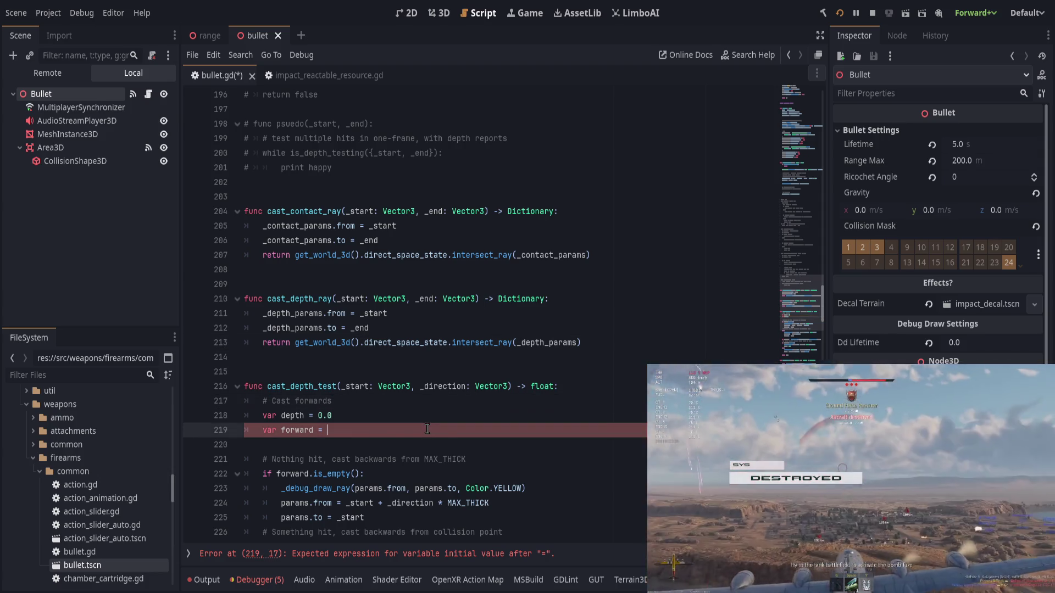
{"action": "scroll", "coordinate": [427, 429], "scroll_direction": "down", "scroll_amount": 1}
{"action": "double_click", "coordinate": [297, 386]}
{"action": "key", "text": "Up"}
{"action": "key", "text": "shift+End"}
{"action": "type", "text": "-"}
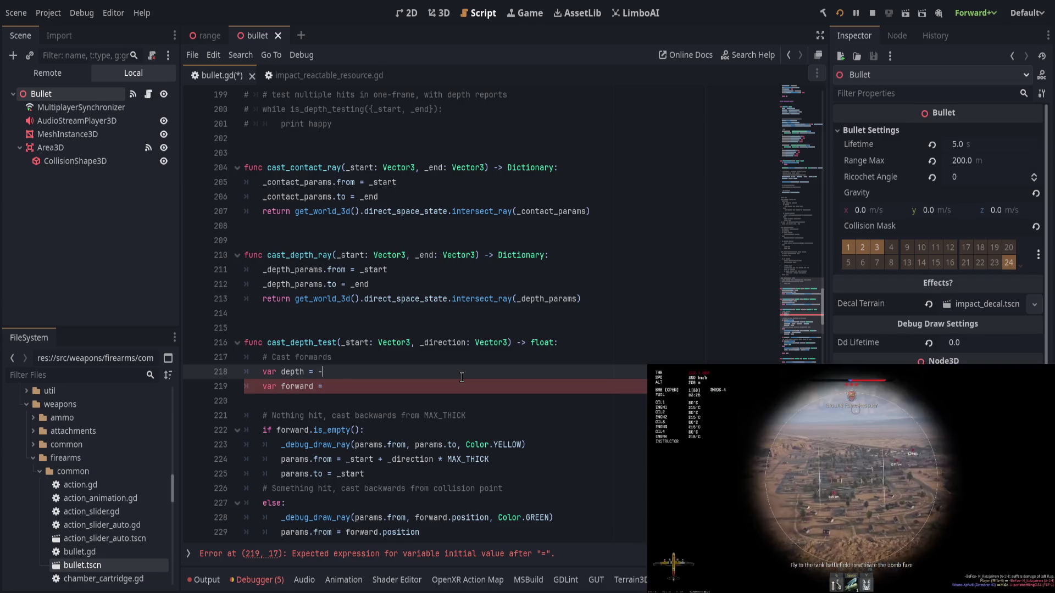
{"action": "type", "text": "1.0"}
{"action": "key", "text": "Down"}
{"action": "key", "text": "ctrl+BackSpace"}
{"action": "key", "text": "ctrl+BackSpace"}
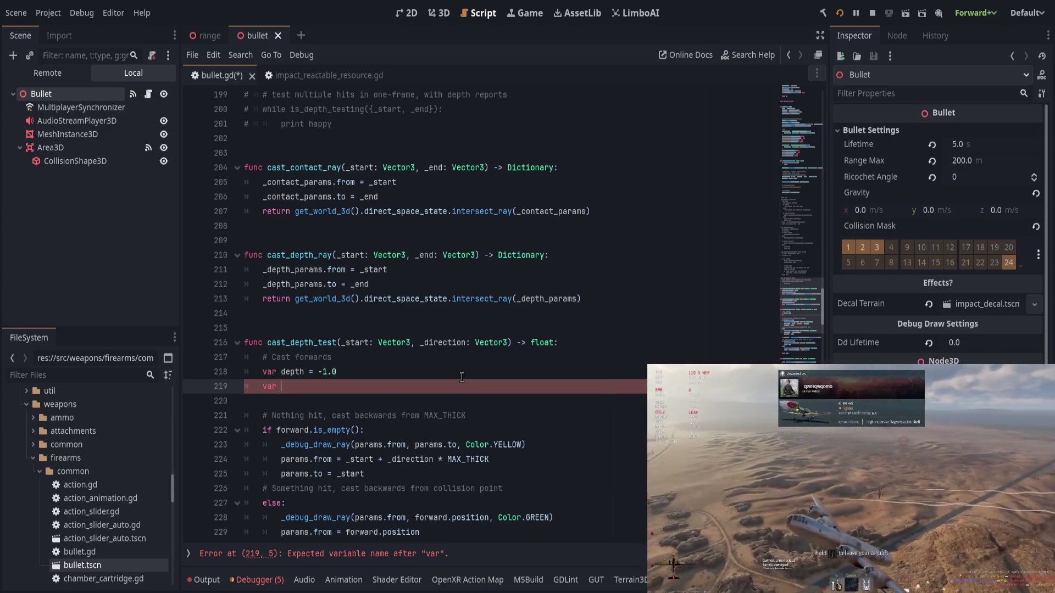
{"action": "type", "text": "hit"}
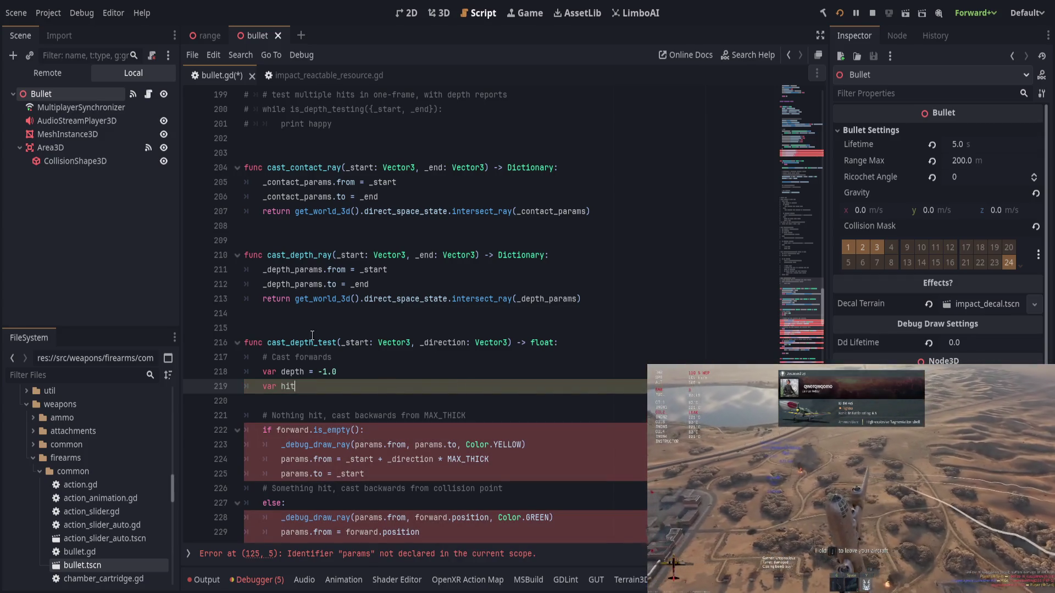
Step: Add an is_depth_testing(_data: Dictionary) -> bool stub returning false after cast_depth_test
{"action": "left_click", "coordinate": [312, 333]}
{"action": "key", "text": "Return"}
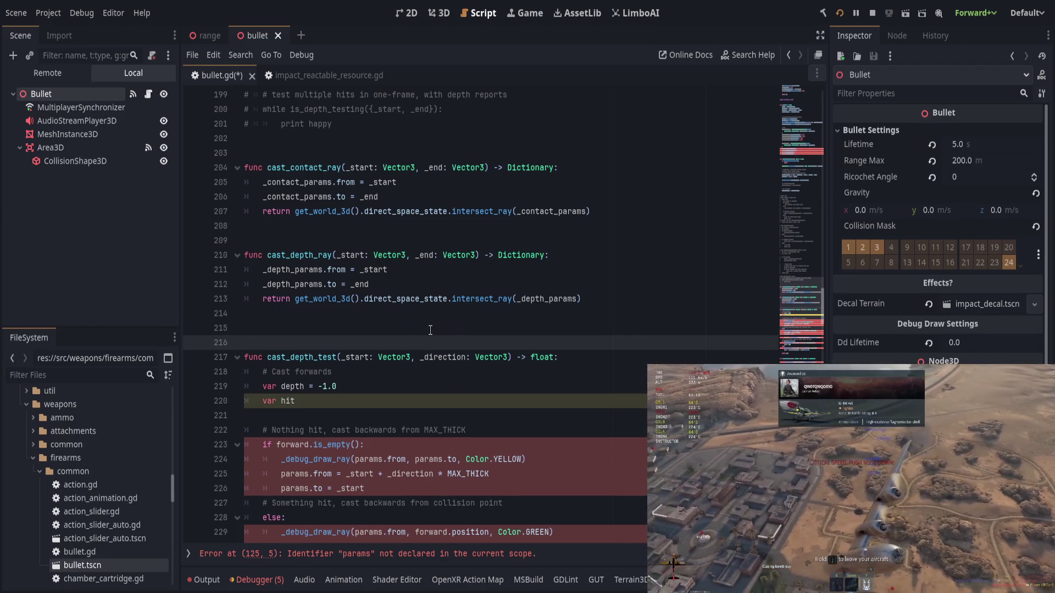
{"action": "key", "text": "BackSpace"}
{"action": "scroll", "coordinate": [330, 438], "scroll_direction": "down", "scroll_amount": 7}
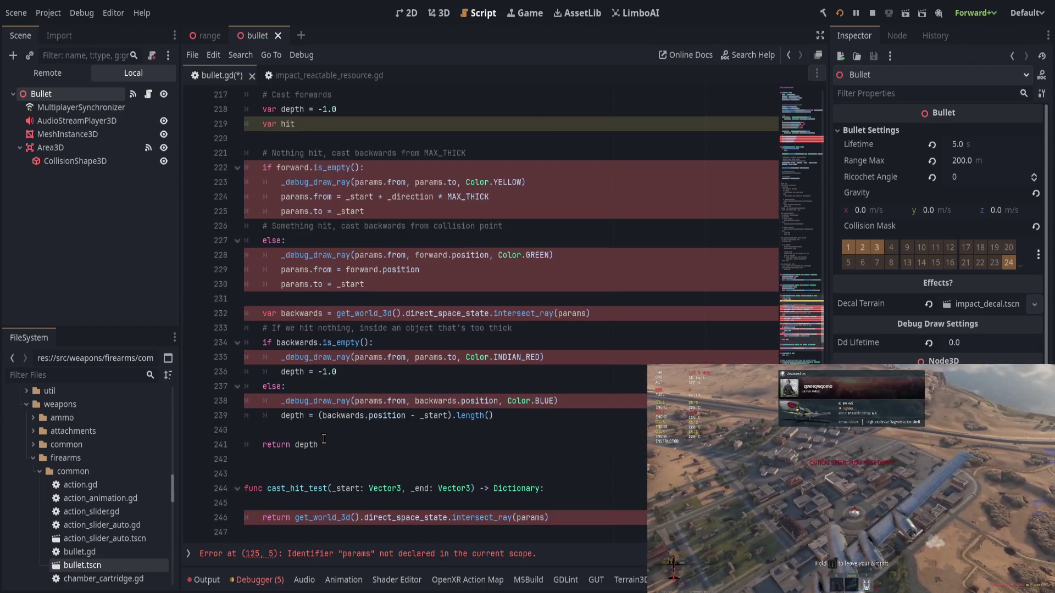
{"action": "left_click", "coordinate": [365, 405]}
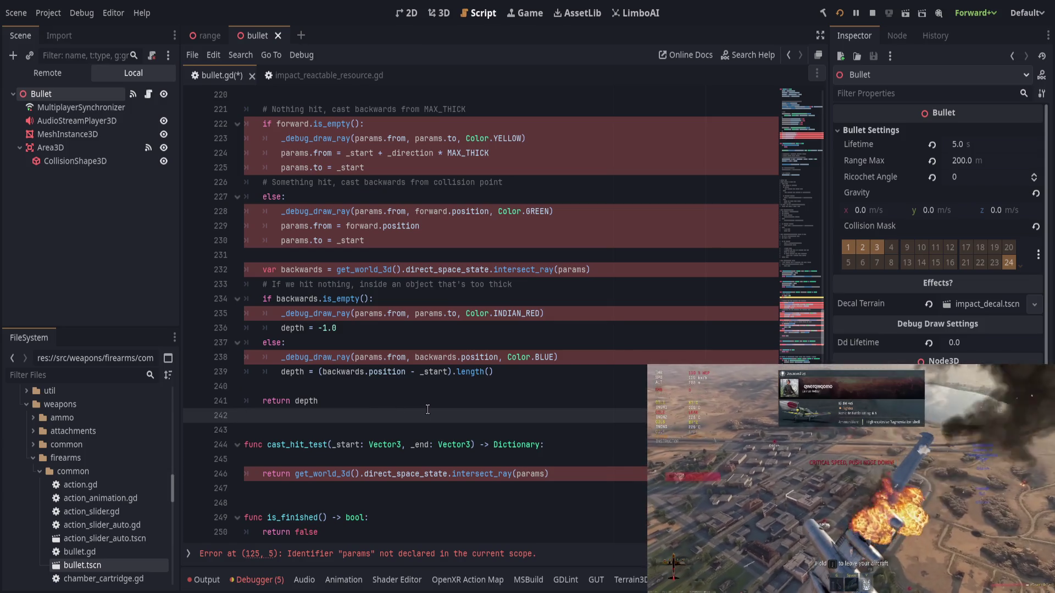
{"action": "key", "text": "Return"}
{"action": "type", "text": "func is"}
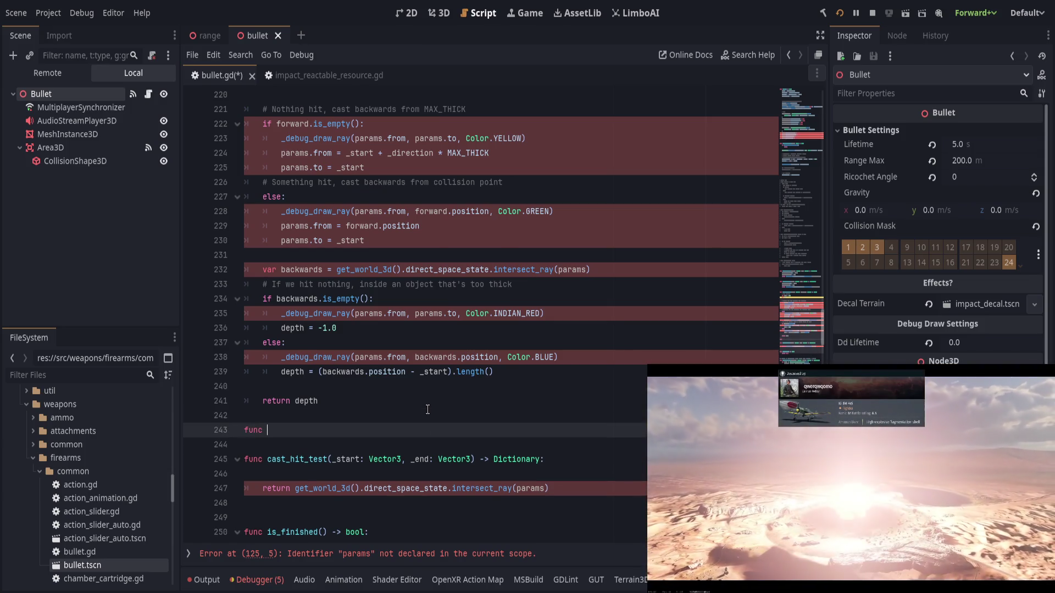
{"action": "type", "text": "_depth_test"}
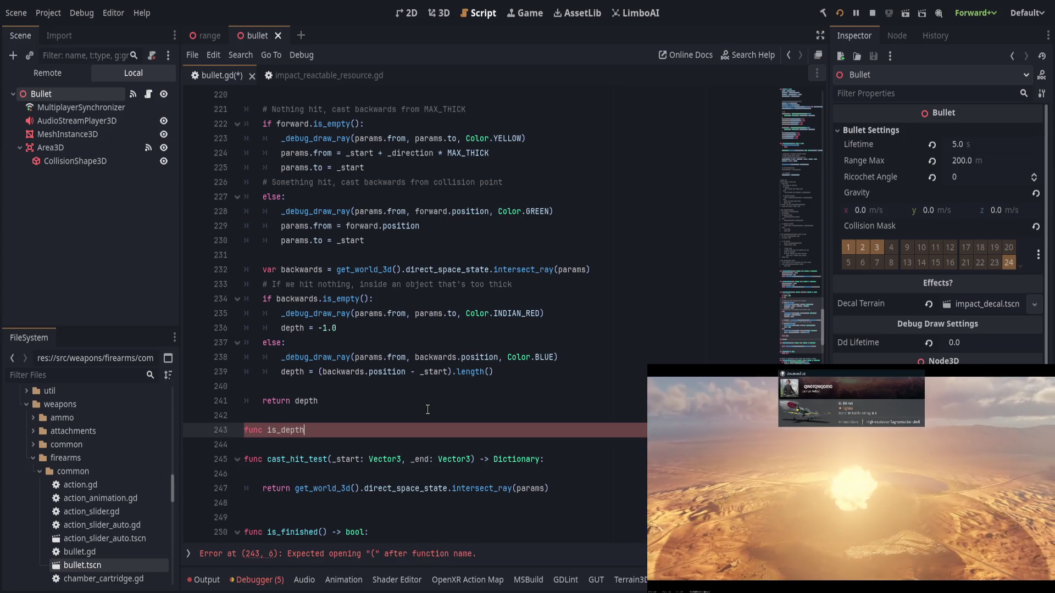
{"action": "type", "text": "ing()"}
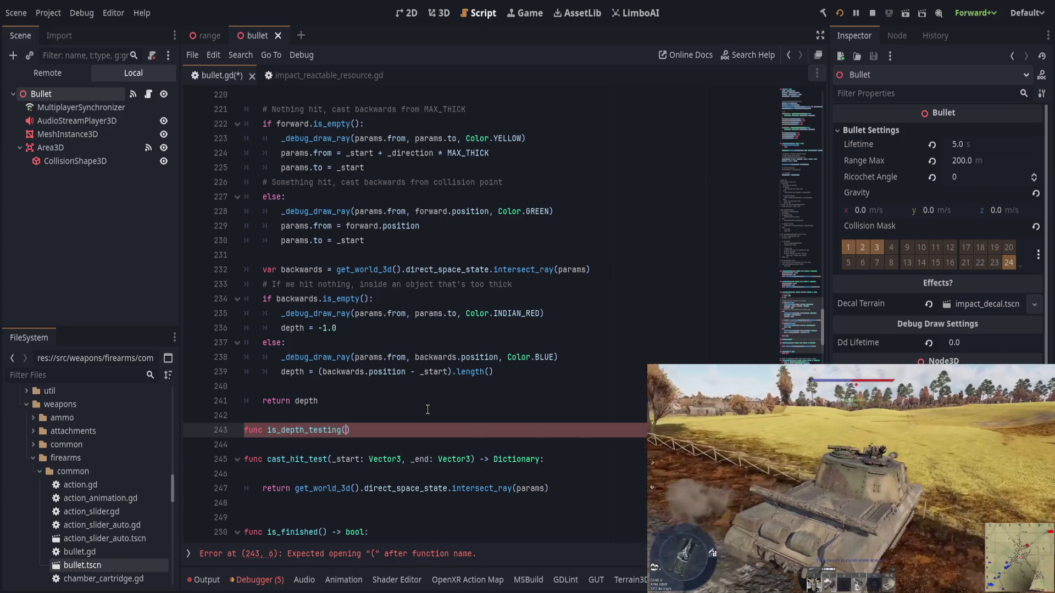
{"action": "type", "text": "data: Di"}
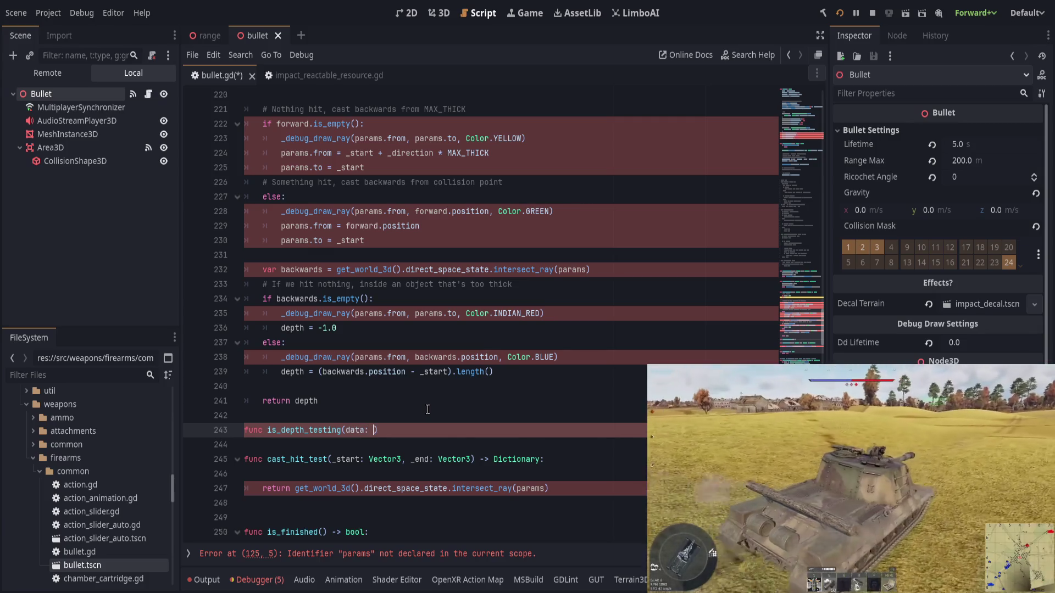
{"action": "key", "text": "BackSpace"}
{"action": "key", "text": "BackSpace"}
{"action": "key", "text": "BackSpace"}
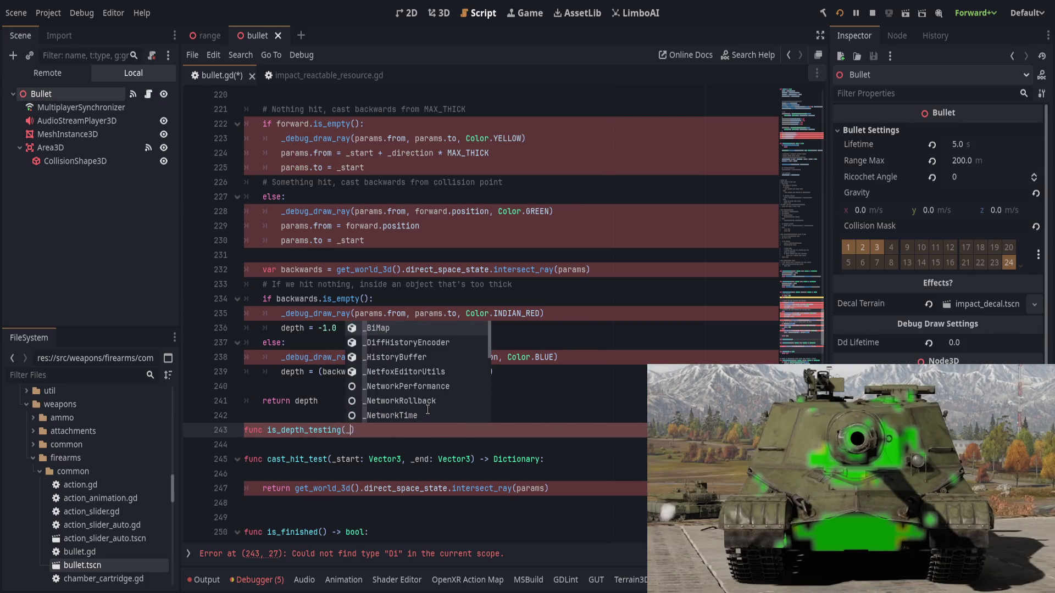
{"action": "type", "text": "_data"}
{"action": "type", "text": ": Dictionary"}
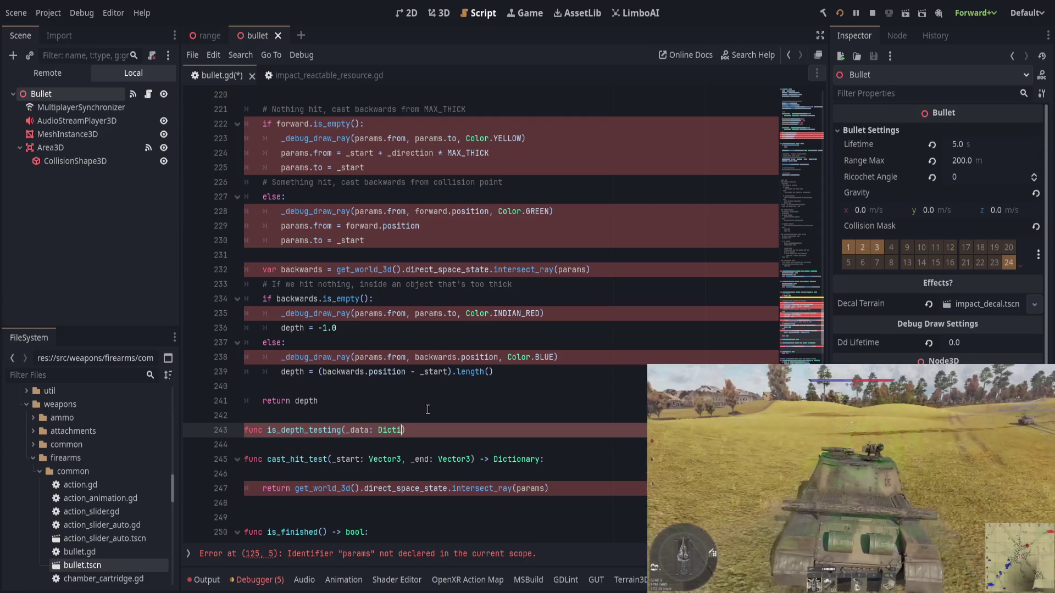
{"action": "type", "text": ") -> bool:"}
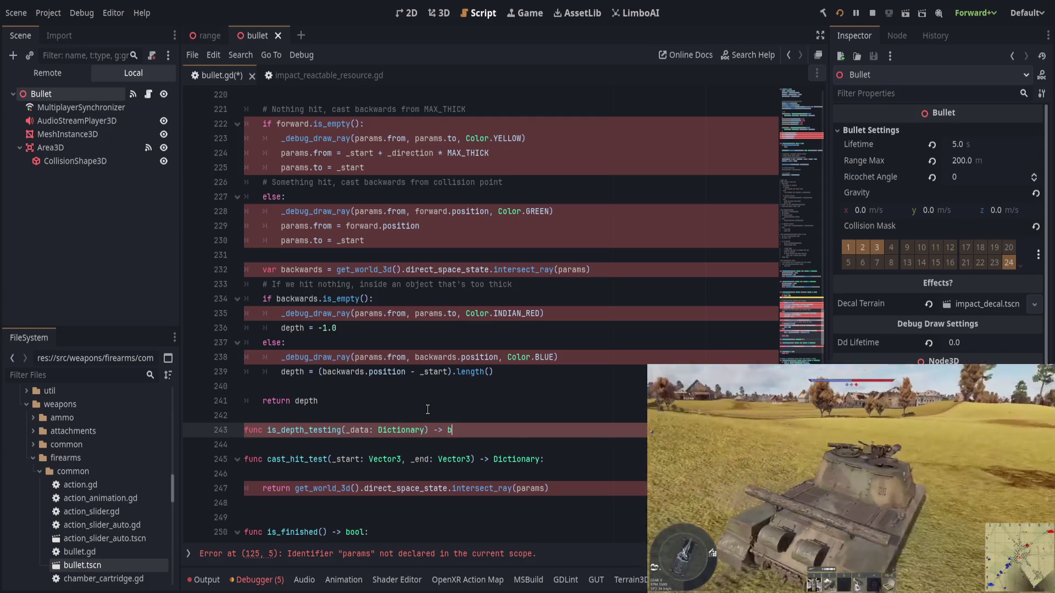
{"action": "key", "text": "Return"}
{"action": "type", "text": "return true"}
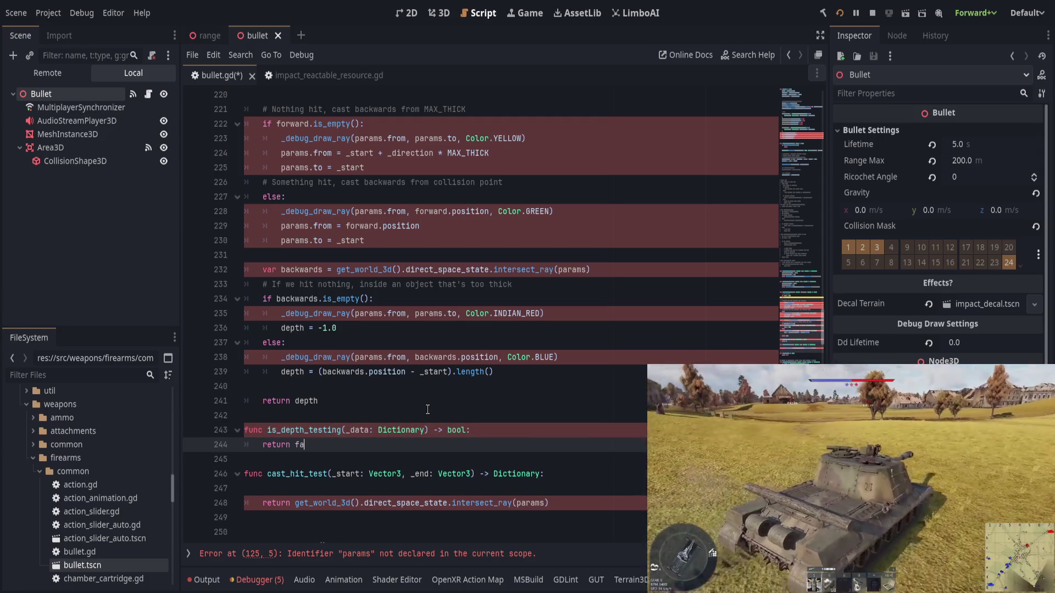
{"action": "key", "text": "BackSpace"}
{"action": "key", "text": "BackSpace"}
{"action": "key", "text": "BackSpace"}
{"action": "type", "text": "false"}
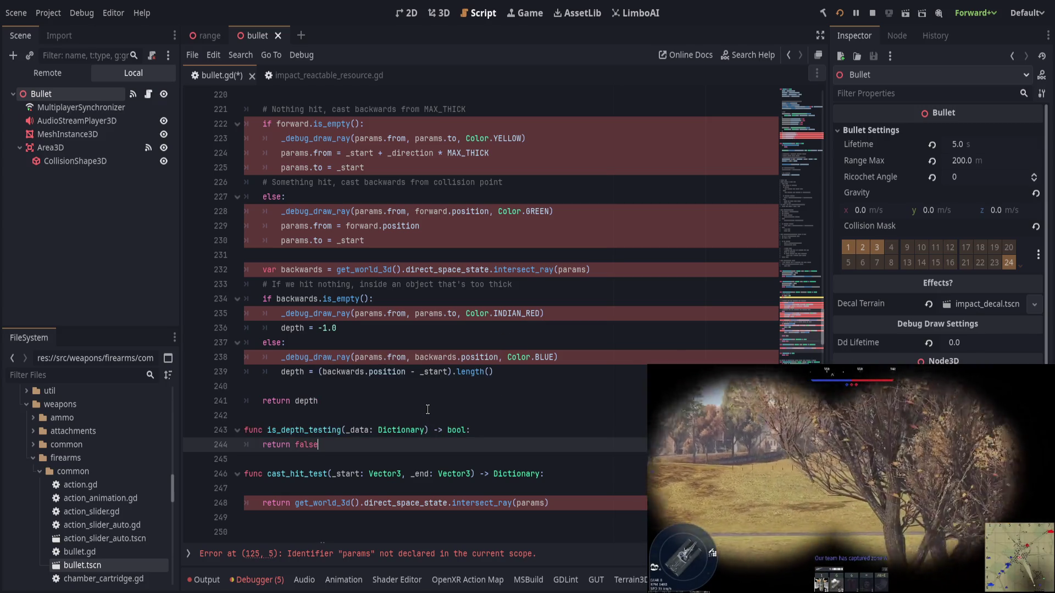
Step: Remove the stray unfinished var line from cast_depth_test and save the script
{"action": "scroll", "coordinate": [494, 219], "scroll_direction": "up", "scroll_amount": 2}
{"action": "left_click", "coordinate": [496, 214]}
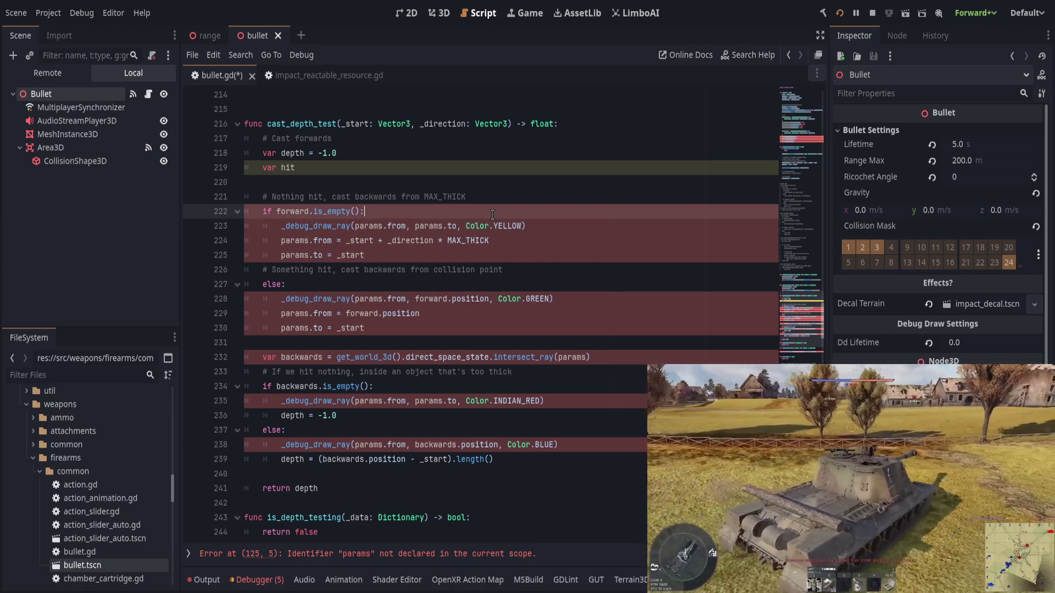
{"action": "left_click", "coordinate": [336, 165]}
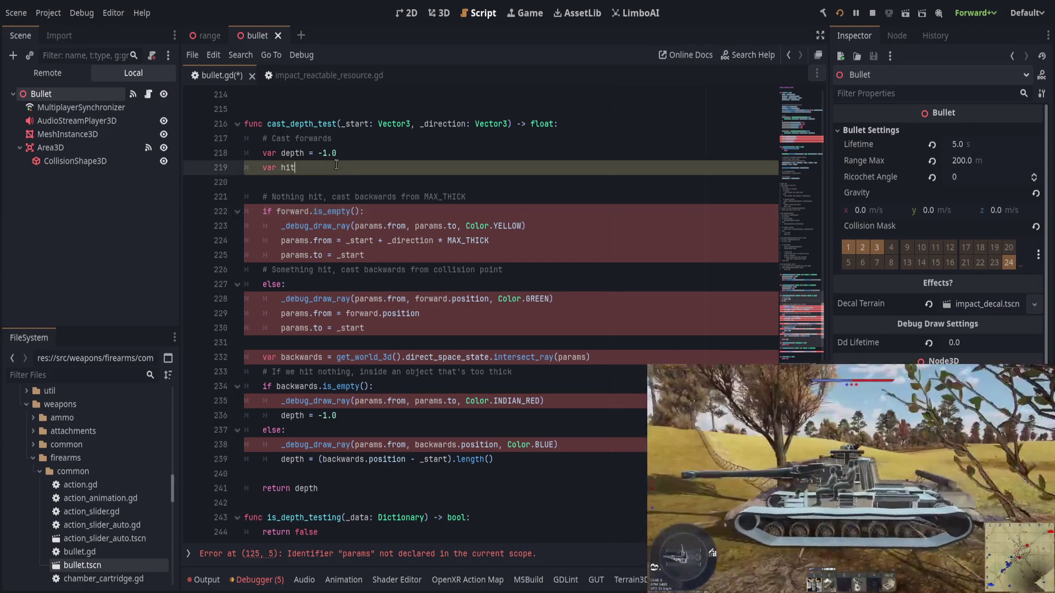
{"action": "key", "text": "BackSpace"}
{"action": "key", "text": "BackSpace"}
{"action": "key", "text": "BackSpace"}
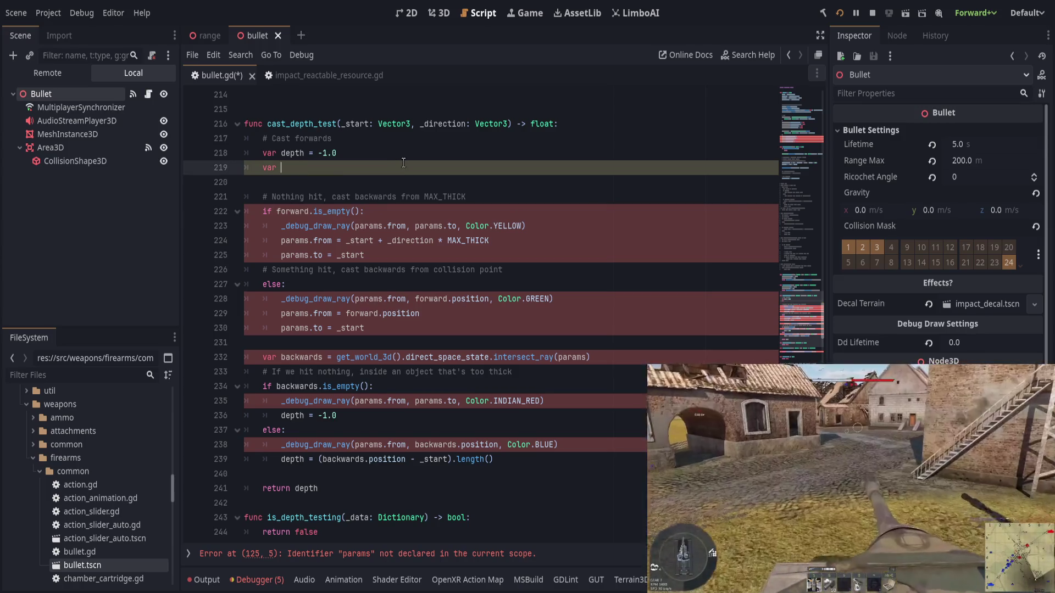
{"action": "scroll", "coordinate": [339, 413], "scroll_direction": "down", "scroll_amount": 5}
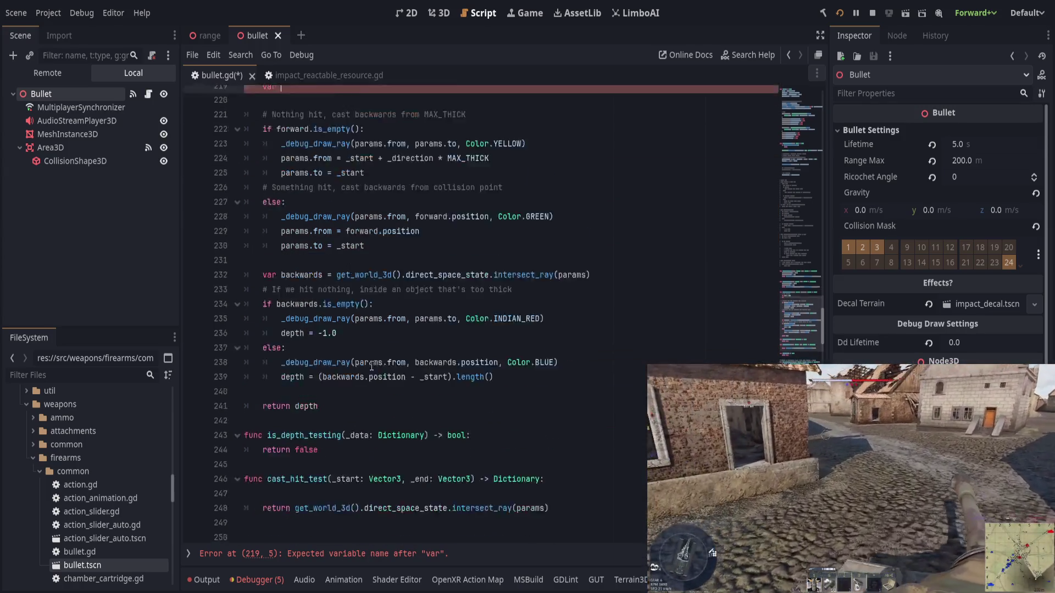
{"action": "key", "text": "ctrl+s"}
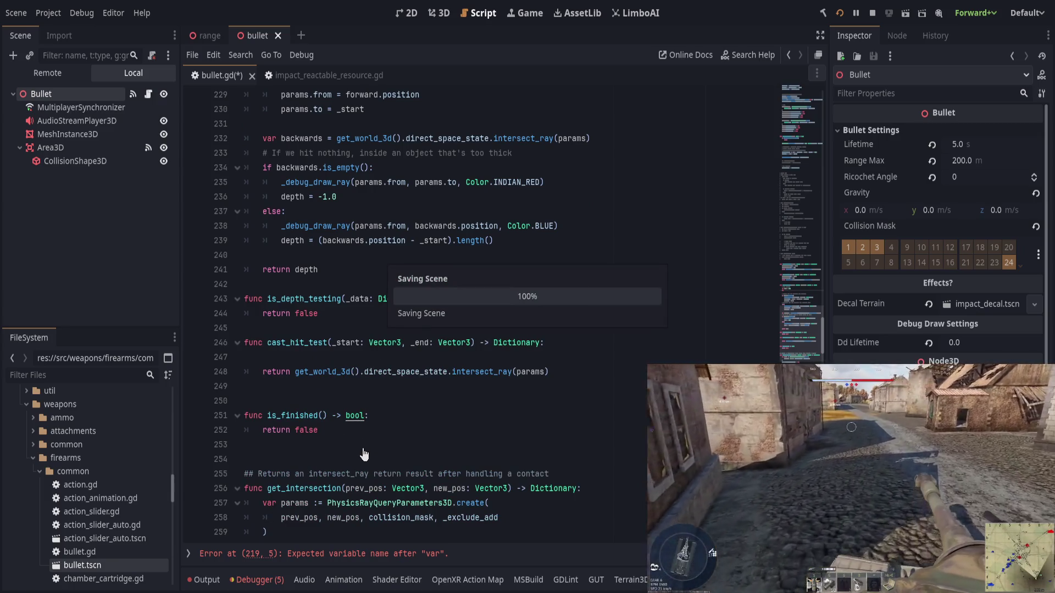
{"action": "scroll", "coordinate": [336, 444], "scroll_direction": "up", "scroll_amount": 3}
{"action": "key", "text": "BackSpace"}
{"action": "key", "text": "BackSpace"}
{"action": "key", "text": "BackSpace"}
{"action": "key", "text": "ctrl+s"}
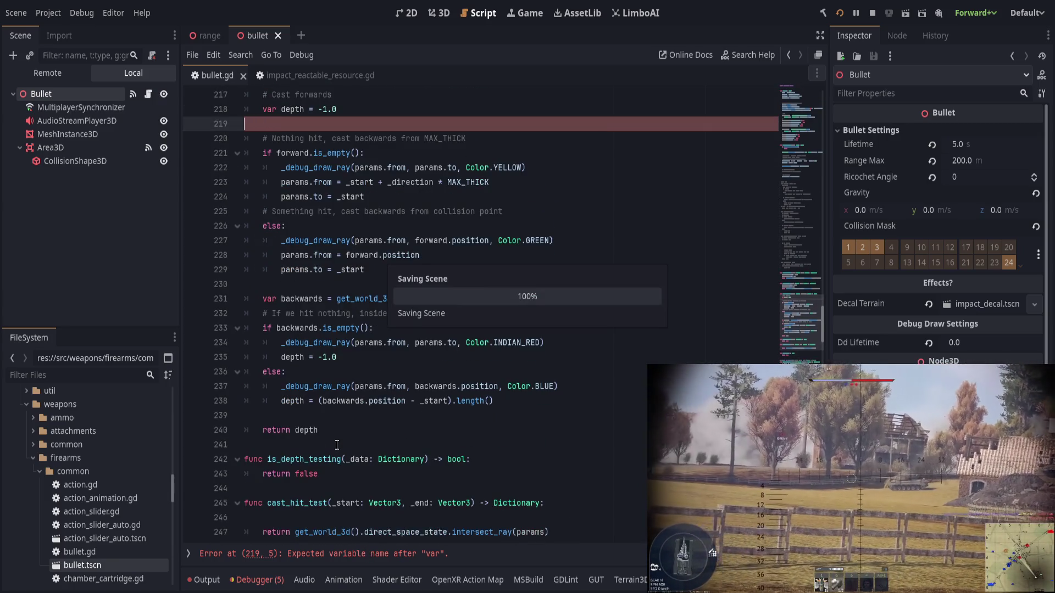
{"action": "key", "text": "BackSpace"}
{"action": "scroll", "coordinate": [385, 442], "scroll_direction": "down", "scroll_amount": 2}
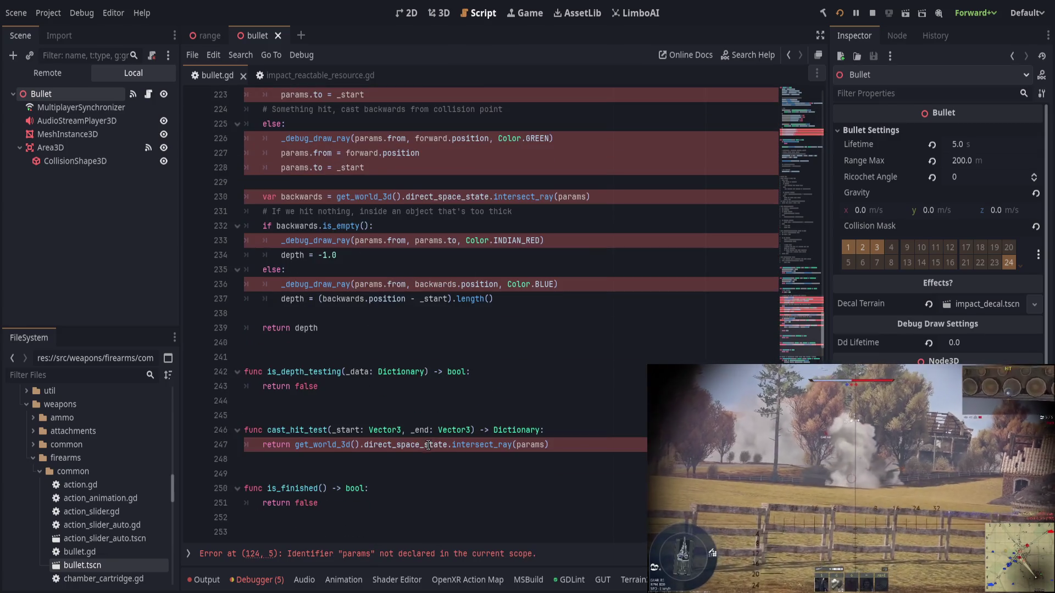
Step: Delete the cast_hit_test and is_finished functions
{"action": "left_click_drag", "start_coordinate": [592, 445], "coordinate": [580, 415]}
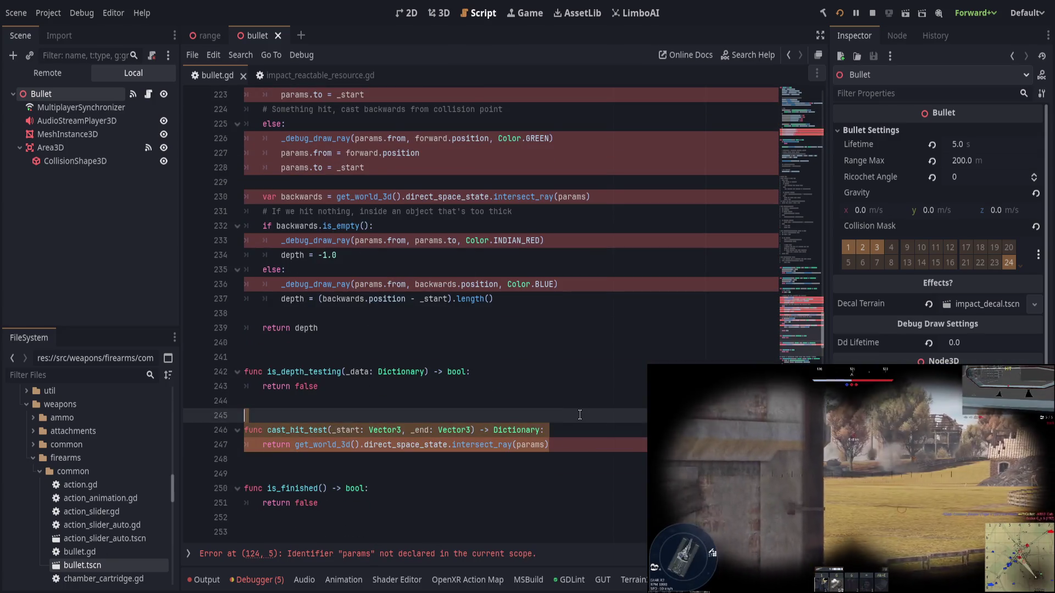
{"action": "key", "text": "BackSpace"}
{"action": "key", "text": "BackSpace"}
{"action": "key", "text": "BackSpace"}
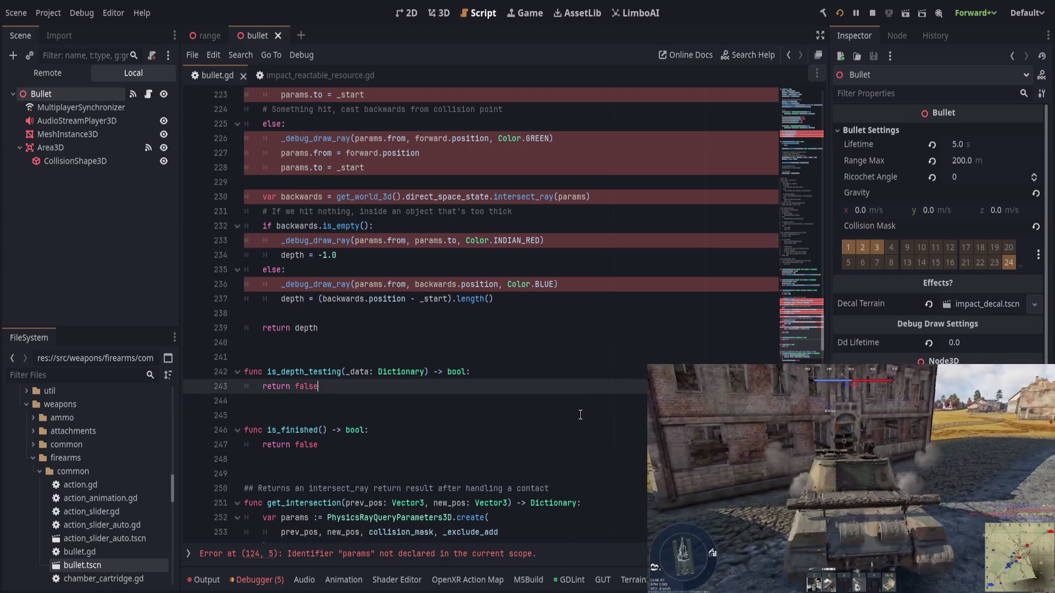
{"action": "left_click_drag", "start_coordinate": [392, 446], "coordinate": [417, 407]}
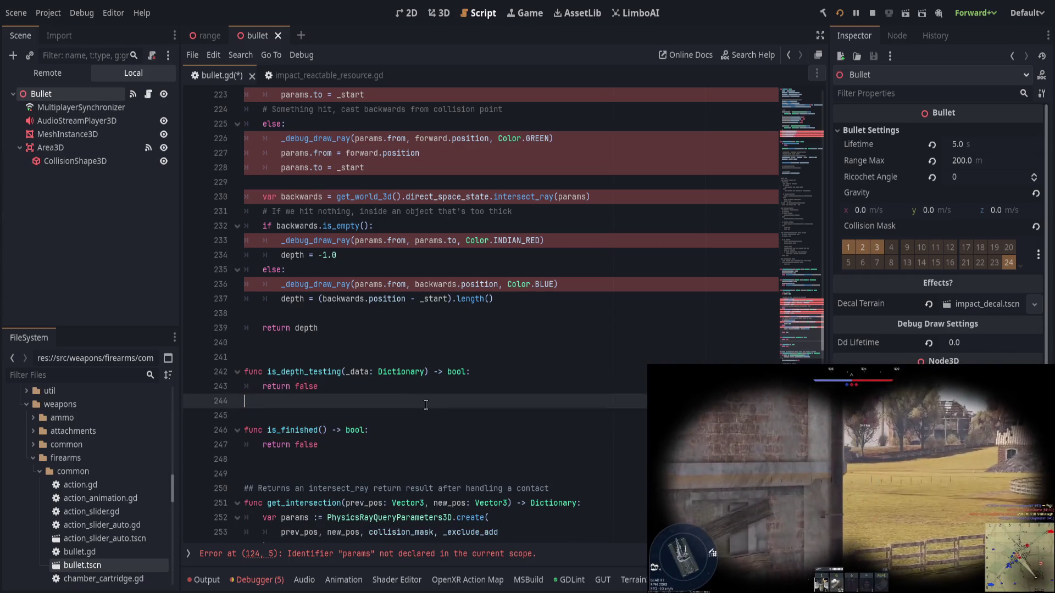
{"action": "key", "text": "BackSpace"}
{"action": "key", "text": "BackSpace"}
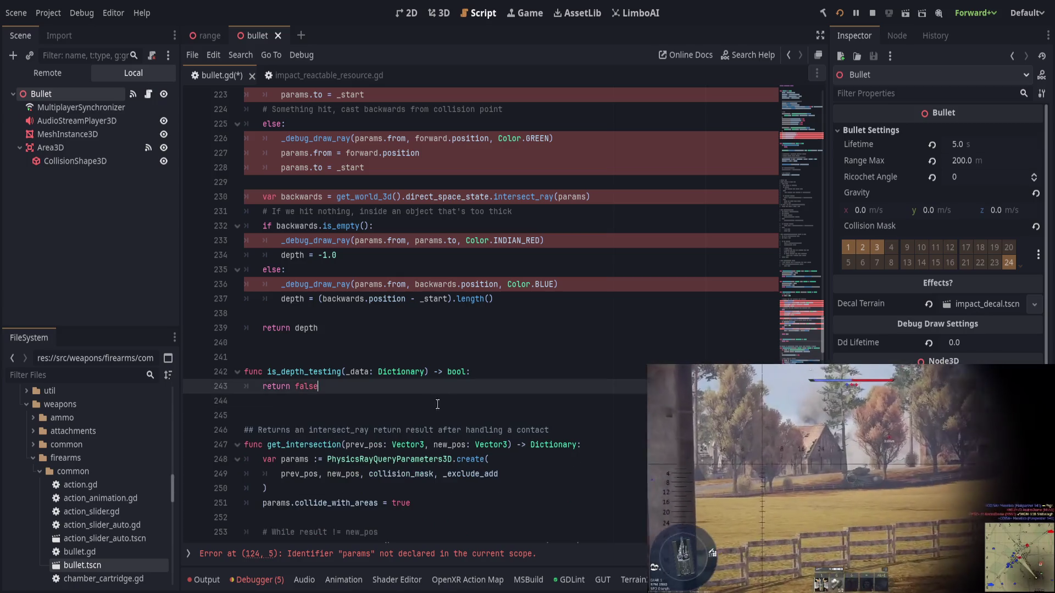
Step: Fold and unfold get_intersection, then scroll back up to line 178
{"action": "scroll", "coordinate": [484, 346], "scroll_direction": "down", "scroll_amount": 2}
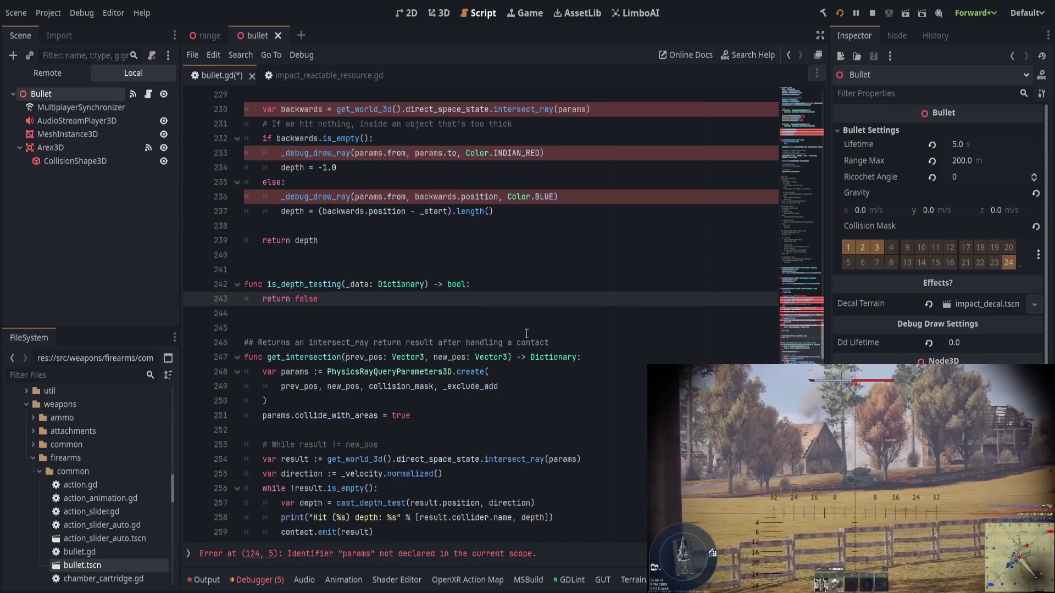
{"action": "left_click", "coordinate": [237, 358]}
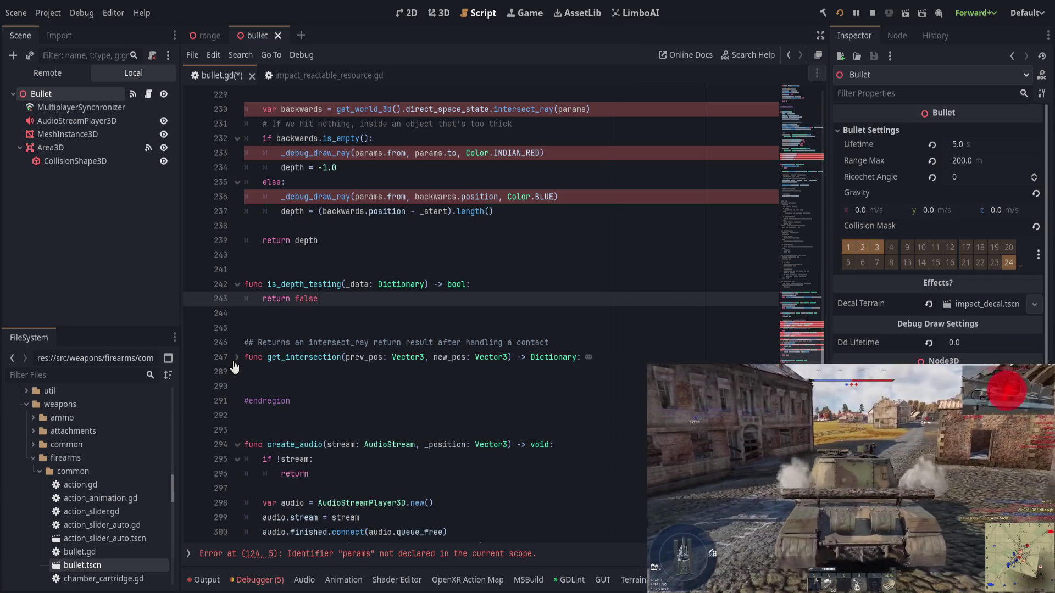
{"action": "left_click", "coordinate": [234, 362]}
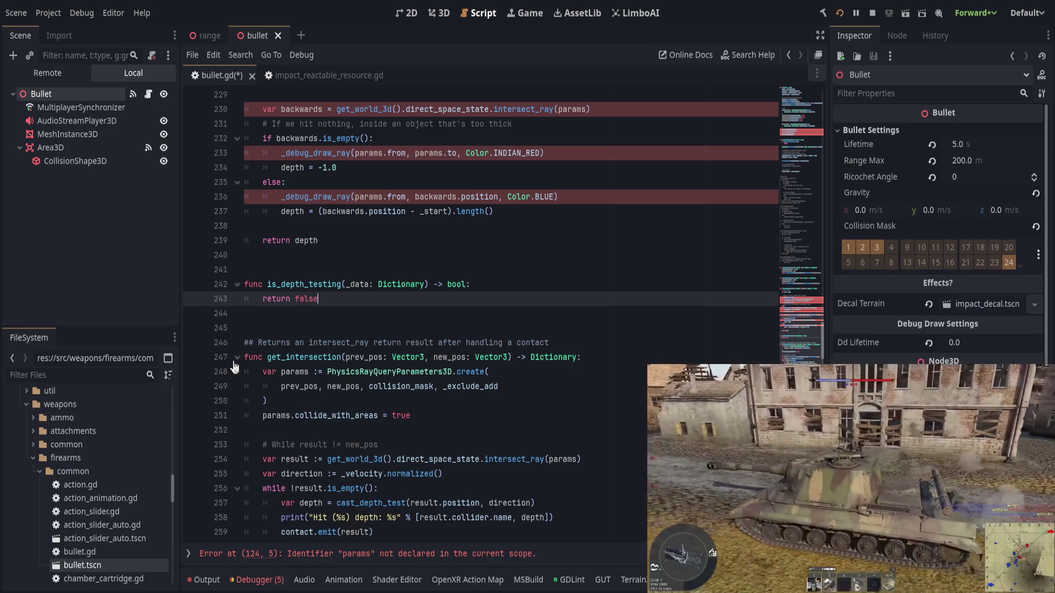
{"action": "left_click", "coordinate": [412, 359]}
{"action": "left_click", "coordinate": [499, 402]}
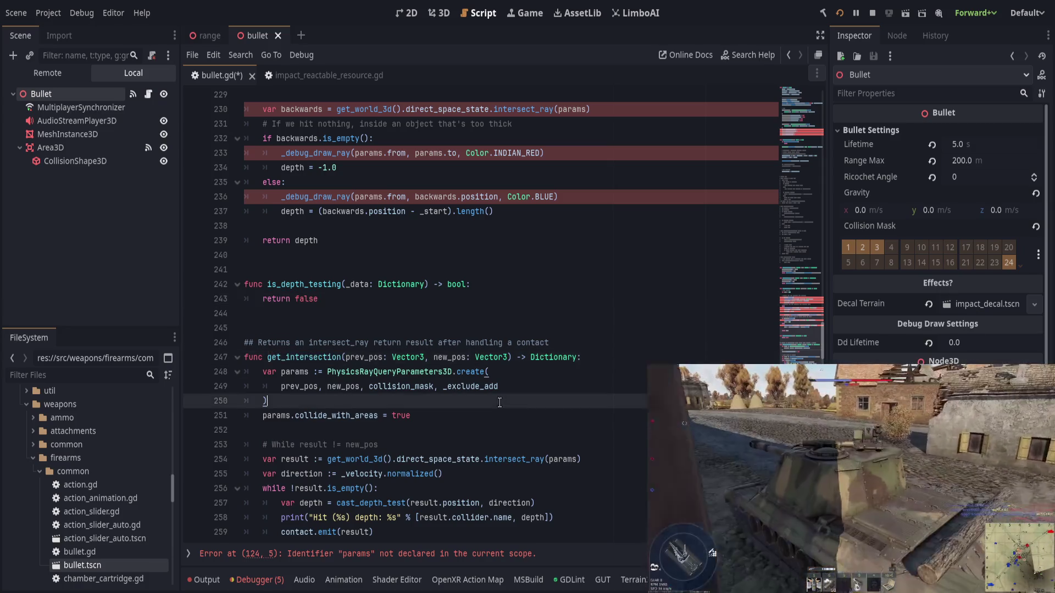
{"action": "scroll", "coordinate": [492, 405], "scroll_direction": "down", "scroll_amount": 2}
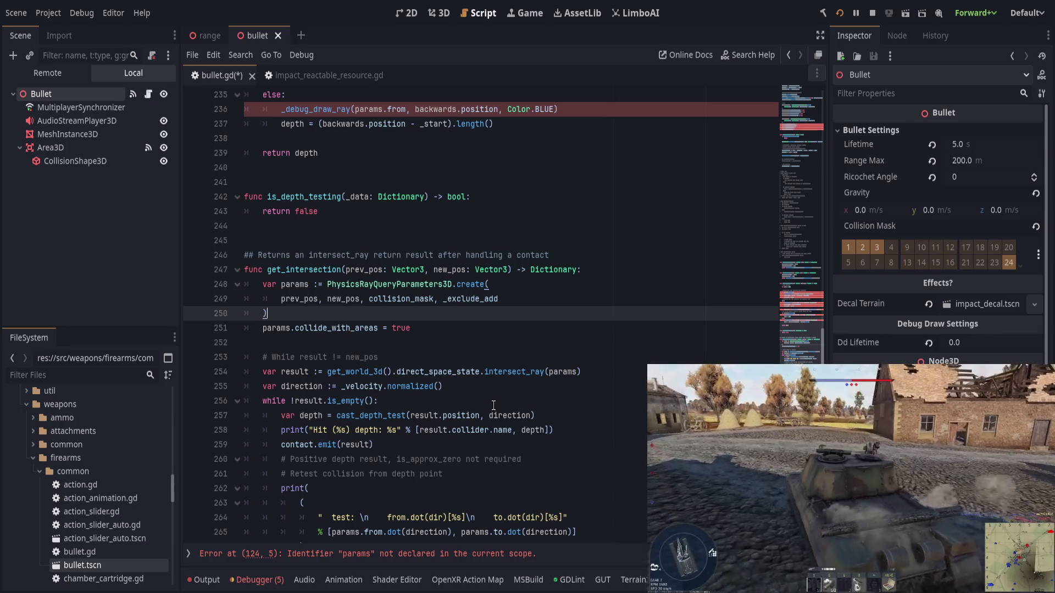
{"action": "scroll", "coordinate": [494, 405], "scroll_direction": "up", "scroll_amount": 1}
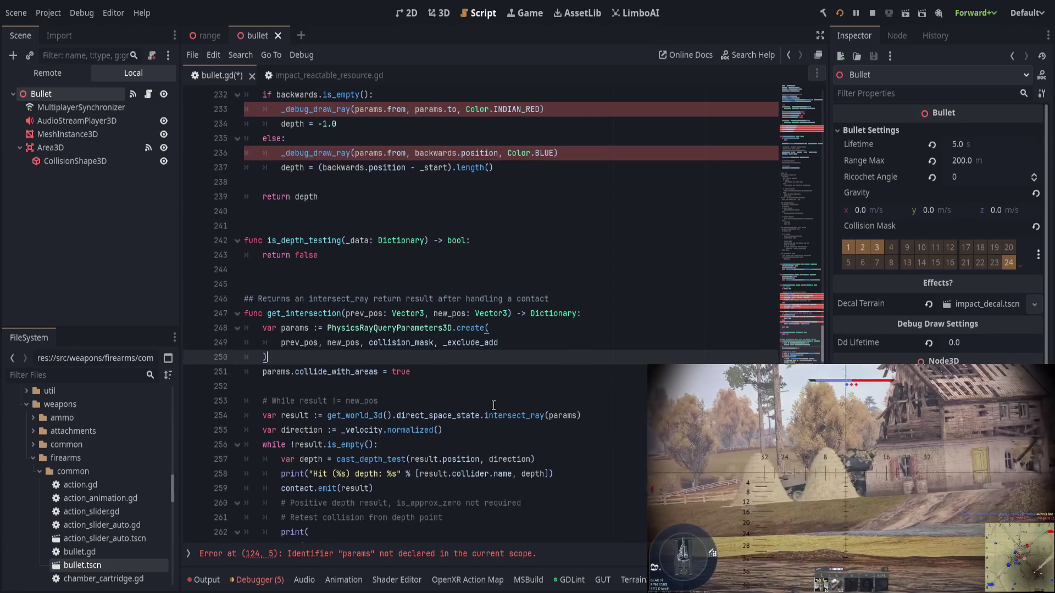
{"action": "scroll", "coordinate": [493, 405], "scroll_direction": "up", "scroll_amount": 14}
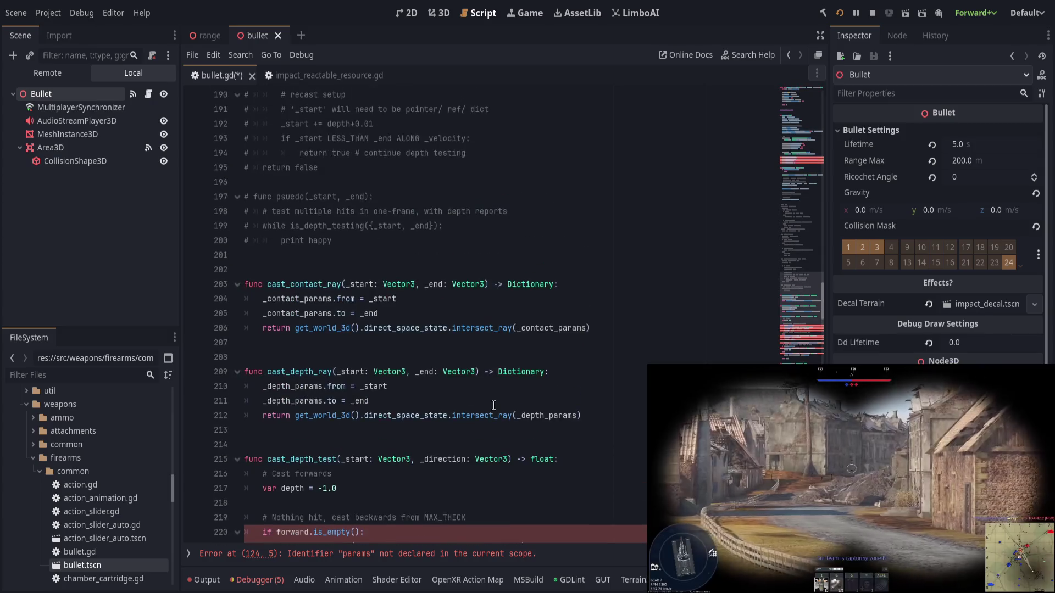
{"action": "scroll", "coordinate": [494, 405], "scroll_direction": "up", "scroll_amount": 4}
Step: Add a collect_hits(_start, _end) -> void function with a while is_depth_testing loop
{"action": "left_click", "coordinate": [460, 428]}
{"action": "scroll", "coordinate": [461, 427], "scroll_direction": "up", "scroll_amount": 1}
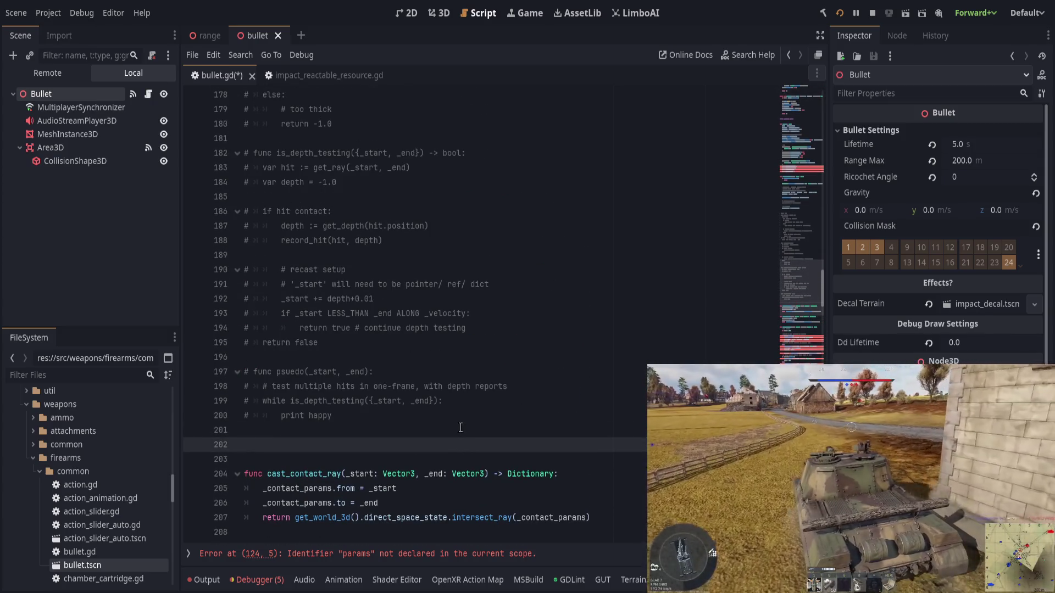
{"action": "key", "text": "Return"}
{"action": "key", "text": "Up"}
{"action": "type", "text": "func collec"}
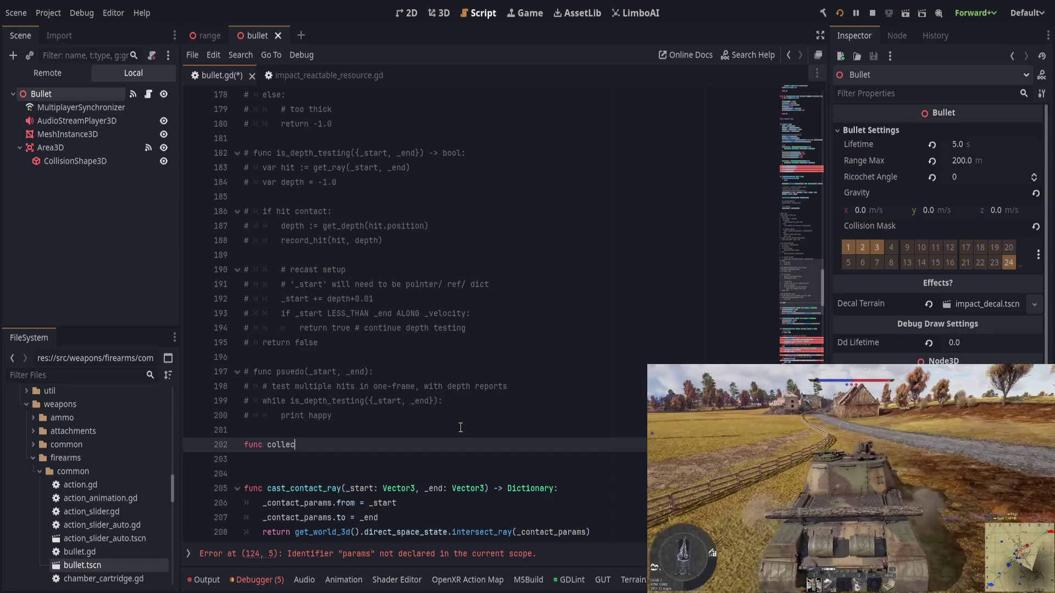
{"action": "type", "text": "t_hits()"}
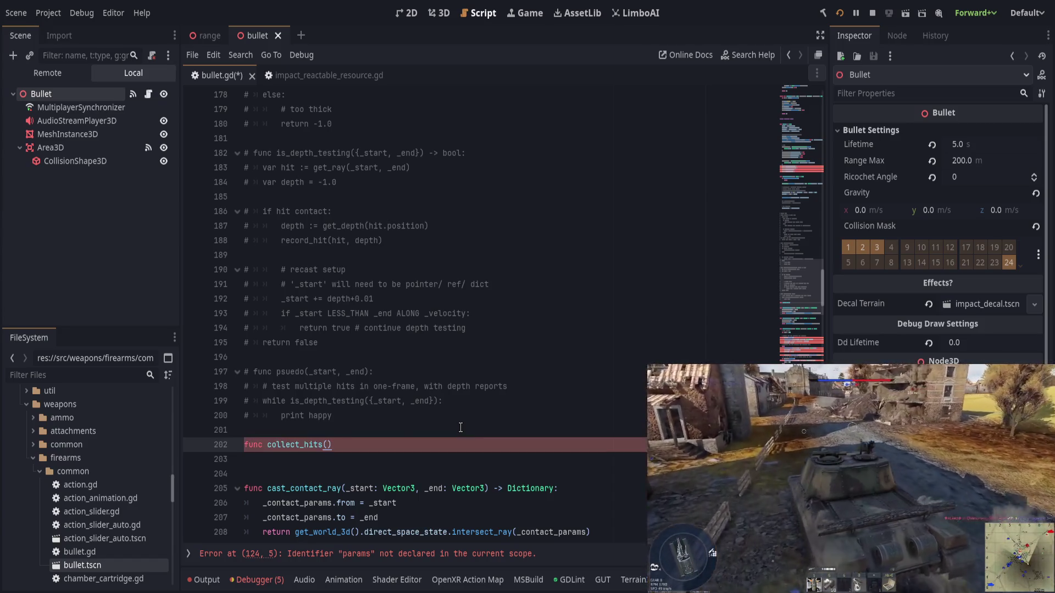
{"action": "key", "text": "BackSpace"}
{"action": "type", "text": "_"}
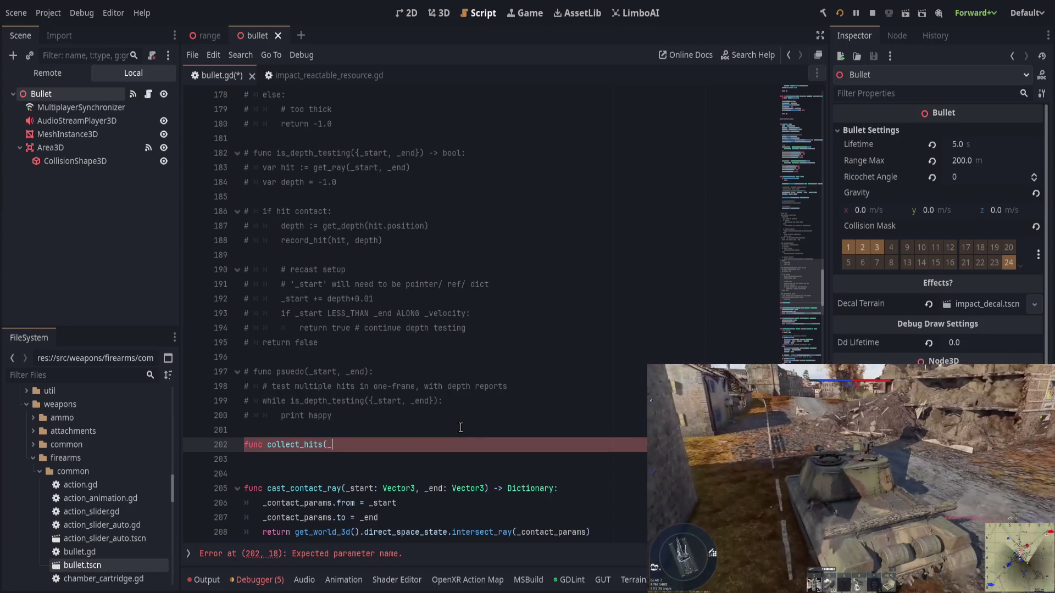
{"action": "type", "text": "start, _end"}
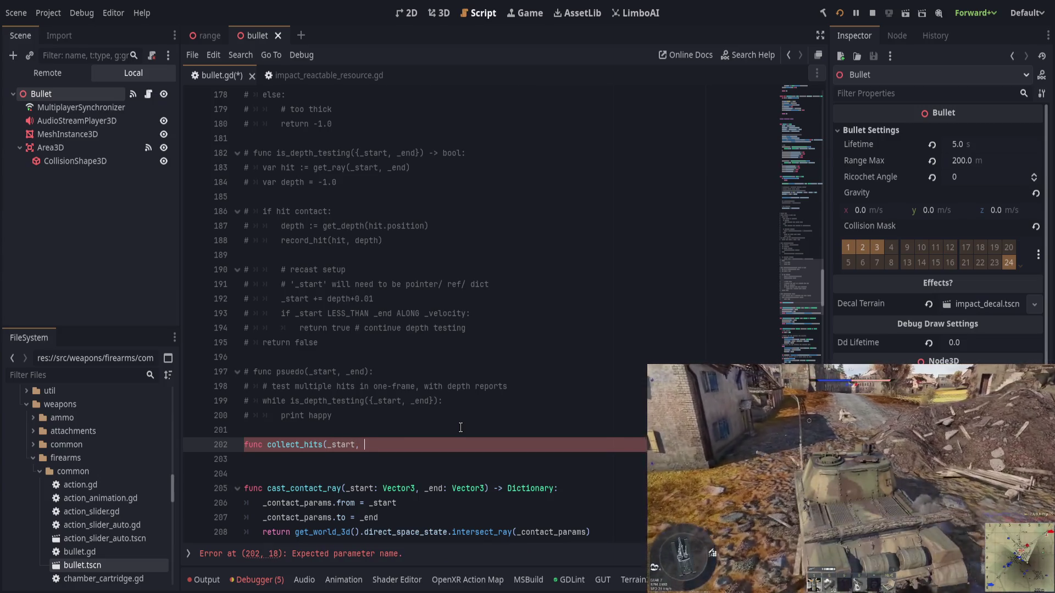
{"action": "type", "text": ") -> void:"}
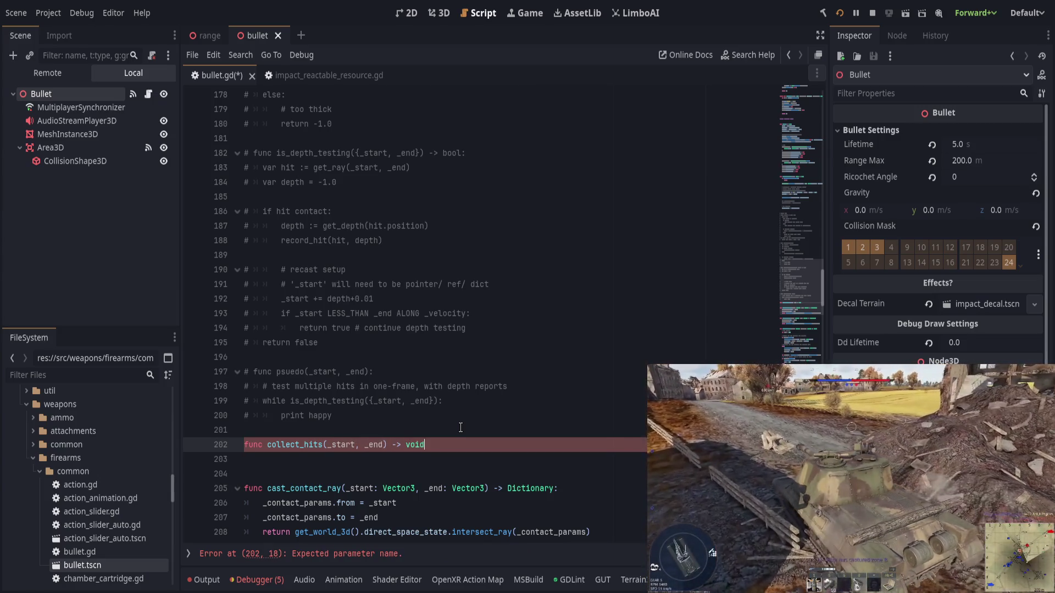
{"action": "key", "text": "Return"}
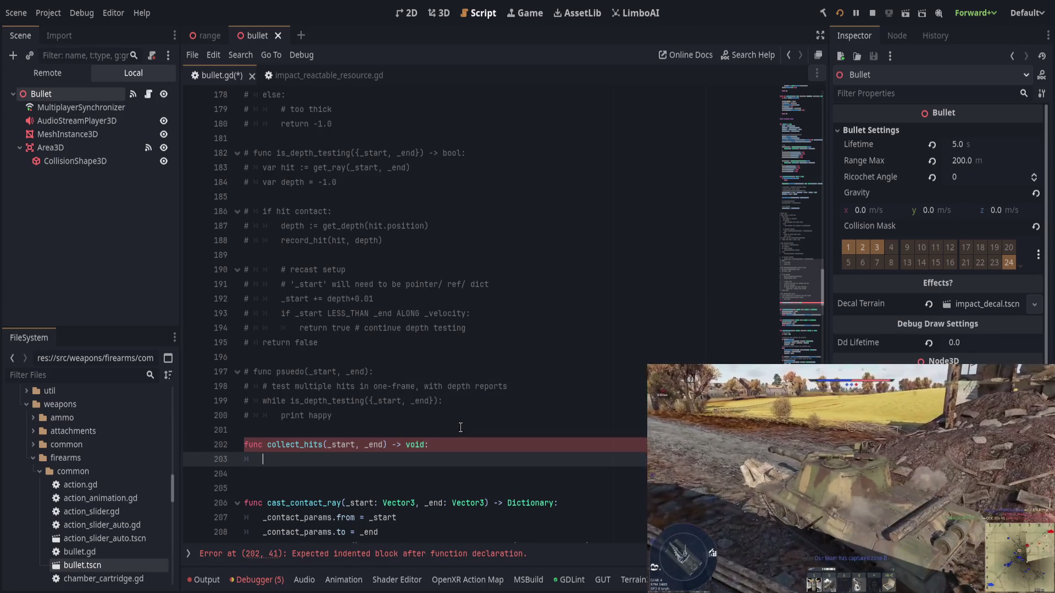
{"action": "type", "text": "while is_"}
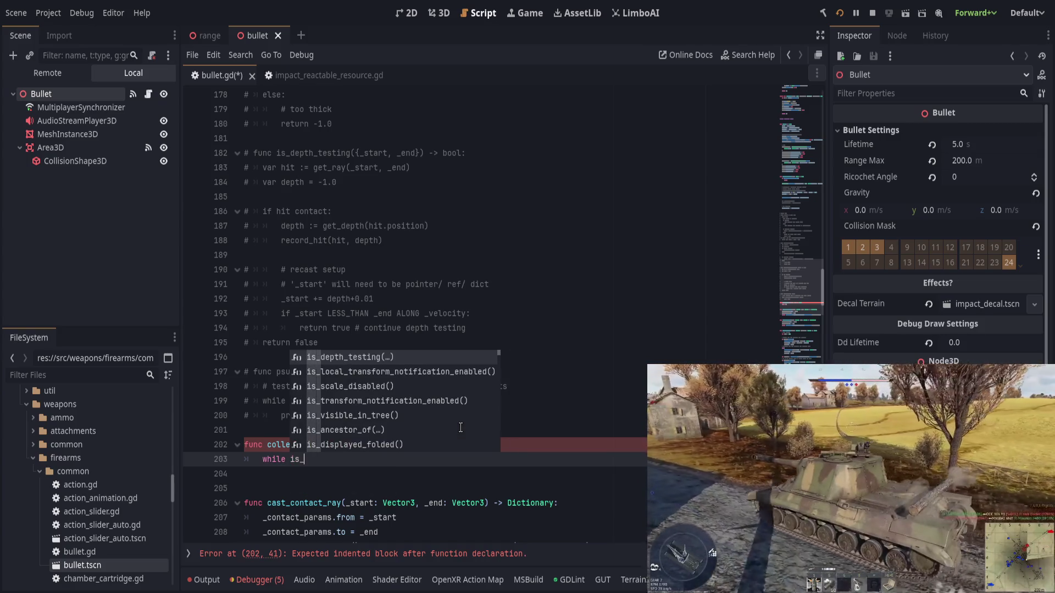
{"action": "key", "text": "Return"}
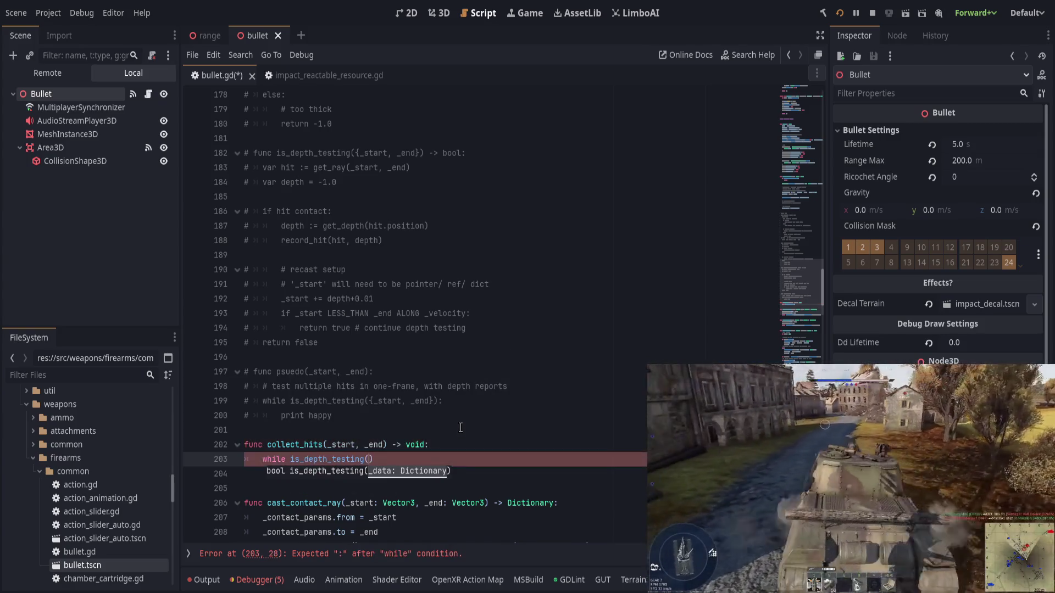
Step: Declare dict := {"start": _start, "end": _end, "depth": -1.0} above the loop
{"action": "type", "text": "{"}
{"action": "key", "text": "BackSpace"}
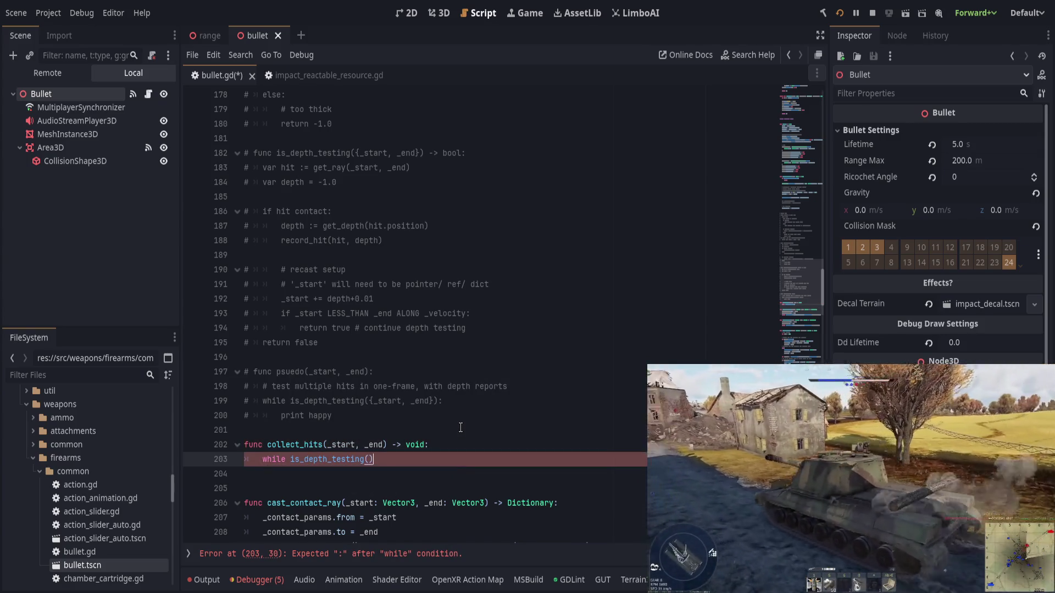
{"action": "key", "text": "Up"}
{"action": "key", "text": "End"}
{"action": "key", "text": "Return"}
{"action": "type", "text": "var da"}
{"action": "key", "text": "BackSpace"}
{"action": "key", "text": "BackSpace"}
{"action": "type", "text": "dict := {"}
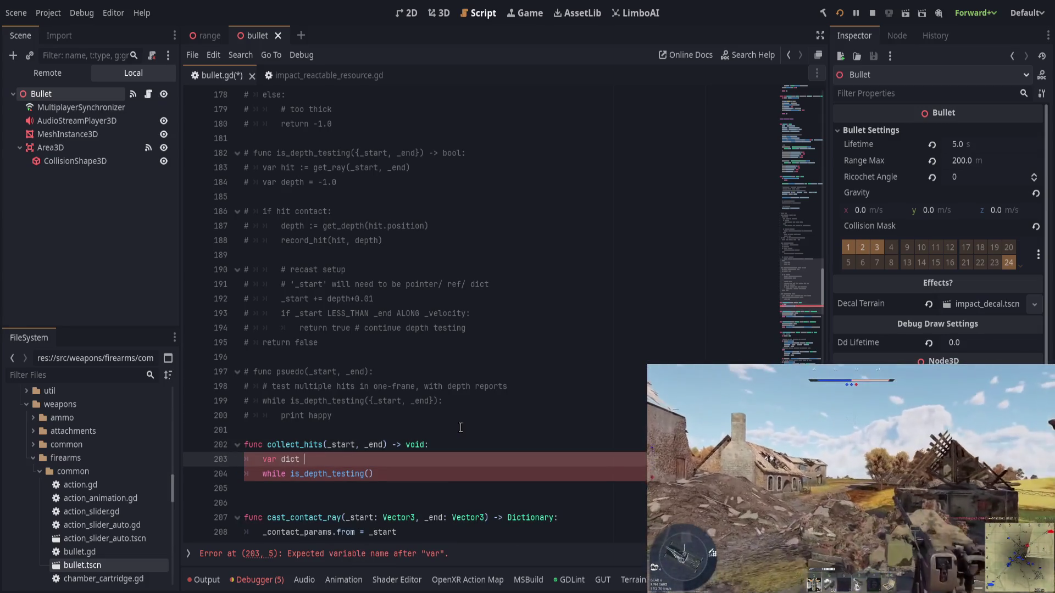
{"action": "type", "text": "\"start\":_start"}
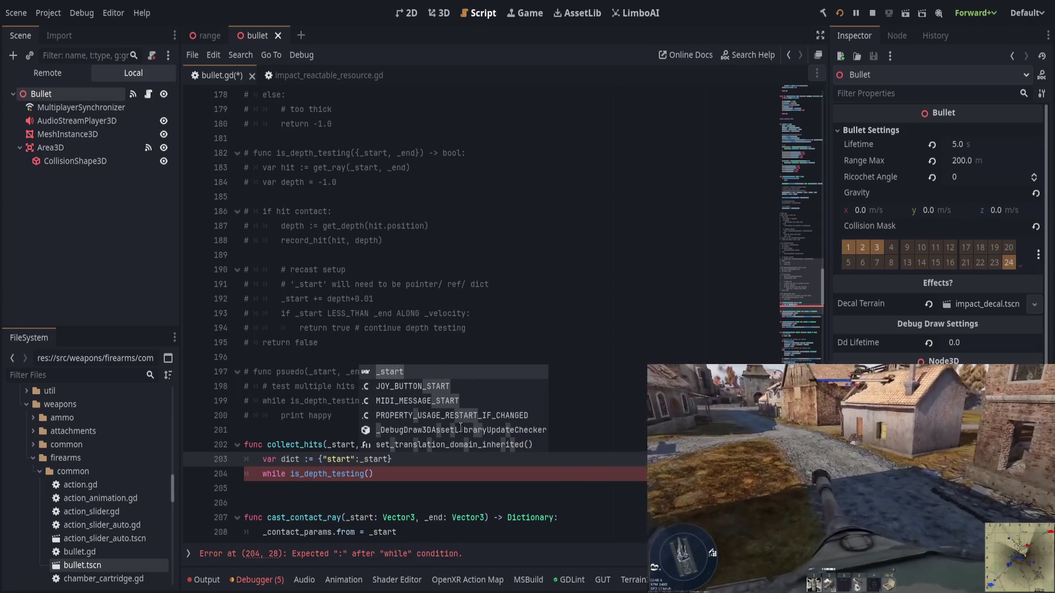
{"action": "type", "text": ","}
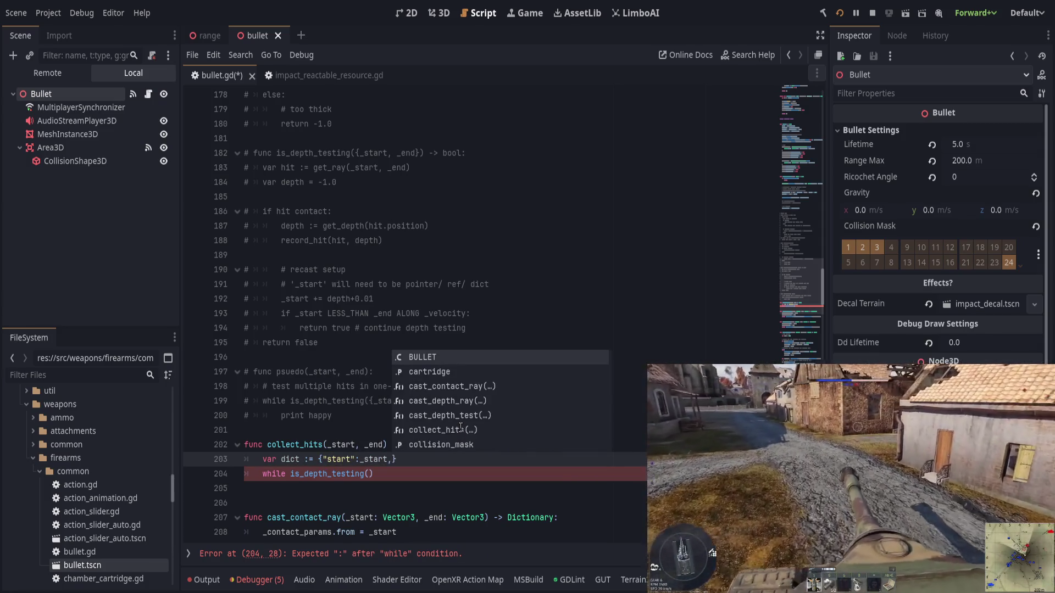
{"action": "type", "text": "\"end\"_"}
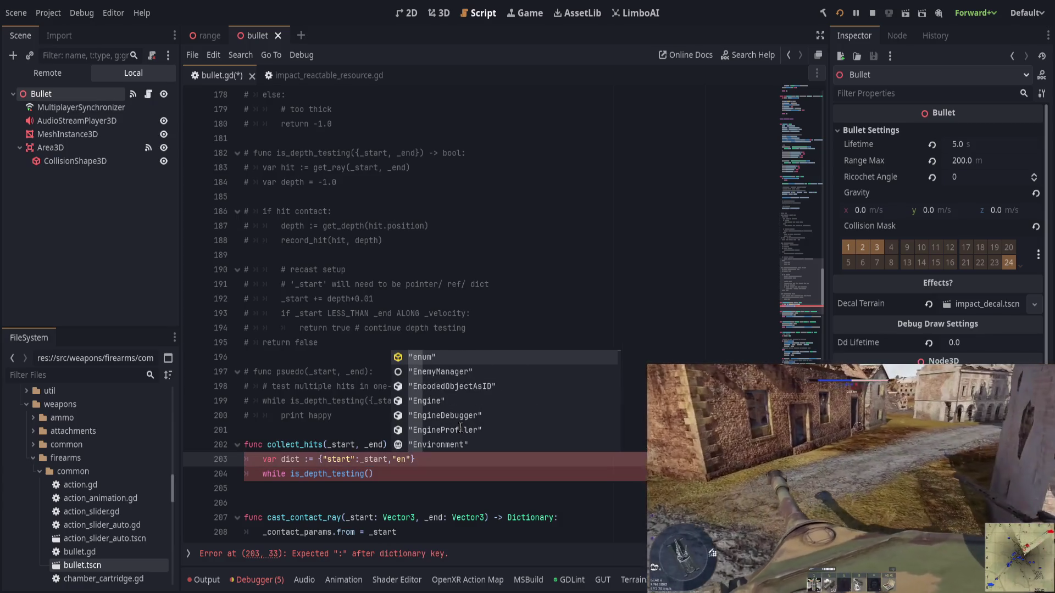
{"action": "key", "text": "BackSpace"}
{"action": "type", "text": ":_"}
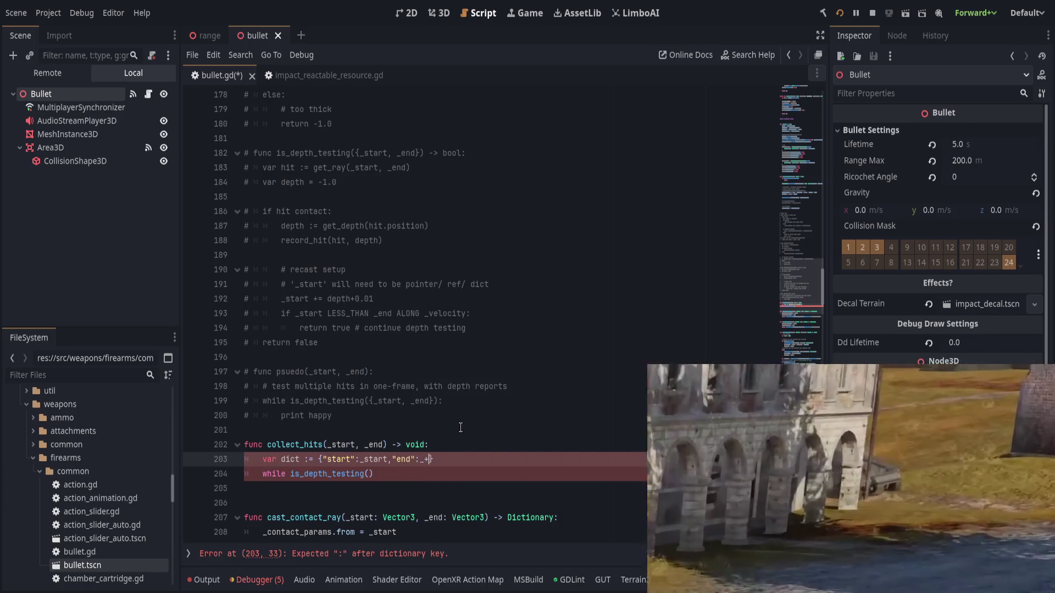
{"action": "type", "text": "end"}
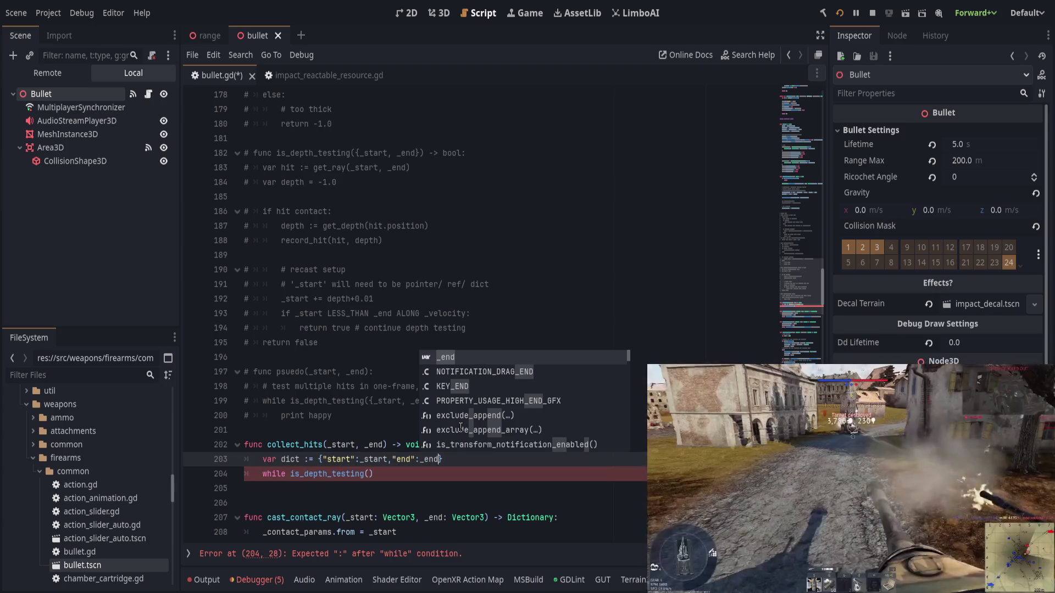
{"action": "type", "text": ",\"depth"}
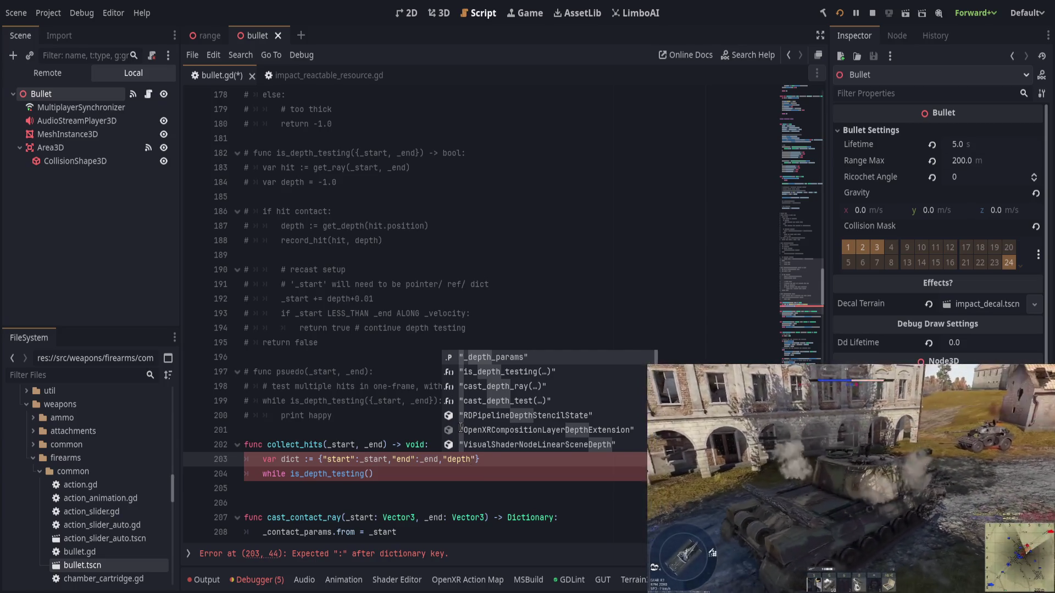
{"action": "key", "text": "Right"}
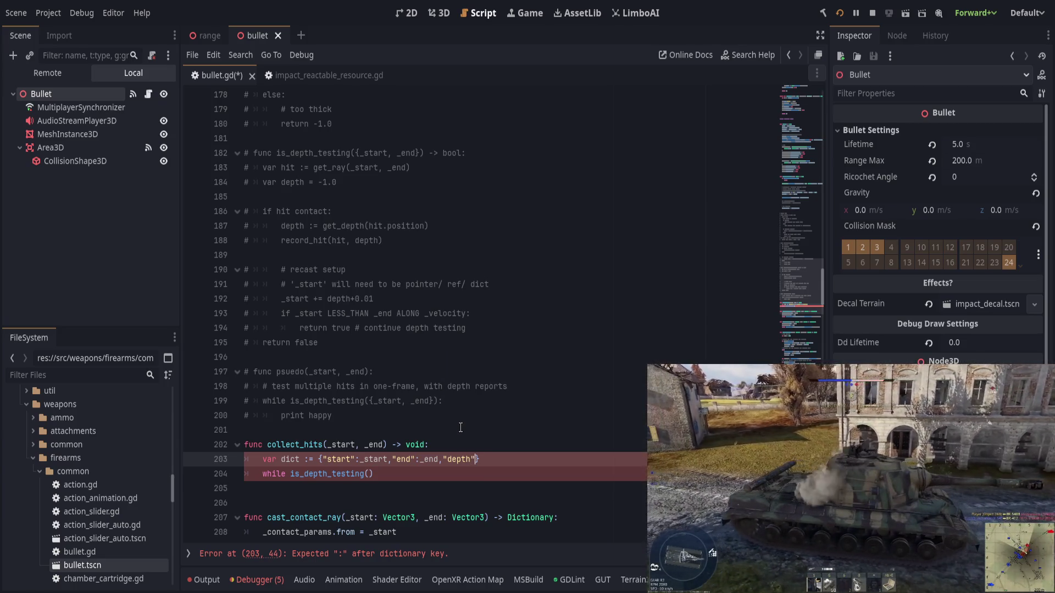
{"action": "type", "text": ":-"}
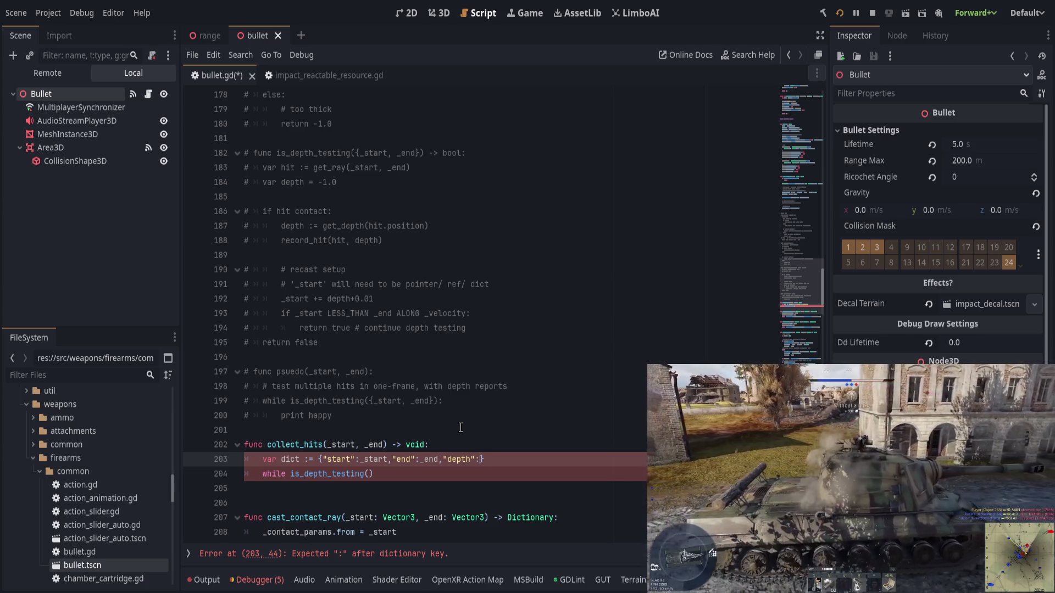
{"action": "type", "text": "1.0"}
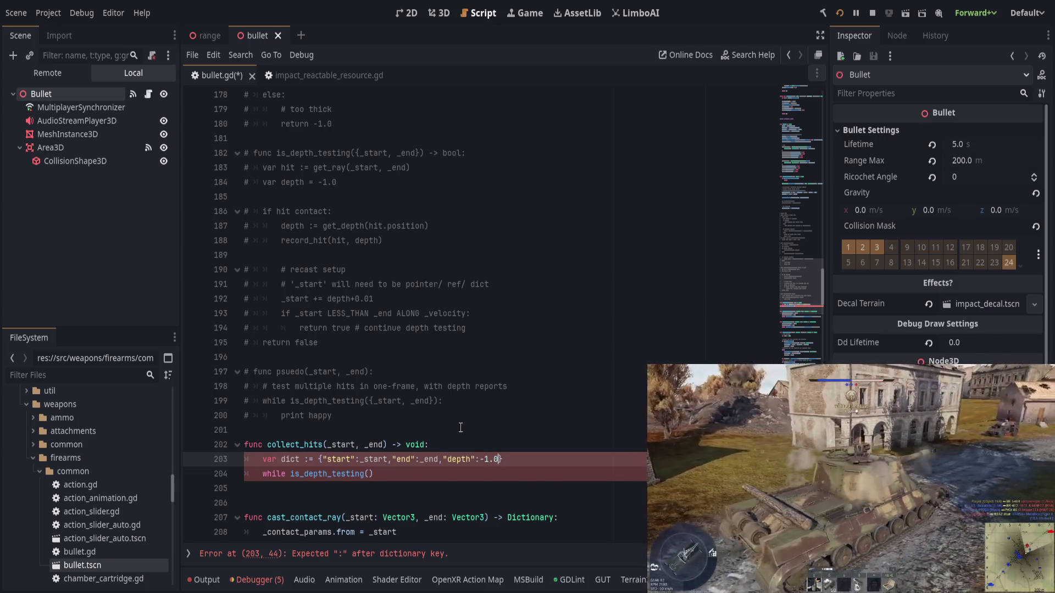
Step: Pass dict to is_depth_testing and print "guh" in the loop body
{"action": "key", "text": "Down"}
{"action": "key", "text": "Left"}
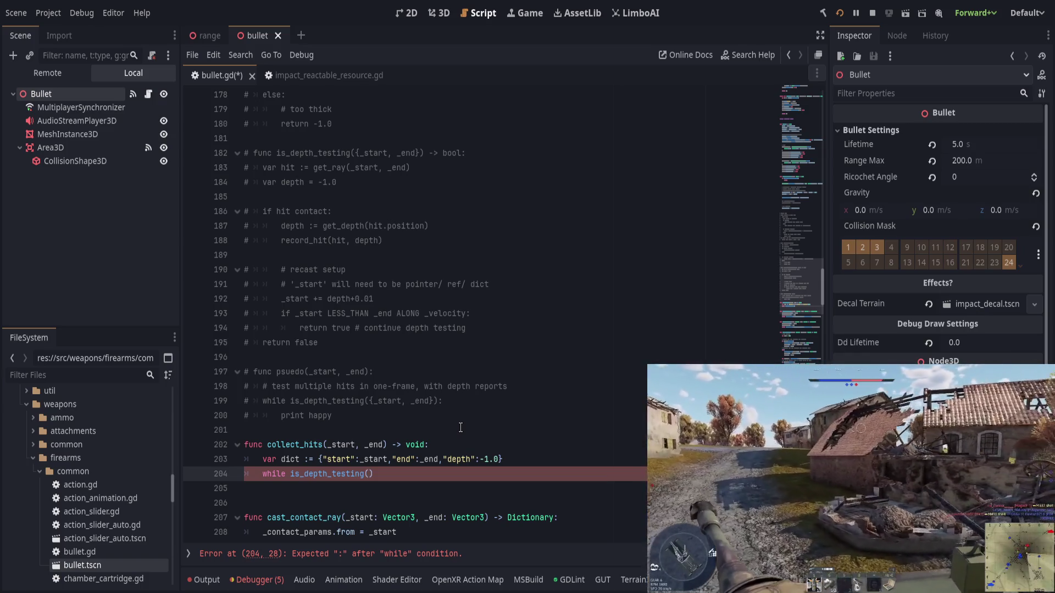
{"action": "type", "text": "dict)"}
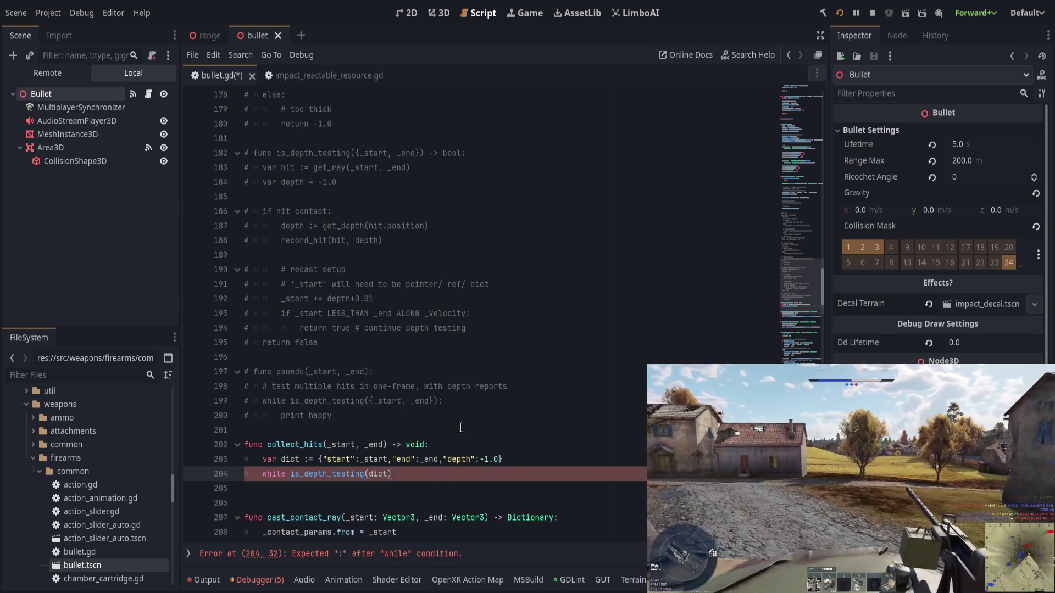
{"action": "type", "text": ":"}
{"action": "key", "text": "Return"}
{"action": "type", "text": "print("}
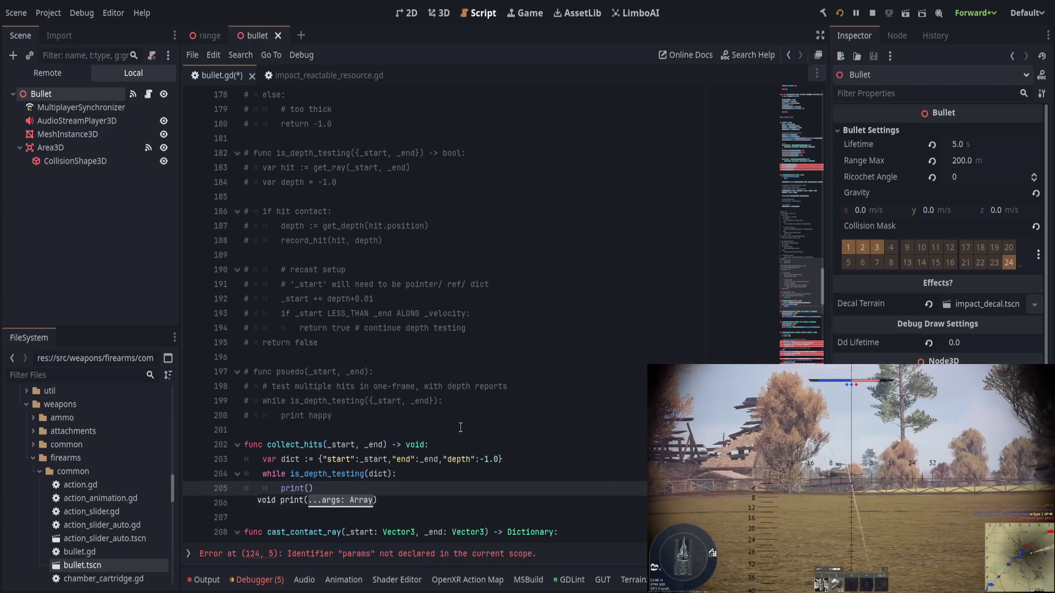
{"action": "type", "text": "\"guh"}
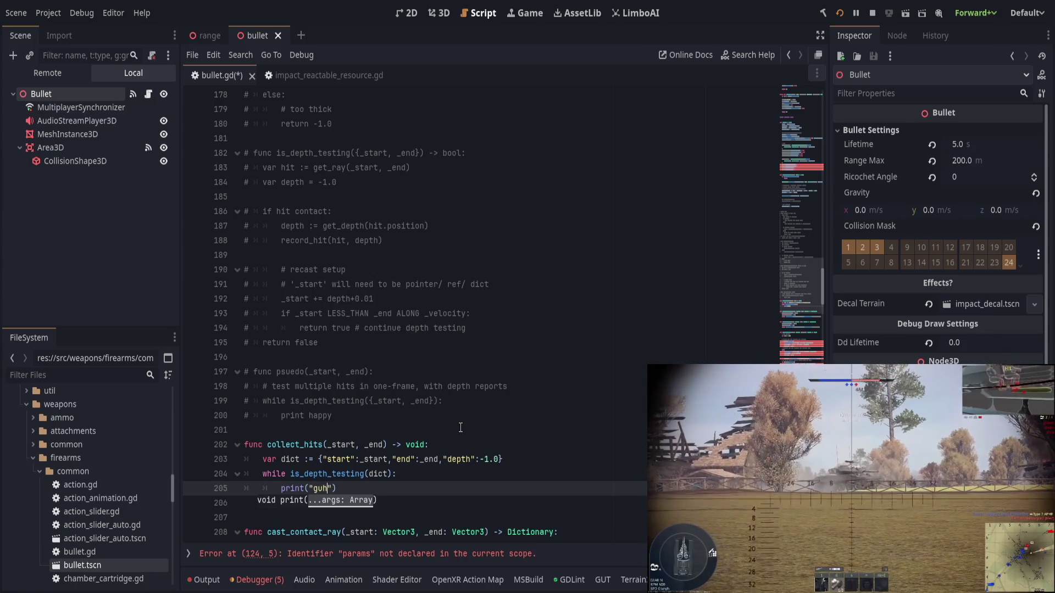
{"action": "scroll", "coordinate": [453, 475], "scroll_direction": "down", "scroll_amount": 1}
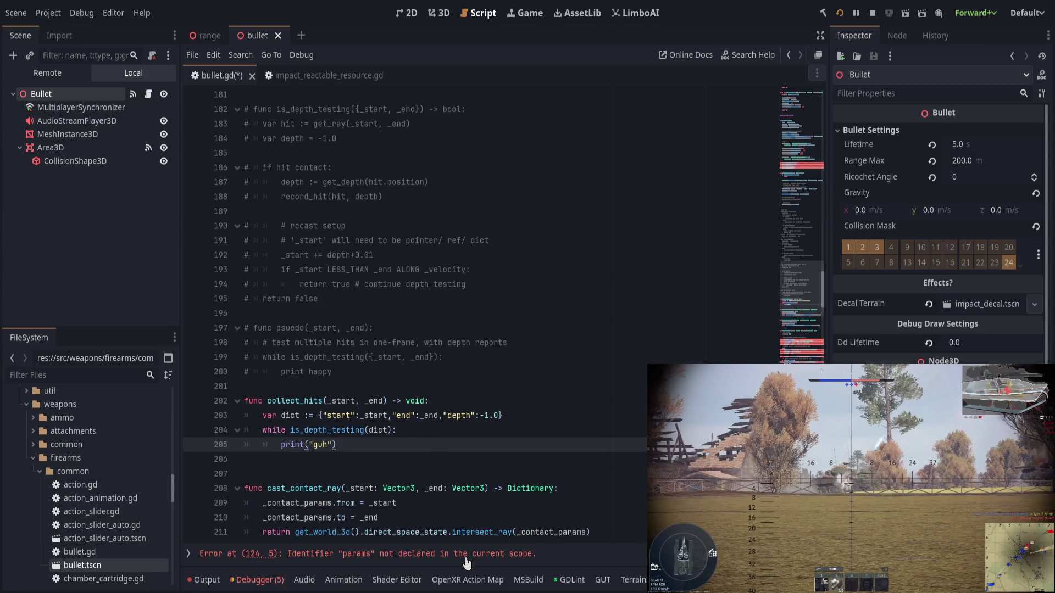
Step: Go to the undeclared params error and copy the _depth_params name from line 121
{"action": "left_click", "coordinate": [465, 558]}
{"action": "scroll", "coordinate": [428, 417], "scroll_direction": "up", "scroll_amount": 2}
{"action": "left_click", "coordinate": [422, 398]}
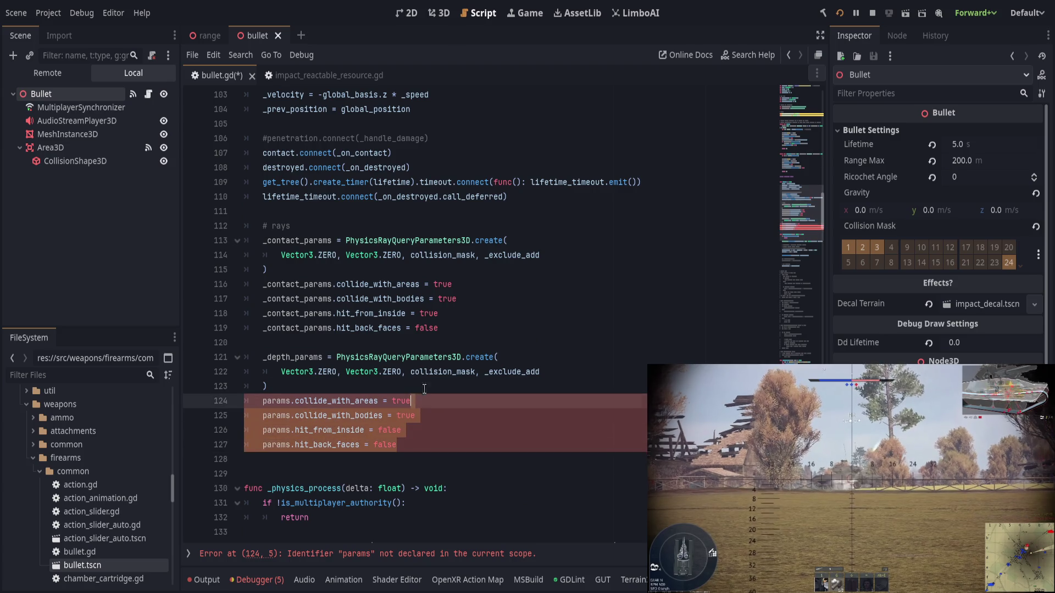
{"action": "left_click", "coordinate": [422, 392]}
{"action": "scroll", "coordinate": [405, 446], "scroll_direction": "up", "scroll_amount": 1}
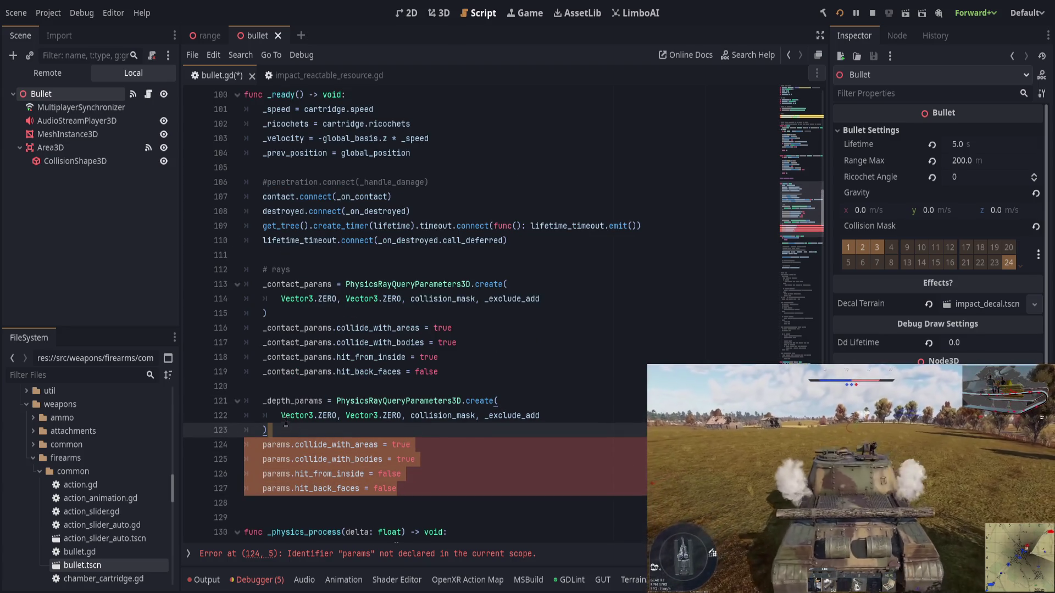
{"action": "double_click", "coordinate": [291, 401]}
{"action": "key", "text": "ctrl+c"}
Step: Paste _depth_params over params on lines 124–127 and save the script
{"action": "double_click", "coordinate": [274, 445]}
{"action": "key", "text": "ctrl+v"}
{"action": "left_click", "coordinate": [271, 459]}
{"action": "double_click", "coordinate": [271, 458]}
{"action": "key", "text": "ctrl+v"}
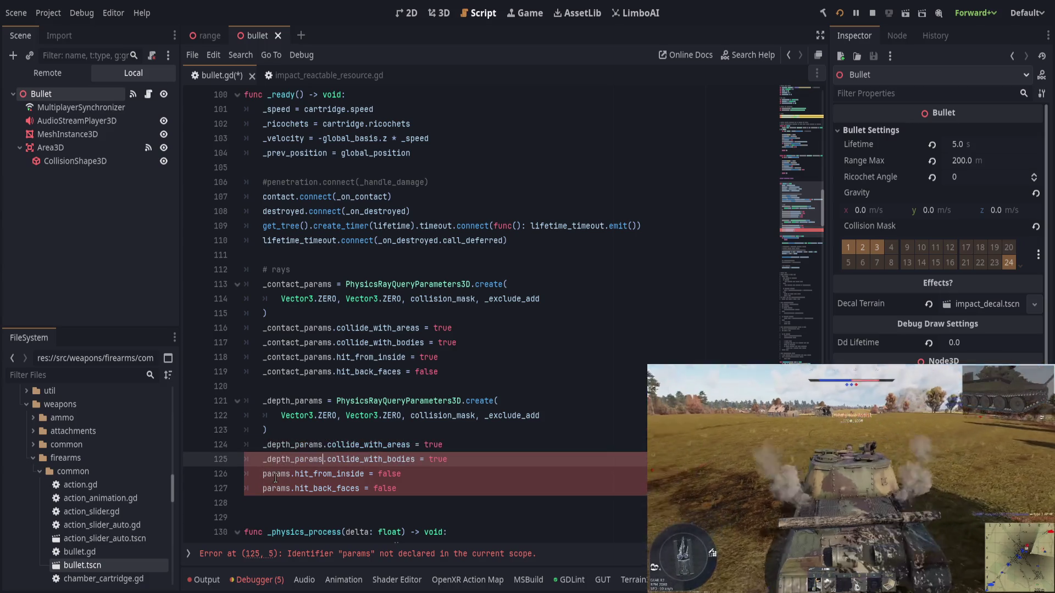
{"action": "double_click", "coordinate": [274, 474]}
{"action": "key", "text": "ctrl+v"}
{"action": "double_click", "coordinate": [275, 489]}
{"action": "key", "text": "ctrl+v"}
{"action": "left_click", "coordinate": [490, 484]}
{"action": "key", "text": "ctrl+s"}
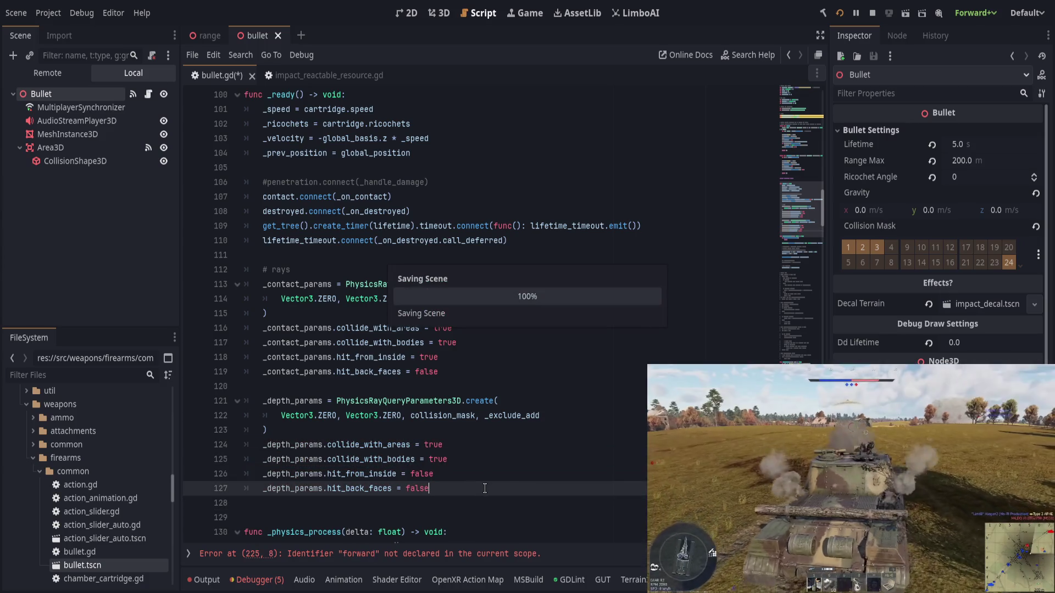
{"action": "left_click", "coordinate": [381, 553]}
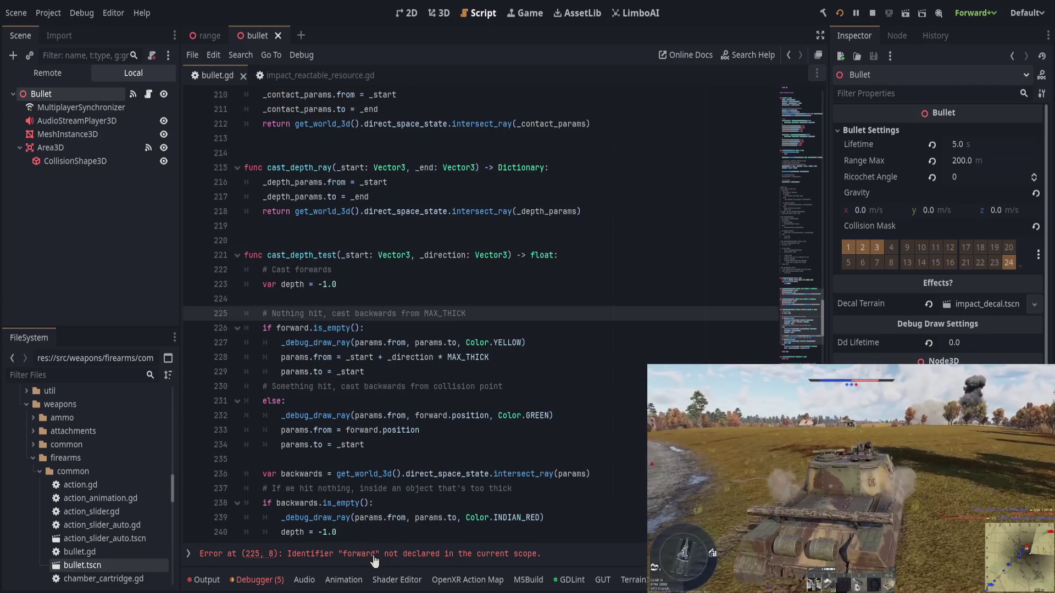
Step: Declare var forward = {} on line 224 of cast_depth_test and save
{"action": "left_click", "coordinate": [410, 286]}
{"action": "left_click", "coordinate": [414, 298]}
{"action": "type", "text": "var forward = {}"}
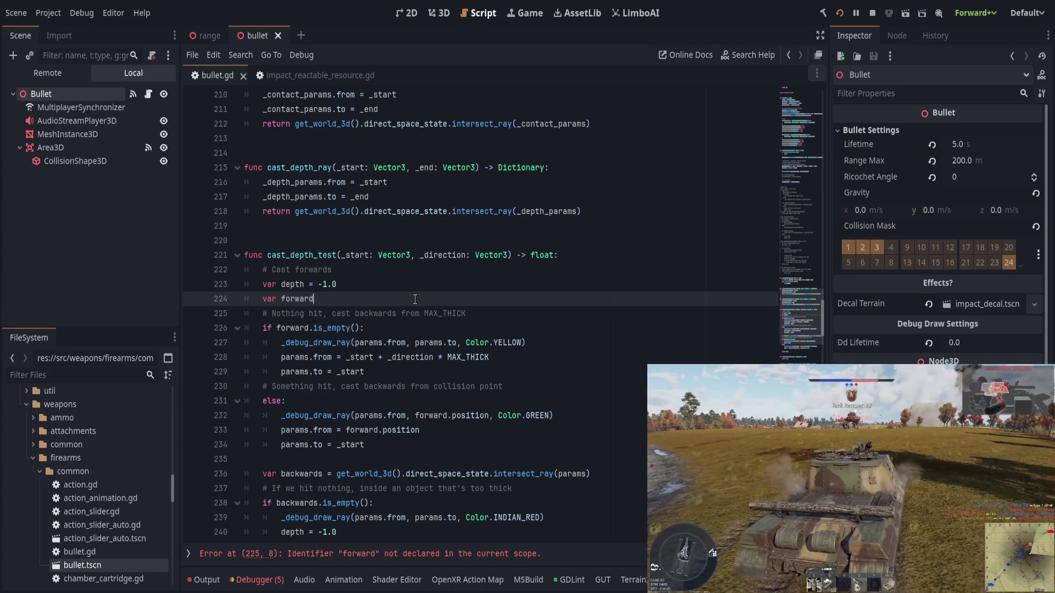
{"action": "key", "text": "ctrl+s"}
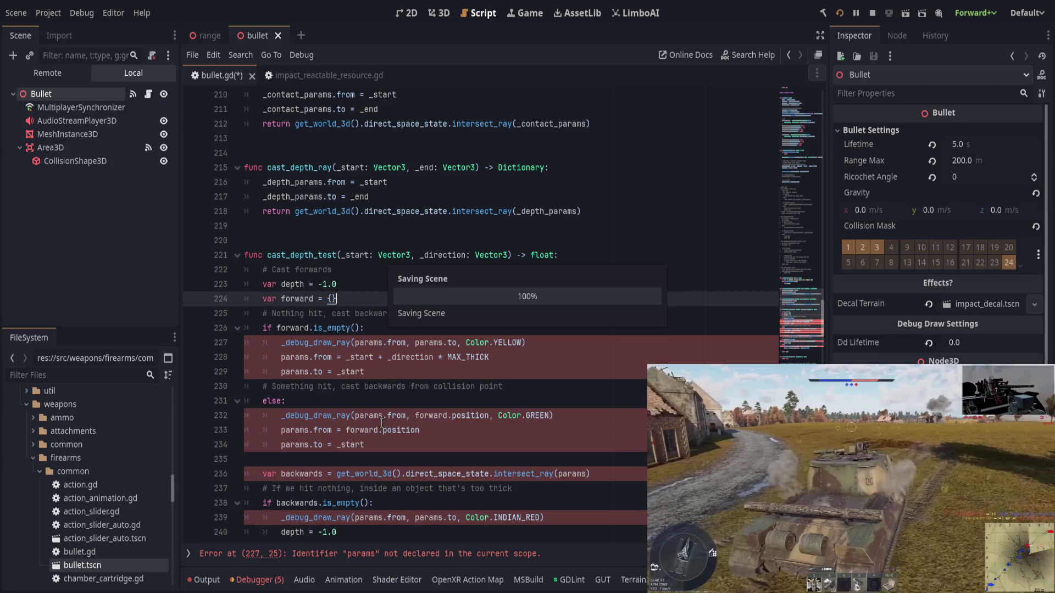
Step: Look over the collect_hits function and its loop body
{"action": "scroll", "coordinate": [415, 299], "scroll_direction": "up", "scroll_amount": 2}
{"action": "left_click", "coordinate": [393, 318]}
{"action": "key", "text": "Down"}
{"action": "key", "text": "Down"}
{"action": "key", "text": "Down"}
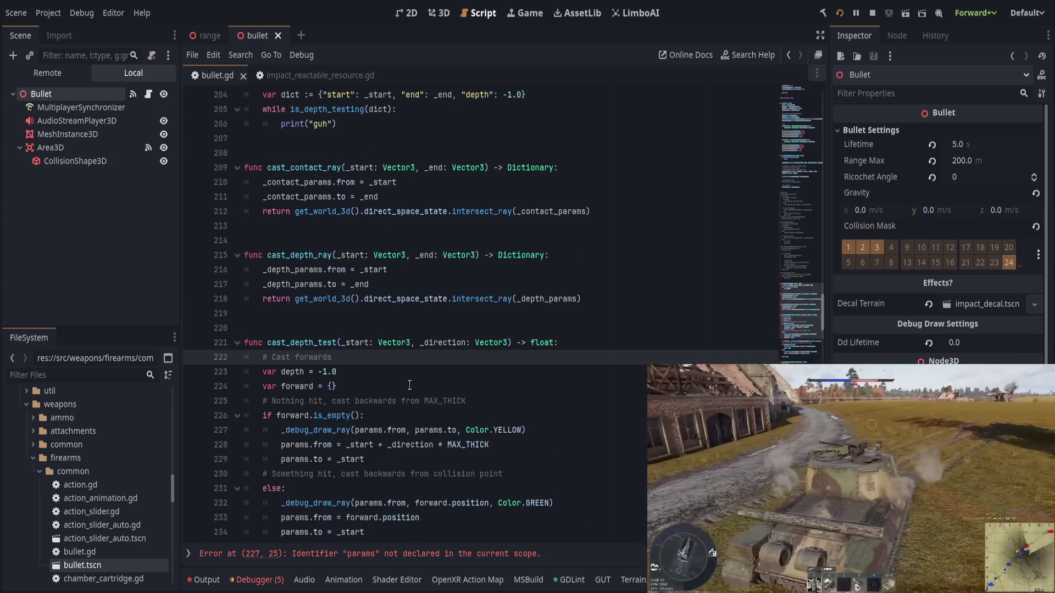
{"action": "scroll", "coordinate": [407, 386], "scroll_direction": "up", "scroll_amount": 7}
{"action": "left_click", "coordinate": [434, 386]}
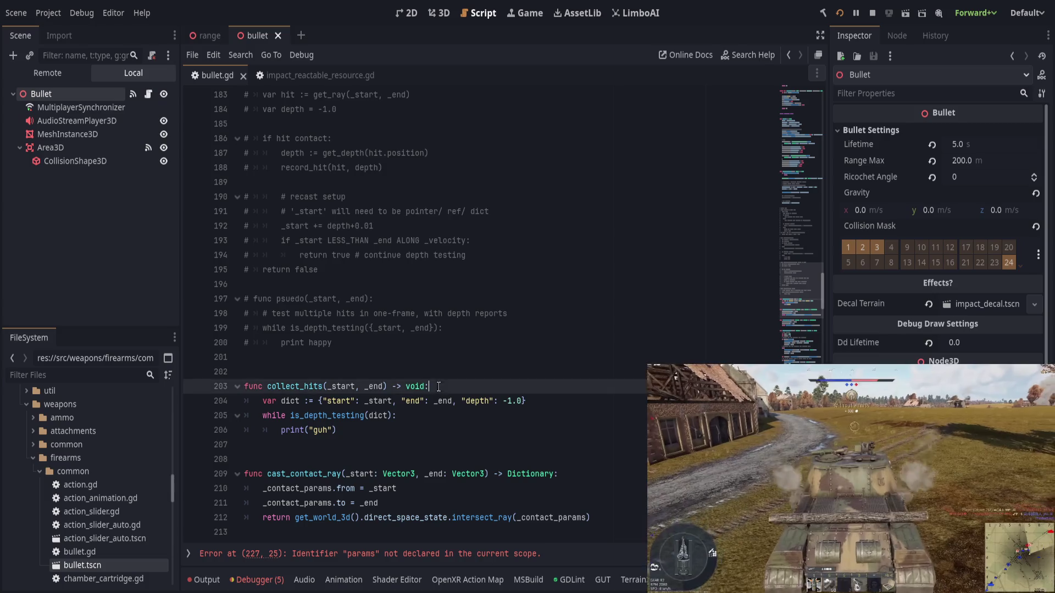
{"action": "double_click", "coordinate": [303, 386]}
{"action": "left_click", "coordinate": [381, 416]}
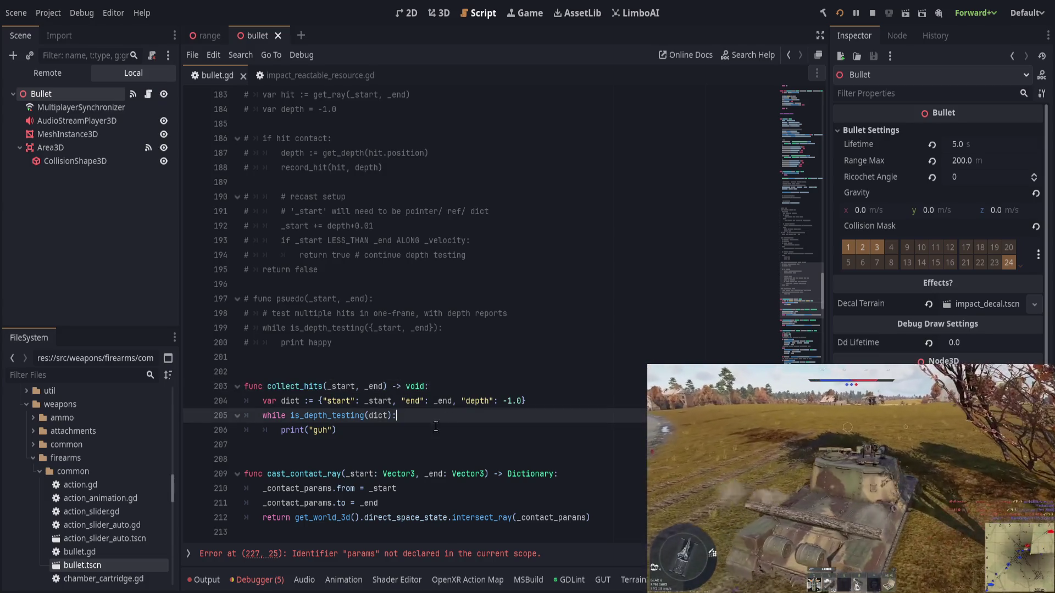
{"action": "left_click", "coordinate": [417, 431]}
{"action": "scroll", "coordinate": [432, 433], "scroll_direction": "down", "scroll_amount": 2}
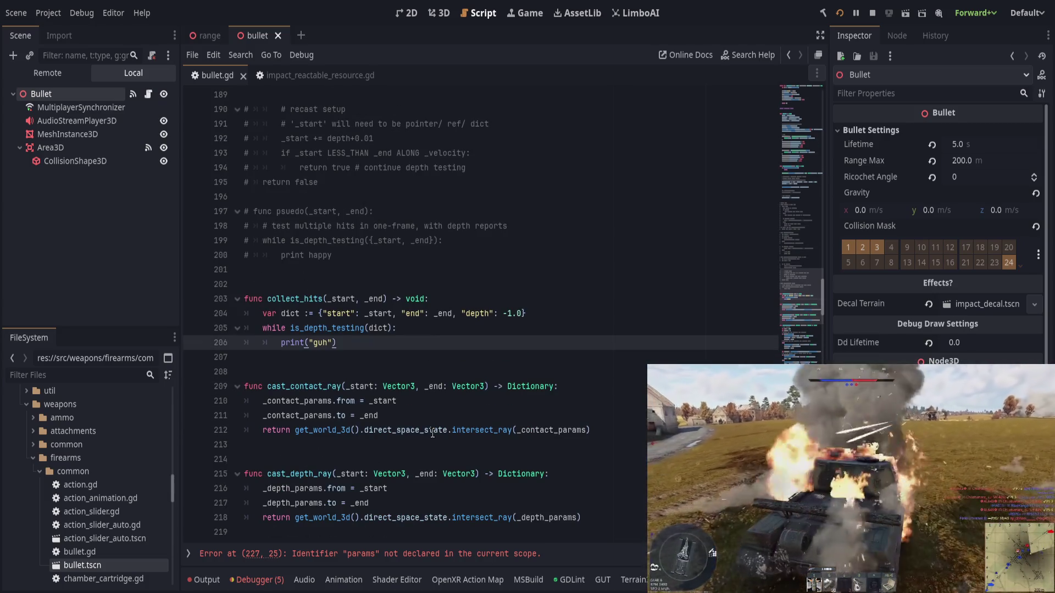
Step: Move the is_depth_testing stub from below cast_depth_test to under collect_hits and save
{"action": "scroll", "coordinate": [432, 433], "scroll_direction": "down", "scroll_amount": 13}
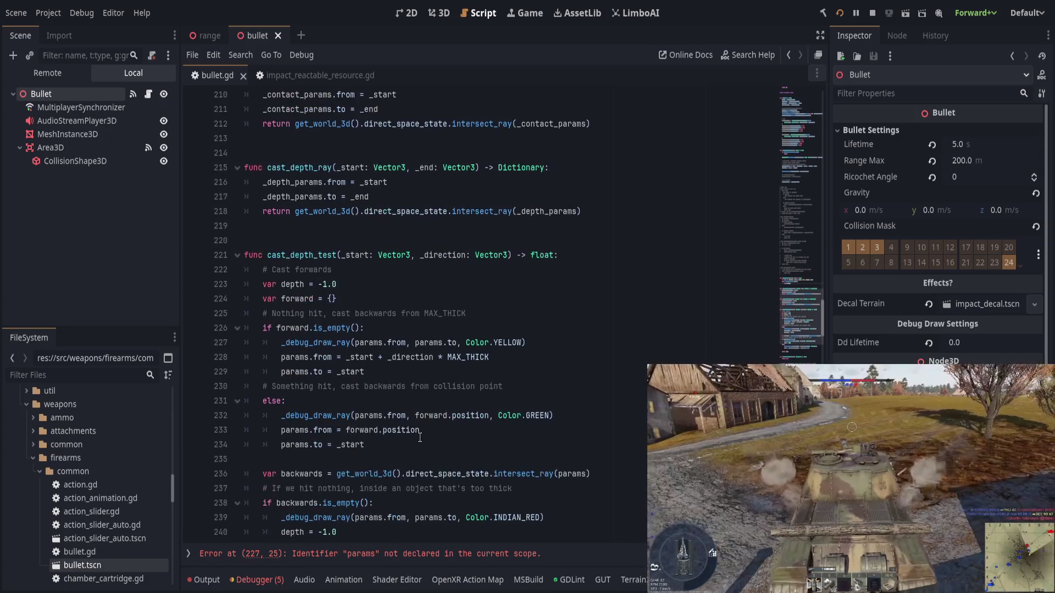
{"action": "left_click_drag", "start_coordinate": [395, 423], "coordinate": [245, 386]}
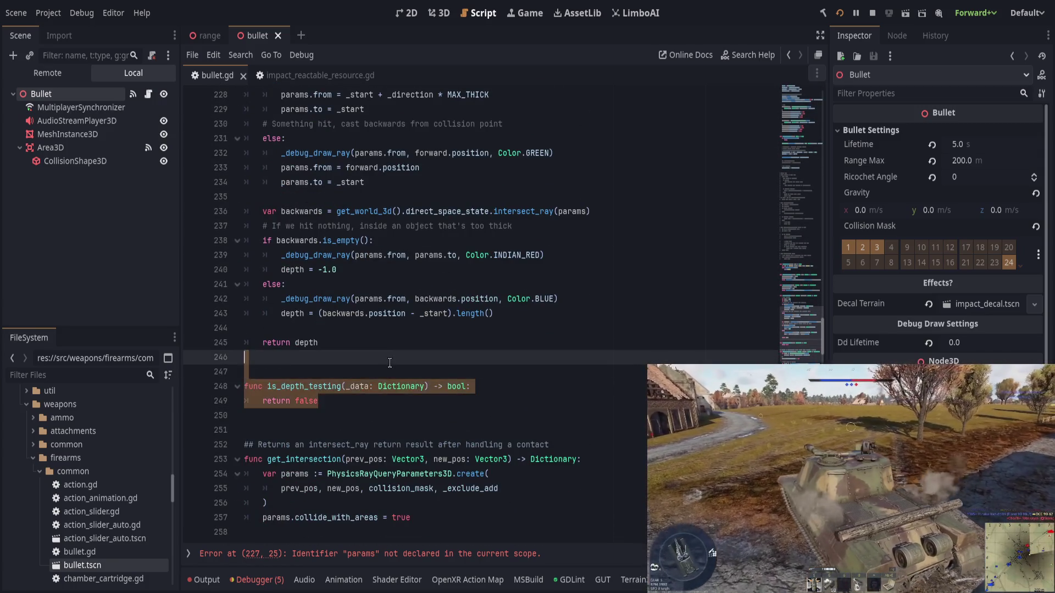
{"action": "key", "text": "BackSpace"}
{"action": "scroll", "coordinate": [397, 379], "scroll_direction": "up", "scroll_amount": 12}
{"action": "left_click", "coordinate": [399, 330]}
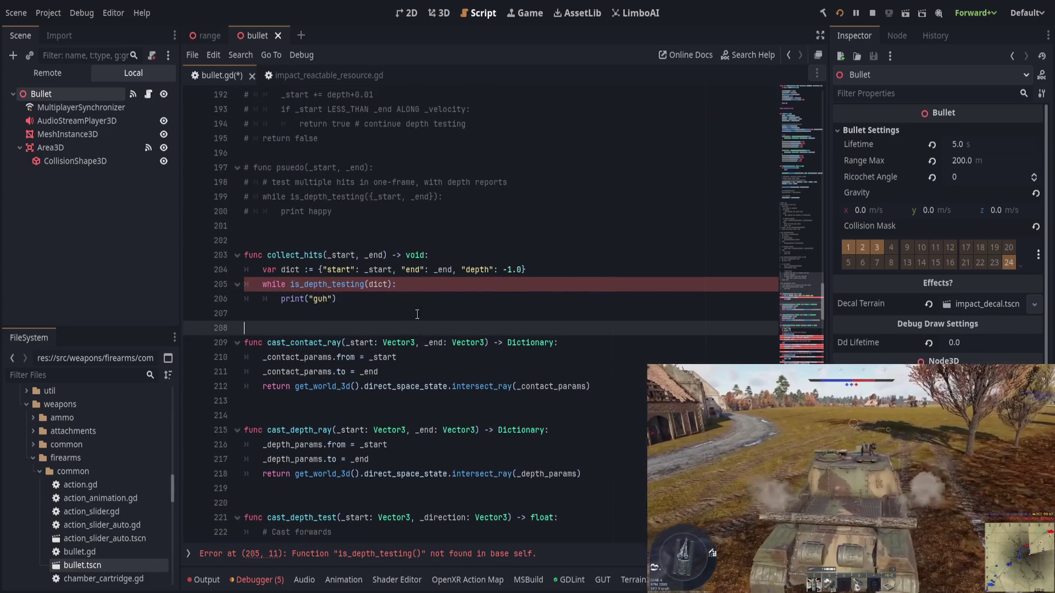
{"action": "key", "text": "ctrl+v"}
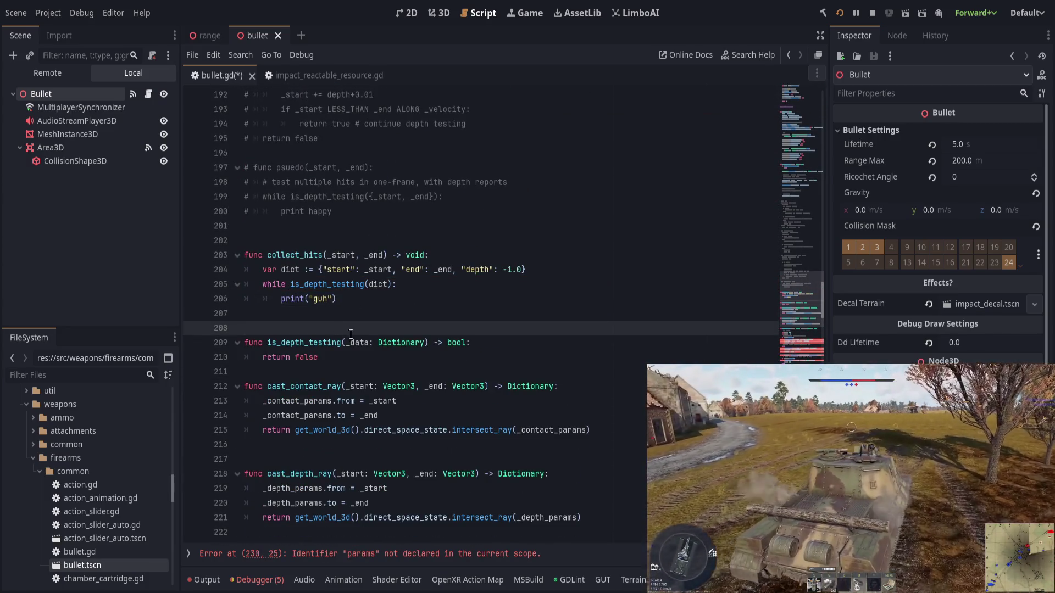
{"action": "key", "text": "Delete"}
{"action": "key", "text": "Down"}
{"action": "scroll", "coordinate": [399, 434], "scroll_direction": "up", "scroll_amount": 4}
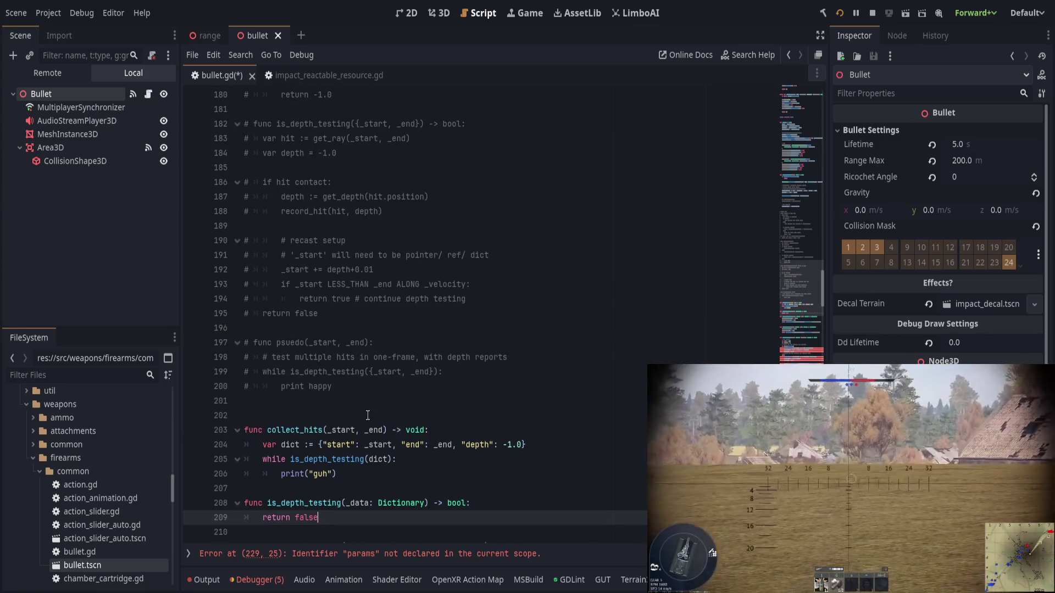
{"action": "key", "text": "ctrl+s"}
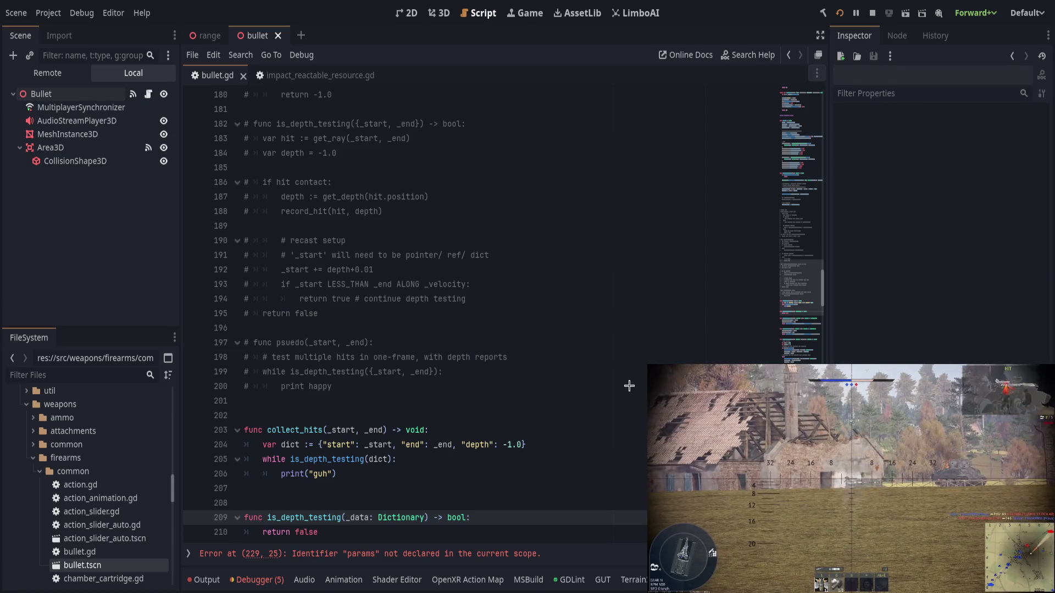
Step: Review the pseudo function, remaining params error and stub, then switch to Zed
{"action": "left_click", "coordinate": [481, 347]}
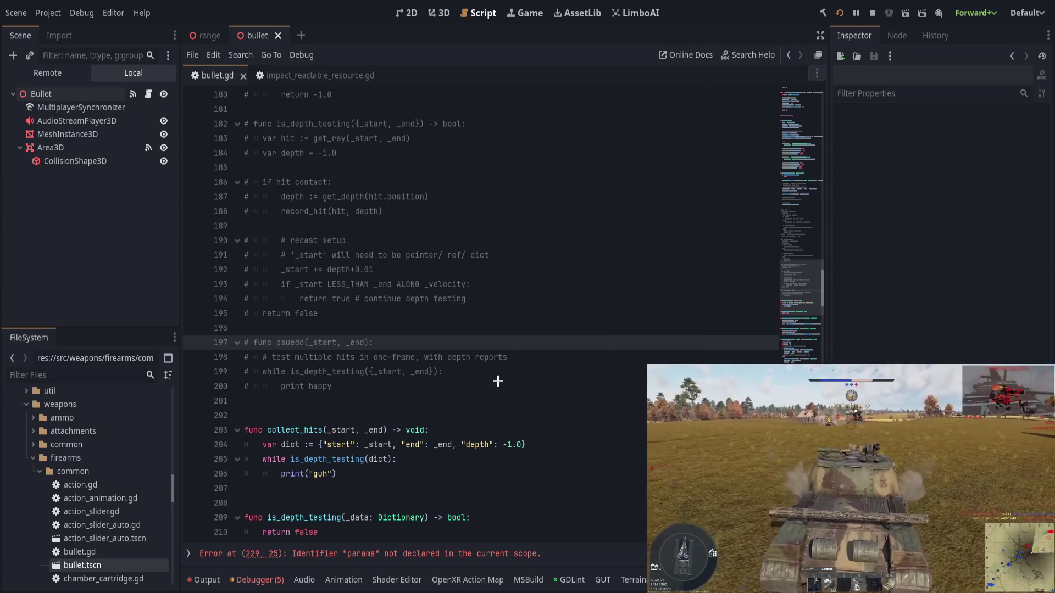
{"action": "left_click", "coordinate": [451, 357]}
{"action": "scroll", "coordinate": [390, 494], "scroll_direction": "down", "scroll_amount": 1}
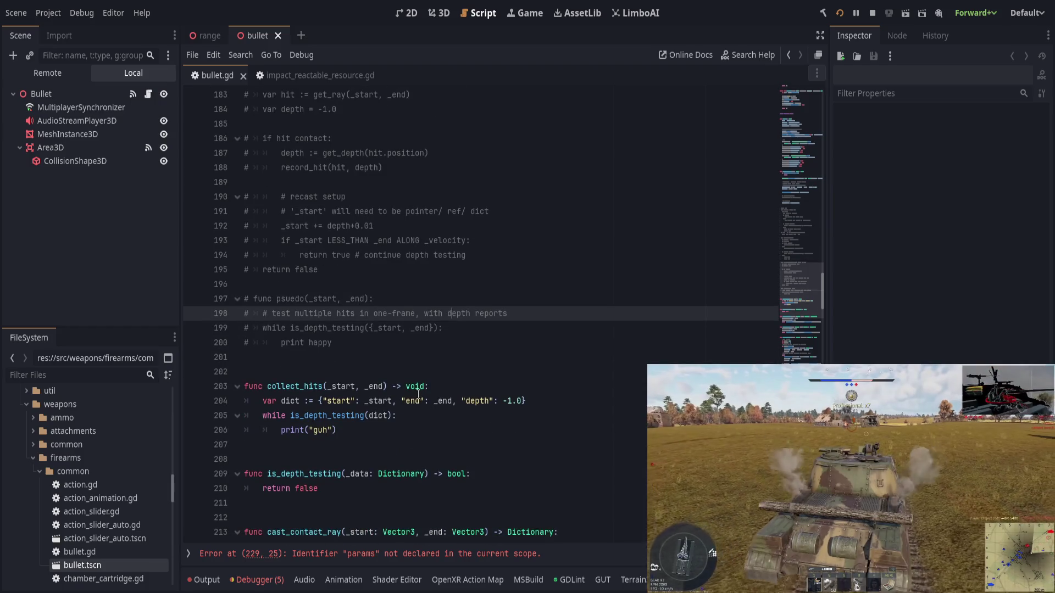
{"action": "left_click", "coordinate": [410, 556]}
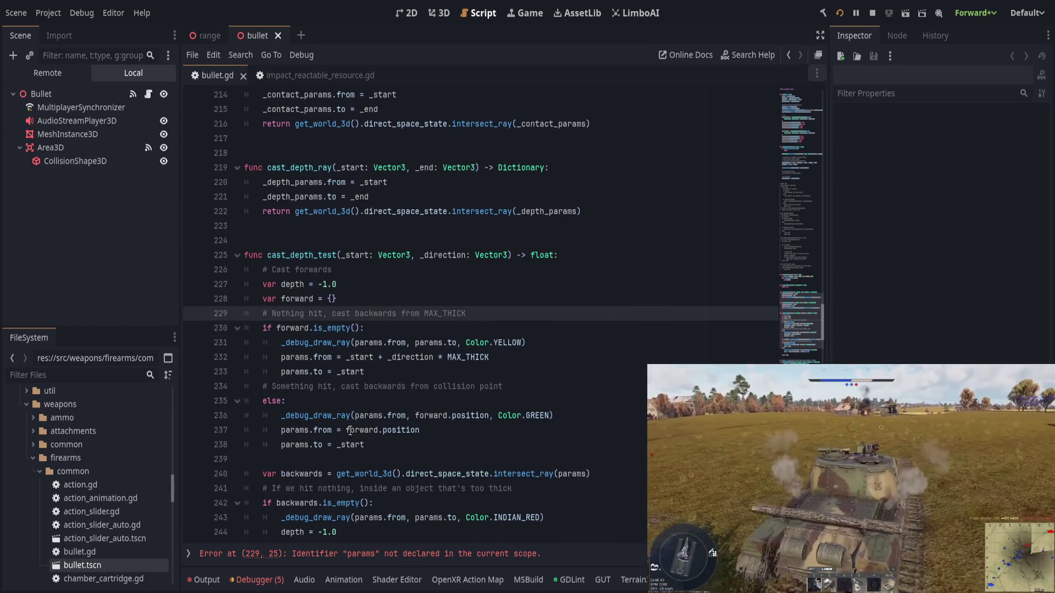
{"action": "scroll", "coordinate": [349, 430], "scroll_direction": "up", "scroll_amount": 2}
{"action": "scroll", "coordinate": [351, 427], "scroll_direction": "up", "scroll_amount": 5}
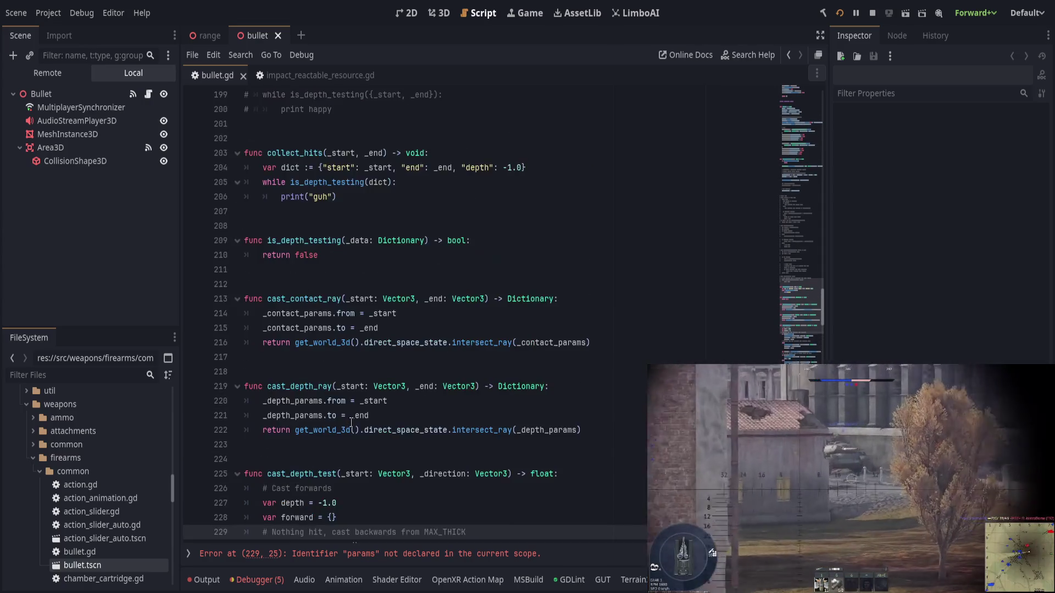
{"action": "left_click", "coordinate": [449, 386]}
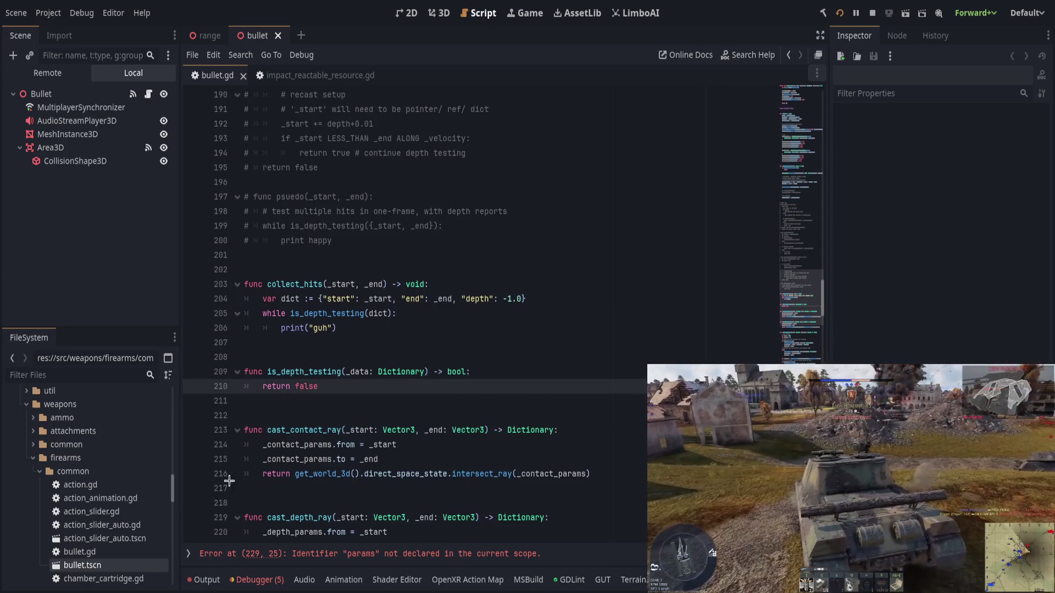
{"action": "scroll", "coordinate": [445, 452], "scroll_direction": "up", "scroll_amount": 2}
{"action": "key", "text": "alt+Tab"}
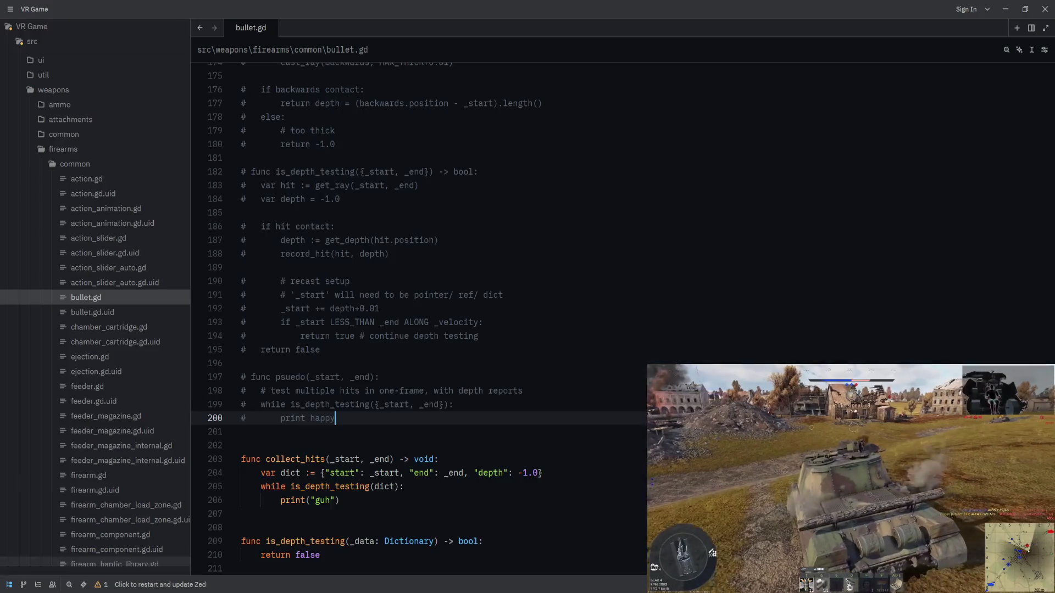
Step: Split Zed's editor so bullet.gd shows in stacked top and bottom panes
{"action": "left_click", "coordinate": [396, 379]}
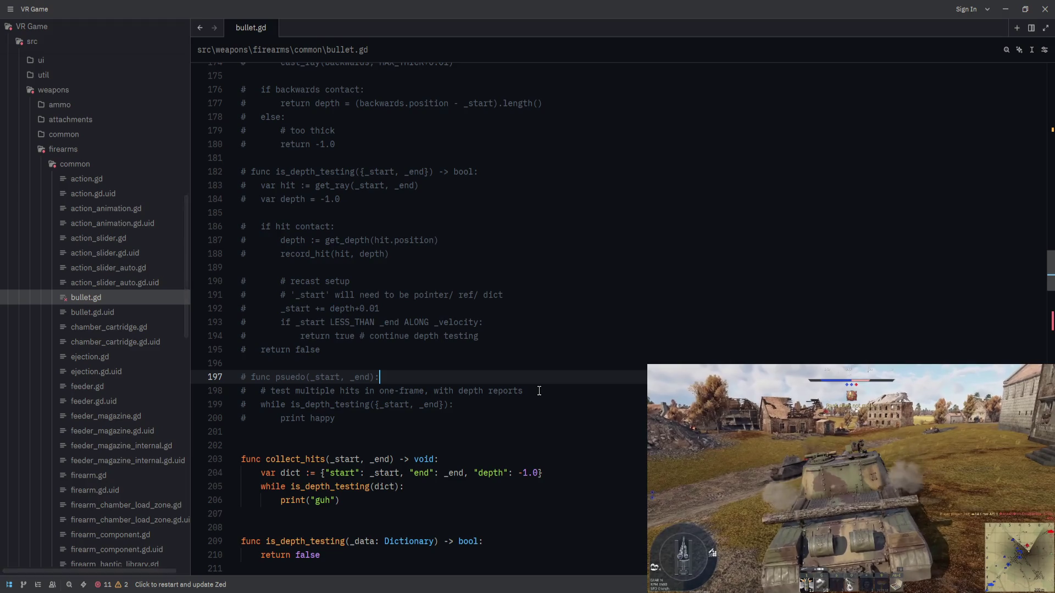
{"action": "scroll", "coordinate": [539, 377], "scroll_direction": "down", "scroll_amount": 1}
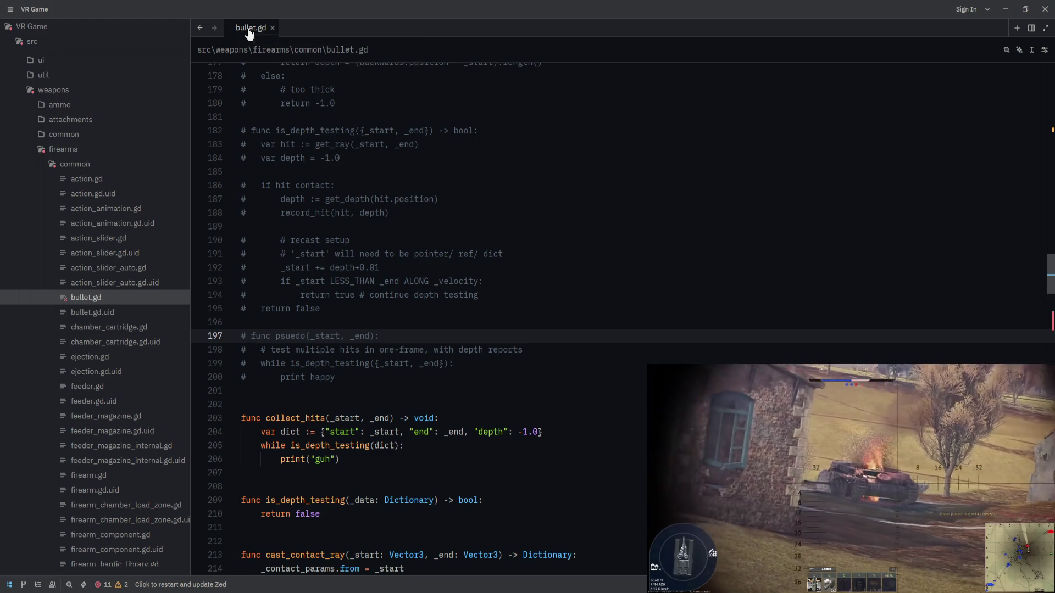
{"action": "right_click", "coordinate": [248, 31]}
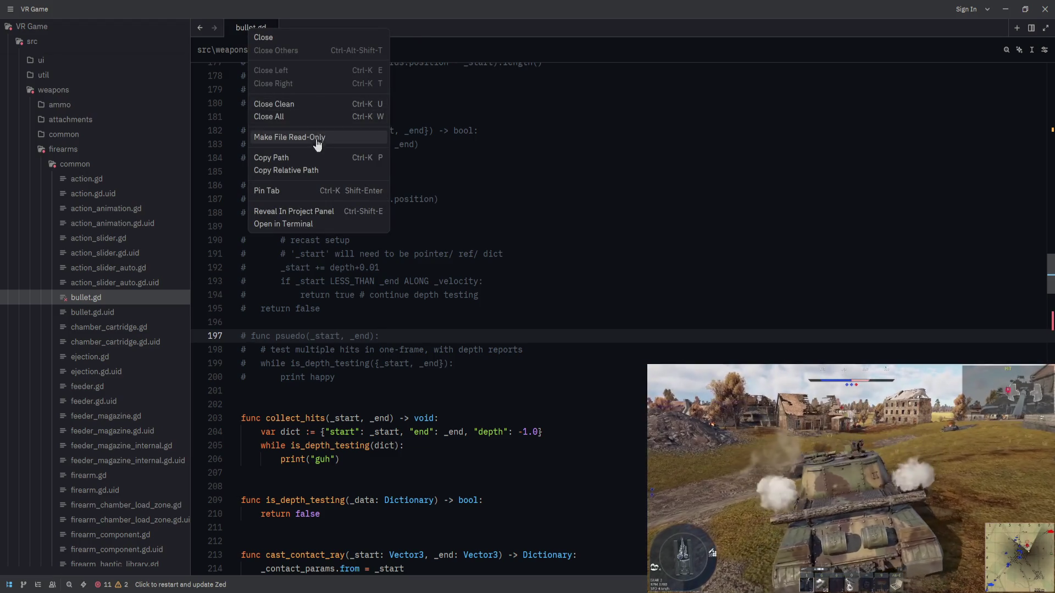
{"action": "left_click", "coordinate": [589, 158]}
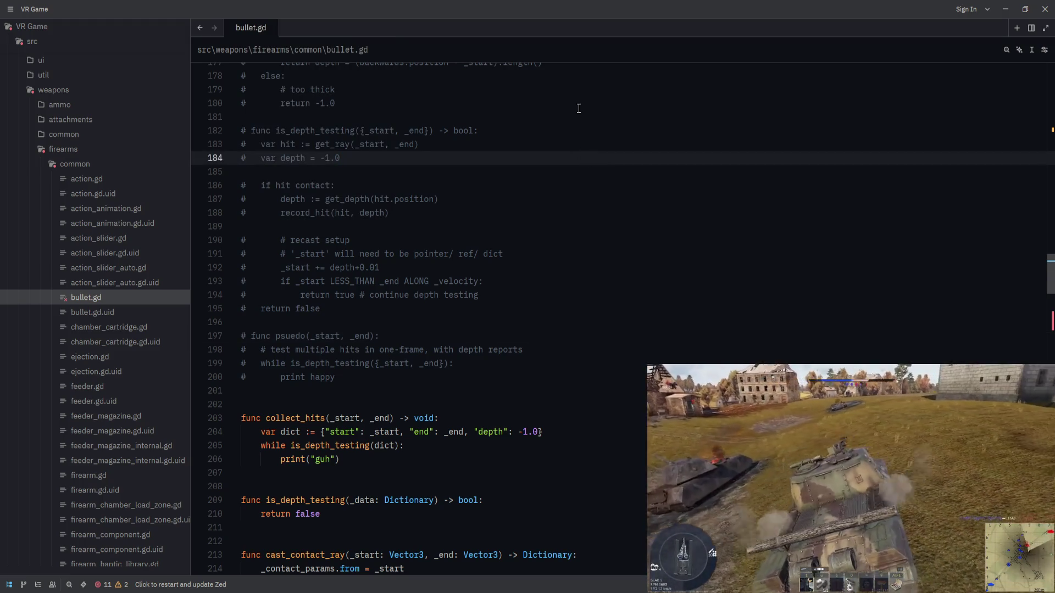
{"action": "mouse_move", "coordinate": [247, 30]}
{"action": "left_mouse_down"}
{"action": "mouse_move", "coordinate": [317, 153]}
{"action": "mouse_move", "coordinate": [496, 108]}
{"action": "mouse_move", "coordinate": [384, 550]}
{"action": "left_mouse_up"}
{"action": "mouse_move", "coordinate": [250, 306]}
{"action": "left_mouse_down"}
{"action": "mouse_move", "coordinate": [332, 28]}
{"action": "mouse_move", "coordinate": [341, 306]}
{"action": "mouse_move", "coordinate": [331, 497]}
{"action": "mouse_move", "coordinate": [344, 480]}
{"action": "mouse_move", "coordinate": [264, 34]}
{"action": "mouse_move", "coordinate": [444, 336]}
{"action": "mouse_move", "coordinate": [405, 481]}
{"action": "mouse_move", "coordinate": [369, 501]}
{"action": "left_mouse_up"}
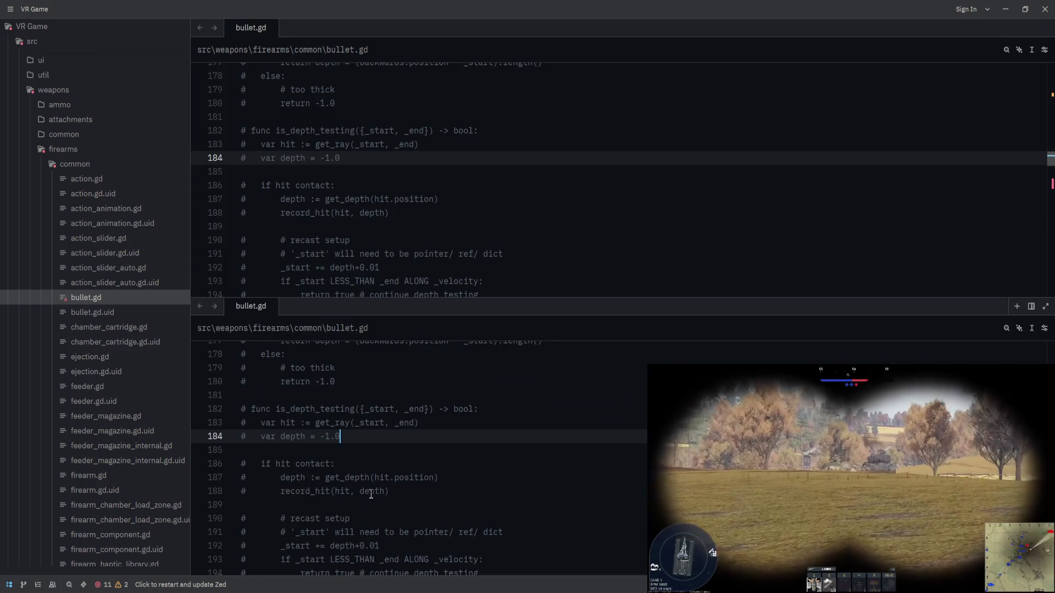
{"action": "scroll", "coordinate": [347, 277], "scroll_direction": "up", "scroll_amount": 1}
Step: Above return false, add var hit := cast_contact_ray(_data) in is_depth_testing
{"action": "scroll", "coordinate": [369, 444], "scroll_direction": "down", "scroll_amount": 9}
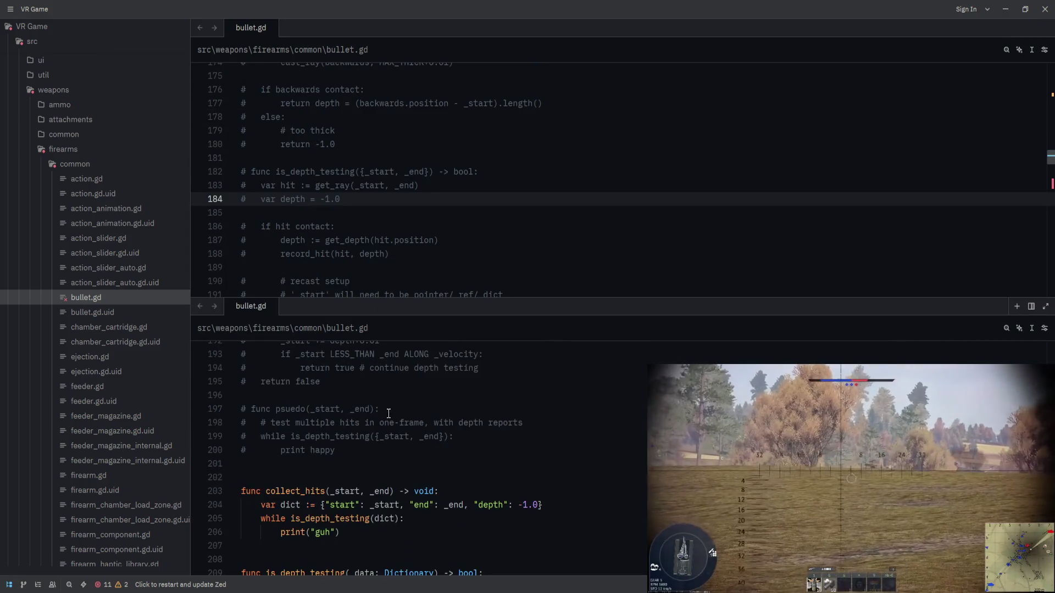
{"action": "left_click", "coordinate": [373, 422]}
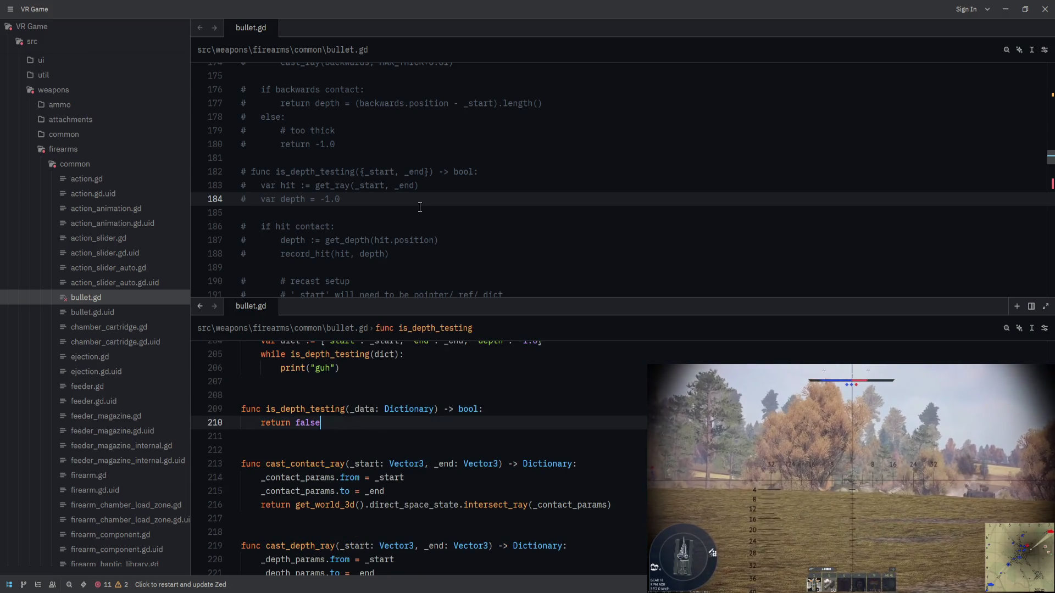
{"action": "scroll", "coordinate": [420, 208], "scroll_direction": "down", "scroll_amount": 2}
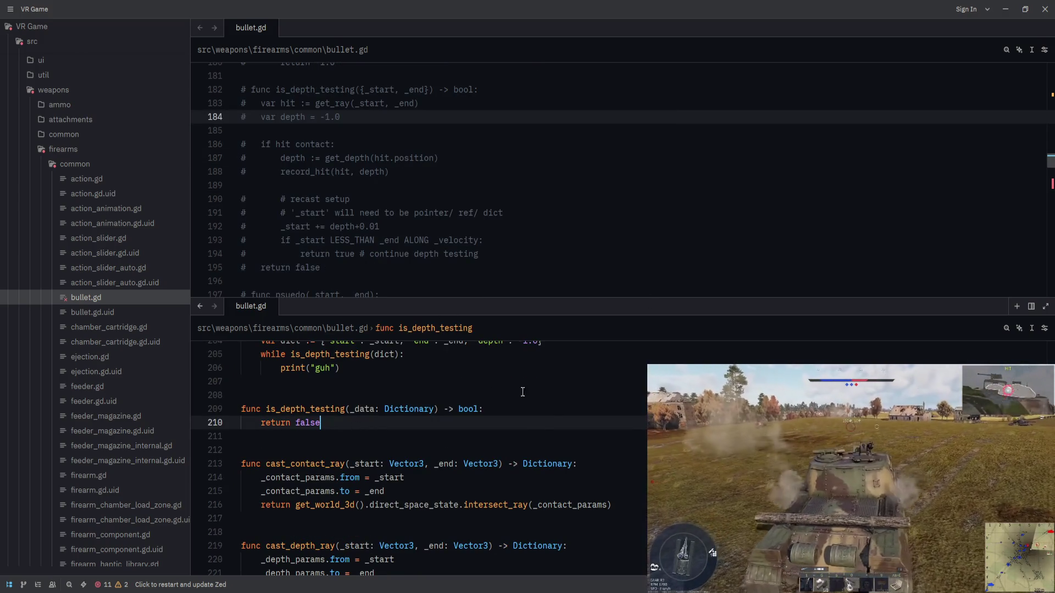
{"action": "key", "text": "Home"}
{"action": "key", "text": "Return"}
{"action": "key", "text": "Up"}
{"action": "type", "text": "var hit := "}
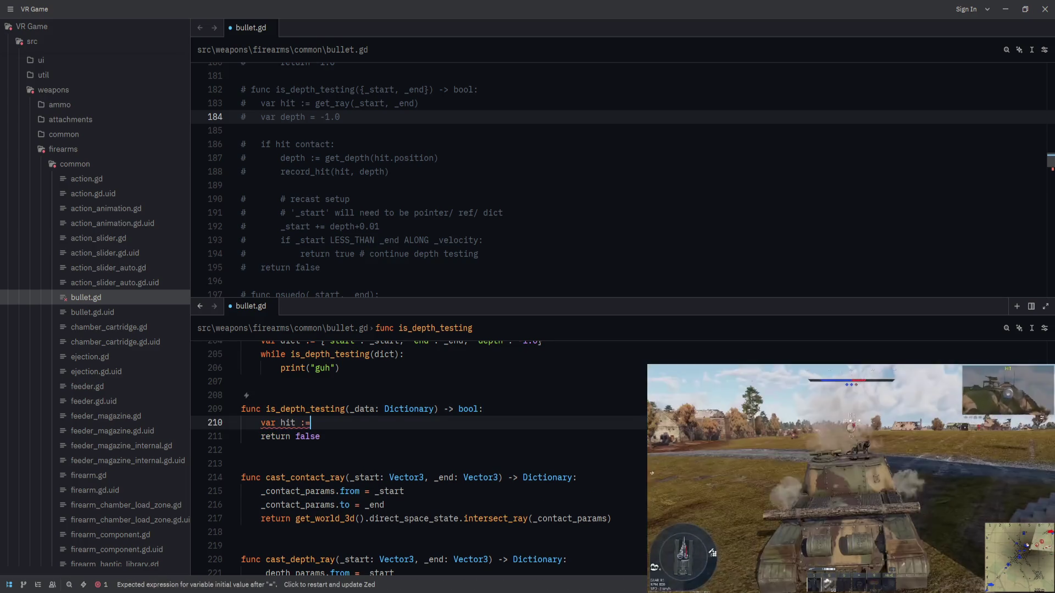
{"action": "type", "text": "cast_c"}
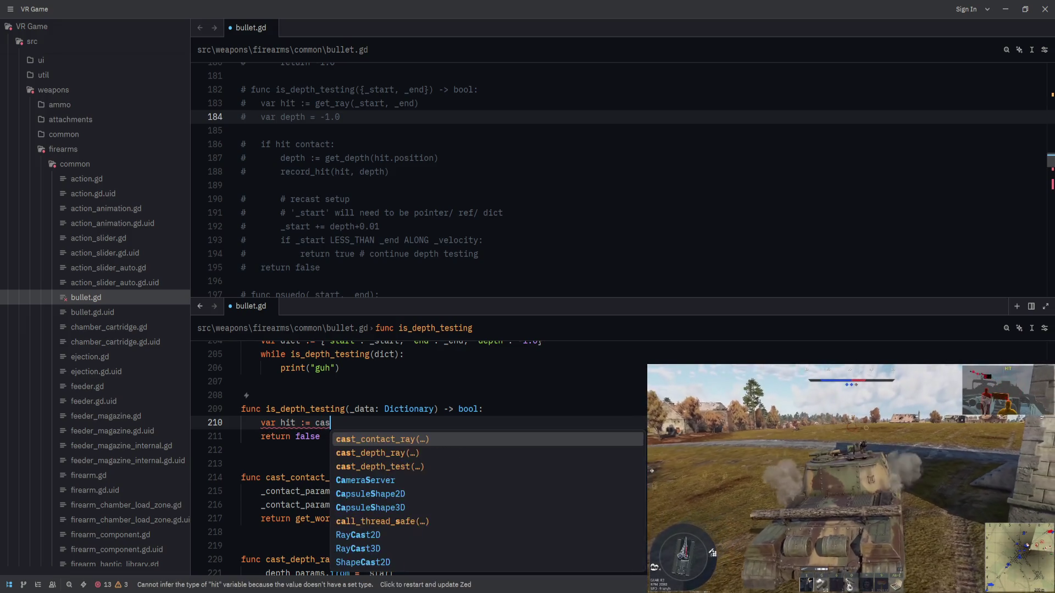
{"action": "key", "text": "Return"}
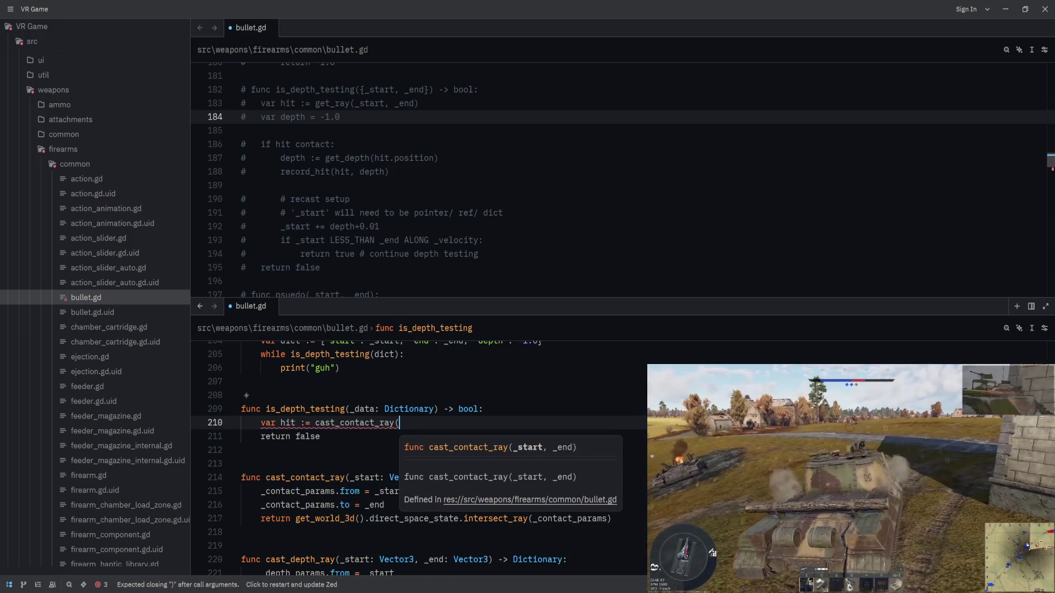
{"action": "type", "text": "_data"}
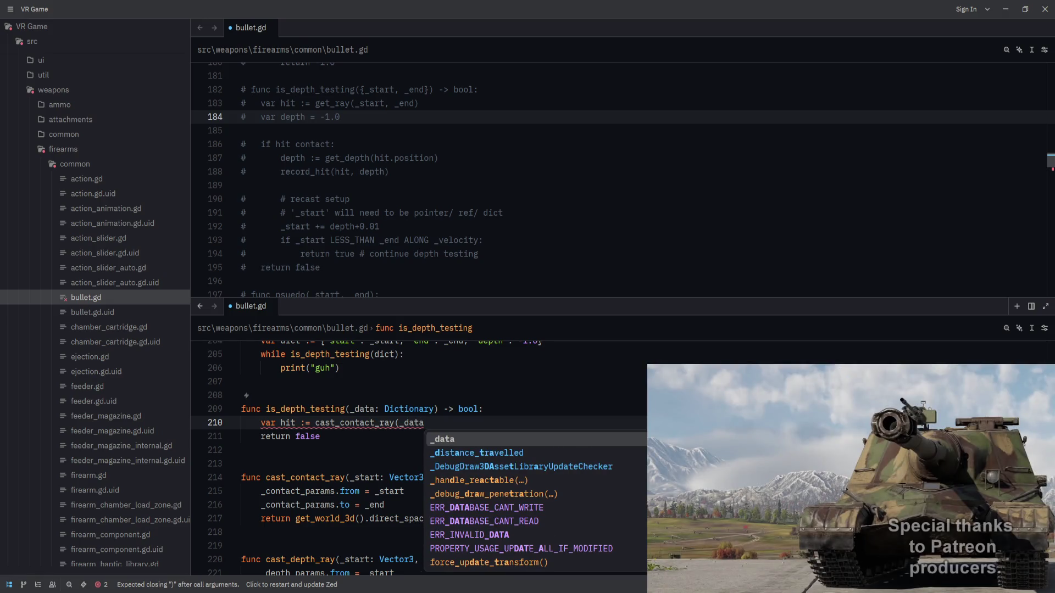
Step: Rename the _data parameter to dict and pass dict.start, dict.end to cast_contact_ray
{"action": "double_click", "coordinate": [364, 409]}
{"action": "type", "text": "dict"}
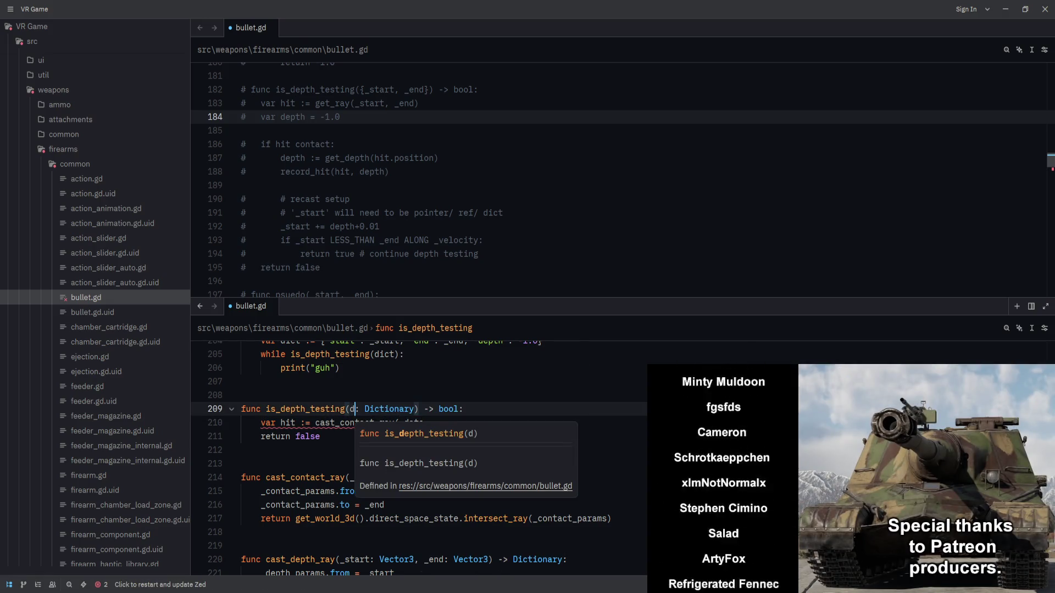
{"action": "double_click", "coordinate": [412, 423]}
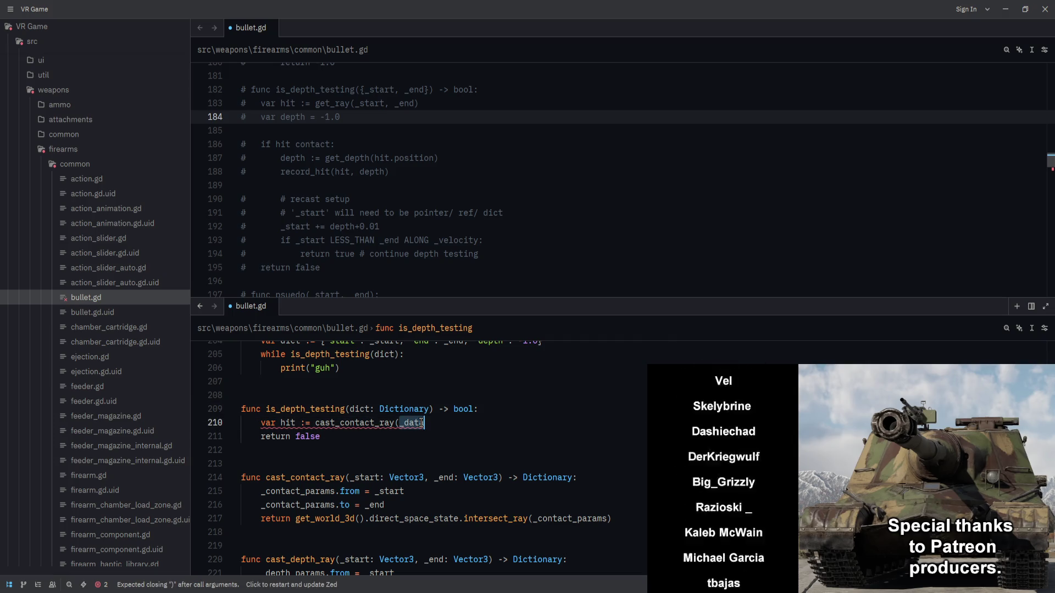
{"action": "type", "text": "dict.a"}
{"action": "key", "text": "BackSpace"}
{"action": "type", "text": "start,"}
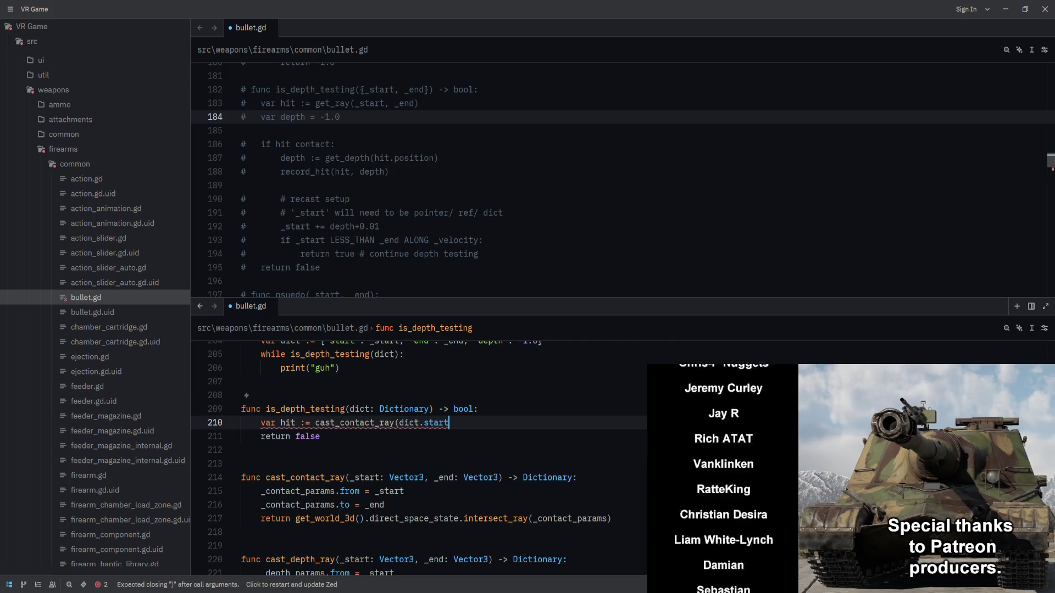
{"action": "type", "text": " dict.end)"}
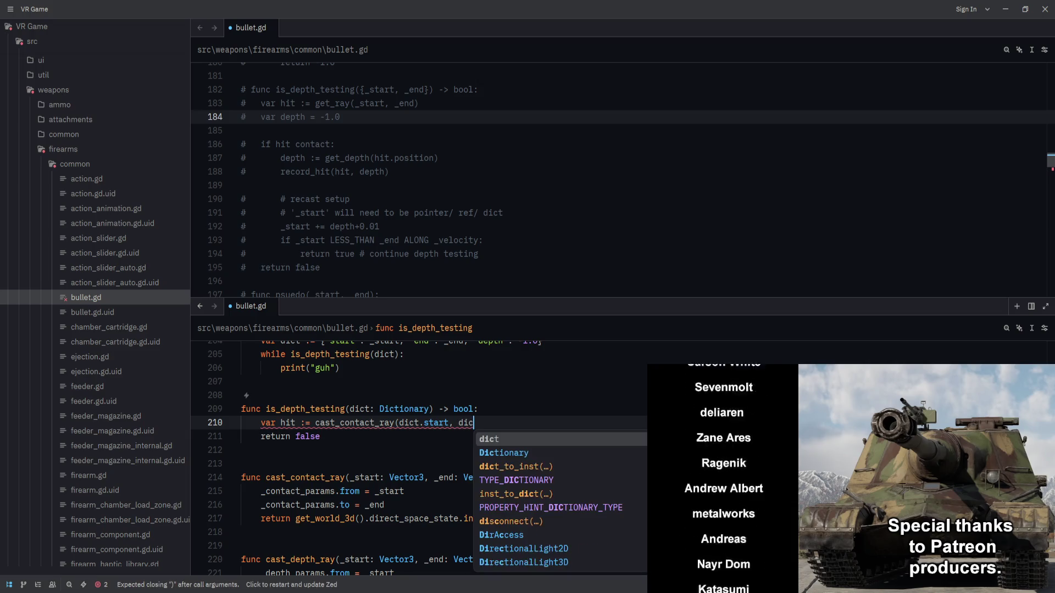
Step: Add var depth = -1.0 below the hit assignment
{"action": "key", "text": "Return"}
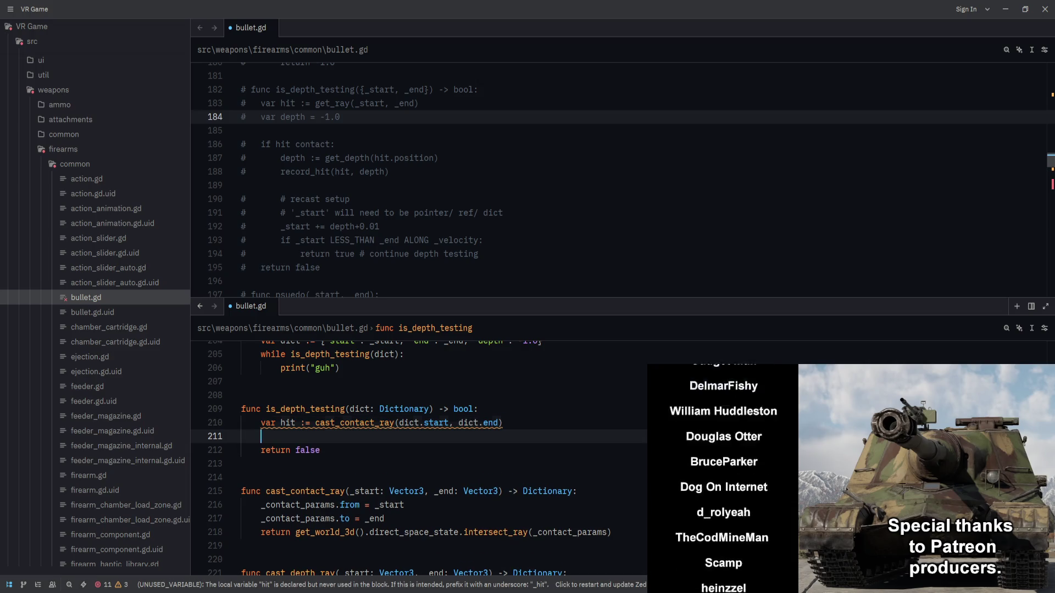
{"action": "type", "text": "var depth = "}
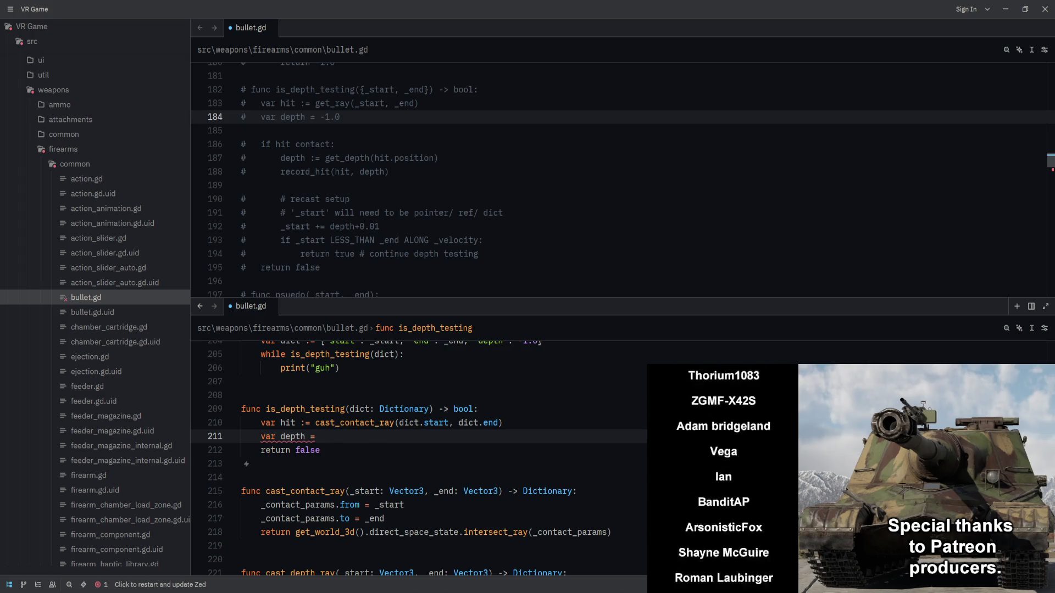
{"action": "type", "text": "-1.0"}
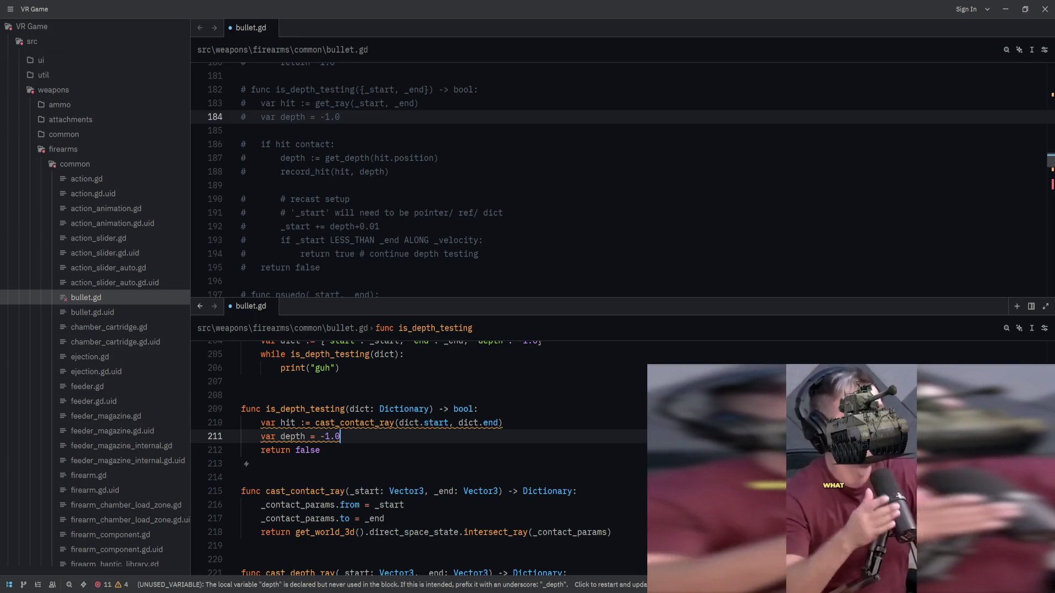
{"action": "mouse_move", "coordinate": [851, 478]}
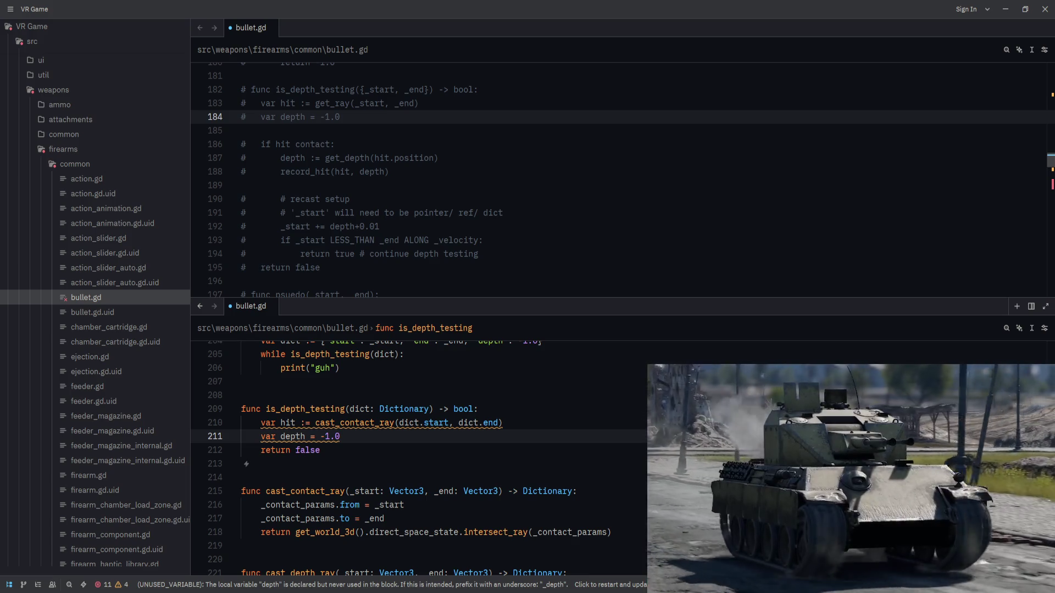
{"action": "left_click", "coordinate": [498, 423]}
{"action": "left_click", "coordinate": [438, 439]}
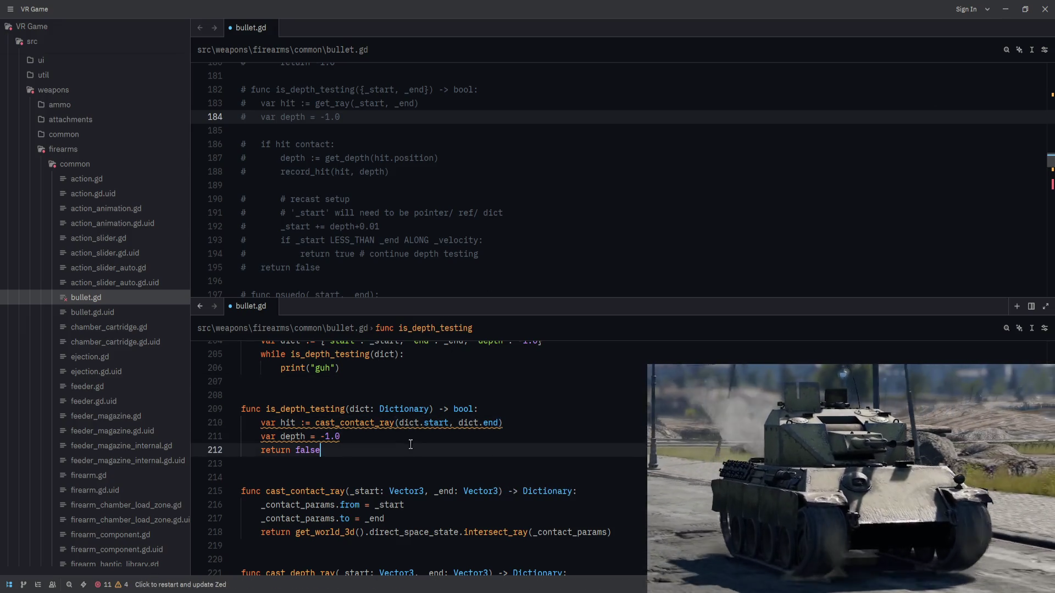
Step: Save bullet.gd and add an if !hit.is_empty(): branch above return false
{"action": "key", "text": "ctrl+s"}
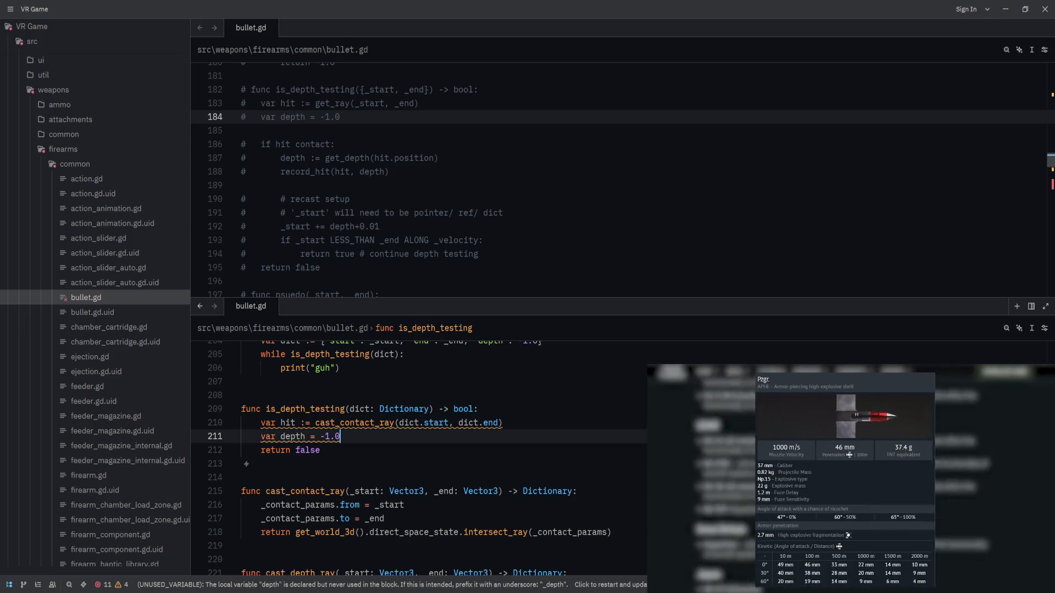
{"action": "key", "text": "Return"}
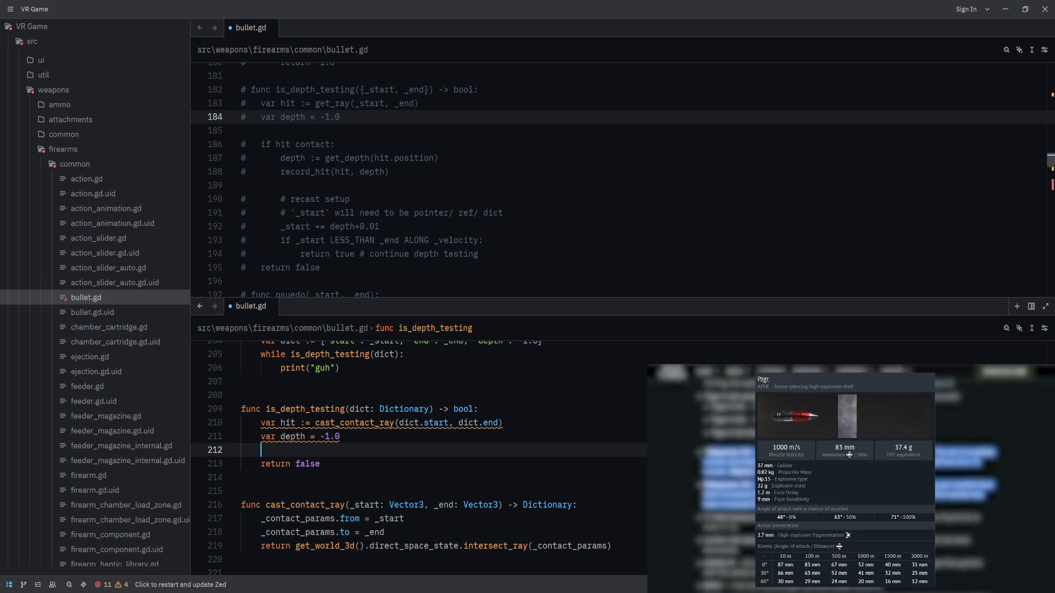
{"action": "key", "text": "Return"}
{"action": "type", "text": "if hit.is_"}
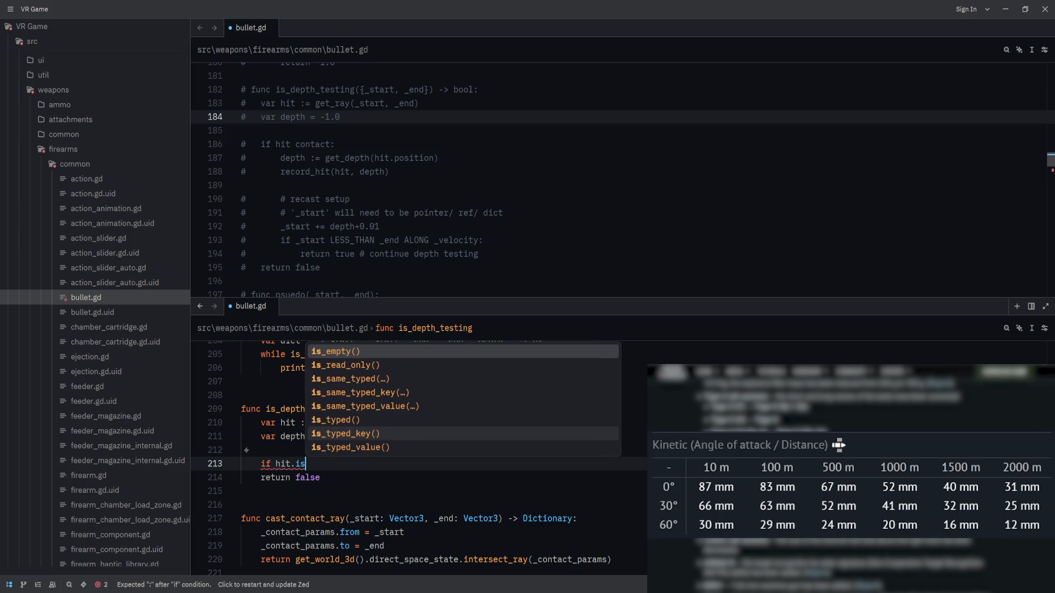
{"action": "key", "text": "Return"}
{"action": "type", "text": "!"}
{"action": "key", "text": "End"}
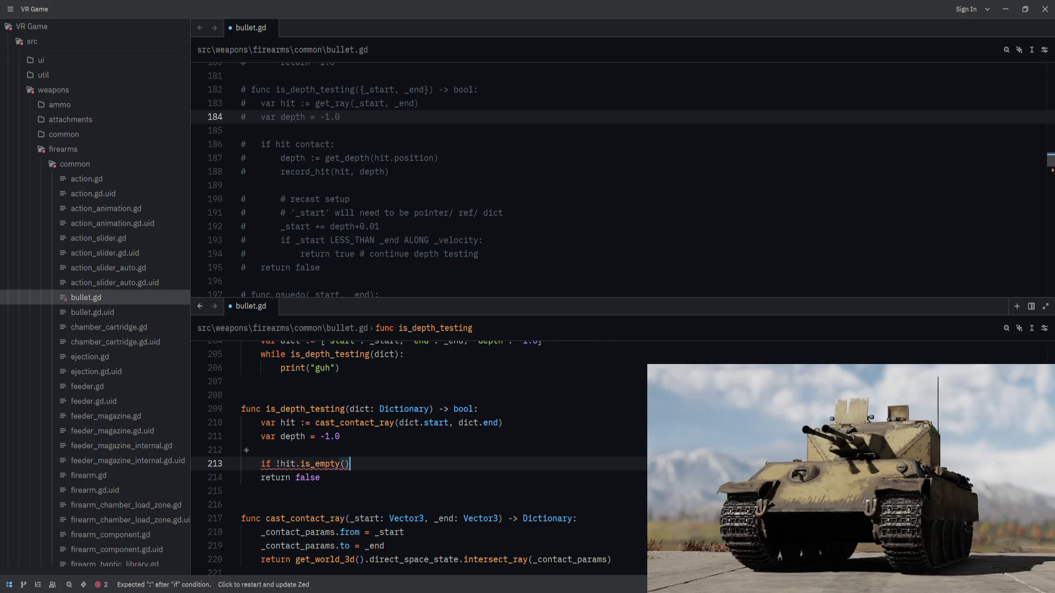
{"action": "type", "text": ":"}
{"action": "key", "text": "Return"}
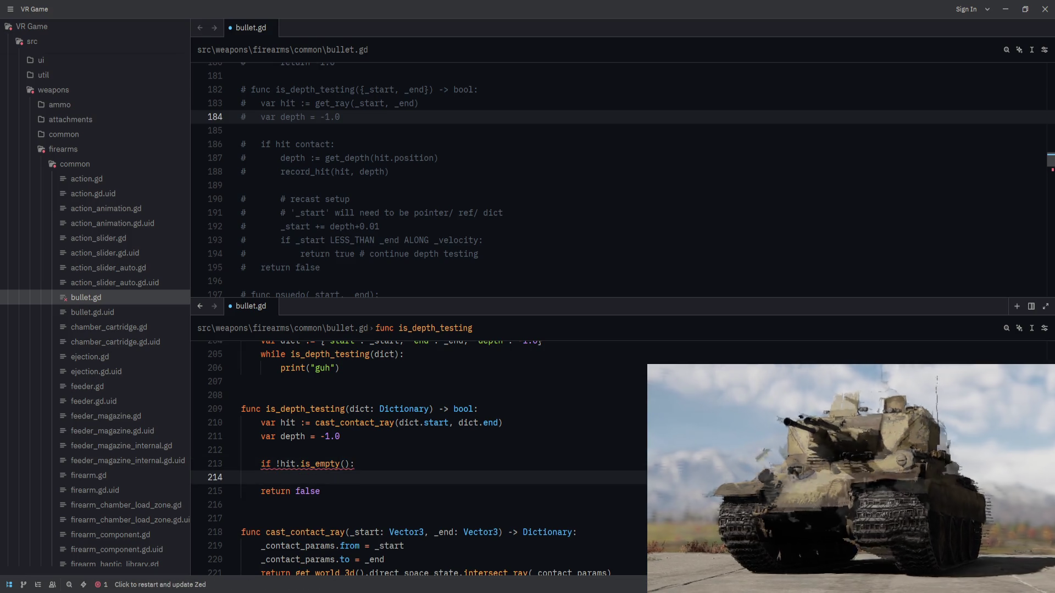
Step: Begin a depth := assignment in the branch and look up the cast_depth_ray function
{"action": "type", "text": "depth ="}
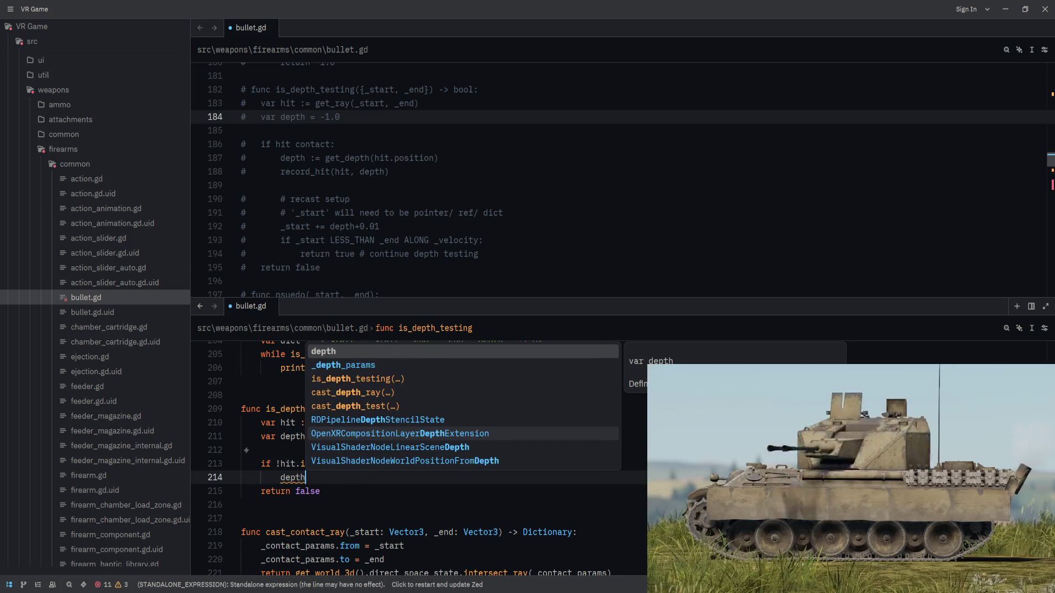
{"action": "key", "text": "BackSpace"}
{"action": "type", "text": ":= cast_"}
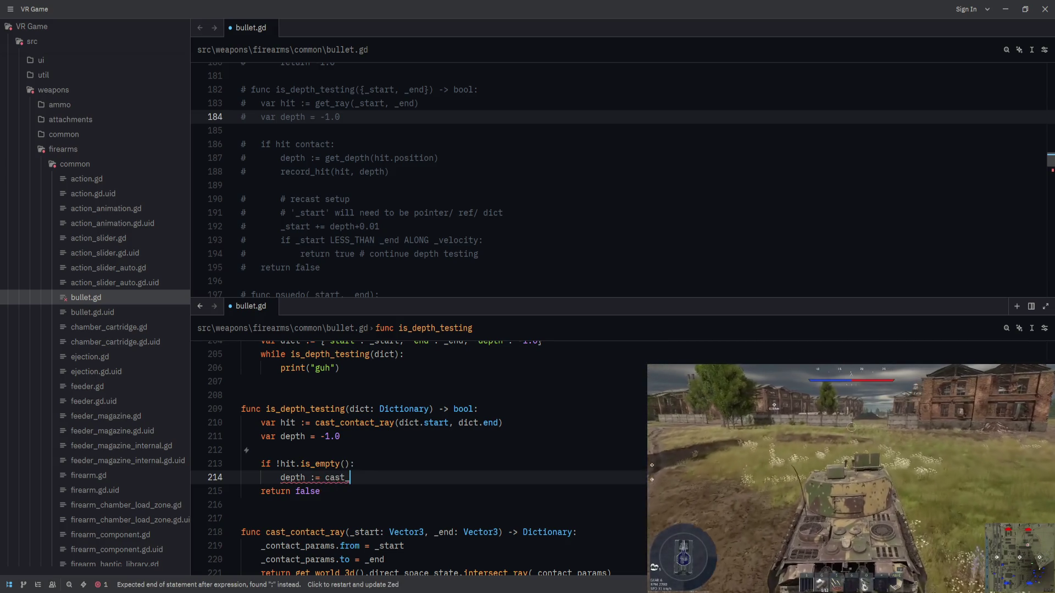
{"action": "scroll", "coordinate": [424, 516], "scroll_direction": "up", "scroll_amount": 2}
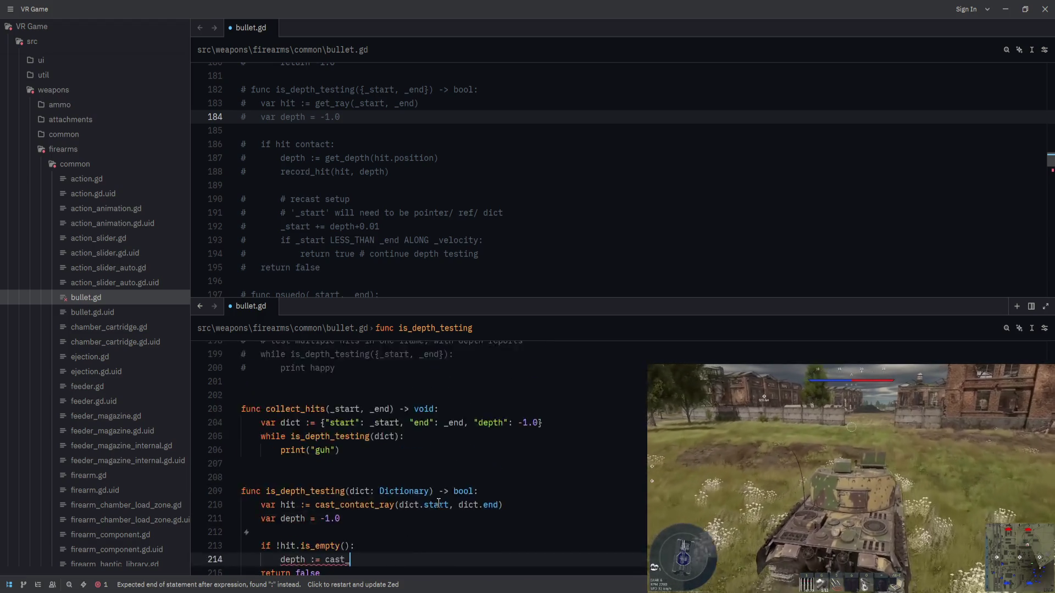
{"action": "scroll", "coordinate": [428, 510], "scroll_direction": "down", "scroll_amount": 5}
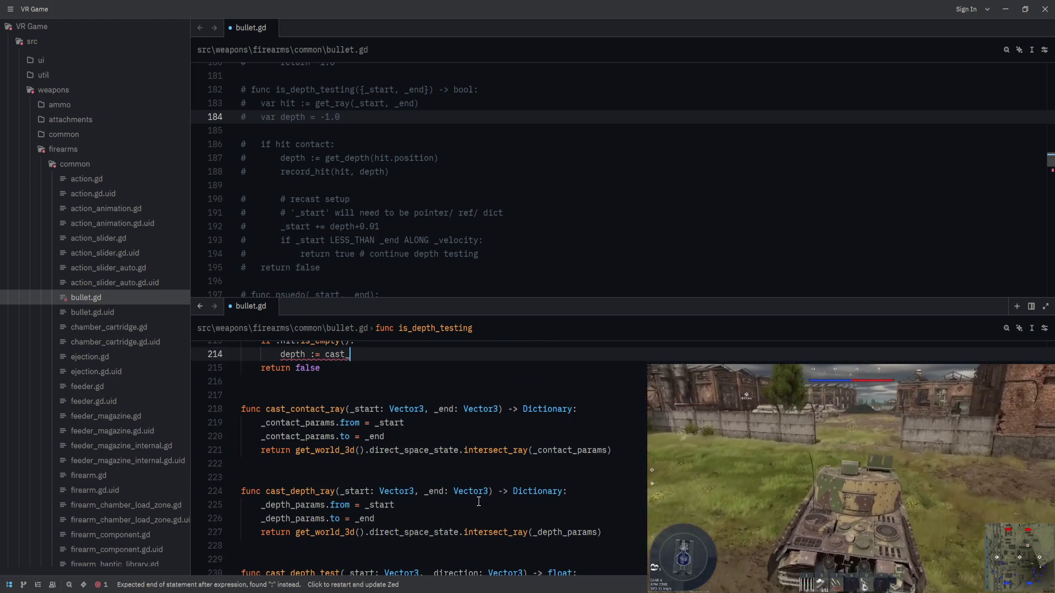
{"action": "left_click", "coordinate": [596, 492]}
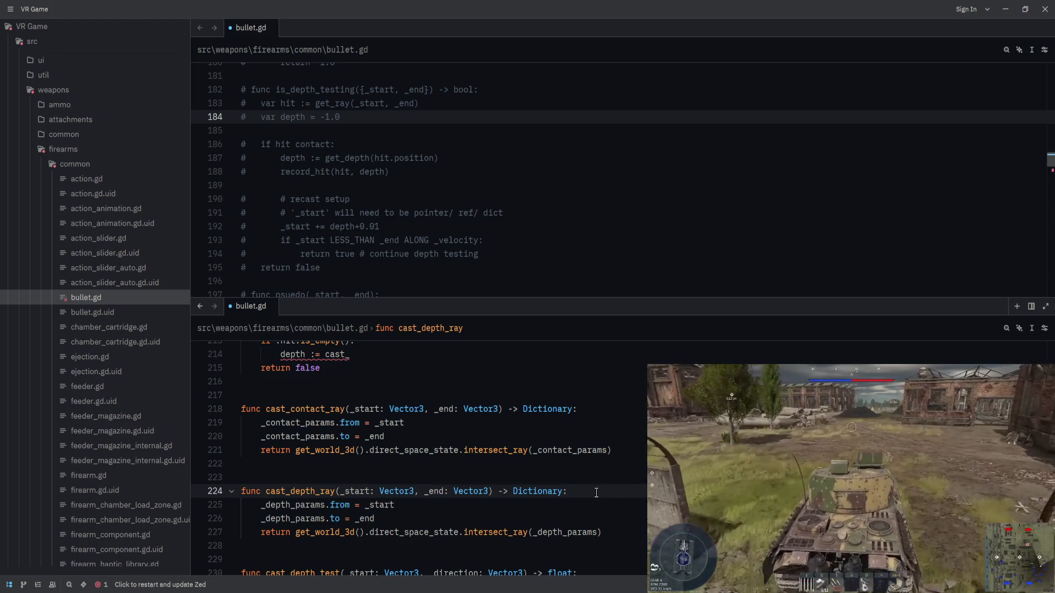
{"action": "scroll", "coordinate": [596, 493], "scroll_direction": "down", "scroll_amount": 2}
{"action": "scroll", "coordinate": [594, 492], "scroll_direction": "up", "scroll_amount": 5}
{"action": "scroll", "coordinate": [593, 493], "scroll_direction": "up", "scroll_amount": 5}
{"action": "scroll", "coordinate": [588, 494], "scroll_direction": "down", "scroll_amount": 5}
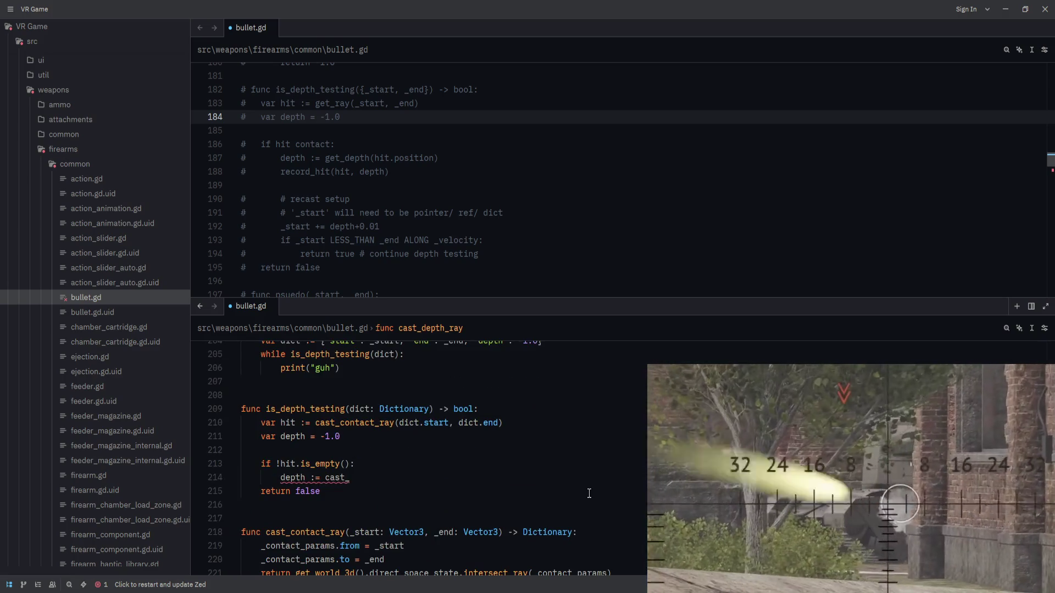
{"action": "scroll", "coordinate": [549, 478], "scroll_direction": "down", "scroll_amount": 1}
{"action": "left_click", "coordinate": [444, 451]}
{"action": "scroll", "coordinate": [442, 451], "scroll_direction": "down", "scroll_amount": 4}
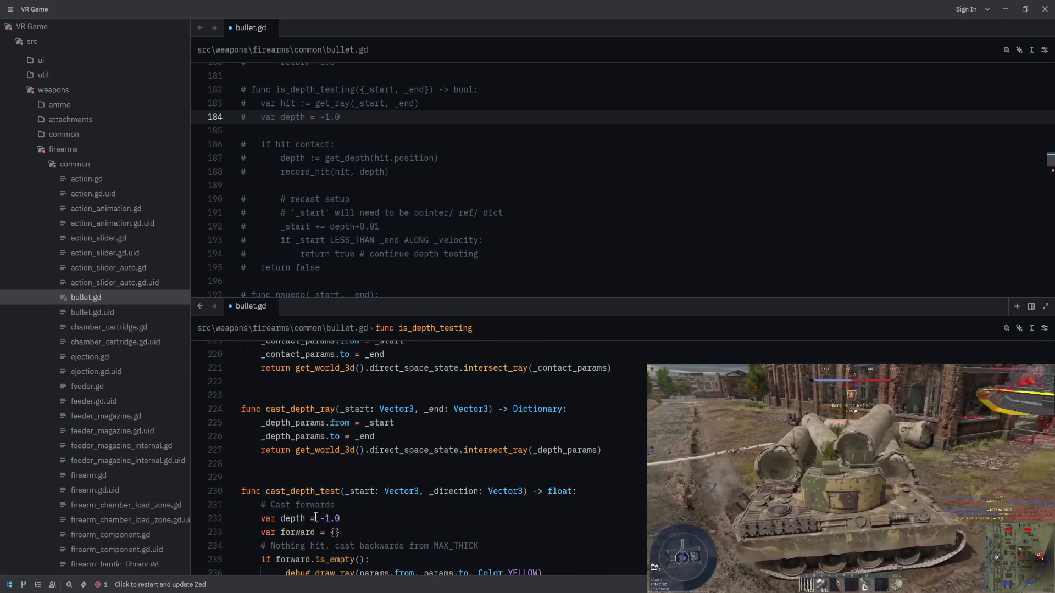
Step: Make the assignment depth := get_depth(hit.position, _velocity.normalized())
{"action": "double_click", "coordinate": [291, 491]}
{"action": "scroll", "coordinate": [442, 460], "scroll_direction": "up", "scroll_amount": 1}
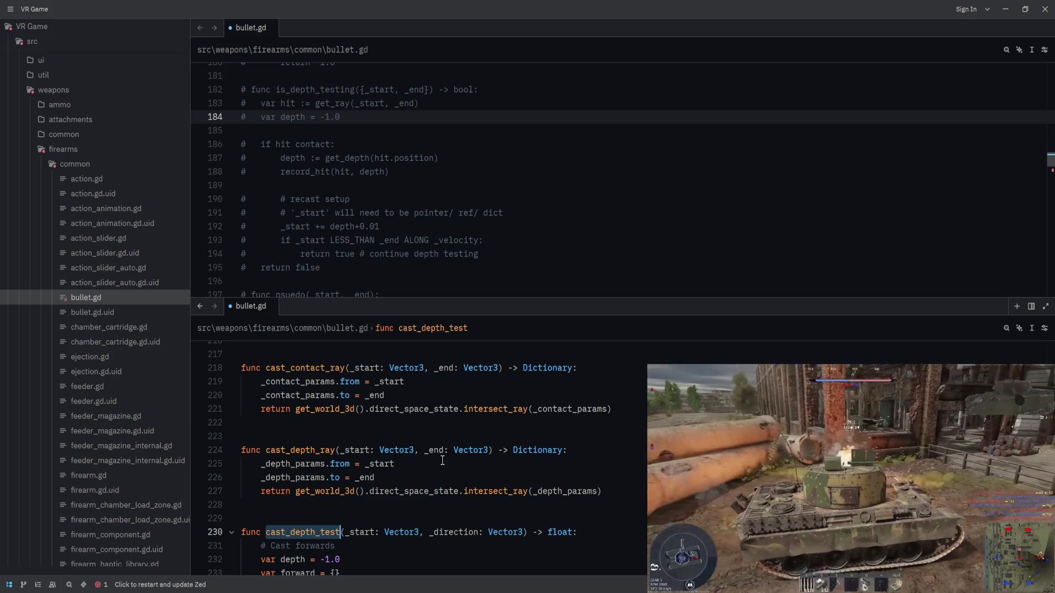
{"action": "type", "text": "get_depth"}
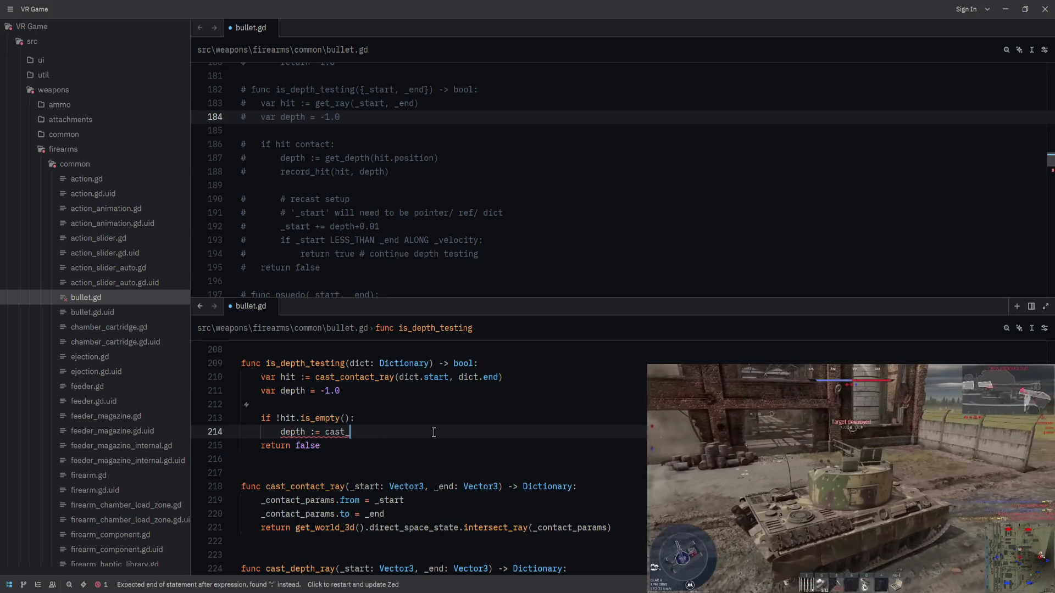
{"action": "type", "text": "det"}
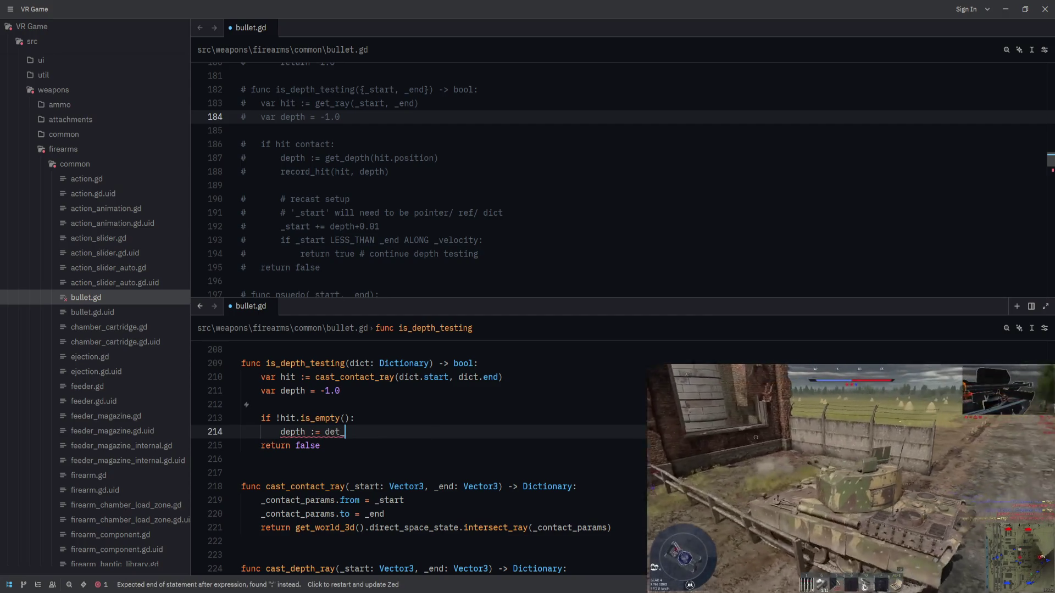
{"action": "key", "text": "BackSpace"}
{"action": "key", "text": "BackSpace"}
{"action": "key", "text": "BackSpace"}
{"action": "type", "text": "get_depth"}
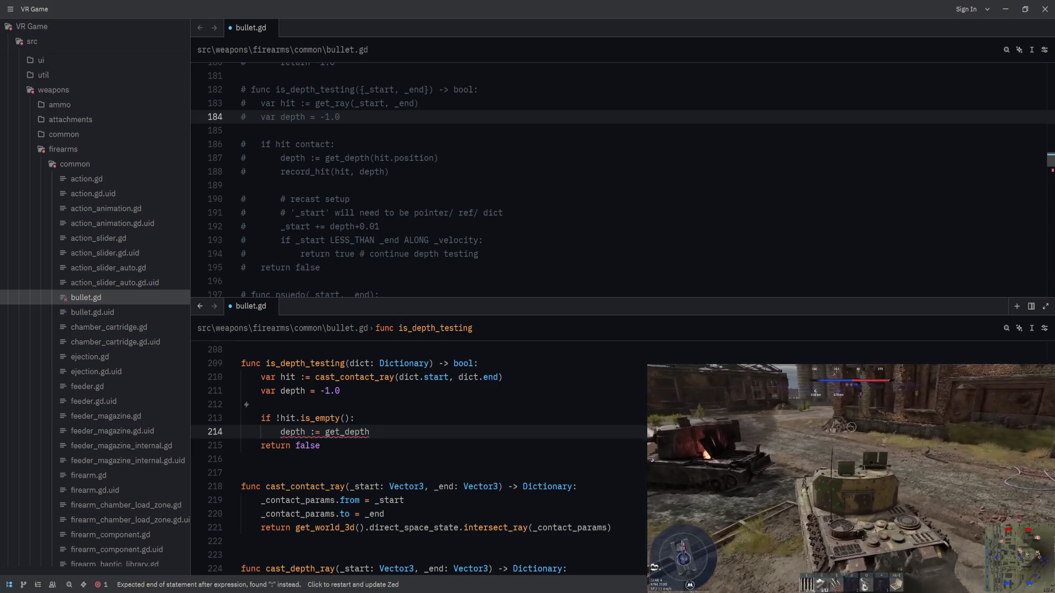
{"action": "type", "text": "(hit.position,"}
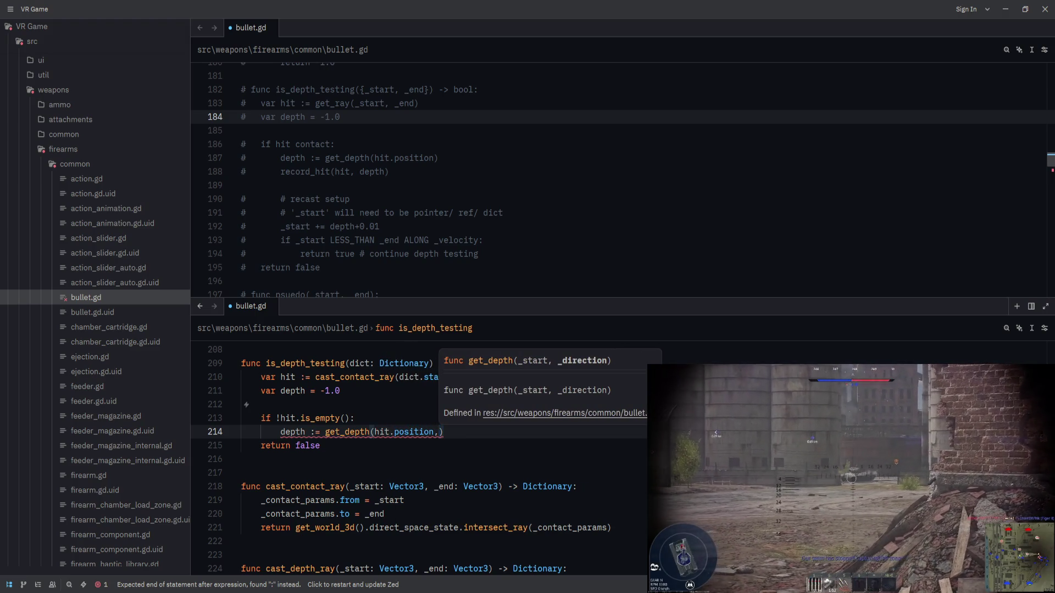
{"action": "key", "text": "BackSpace"}
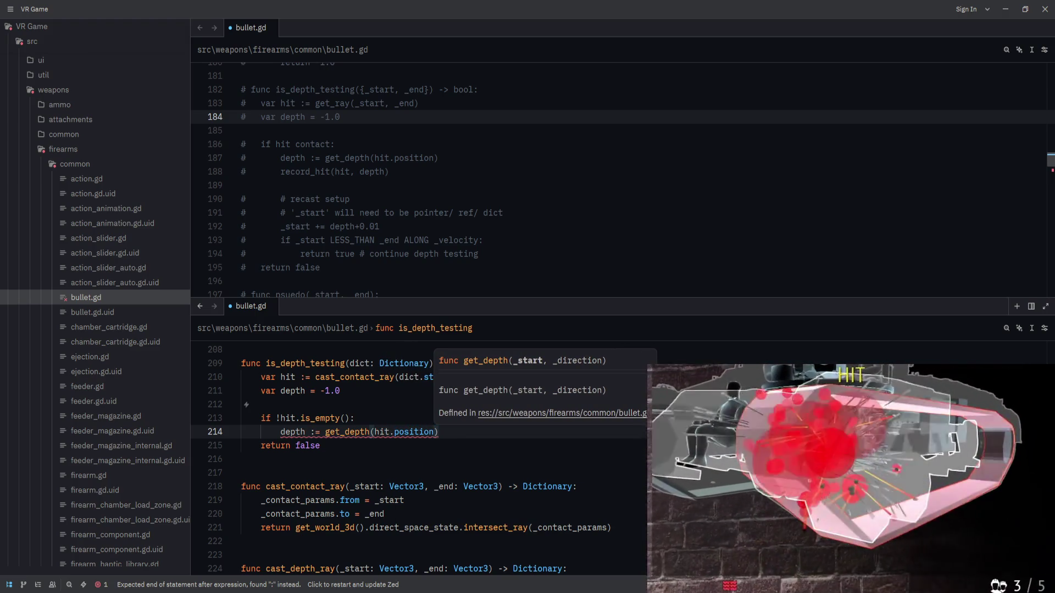
{"action": "type", "text": ", "}
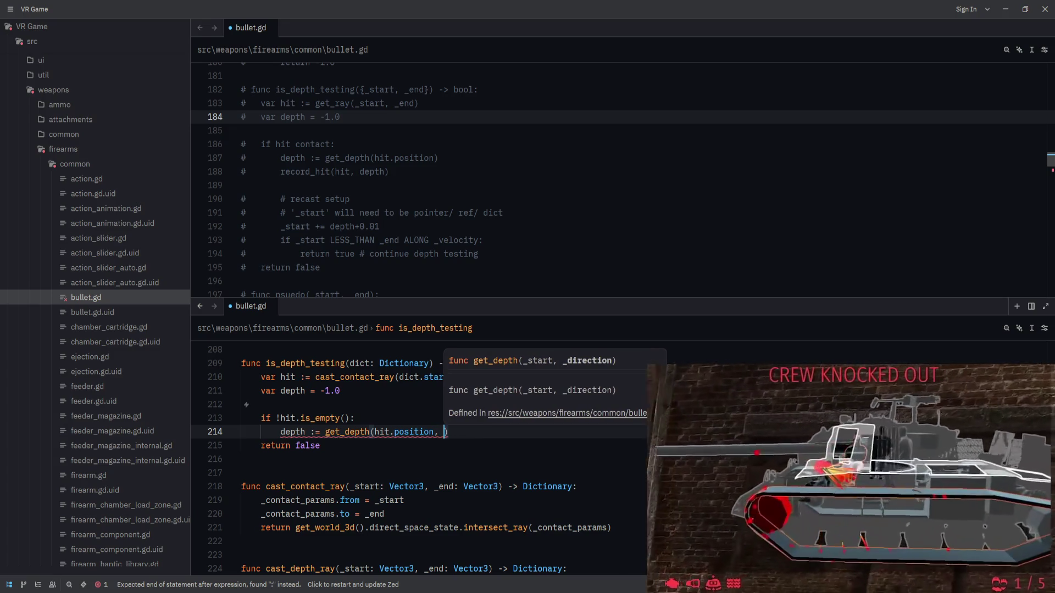
{"action": "type", "text": "_"}
{"action": "type", "text": "velocity.normalized"}
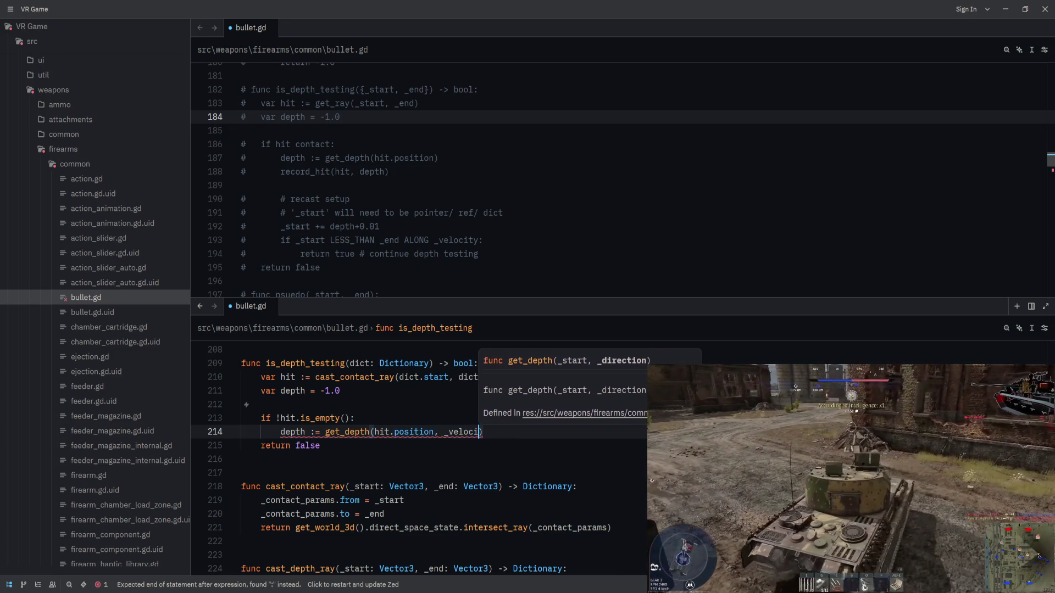
{"action": "type", "text": "())"}
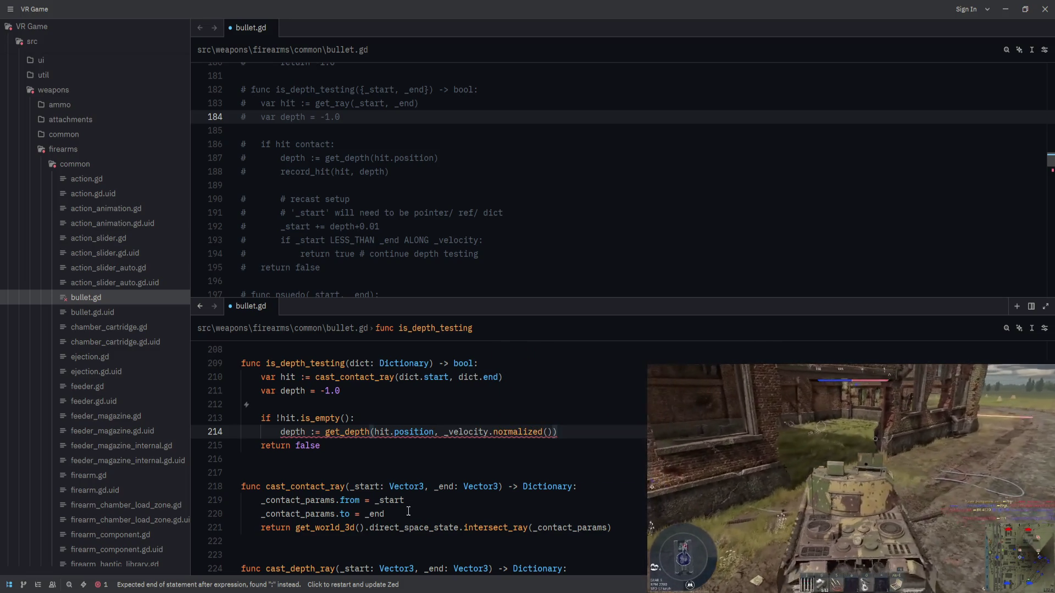
{"action": "scroll", "coordinate": [410, 511], "scroll_direction": "down", "scroll_amount": 1}
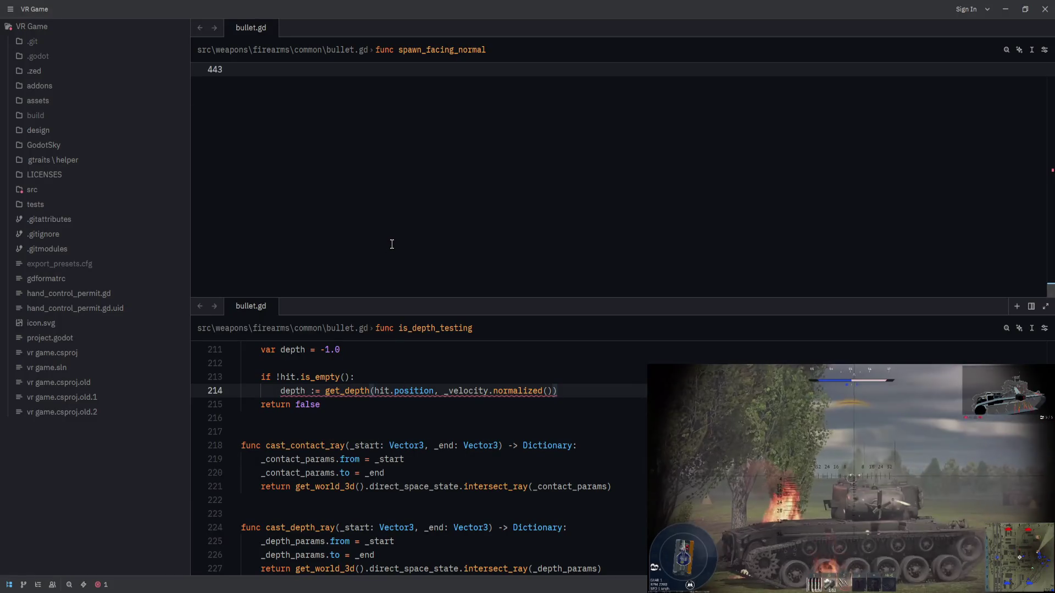
Step: Scroll up to the commented-out get_depth pseudocode
{"action": "scroll", "coordinate": [407, 242], "scroll_direction": "up", "scroll_amount": 20}
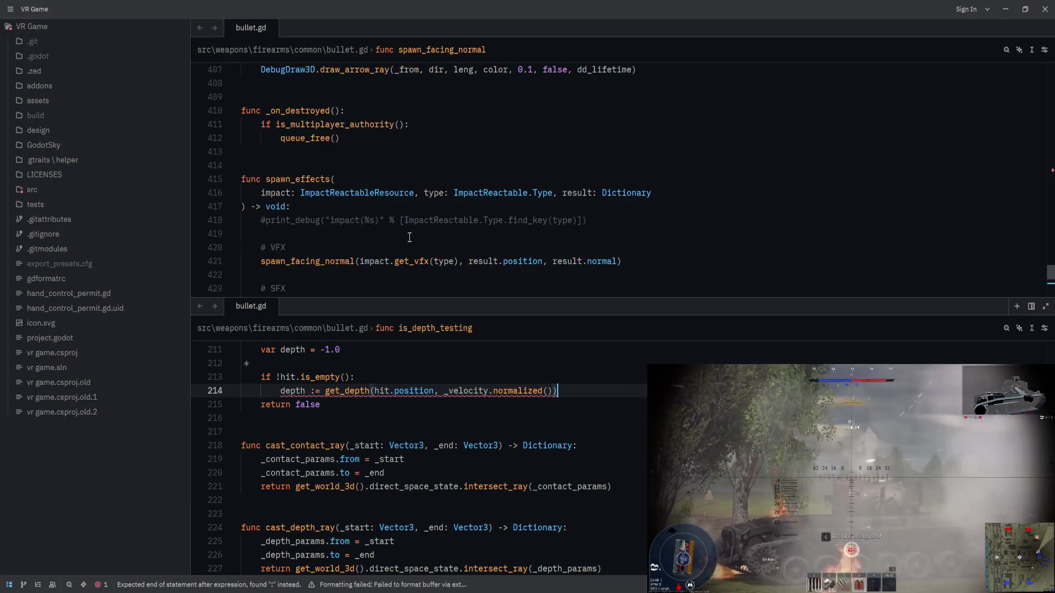
{"action": "scroll", "coordinate": [423, 240], "scroll_direction": "up", "scroll_amount": 20}
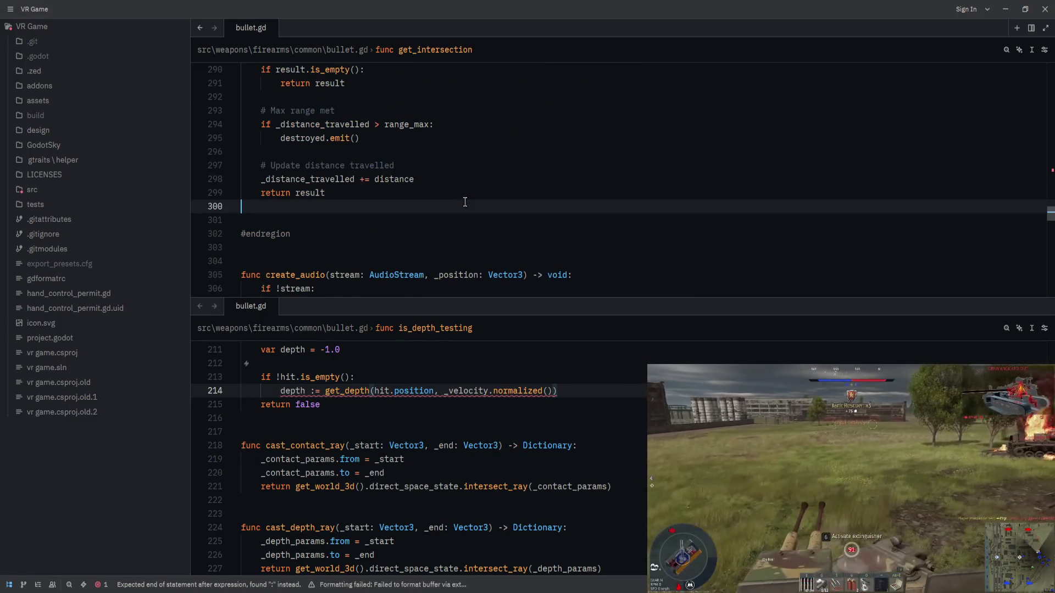
{"action": "scroll", "coordinate": [442, 251], "scroll_direction": "up", "scroll_amount": 5}
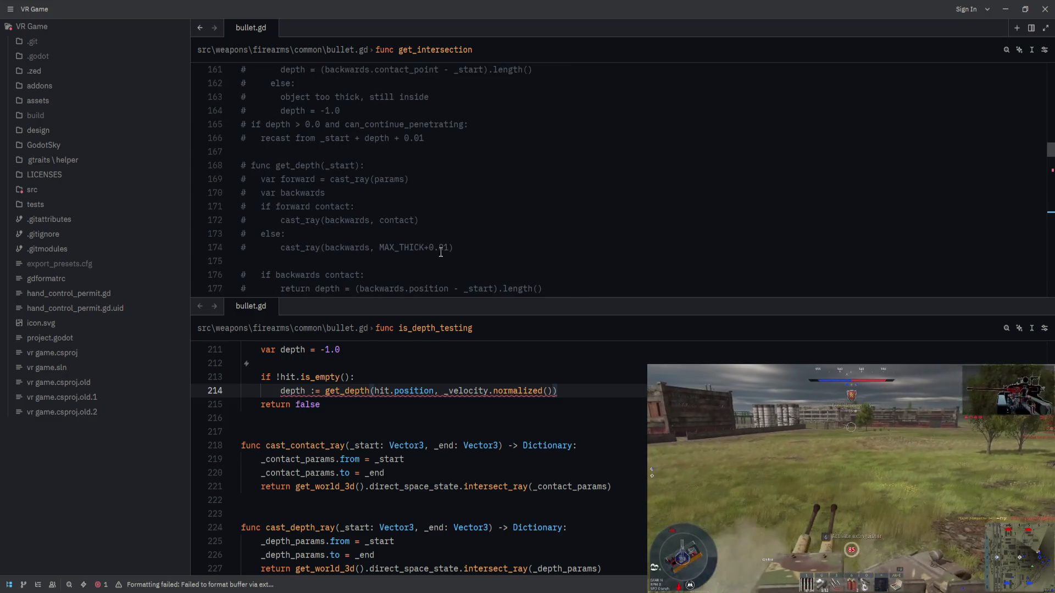
{"action": "key", "text": "Down"}
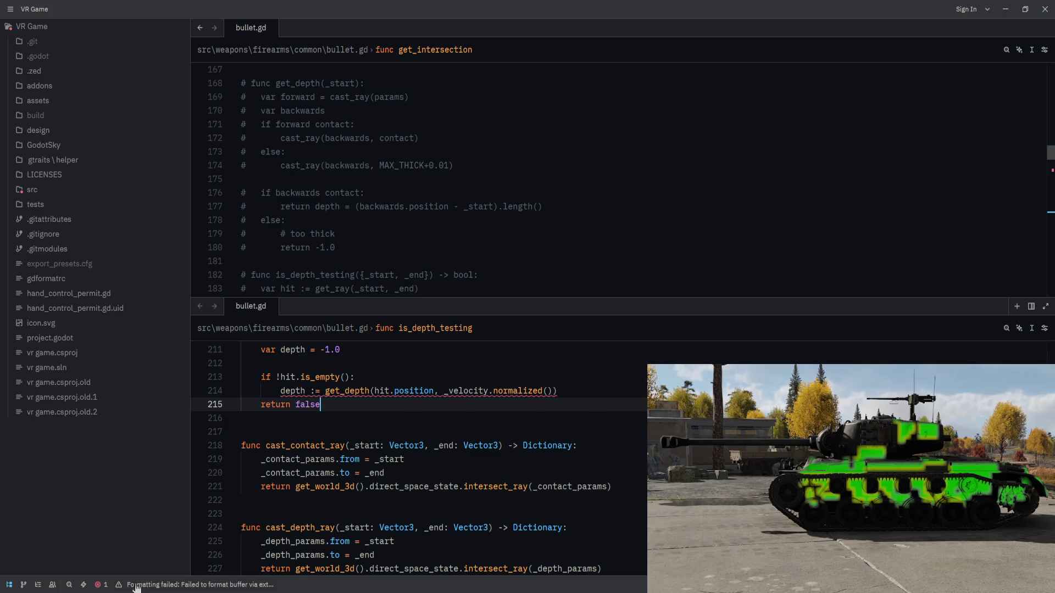
Step: Restart the language server and show the project diagnostics with the line 214 error
{"action": "left_click", "coordinate": [85, 585]}
{"action": "left_click", "coordinate": [103, 557]}
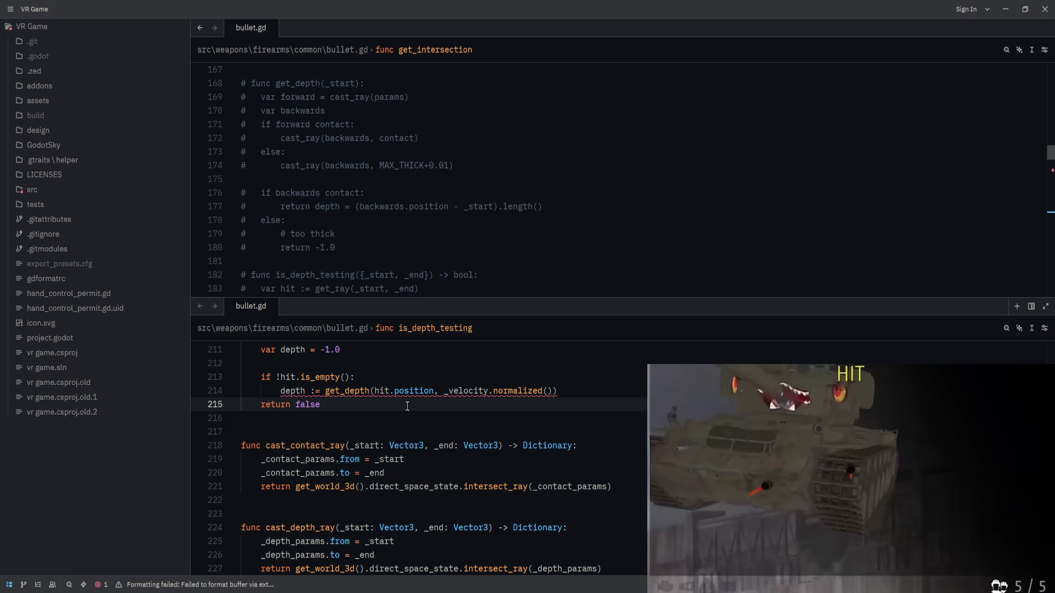
{"action": "left_click", "coordinate": [104, 585]}
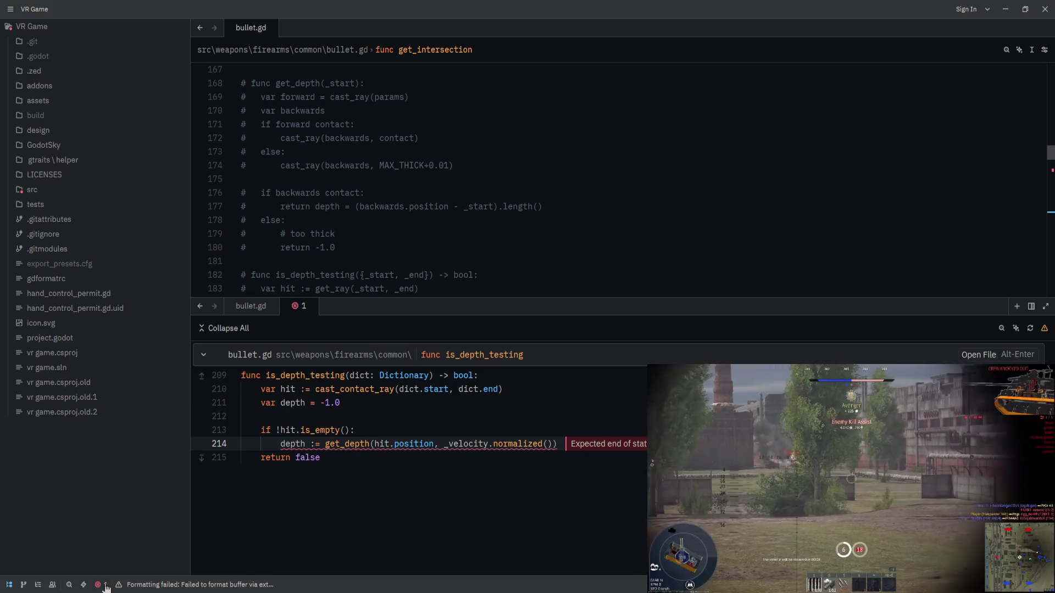
Step: Change := to a plain = in the line 214 get_depth assignment and save
{"action": "left_click", "coordinate": [493, 446]}
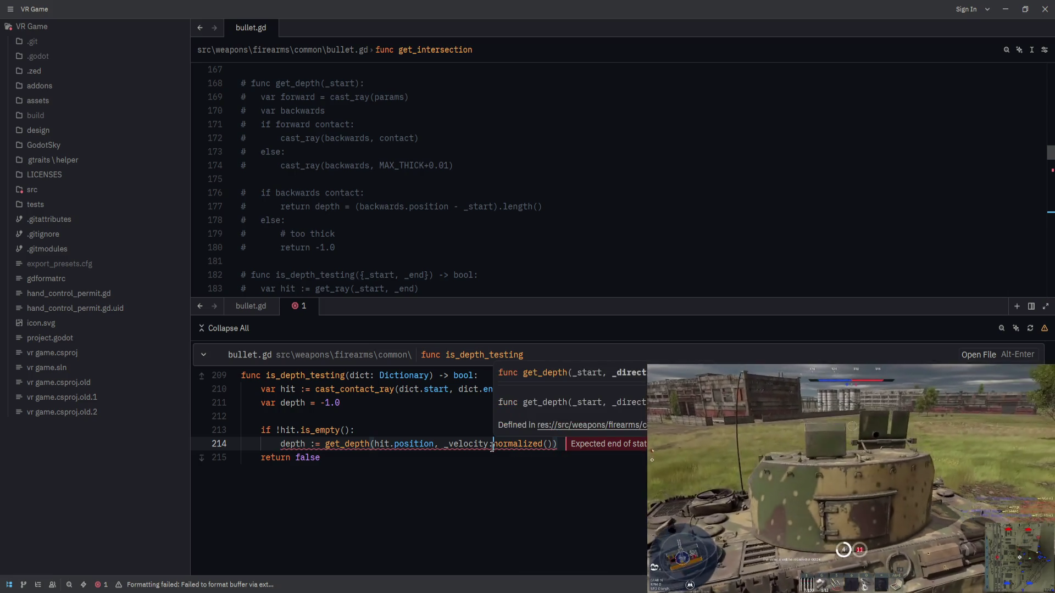
{"action": "left_click", "coordinate": [317, 447]}
{"action": "key", "text": "BackSpace"}
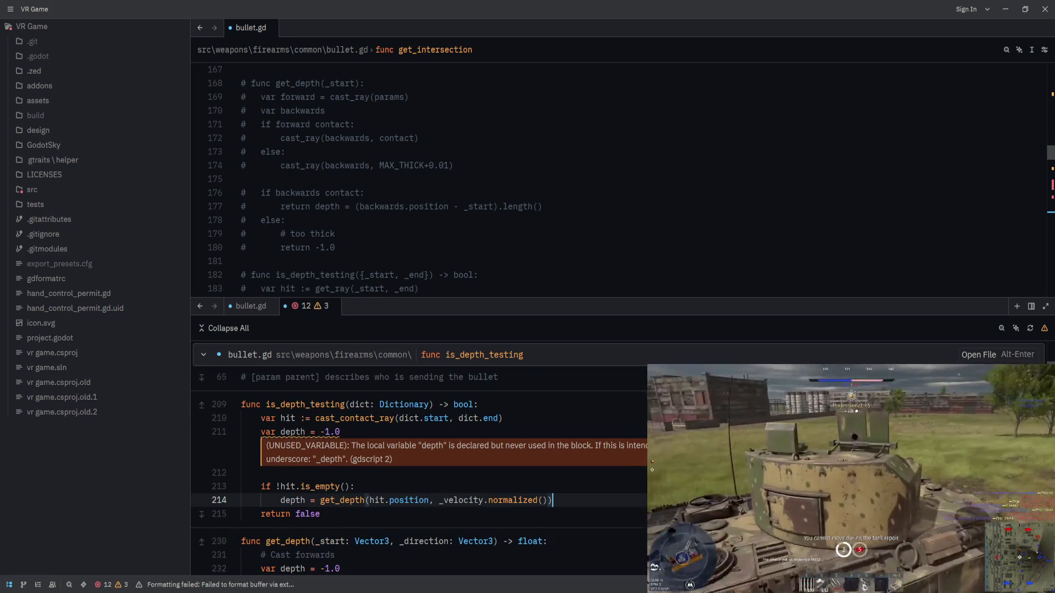
{"action": "key", "text": "ctrl+s"}
Step: Declare depth as var depth: float = -1.0, save, and close the diagnostics list
{"action": "left_click", "coordinate": [347, 432]}
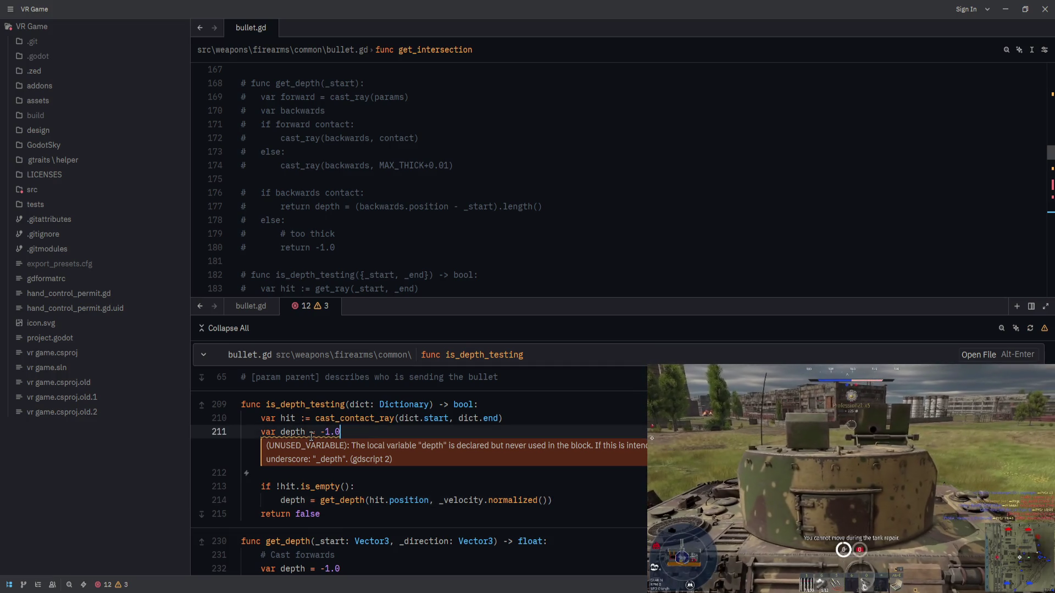
{"action": "type", "text": ": float"}
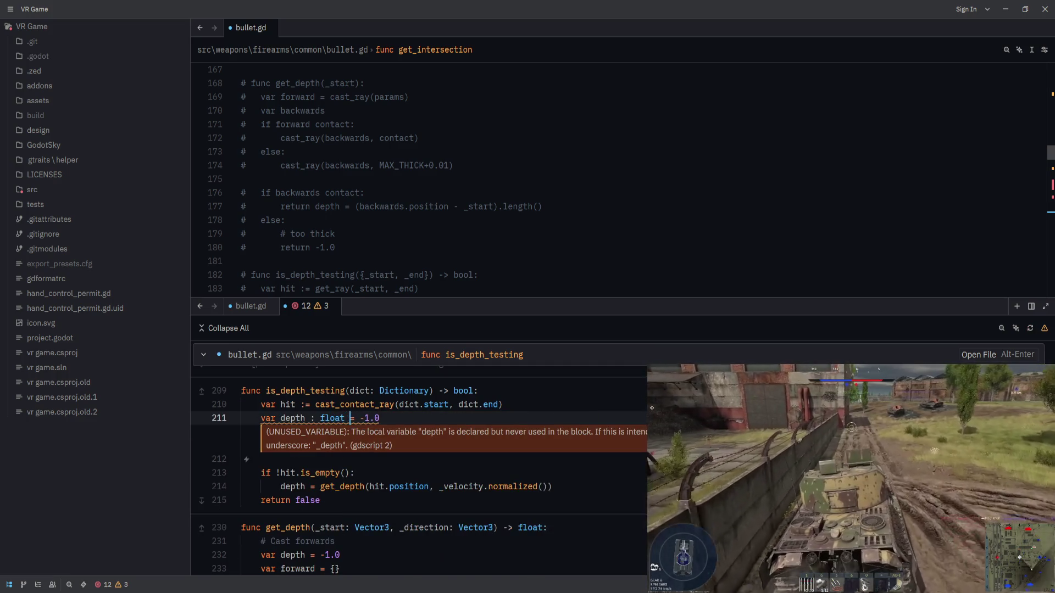
{"action": "key", "text": "ctrl+s"}
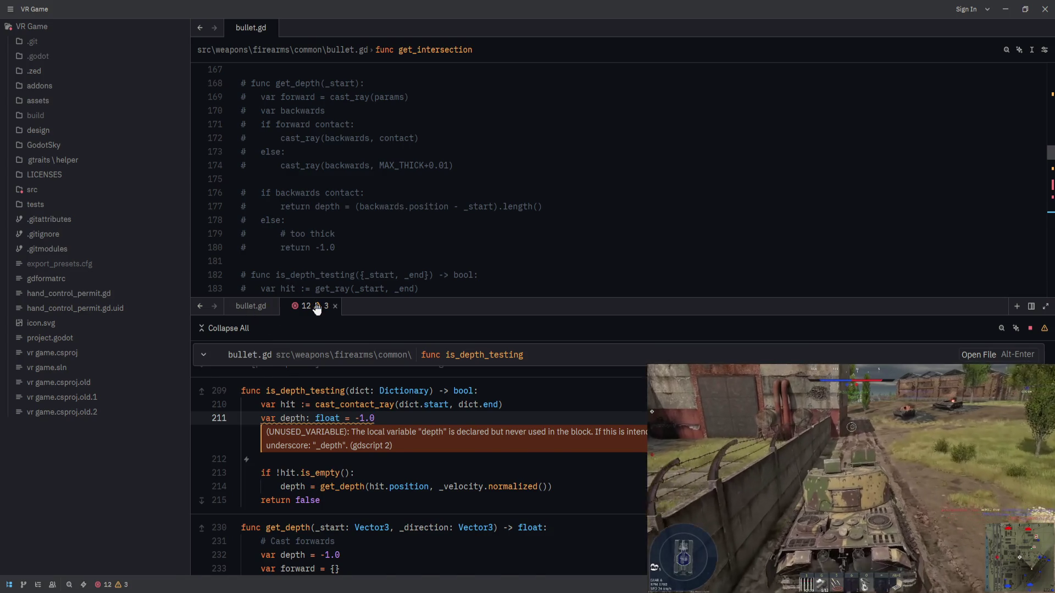
{"action": "left_click", "coordinate": [317, 306]}
{"action": "scroll", "coordinate": [466, 505], "scroll_direction": "down", "scroll_amount": 1}
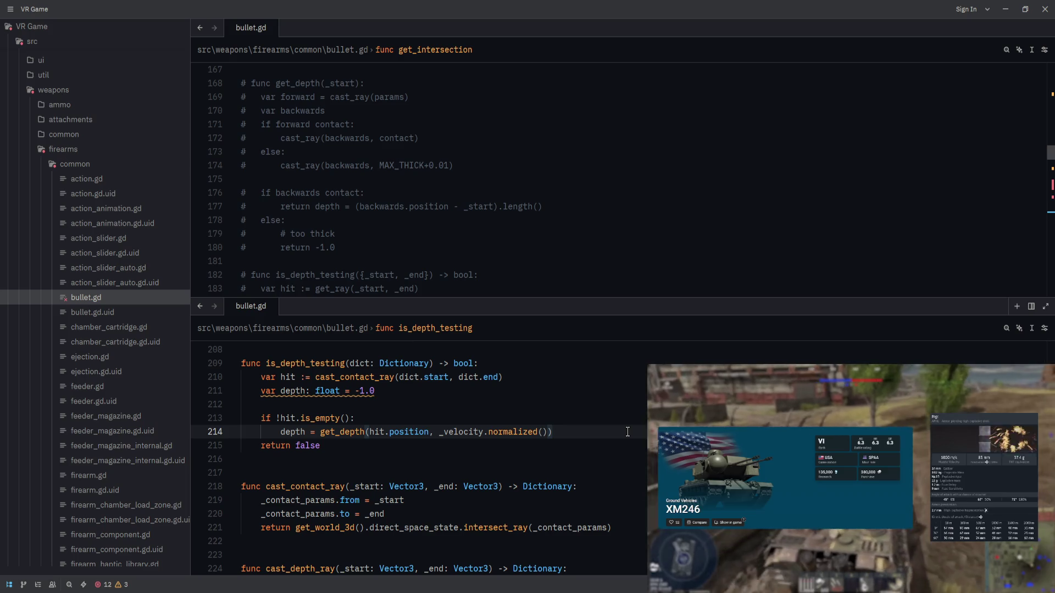
Step: Below is_depth_testing, write func record_hit(hit, depth) -> void: pass
{"action": "scroll", "coordinate": [265, 180], "scroll_direction": "down", "scroll_amount": 4}
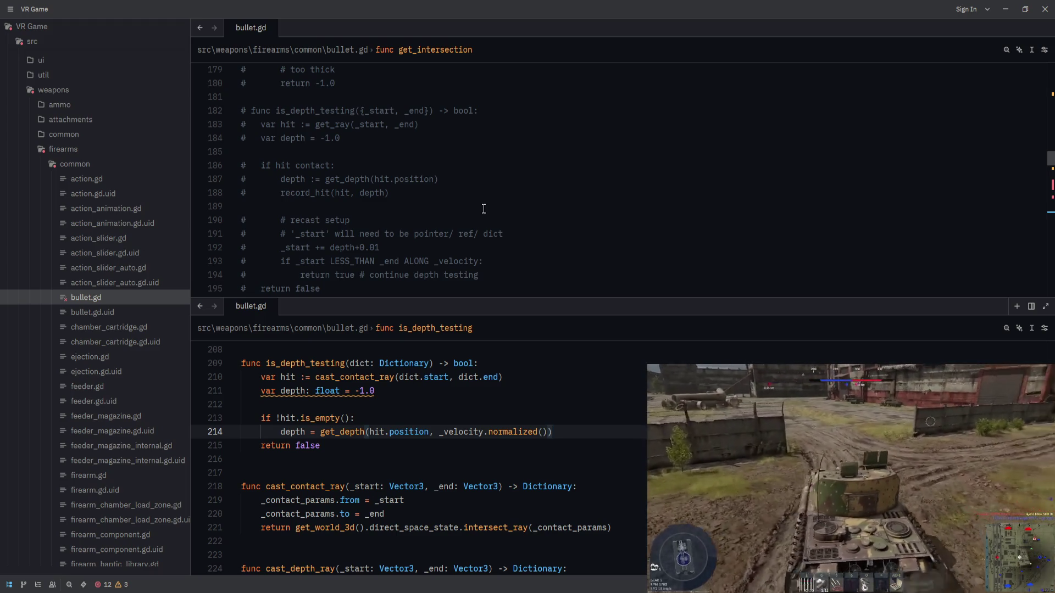
{"action": "key", "text": "Return"}
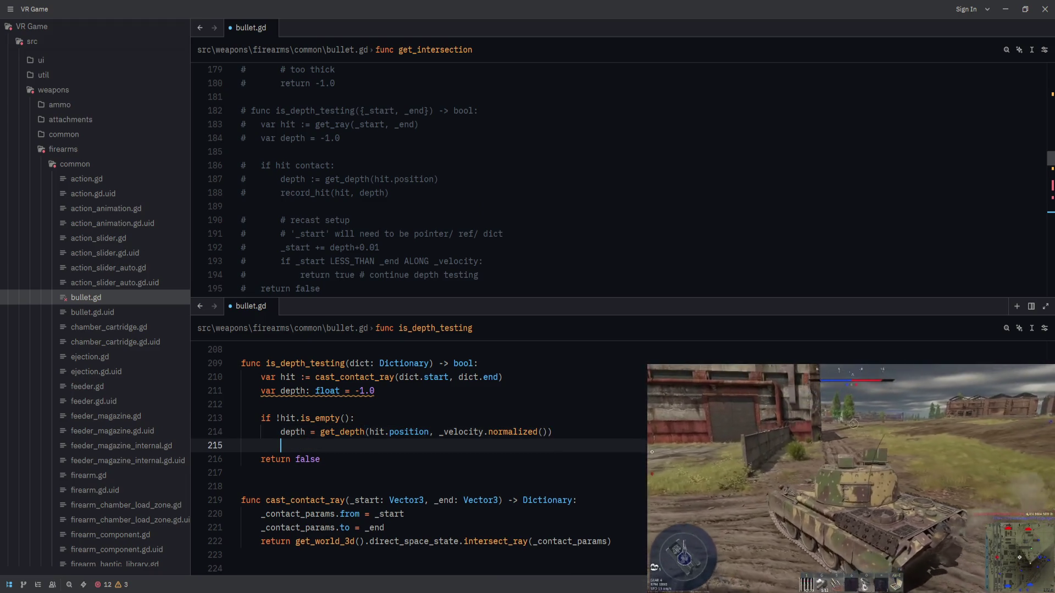
{"action": "key", "text": "Down"}
{"action": "key", "text": "Down"}
{"action": "key", "text": "Return"}
{"action": "type", "text": "func "}
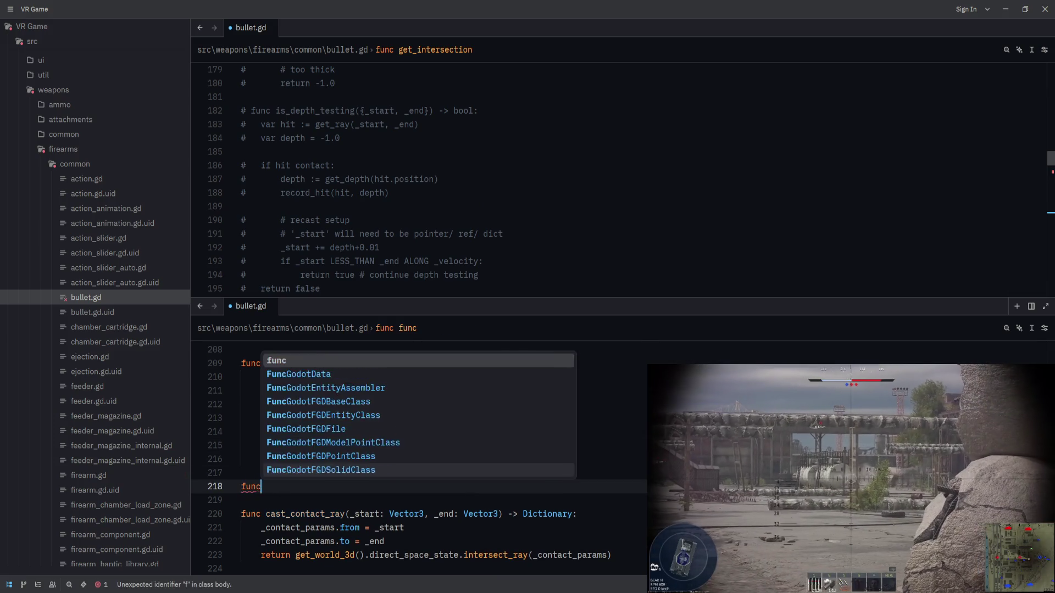
{"action": "type", "text": "record_hit()"}
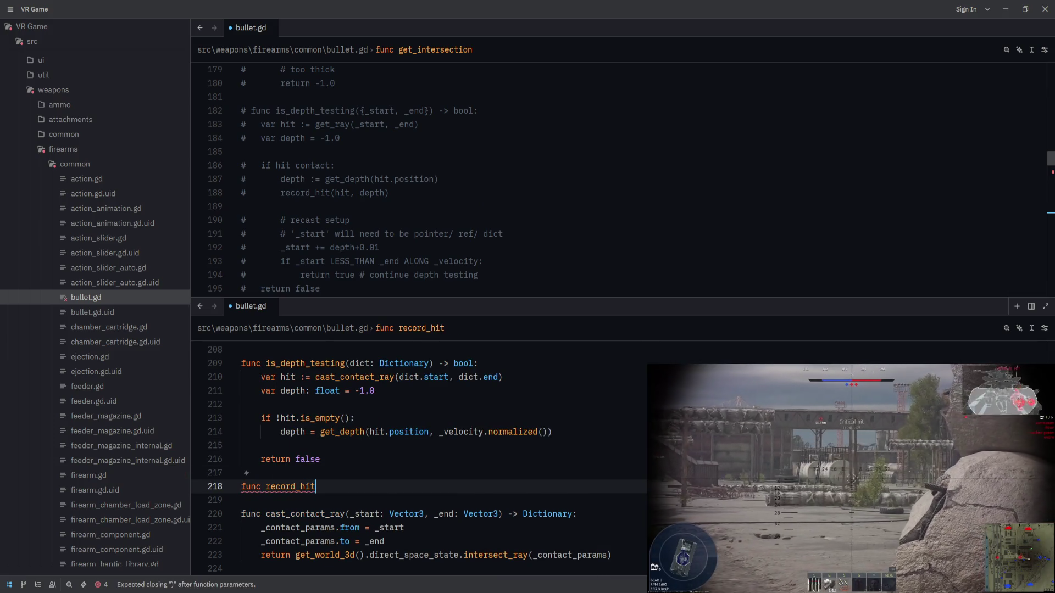
{"action": "key", "text": "BackSpace"}
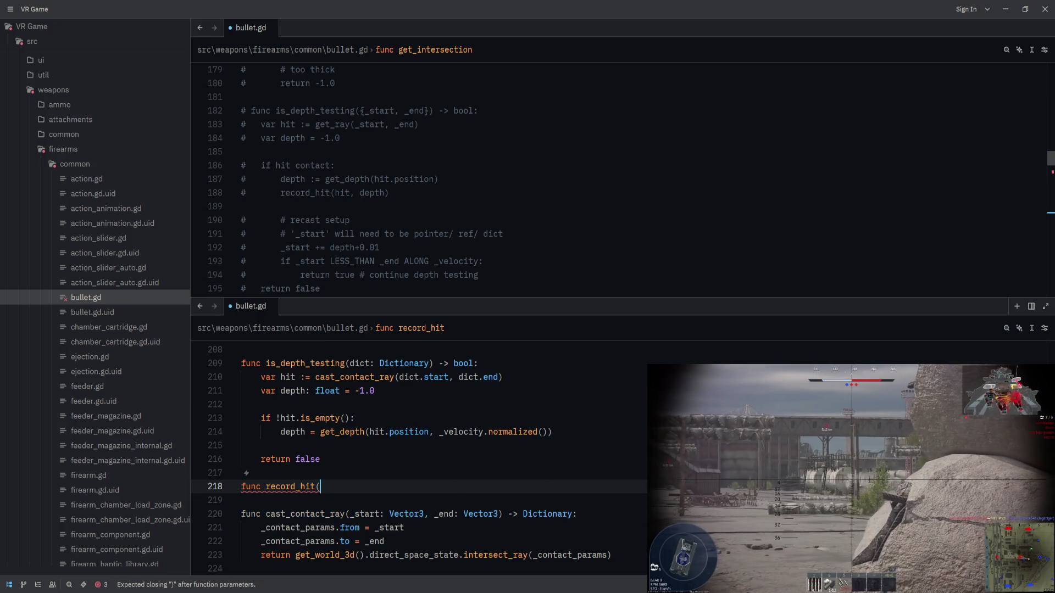
{"action": "type", "text": "hit, depth) -> void:"}
{"action": "key", "text": "Return"}
{"action": "type", "text": "pass"}
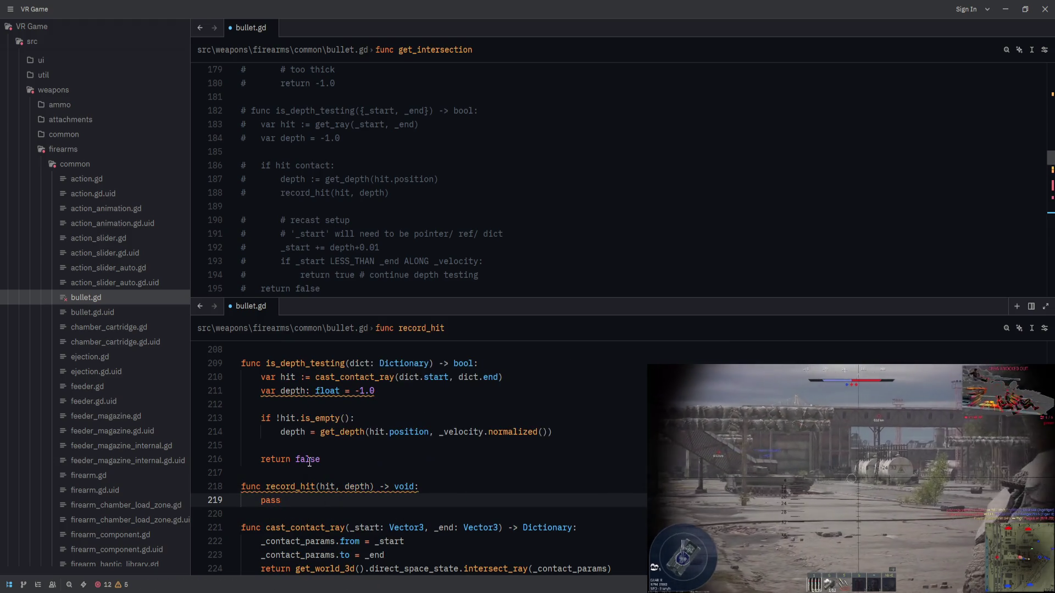
Step: Prefix the record_hit parameters with underscores: _hit and _depth
{"action": "left_click", "coordinate": [300, 466]}
{"action": "left_click", "coordinate": [363, 485]}
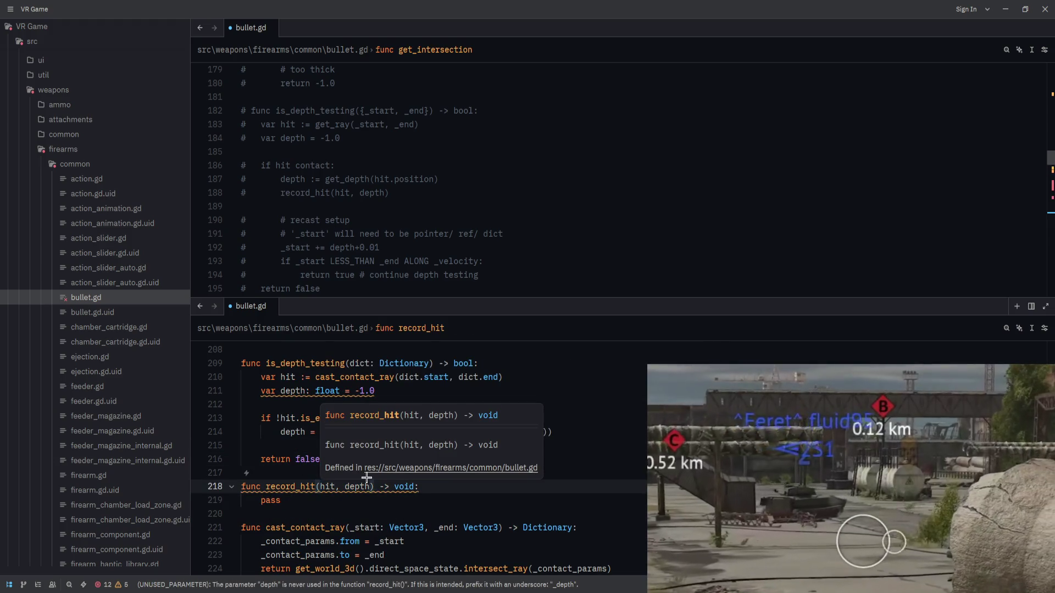
{"action": "left_click", "coordinate": [320, 486]}
{"action": "type", "text": "_"}
{"action": "left_click", "coordinate": [350, 486]}
{"action": "type", "text": "_"}
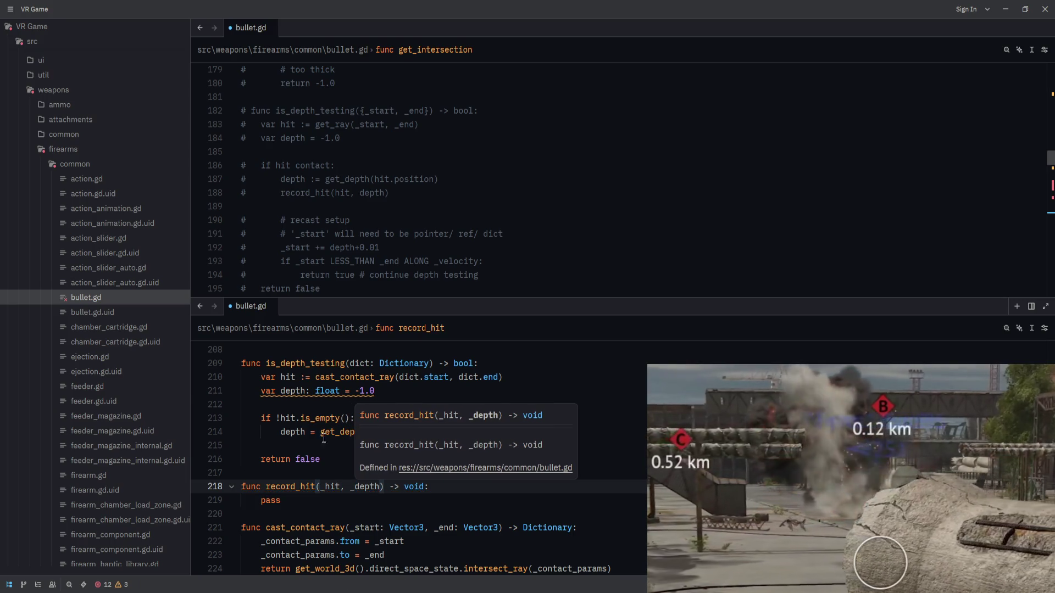
Step: Call record_hit(hit, depth) right after the get_depth line
{"action": "left_click", "coordinate": [599, 431]}
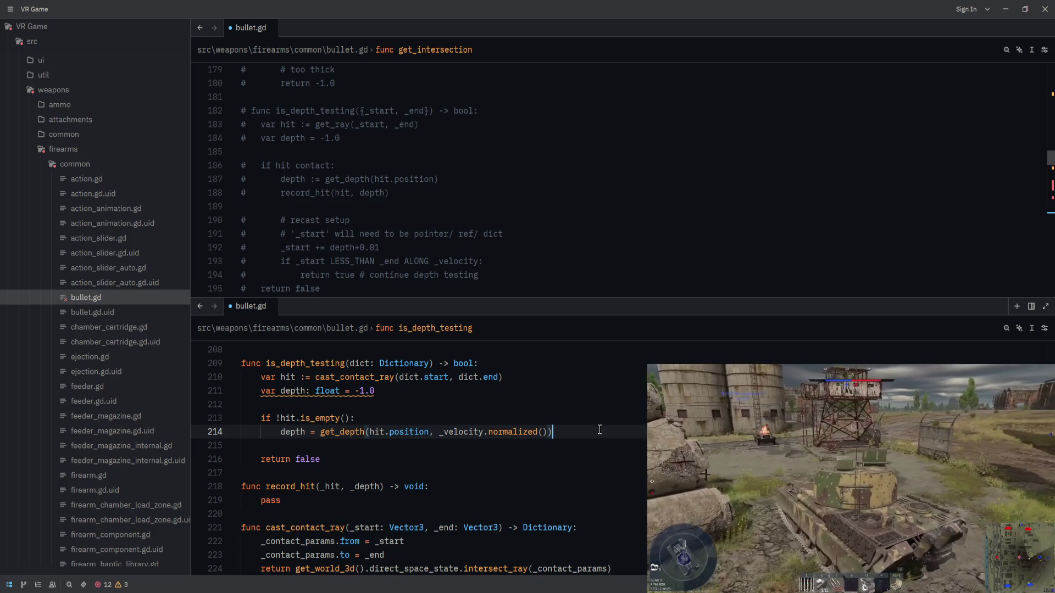
{"action": "key", "text": "Return"}
{"action": "type", "text": "record_hit"}
{"action": "key", "text": "Return"}
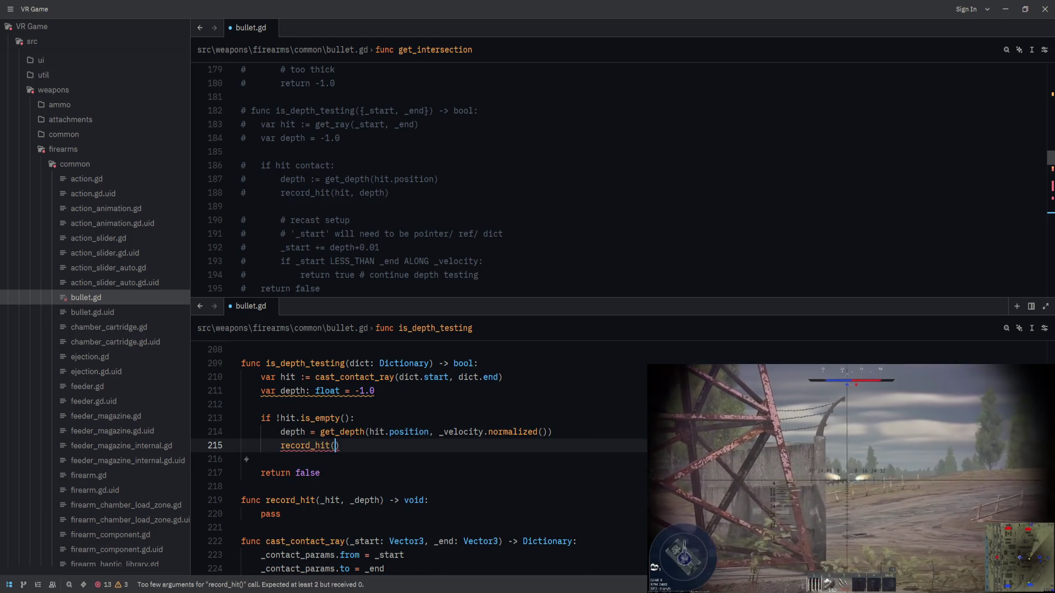
{"action": "type", "text": "hit, depth)"}
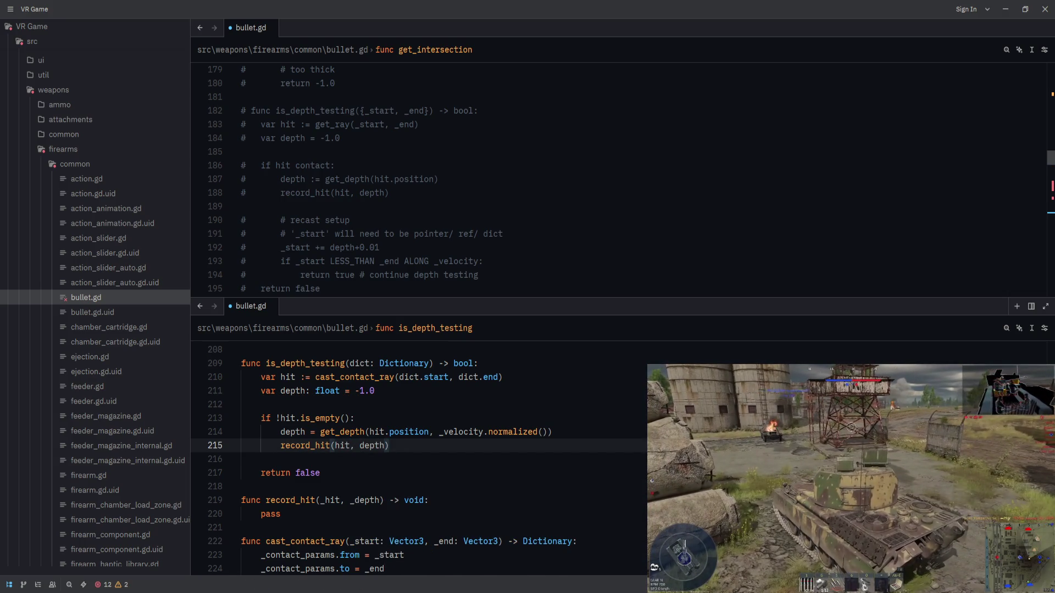
{"action": "key", "text": "Return"}
{"action": "key", "text": "Return"}
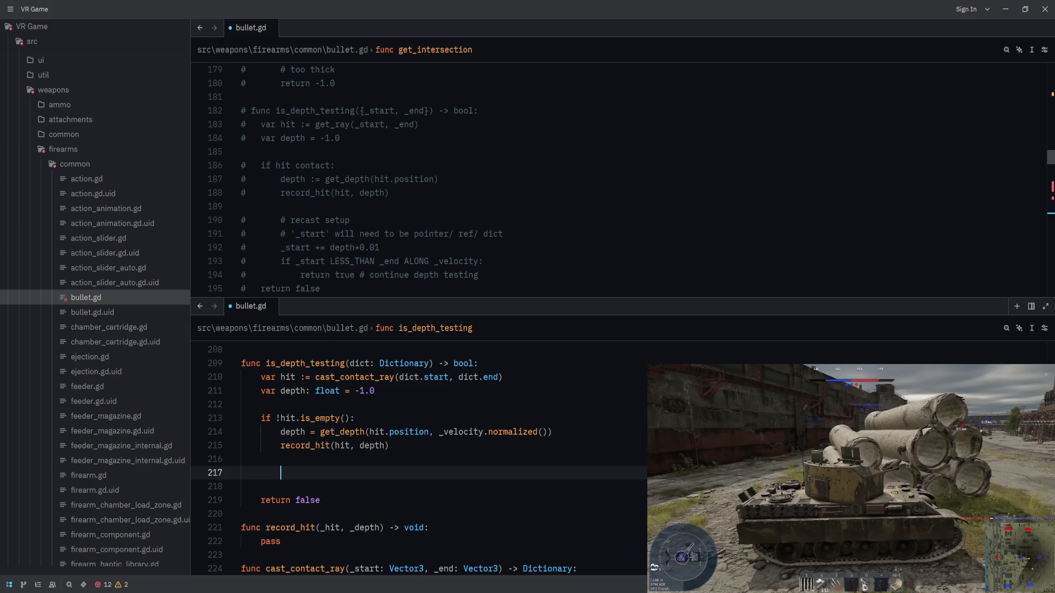
Step: Advance the ray start with dict.start += depth+0.01
{"action": "type", "text": "dict.start "}
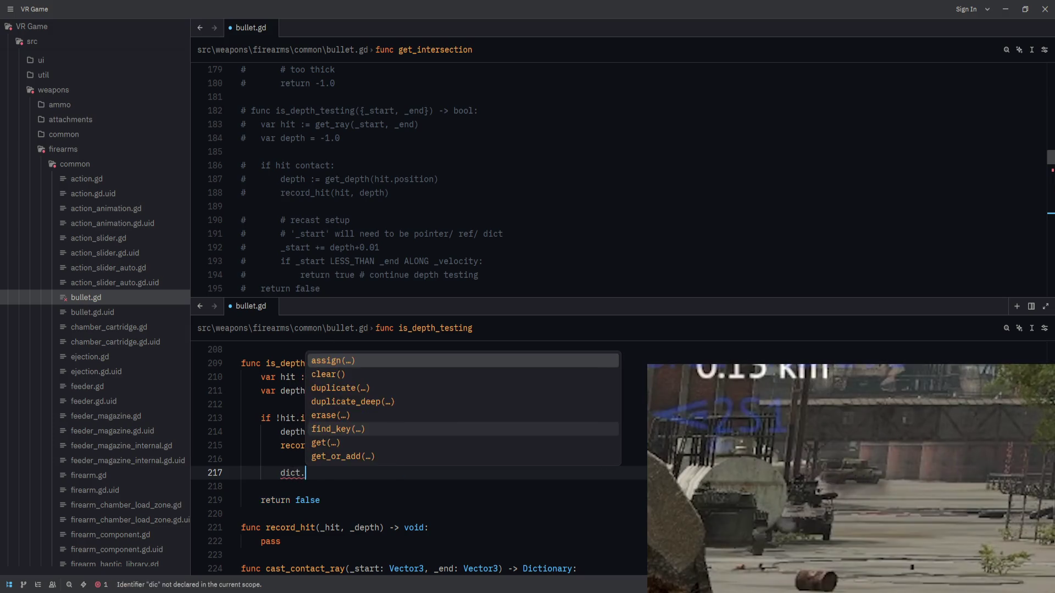
{"action": "type", "text": "+= depth"}
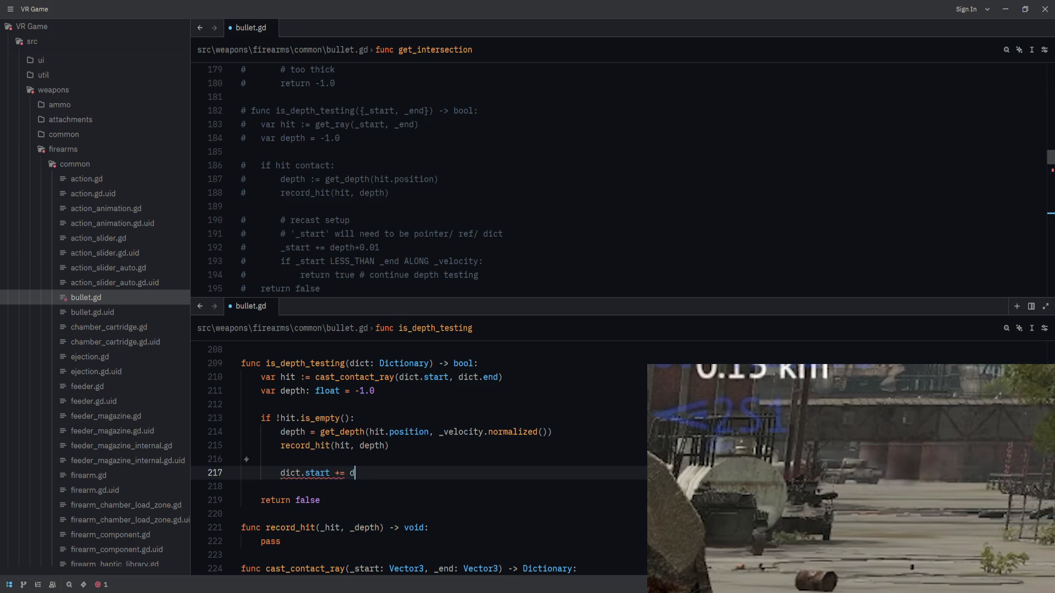
{"action": "key", "text": "Escape"}
{"action": "type", "text": "+0.01"}
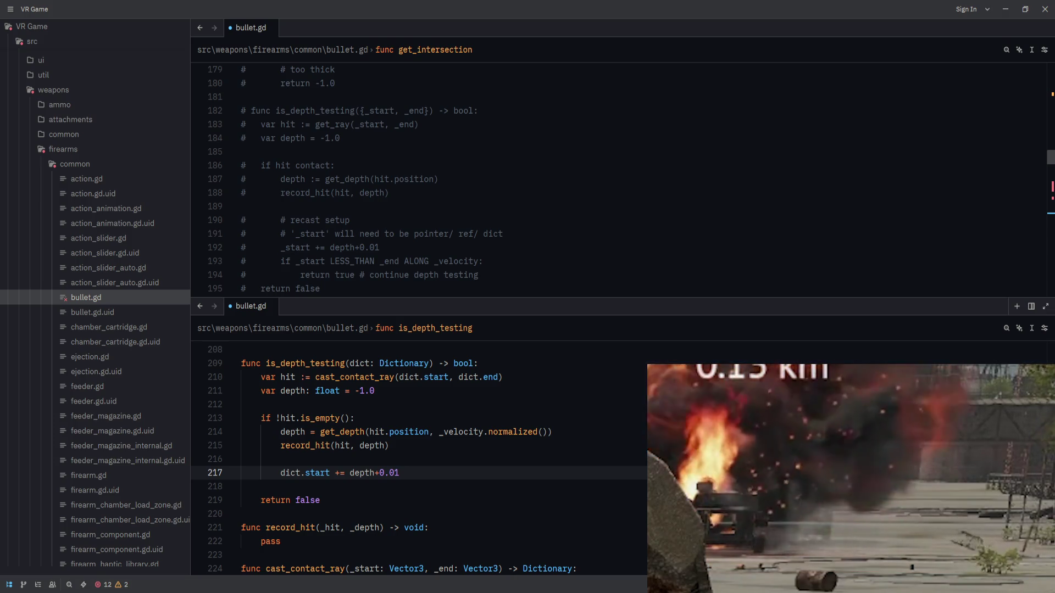
{"action": "key", "text": "Return"}
Step: Begin an if dict.start.dot( condition below the start advance
{"action": "type", "text": "if start"}
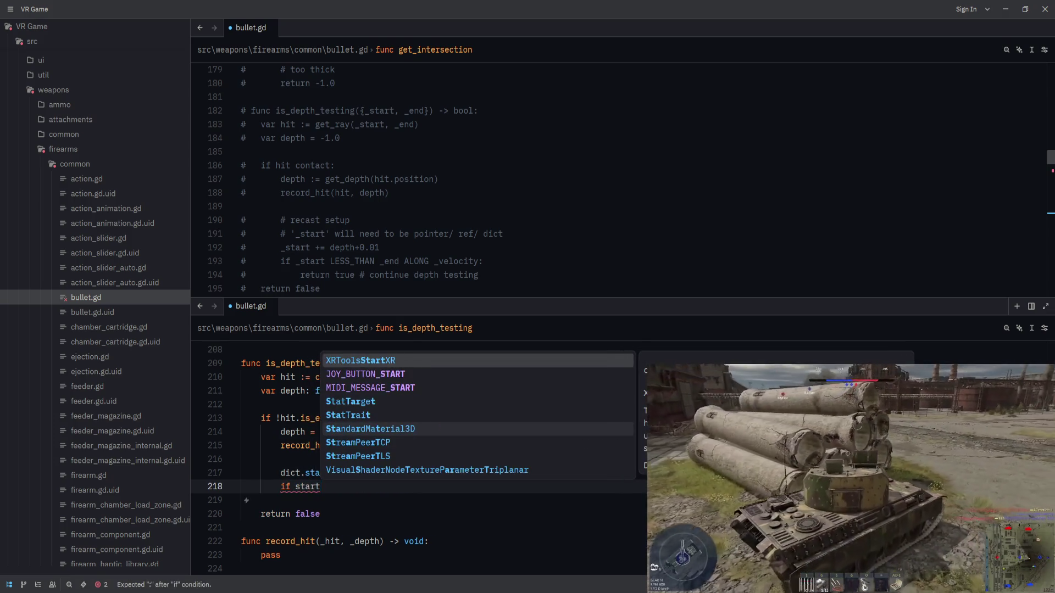
{"action": "key", "text": "ctrl+BackSpace"}
{"action": "type", "text": "dict.start"}
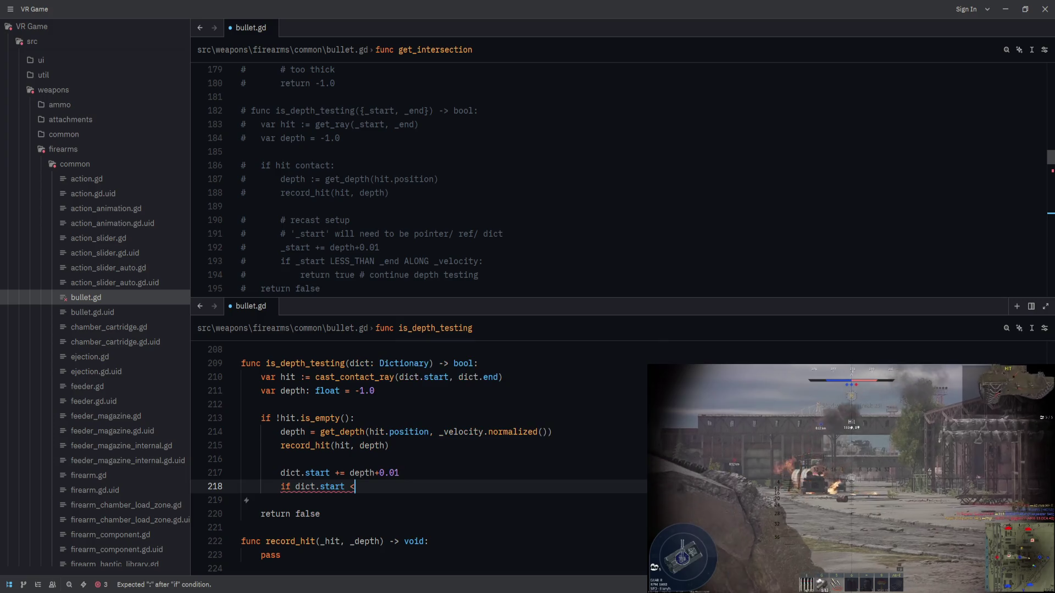
{"action": "key", "text": "ctrl+BackSpace"}
{"action": "key", "text": "BackSpace"}
{"action": "key", "text": "ctrl+BackSpace"}
{"action": "type", "text": "dict."}
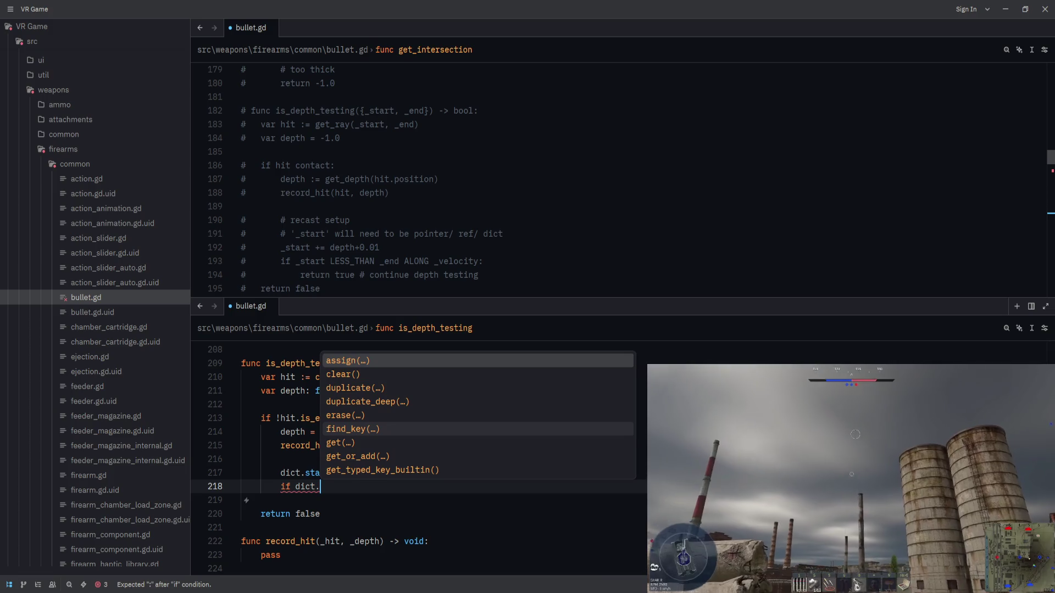
{"action": "type", "text": "start"}
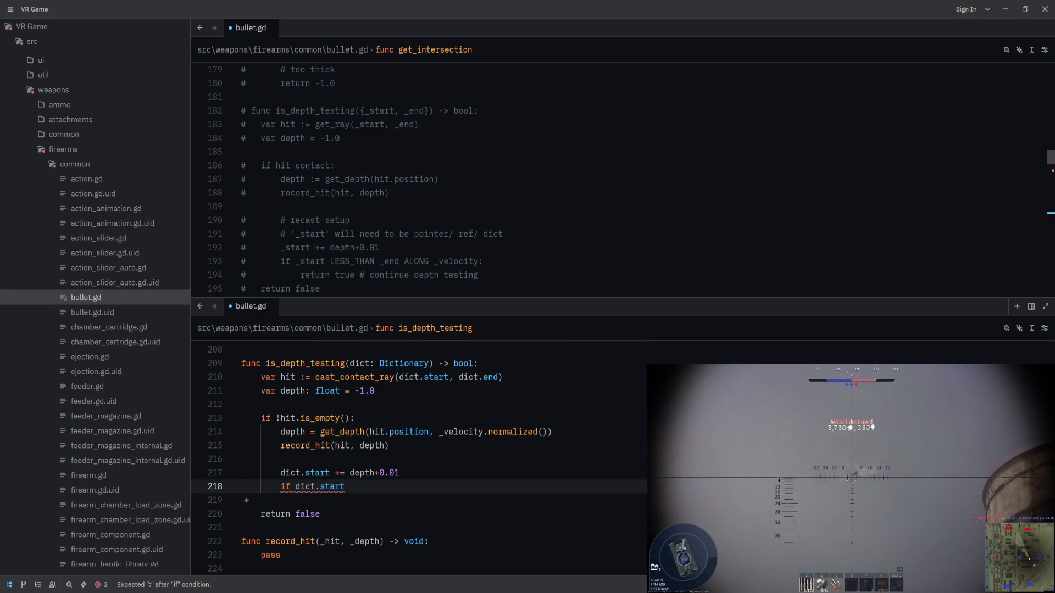
{"action": "type", "text": ".dot("}
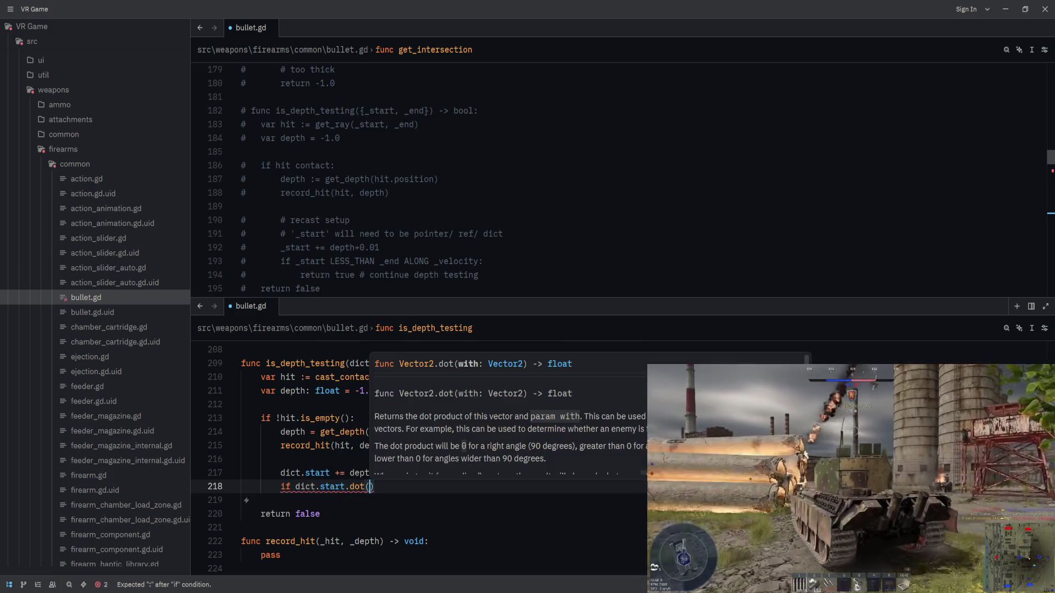
{"action": "type", "text": "direction"}
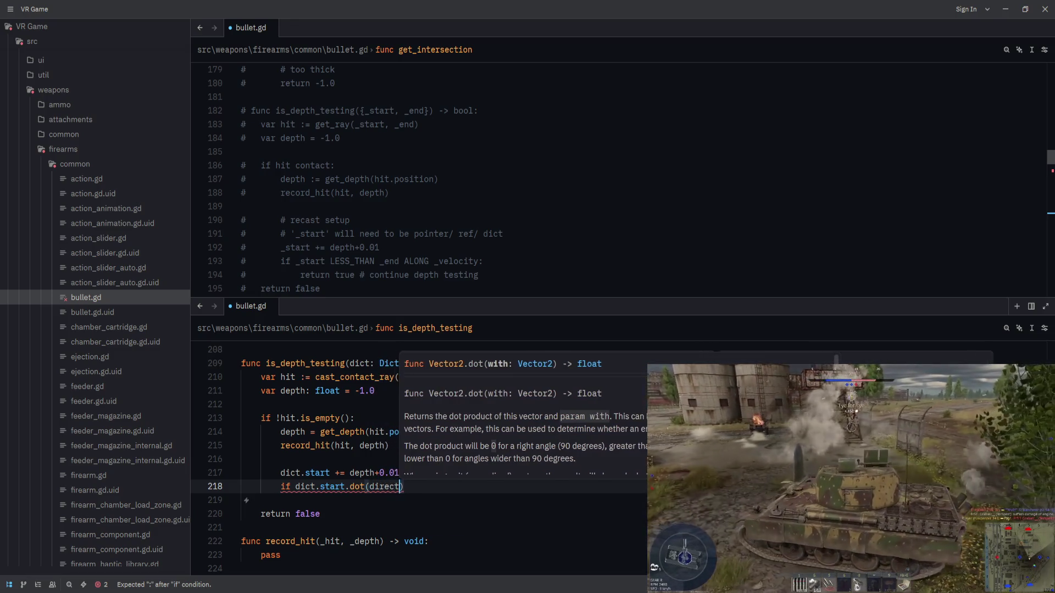
{"action": "key", "text": "ctrl+BackSpace"}
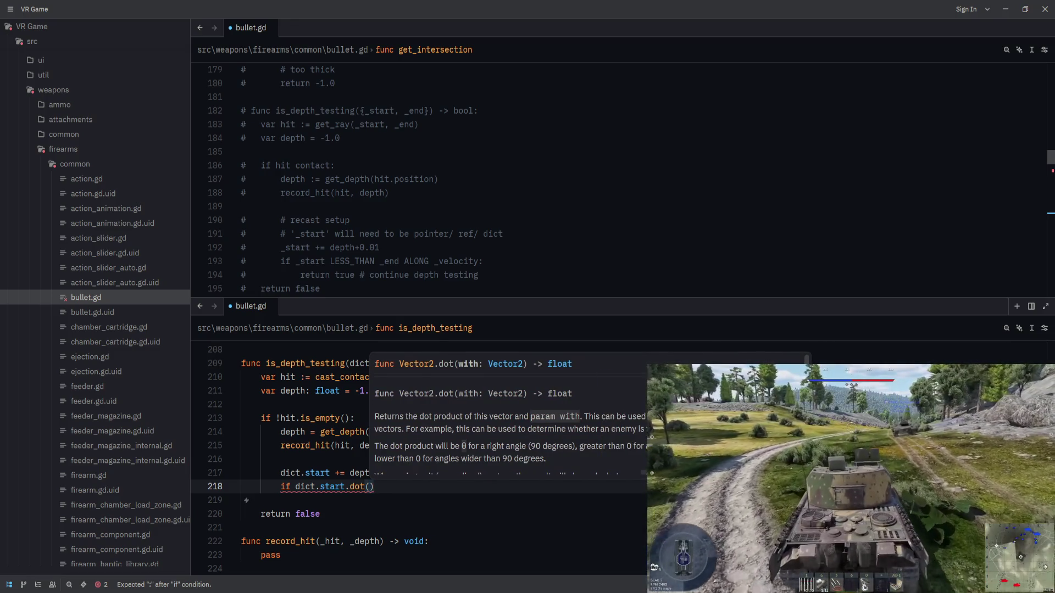
{"action": "key", "text": "Escape"}
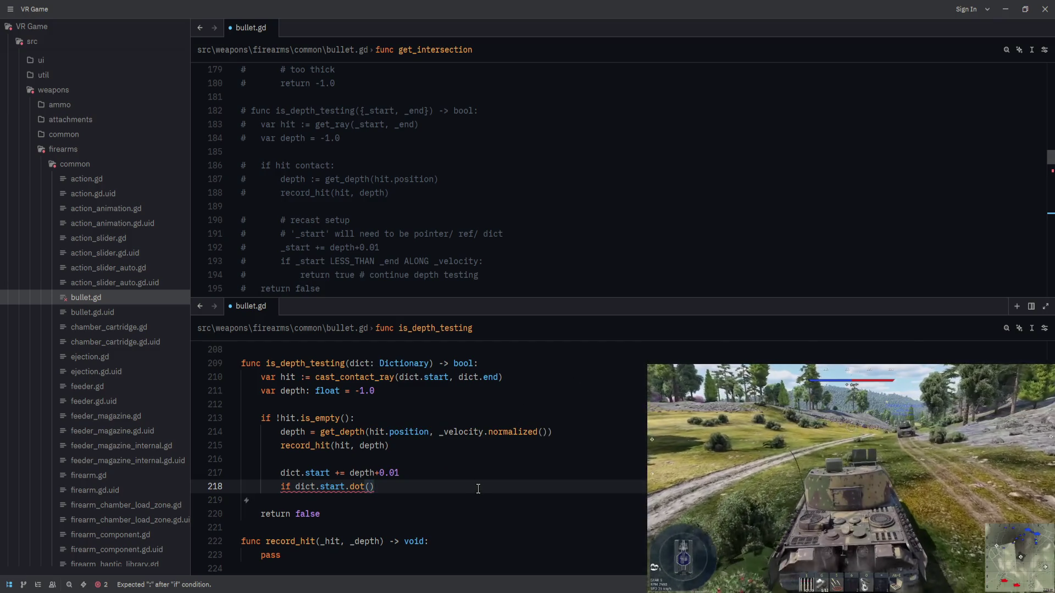
Step: Add var dir := _velocity.normalized() below depth and pass dir to get_depth
{"action": "mouse_move", "coordinate": [475, 431]}
{"action": "left_click", "coordinate": [474, 391]}
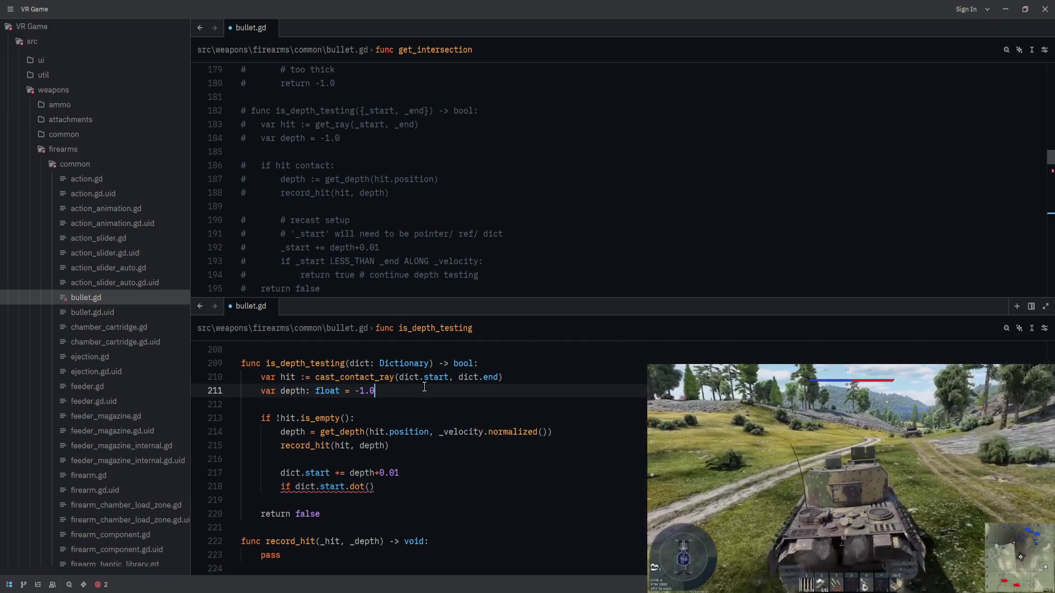
{"action": "key", "text": "Return"}
{"action": "type", "text": "var dir :="}
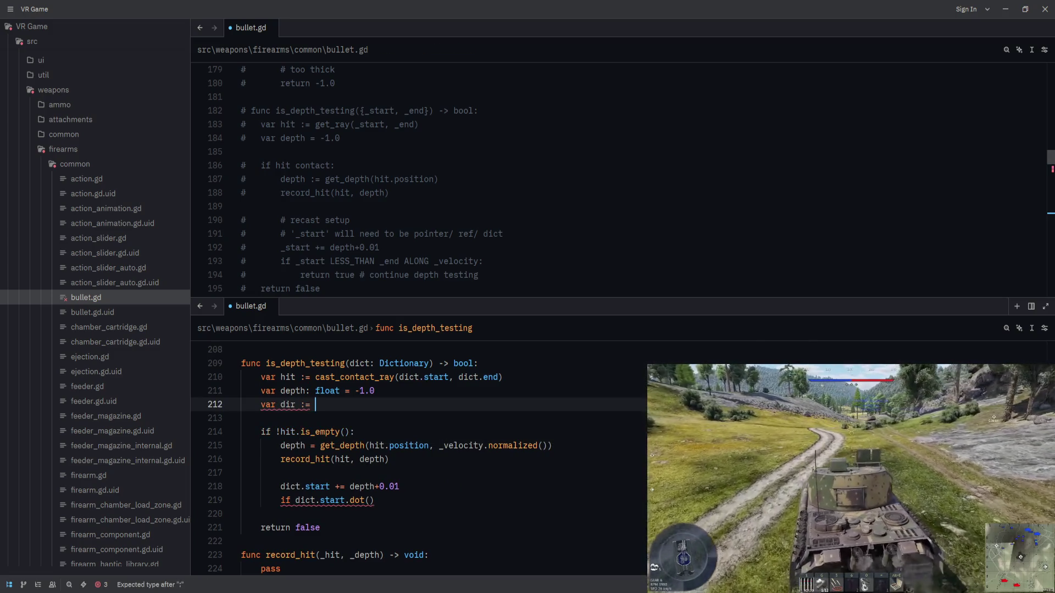
{"action": "left_click", "coordinate": [478, 445]}
{"action": "left_click_drag", "start_coordinate": [440, 445], "coordinate": [538, 445]}
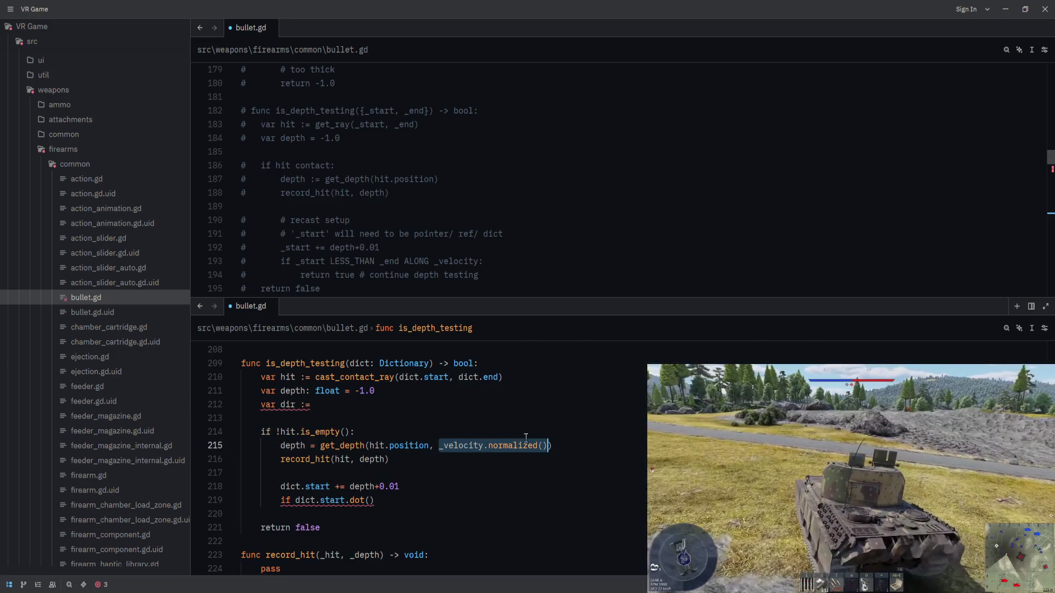
{"action": "key", "text": "ctrl+x"}
{"action": "left_click", "coordinate": [384, 391]}
{"action": "key", "text": "ctrl+v"}
{"action": "key", "text": "ctrl+z"}
{"action": "key", "text": "Down"}
{"action": "key", "text": "ctrl+v"}
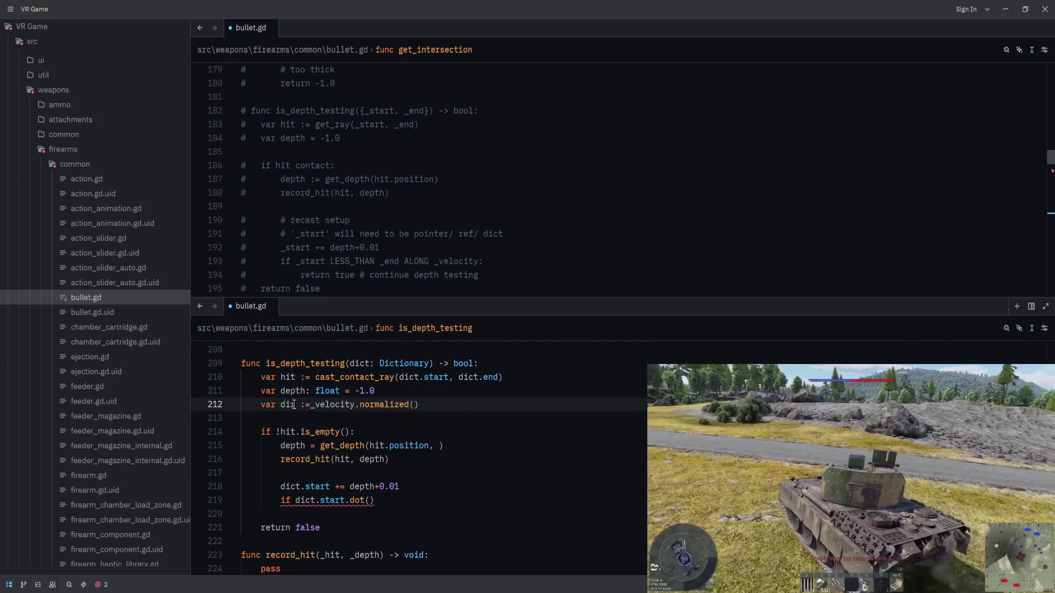
{"action": "left_click", "coordinate": [439, 445]}
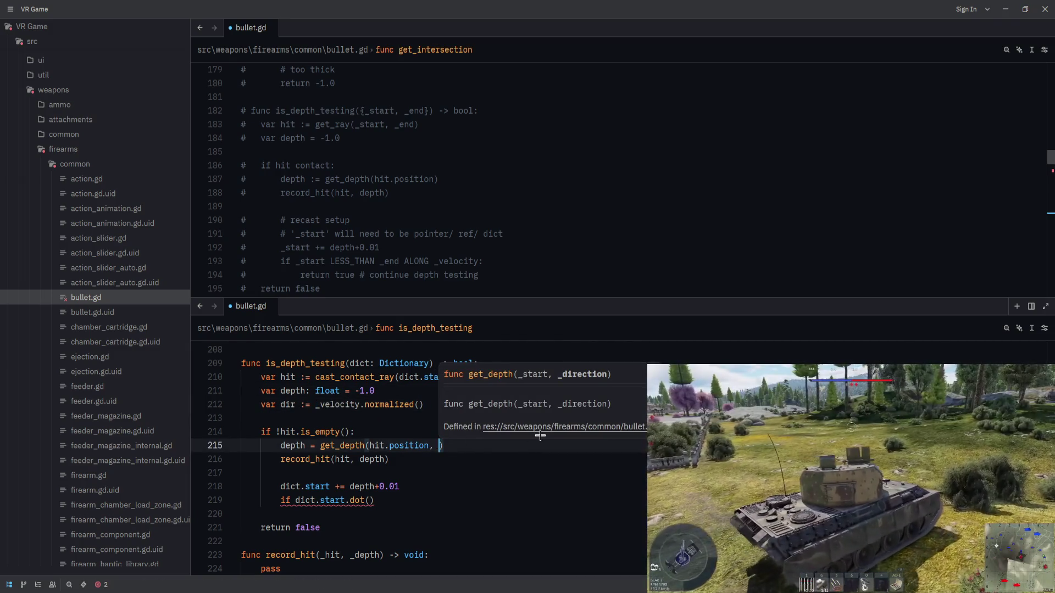
{"action": "type", "text": "dir"}
Step: Finish the check: if dict.start.dot(dir) < dict.end.dot(dir): return true
{"action": "key", "text": "Down"}
{"action": "key", "text": "Down"}
{"action": "key", "text": "Down"}
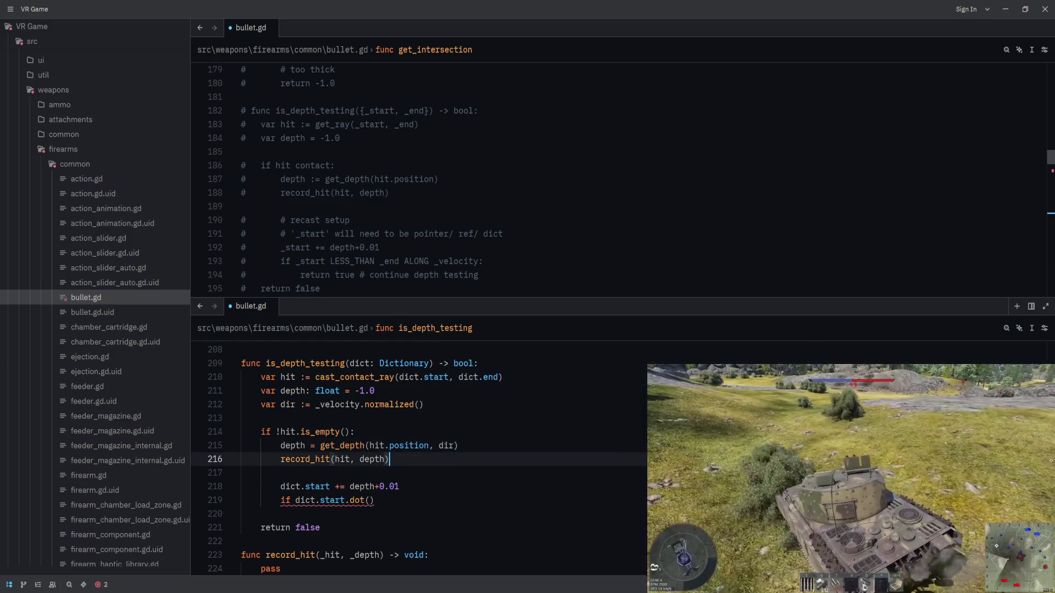
{"action": "key", "text": "Down"}
{"action": "key", "text": "Left"}
{"action": "type", "text": "dir)"}
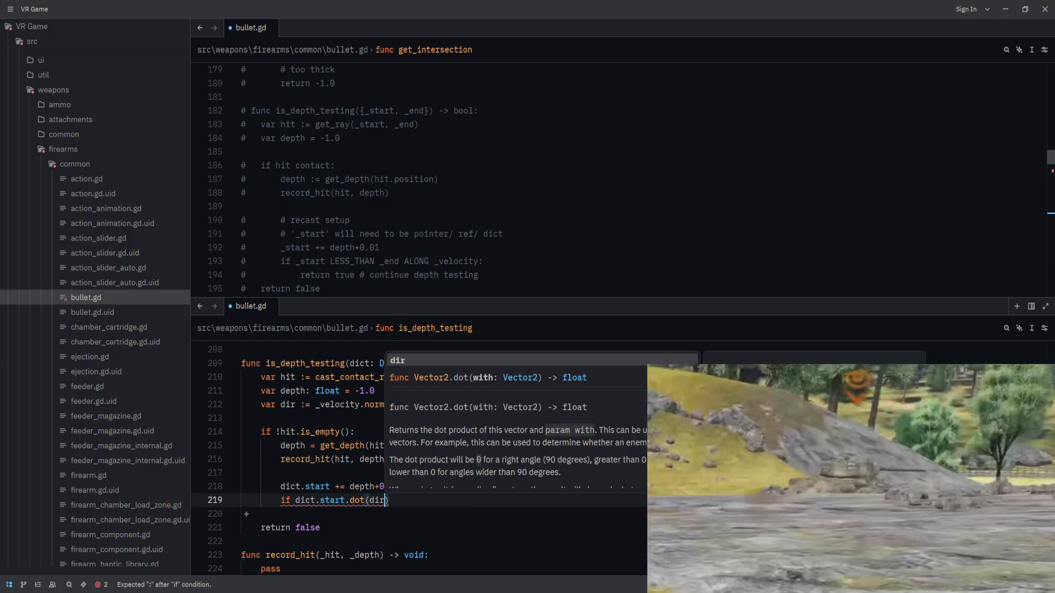
{"action": "key", "text": "BackSpace"}
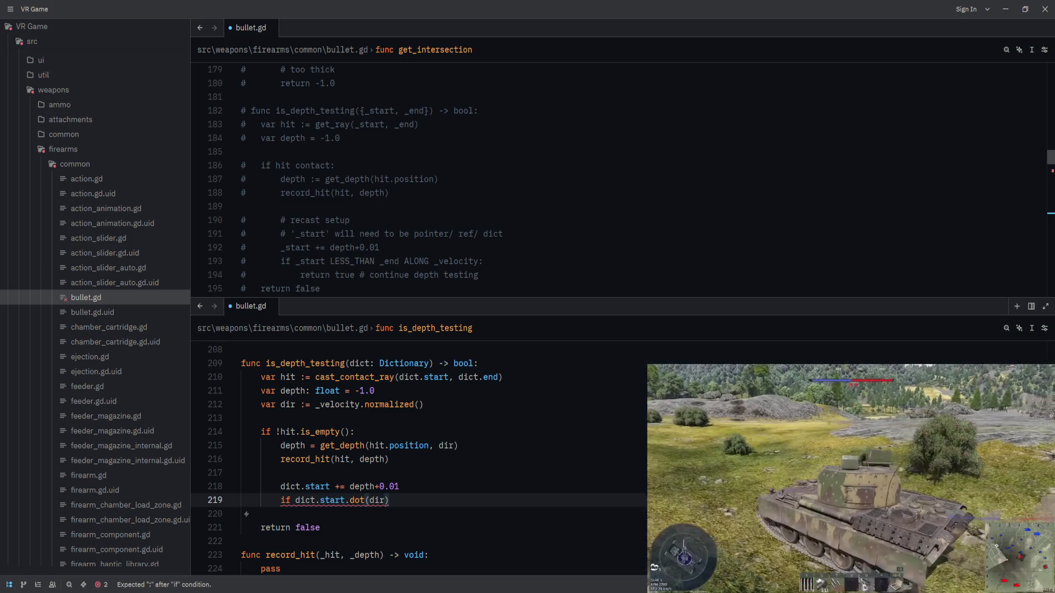
{"action": "type", "text": "<"}
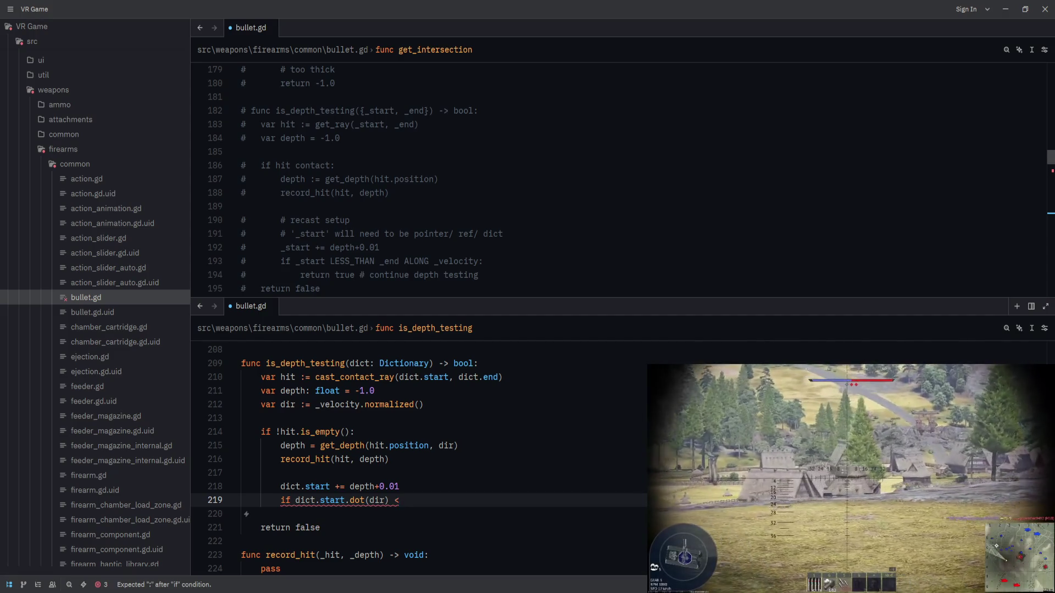
{"action": "type", "text": " _"}
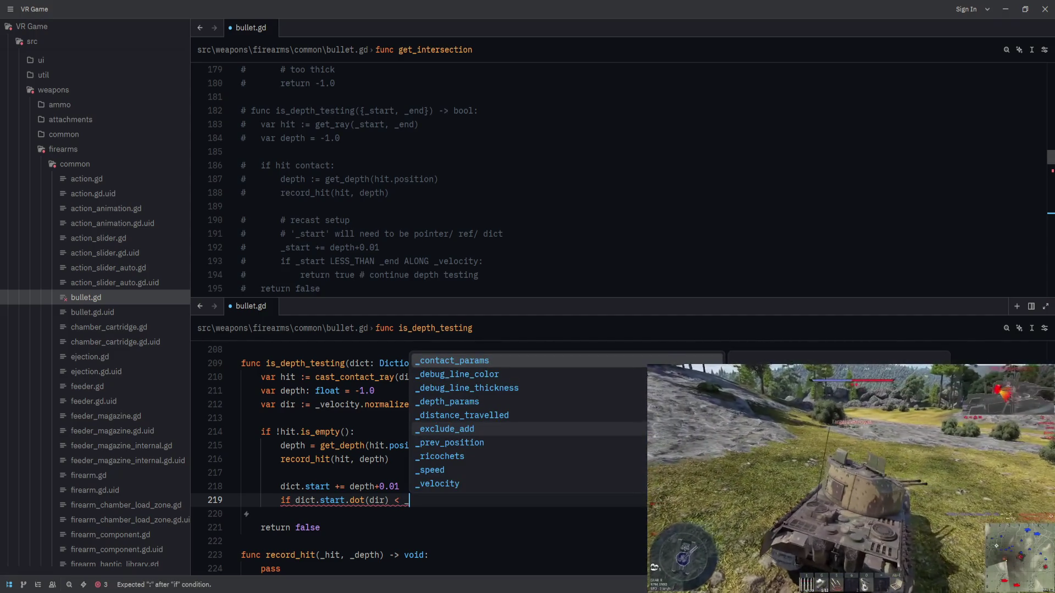
{"action": "key", "text": "BackSpace"}
{"action": "type", "text": "dict.end.d"}
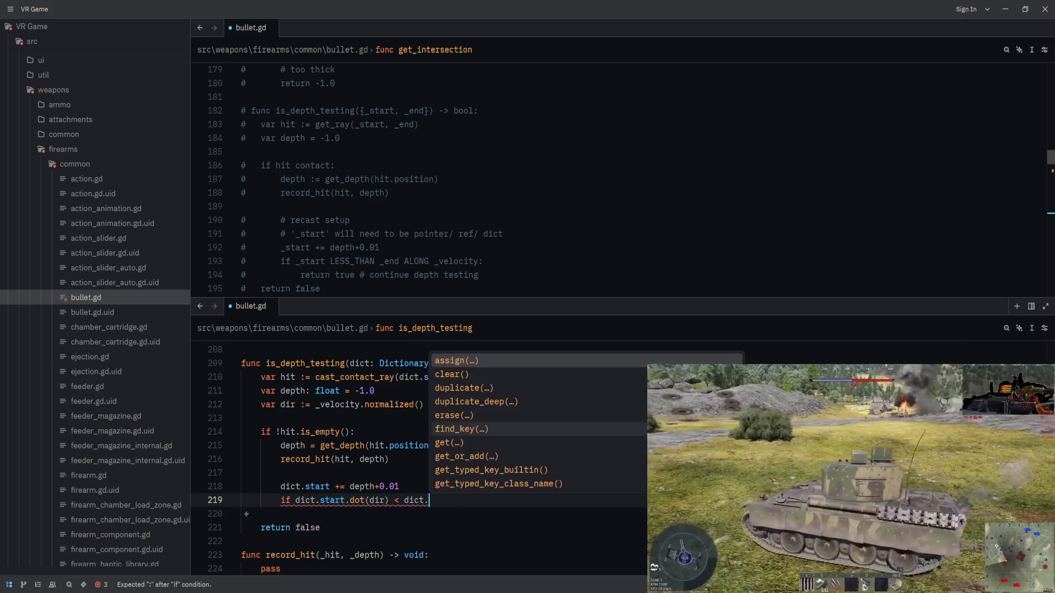
{"action": "type", "text": "ot(dir)"}
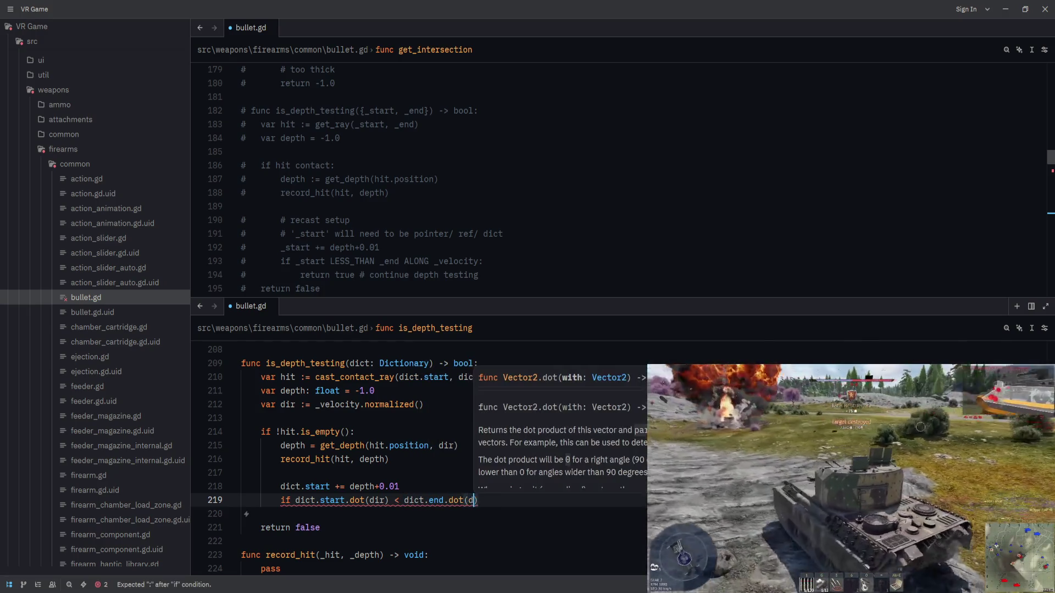
{"action": "type", "text": ":"}
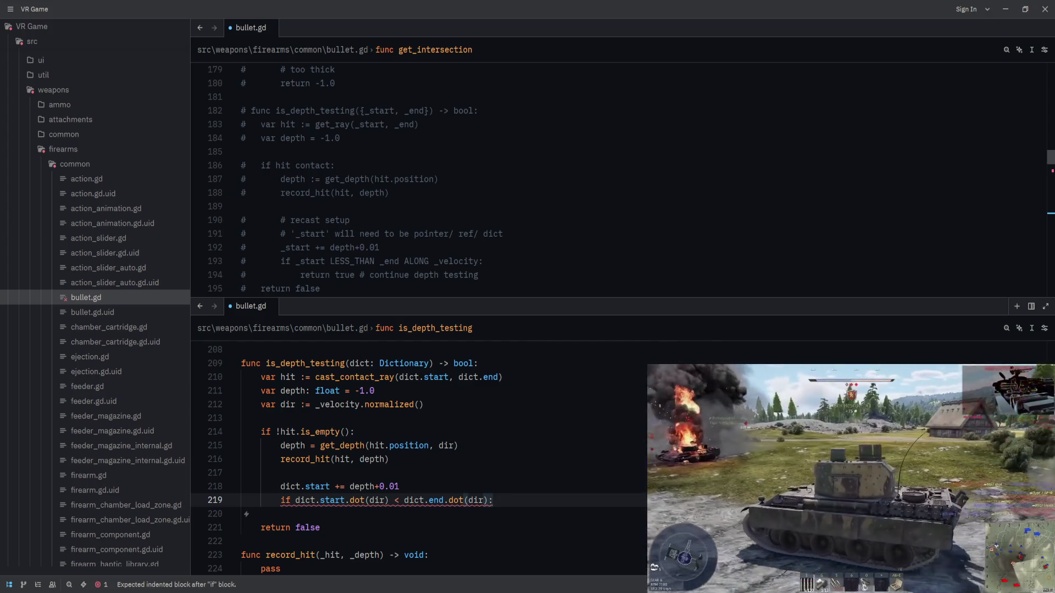
{"action": "key", "text": "Return"}
{"action": "type", "text": "return true"}
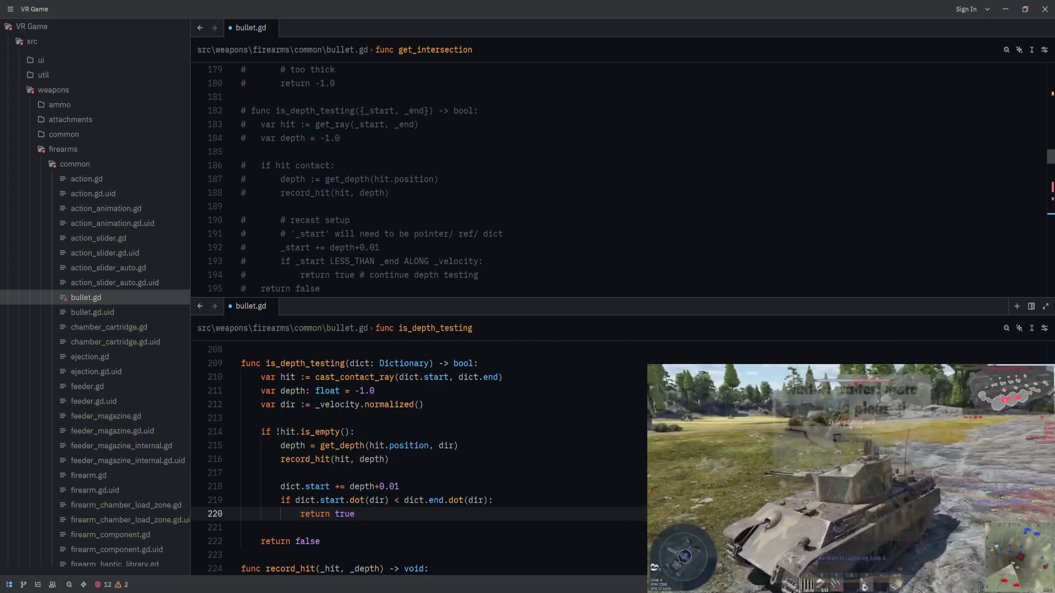
Step: Add the comment '# remainder is less than original' above the start advance
{"action": "key", "text": "Up"}
{"action": "key", "text": "Up"}
{"action": "key", "text": "ctrl+shift+Return"}
{"action": "type", "text": "# "}
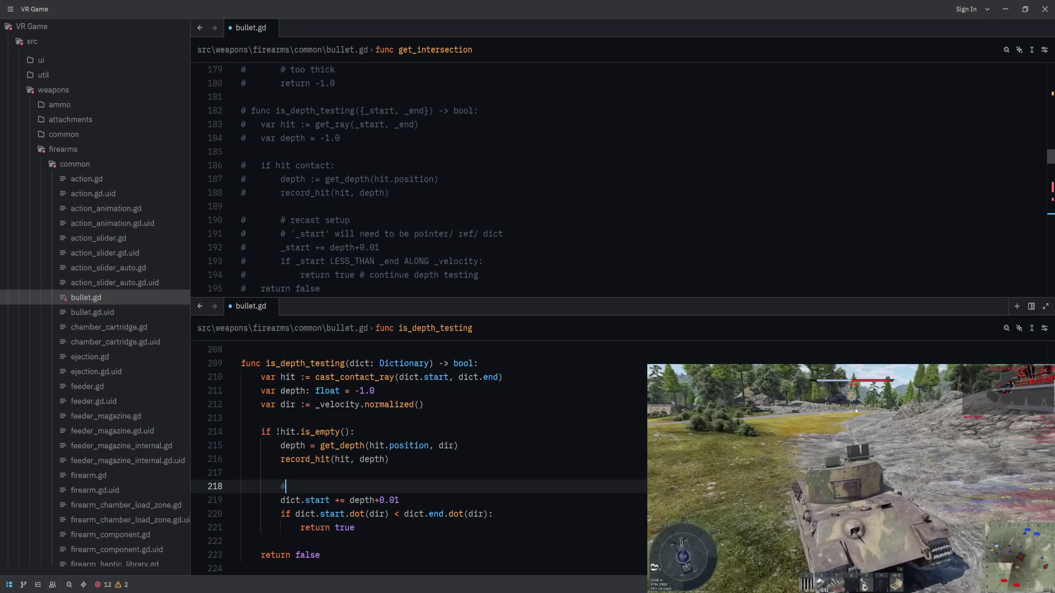
{"action": "type", "text": "remainder is "}
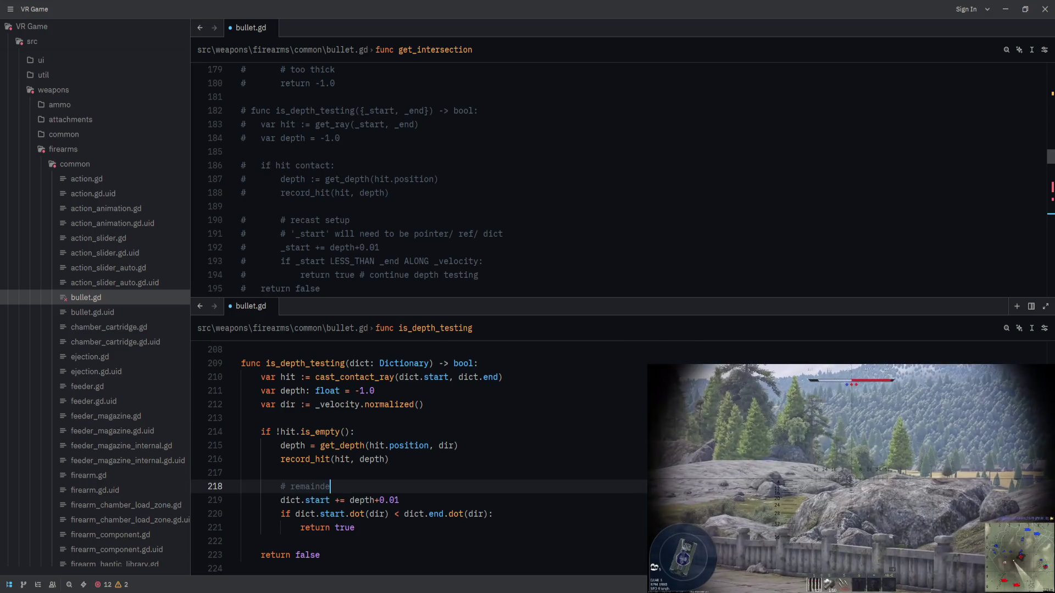
{"action": "type", "text": "less than ori"}
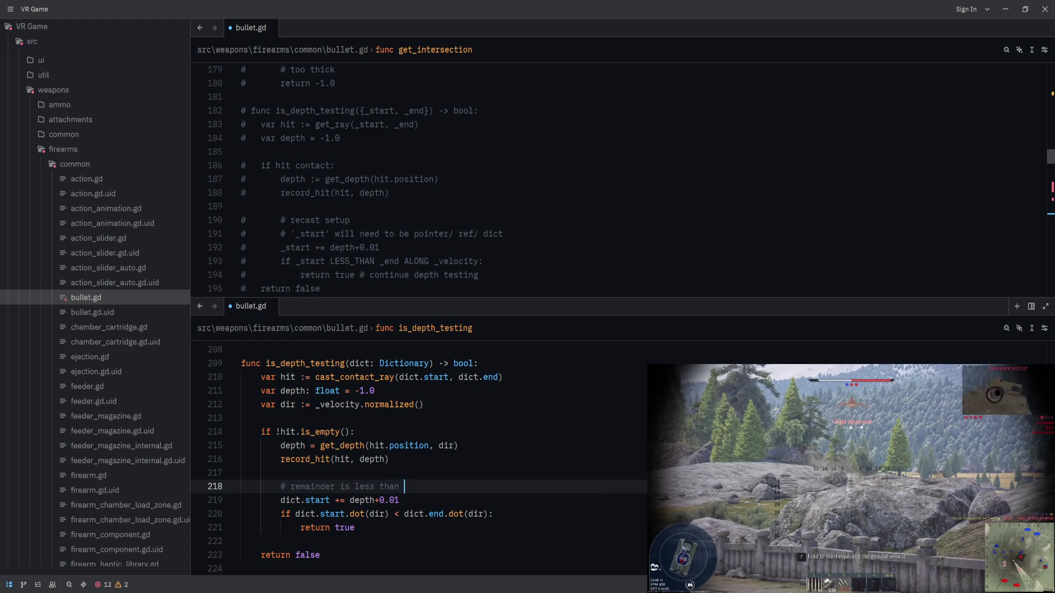
{"action": "type", "text": "ginal"}
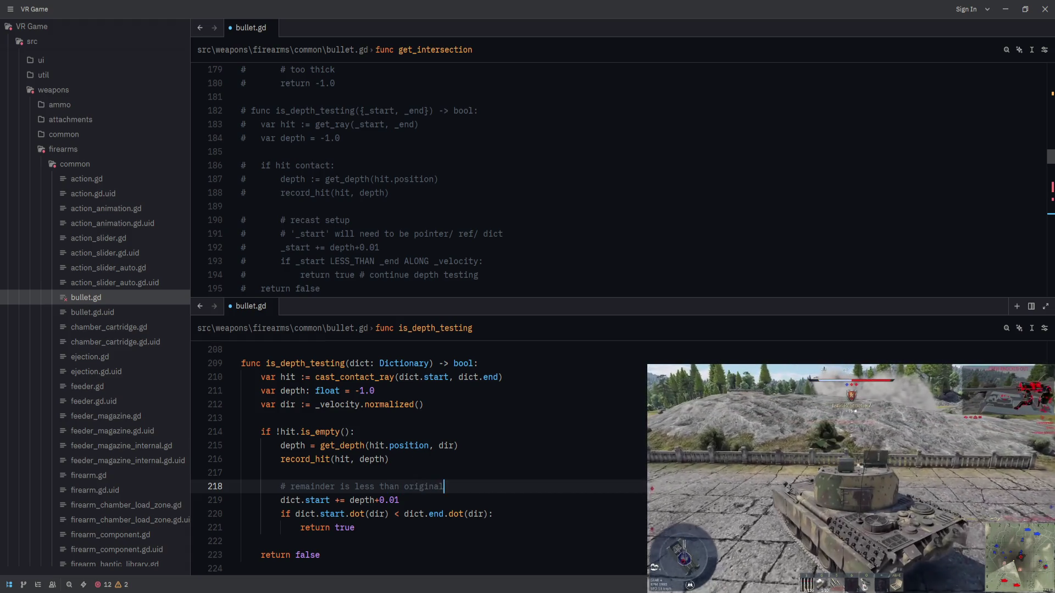
Step: Reword the line 218 comment to 'end position along velocity, permit recast'
{"action": "key", "text": "ctrl+BackSpace"}
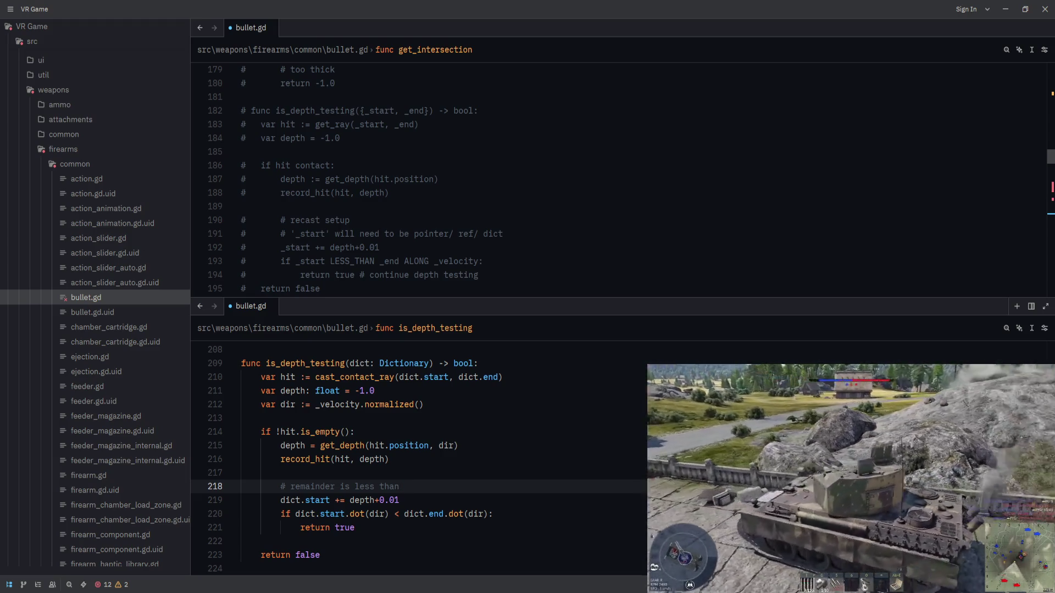
{"action": "type", "text": "end position, permit recast"}
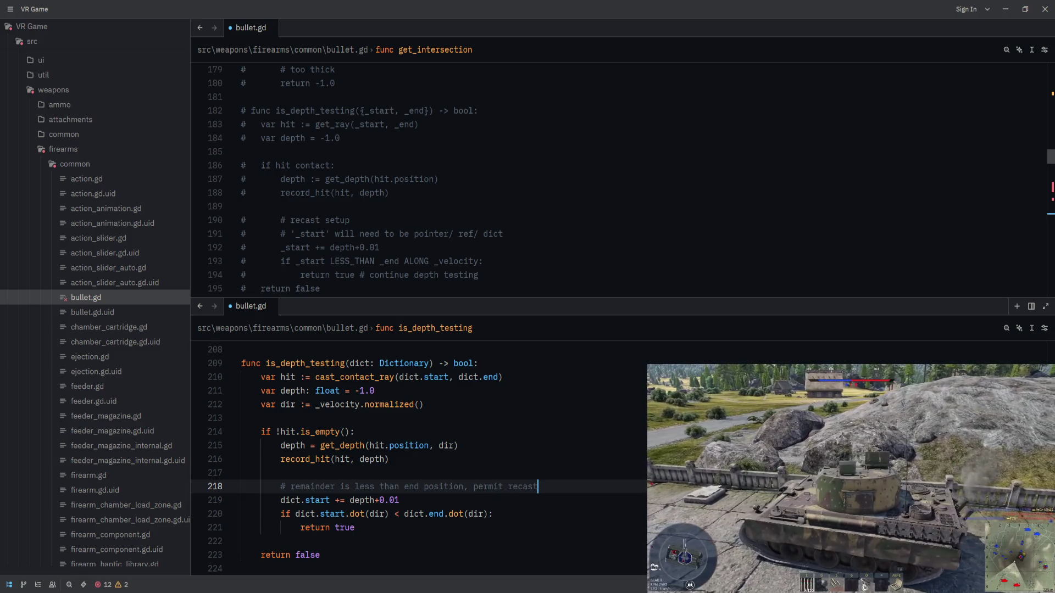
{"action": "scroll", "coordinate": [539, 434], "scroll_direction": "down", "scroll_amount": 1}
{"action": "left_click", "coordinate": [511, 487]}
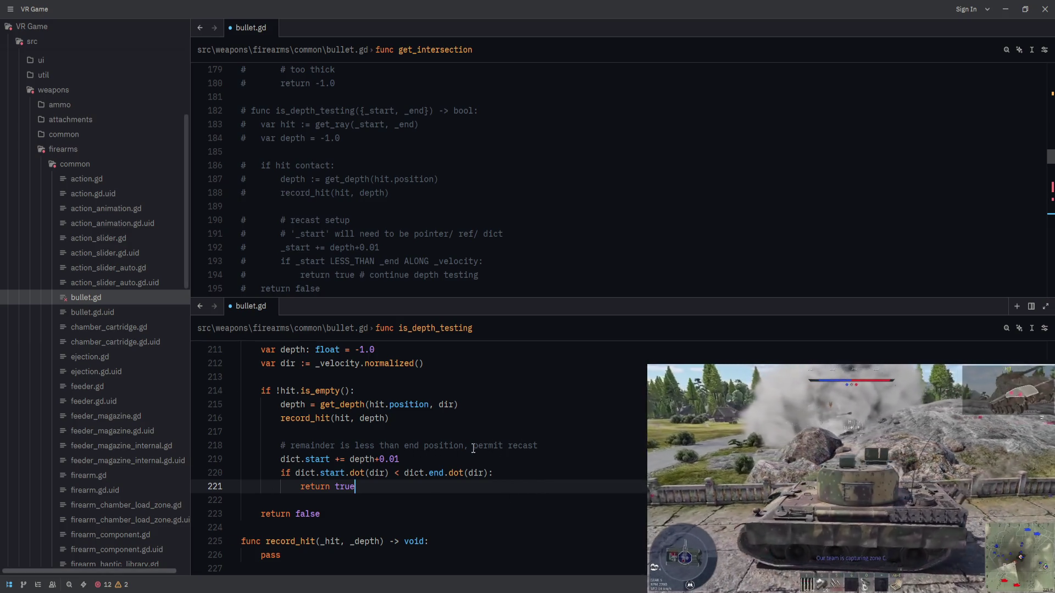
{"action": "left_click", "coordinate": [468, 445]}
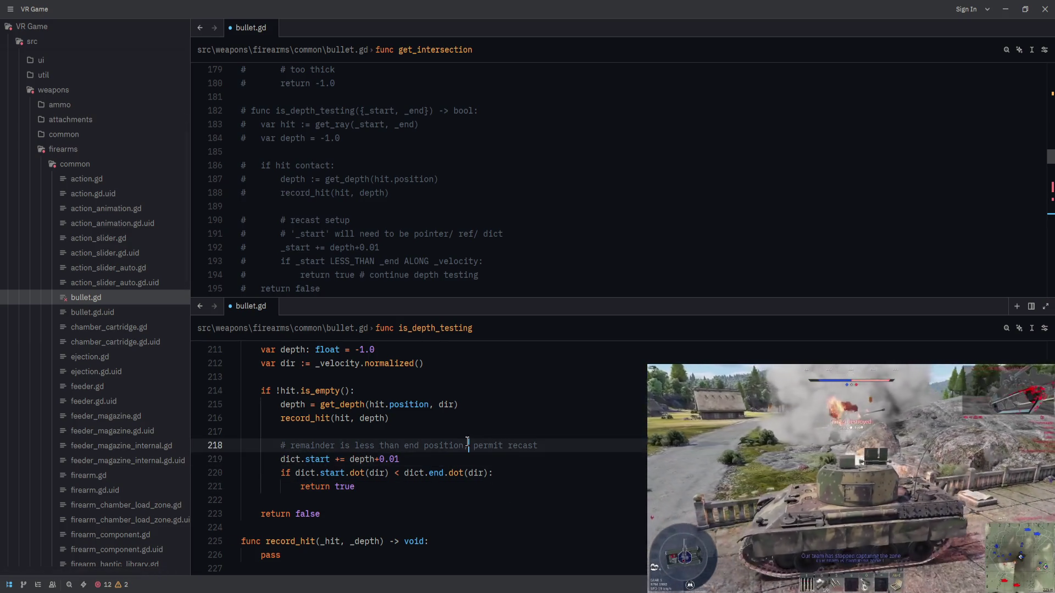
{"action": "type", "text": "along direc"}
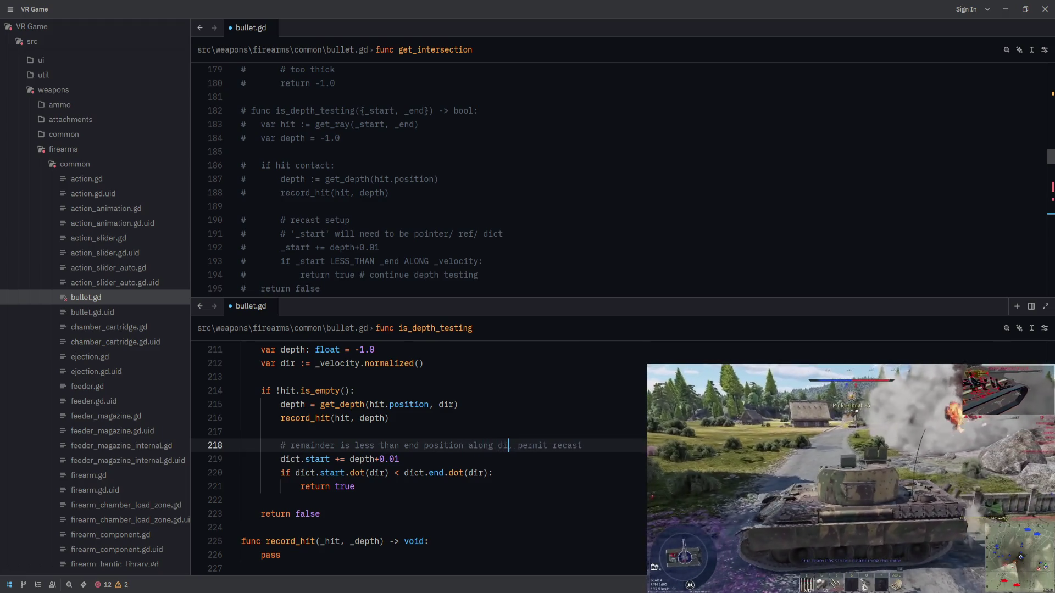
{"action": "key", "text": "BackSpace"}
{"action": "key", "text": "BackSpace"}
{"action": "key", "text": "BackSpace"}
{"action": "type", "text": "velocity"}
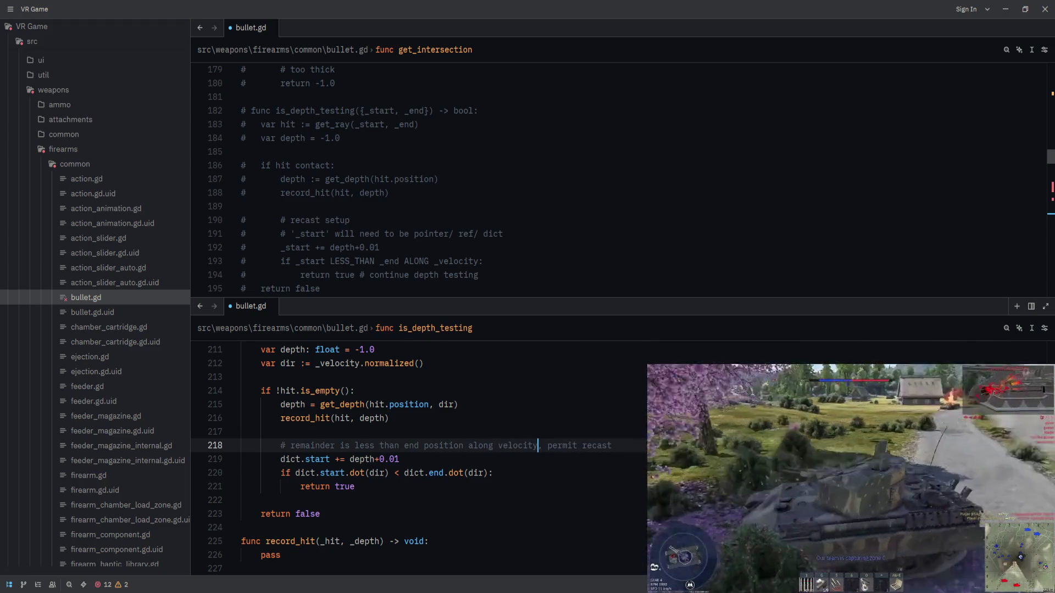
Step: Capitalize 'Remainder' at the start of the comment and save to auto-format bullet.gd
{"action": "left_click", "coordinate": [414, 458]}
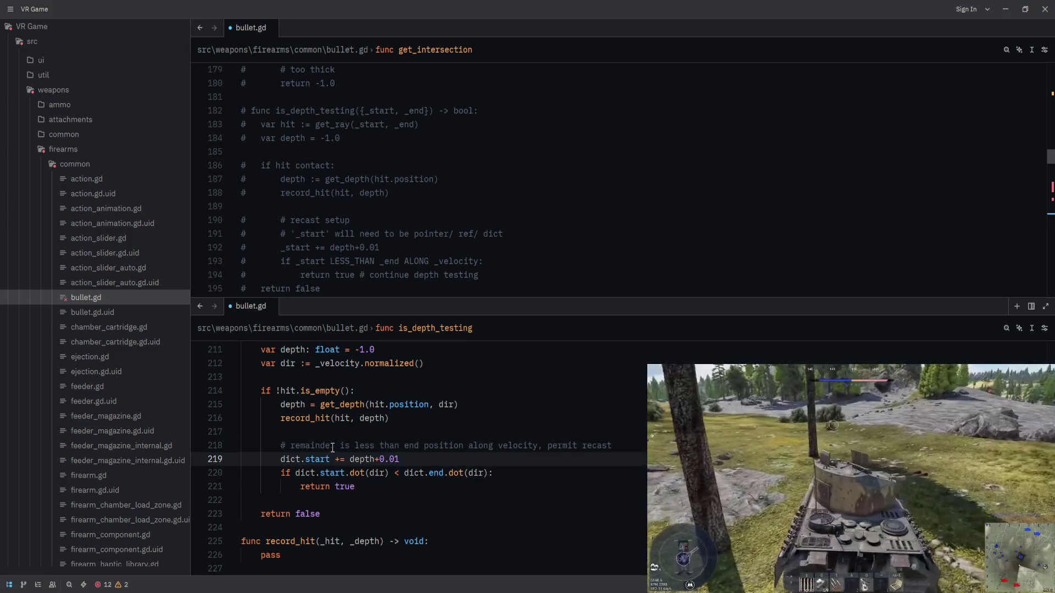
{"action": "key", "text": "Up"}
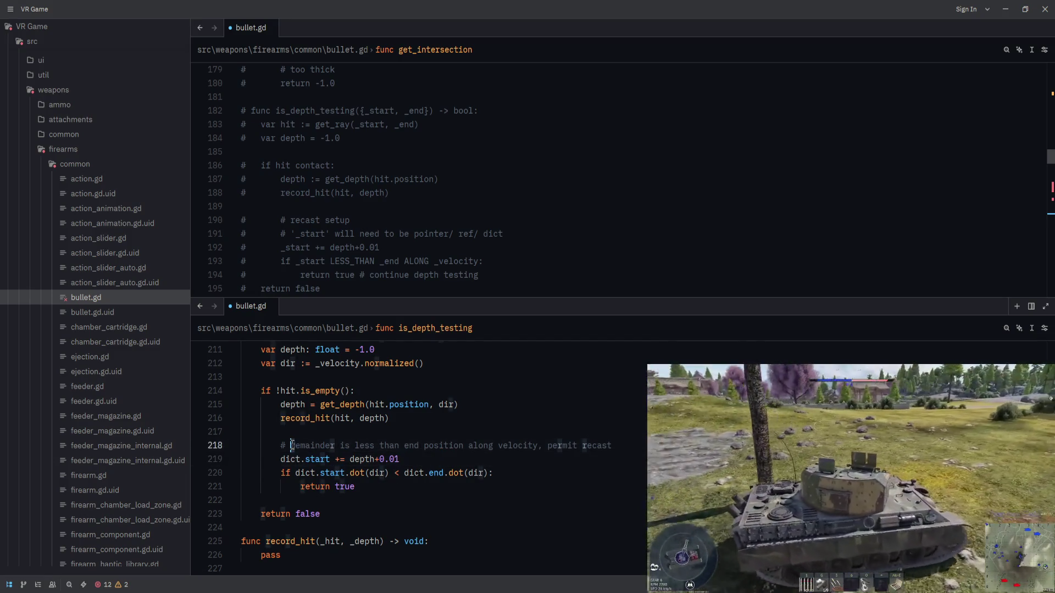
{"action": "key", "text": "Delete"}
{"action": "type", "text": "R"}
{"action": "key", "text": "Escape"}
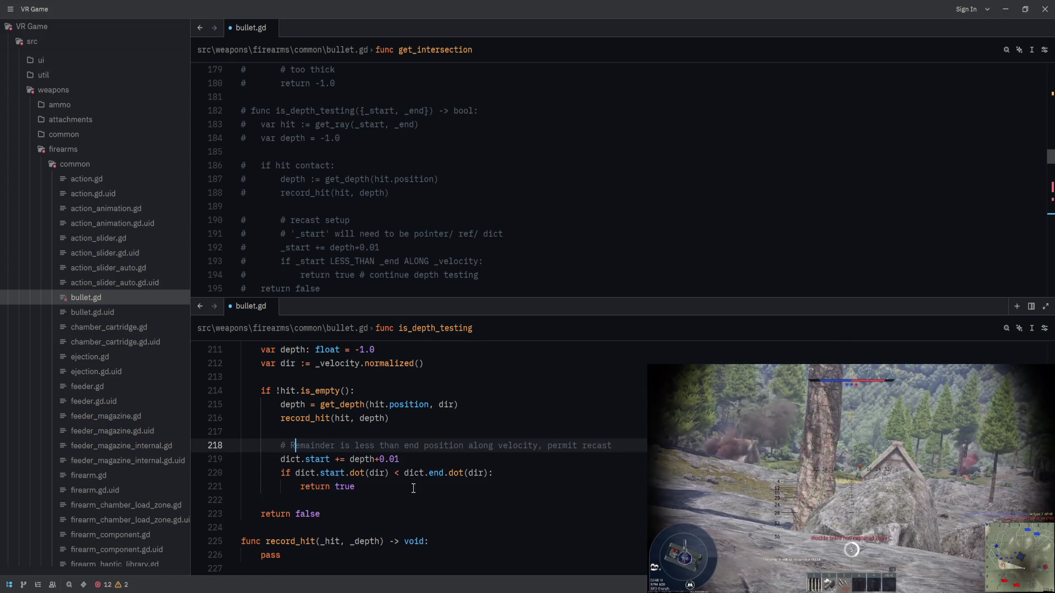
{"action": "left_click", "coordinate": [439, 489]}
{"action": "key", "text": "ctrl+s"}
Step: Review the start-advance, dot-product recast check and return true lines, highlighting every use of hit
{"action": "left_click", "coordinate": [494, 502]}
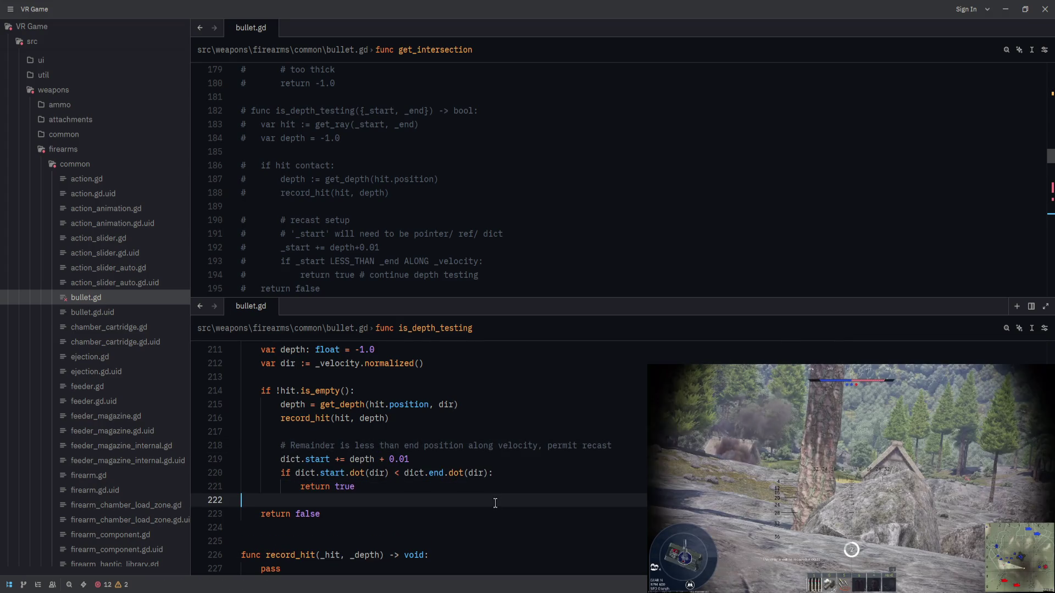
{"action": "left_click", "coordinate": [305, 458]}
{"action": "left_click", "coordinate": [310, 473]}
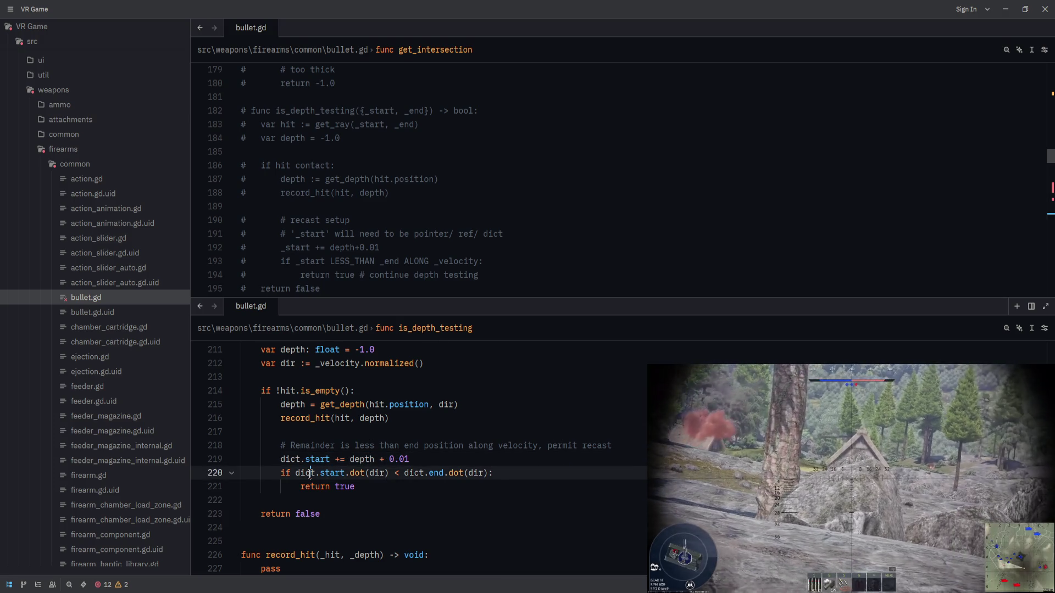
{"action": "left_click", "coordinate": [533, 490]}
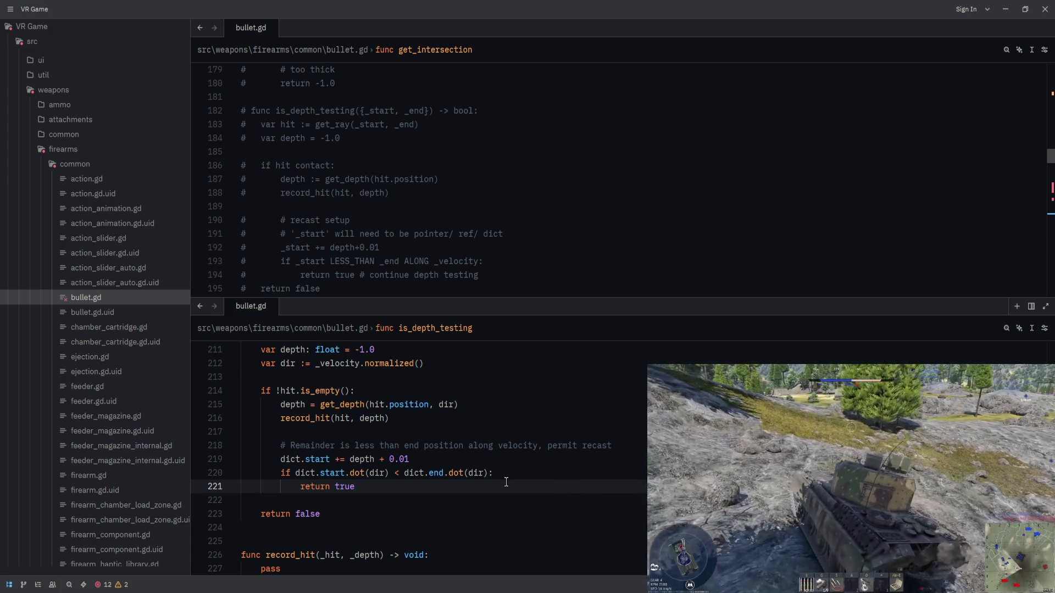
{"action": "scroll", "coordinate": [510, 482], "scroll_direction": "up", "scroll_amount": 1}
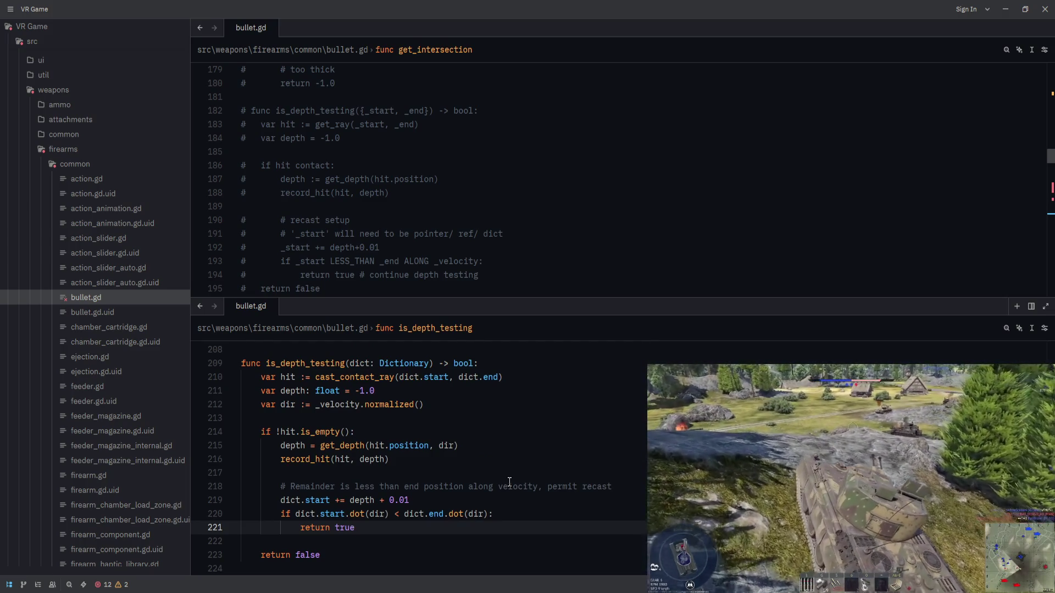
{"action": "left_click", "coordinate": [350, 460]}
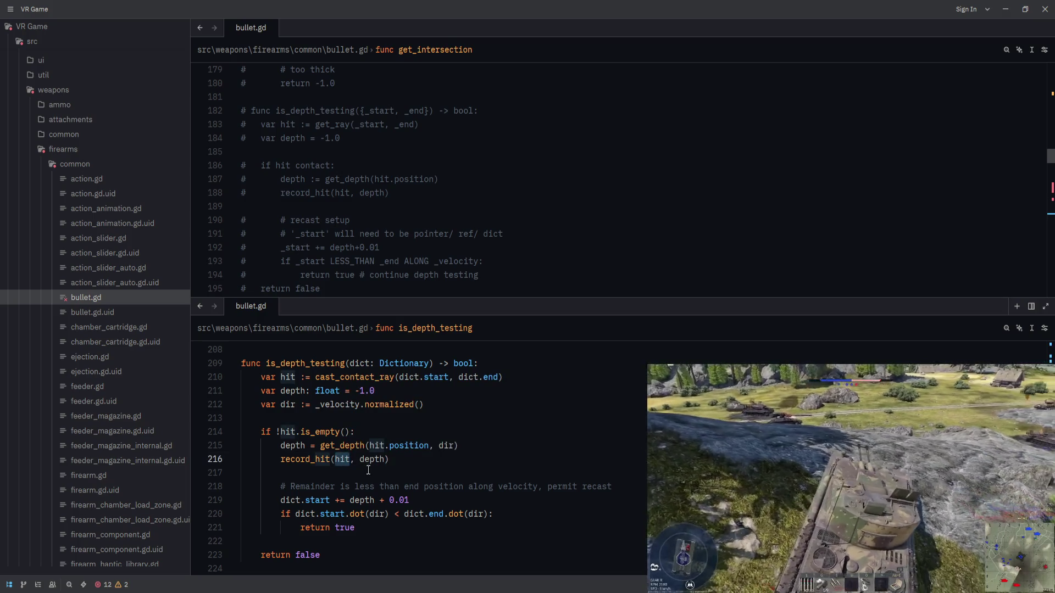
Step: Insert .merged("depth": depth) after hit in the record_hit call on line 216
{"action": "left_click", "coordinate": [371, 462]}
{"action": "left_click", "coordinate": [446, 468]}
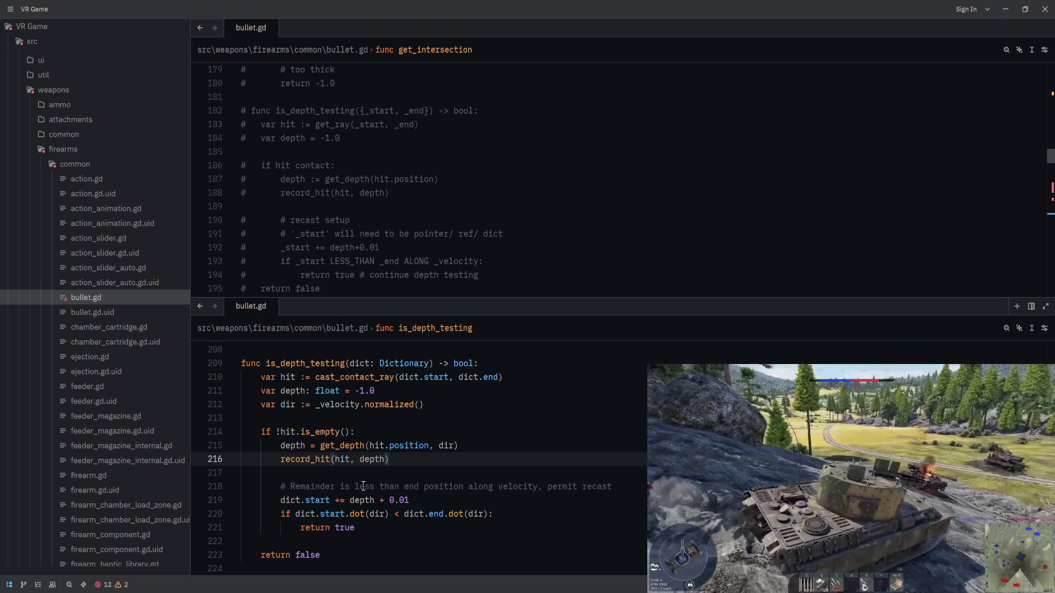
{"action": "mouse_move", "coordinate": [348, 460]}
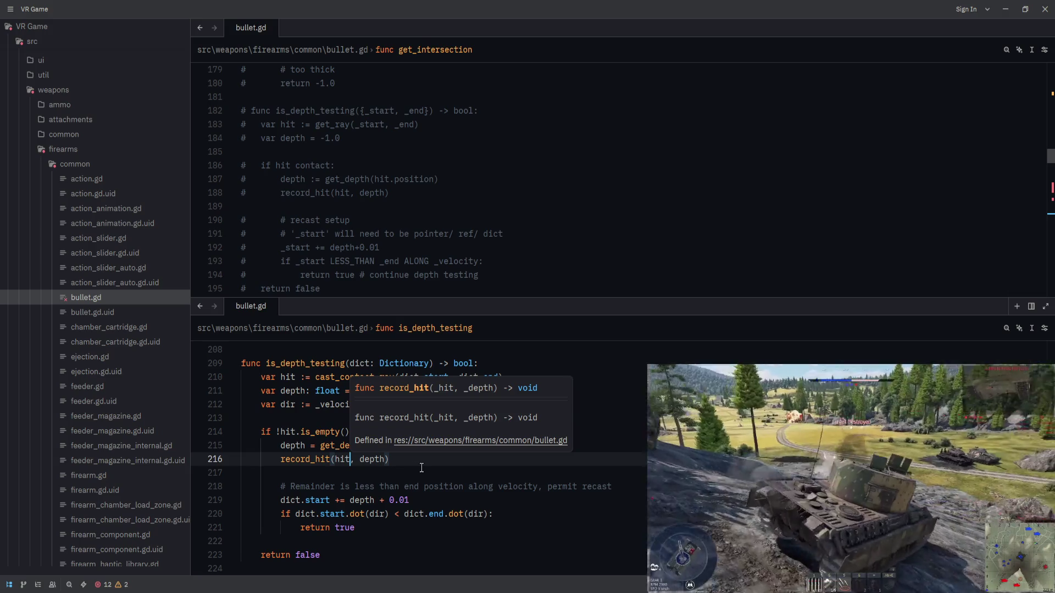
{"action": "left_click", "coordinate": [349, 459]}
{"action": "type", "text": ".merged"}
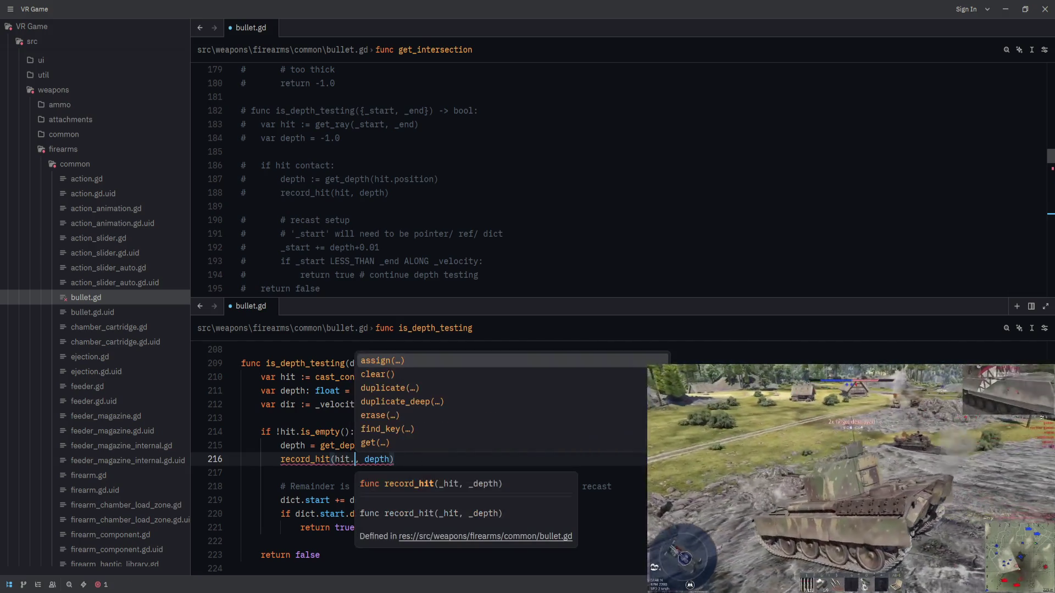
{"action": "key", "text": "Return"}
{"action": "type", "text": "\"D"}
{"action": "key", "text": "BackSpace"}
{"action": "type", "text": "depth\""}
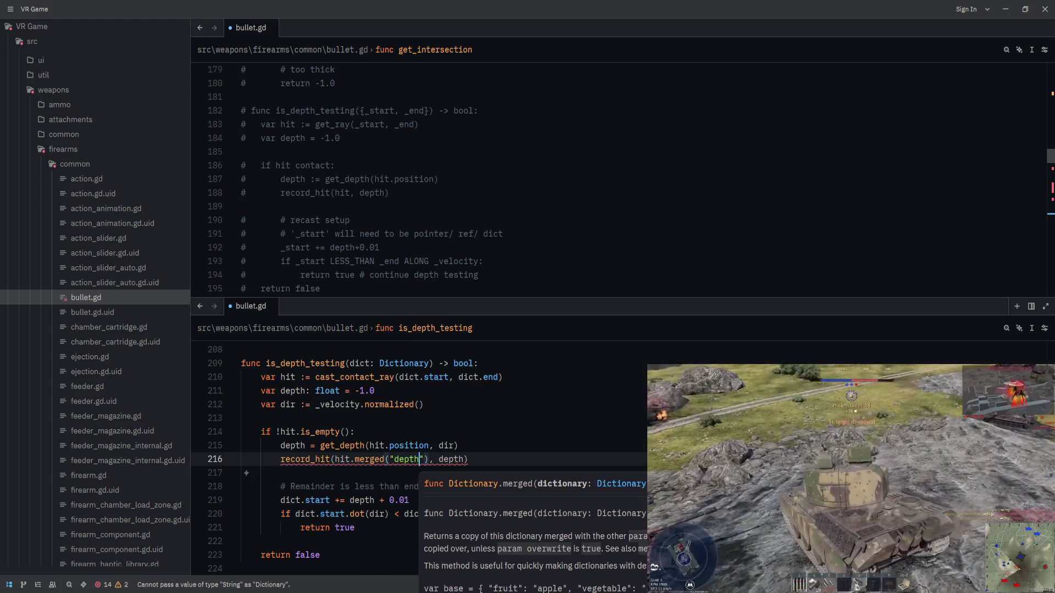
{"action": "type", "text": ": "}
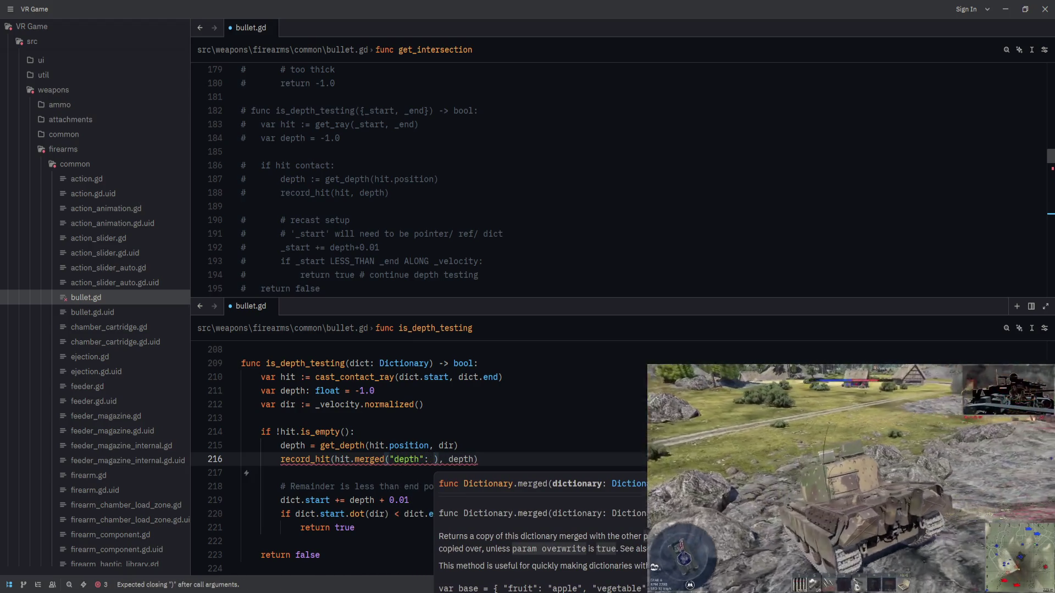
{"action": "type", "text": "depth"}
Step: Wrap the merged argument in {} braces, drop the separate depth argument, and select record_hit's parameters
{"action": "key", "text": "ctrl+shift+Left"}
{"action": "key", "text": "ctrl+shift+Left"}
{"action": "key", "text": "ctrl+shift+Left"}
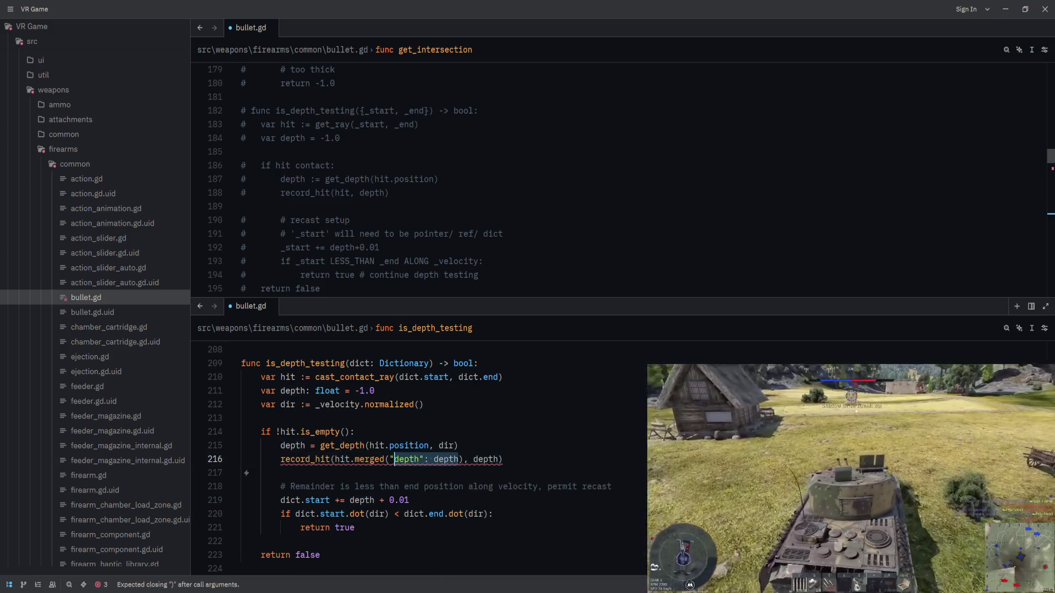
{"action": "type", "text": "{"}
{"action": "key", "text": "End"}
{"action": "key", "text": "Left"}
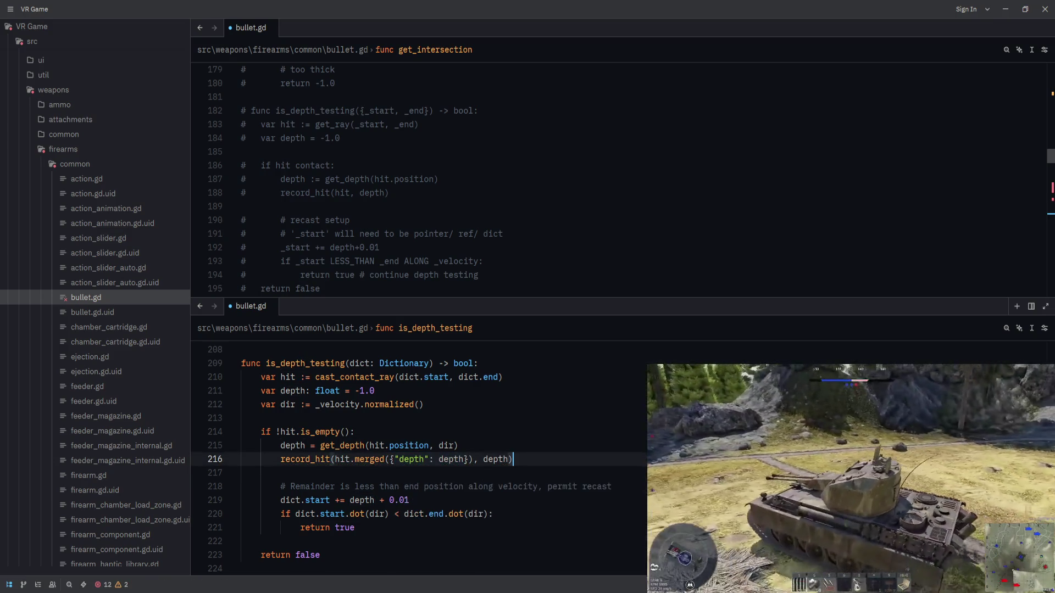
{"action": "key", "text": "BackSpace"}
{"action": "key", "text": "BackSpace"}
{"action": "key", "text": "BackSpace"}
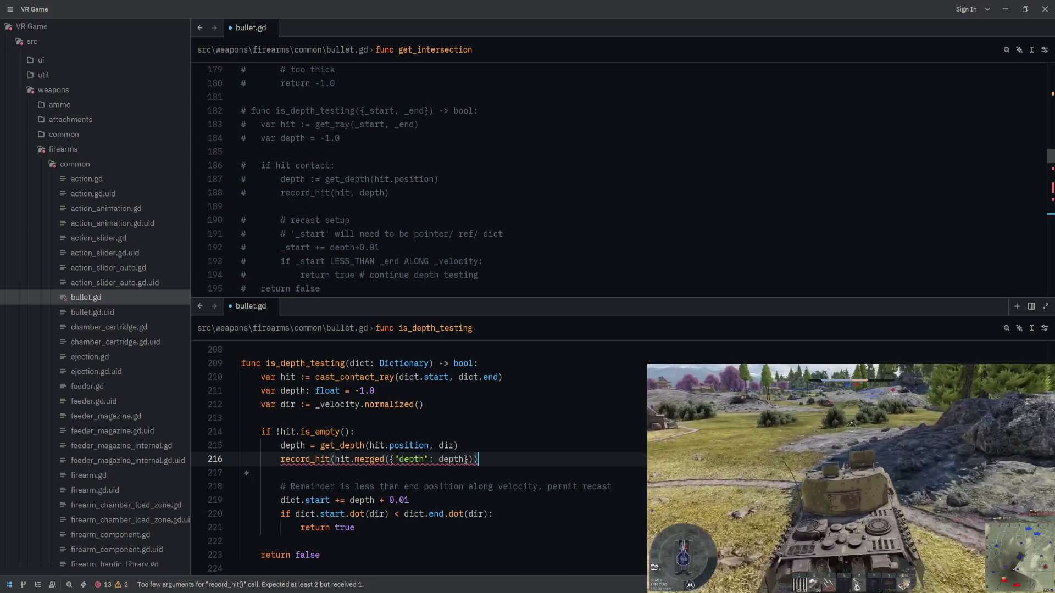
{"action": "scroll", "coordinate": [361, 485], "scroll_direction": "down", "scroll_amount": 3}
{"action": "left_click_drag", "start_coordinate": [320, 473], "coordinate": [382, 473]}
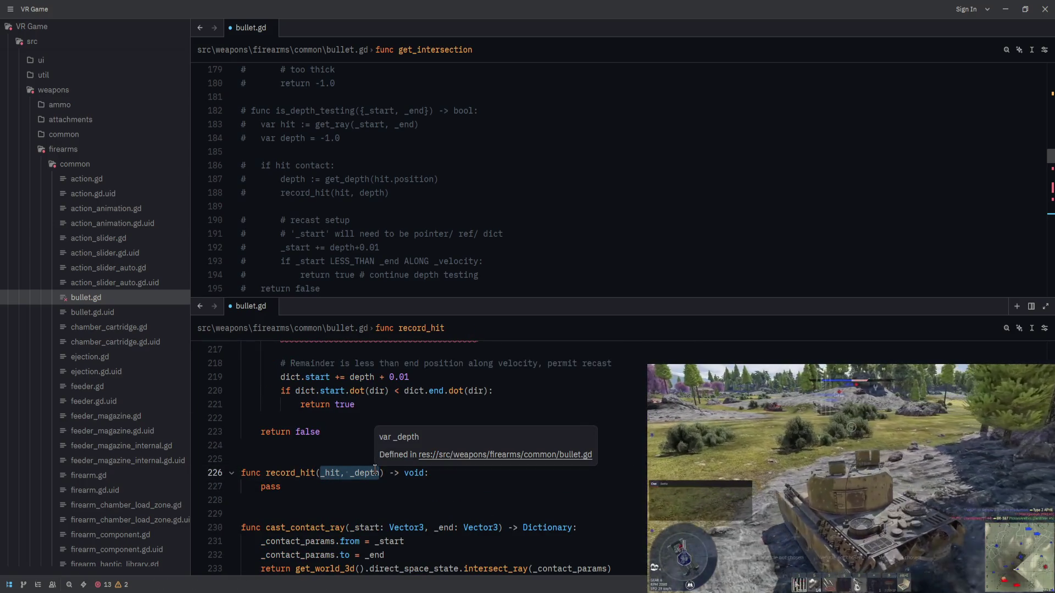
Step: Replace record_hit's two parameters with a single _data parameter
{"action": "type", "text": "_data"}
{"action": "key", "text": "Up"}
{"action": "key", "text": "Up"}
{"action": "scroll", "coordinate": [431, 489], "scroll_direction": "up", "scroll_amount": 3}
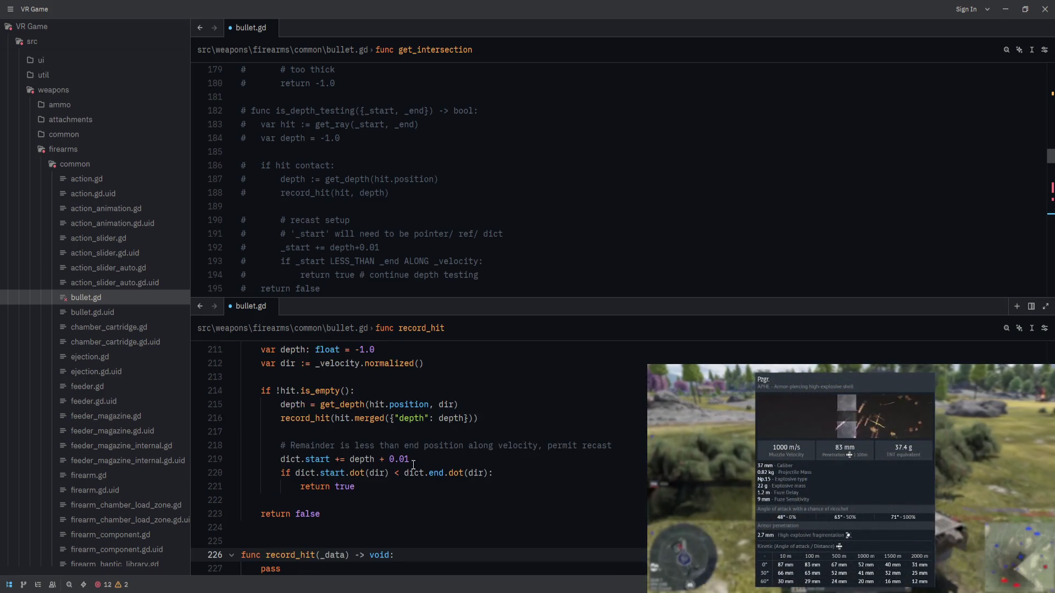
{"action": "scroll", "coordinate": [417, 534], "scroll_direction": "down", "scroll_amount": 3}
{"action": "scroll", "coordinate": [418, 534], "scroll_direction": "down", "scroll_amount": 3}
Step: Replace pass in record_hit with print("hit: %s" % [_data])
{"action": "left_click", "coordinate": [377, 446]}
{"action": "key", "text": "BackSpace"}
{"action": "key", "text": "BackSpace"}
{"action": "key", "text": "BackSpace"}
{"action": "type", "text": "prin"}
{"action": "key", "text": "Return"}
{"action": "type", "text": "\""}
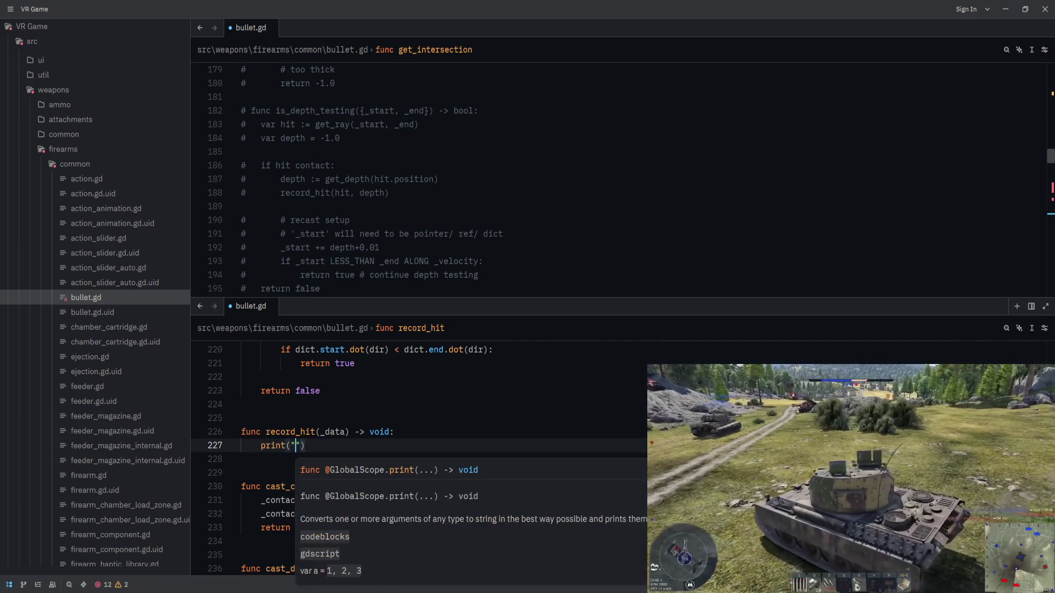
{"action": "type", "text": "hit: "}
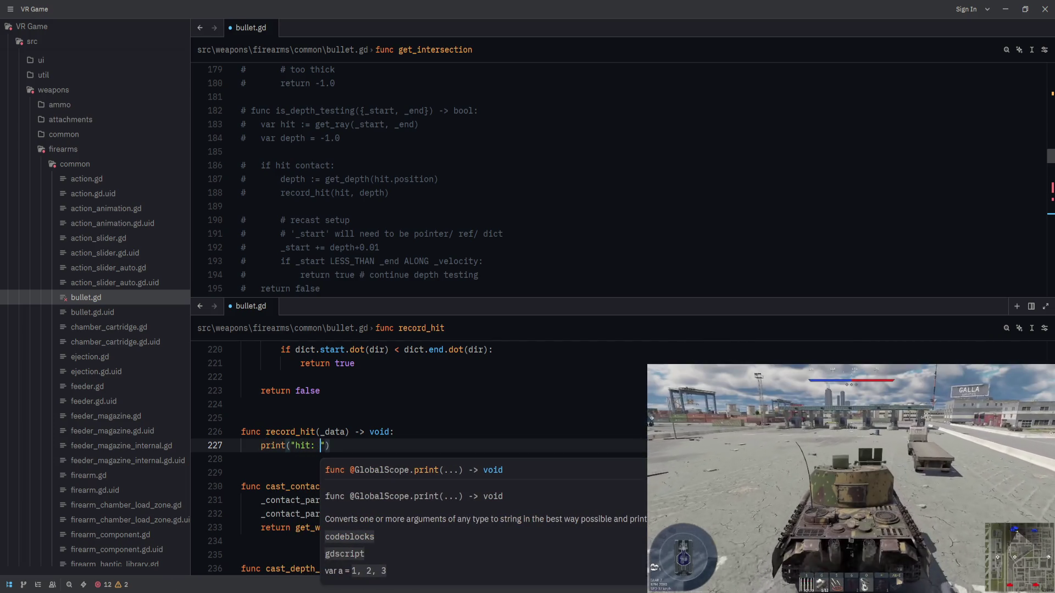
{"action": "type", "text": "%"}
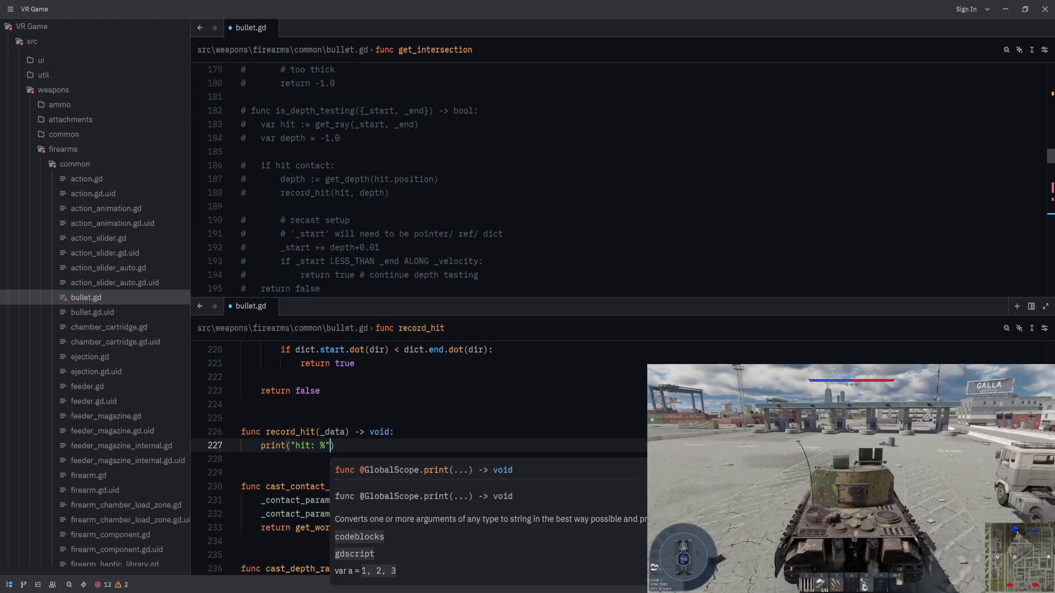
{"action": "type", "text": "s"}
{"action": "key", "text": "Right"}
{"action": "type", "text": "% [_da"}
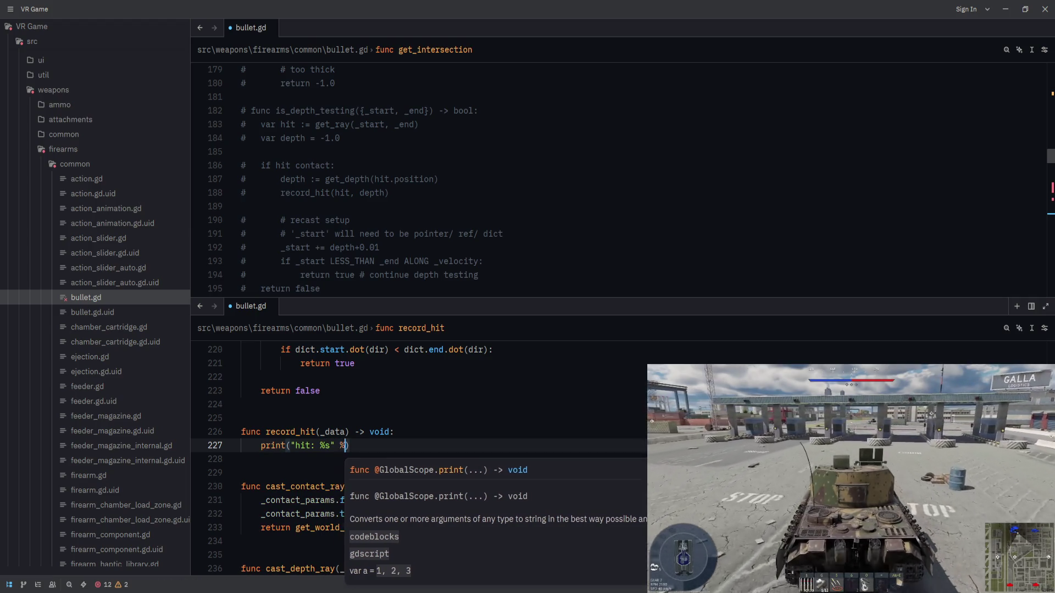
{"action": "type", "text": "ta"}
{"action": "key", "text": "End"}
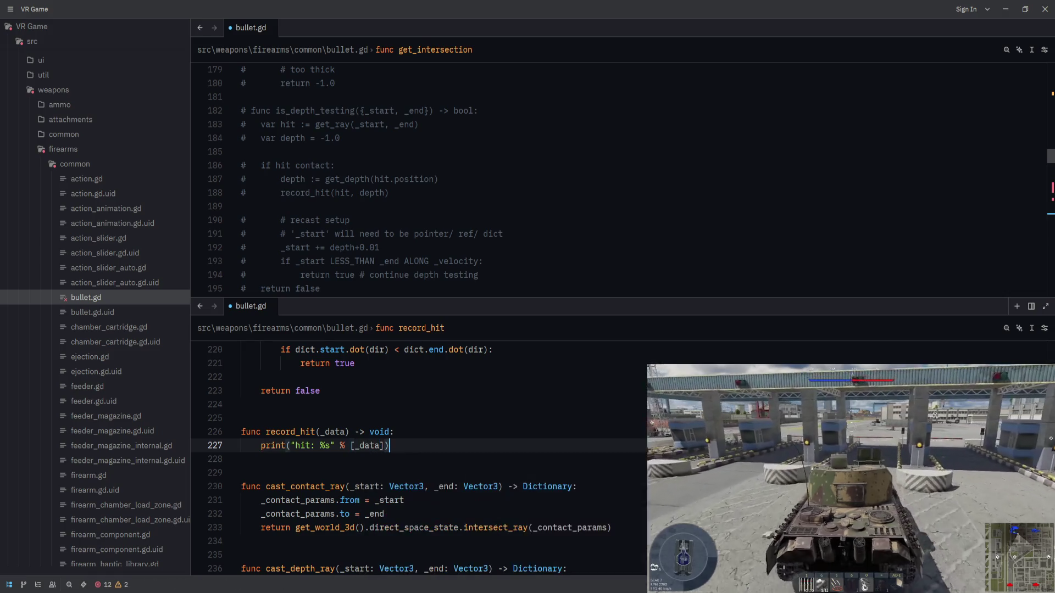
Step: Change print to print_debug in record_hit and save bullet.gd
{"action": "key", "text": "Up"}
{"action": "key", "text": "Up"}
{"action": "scroll", "coordinate": [515, 514], "scroll_direction": "up", "scroll_amount": 3}
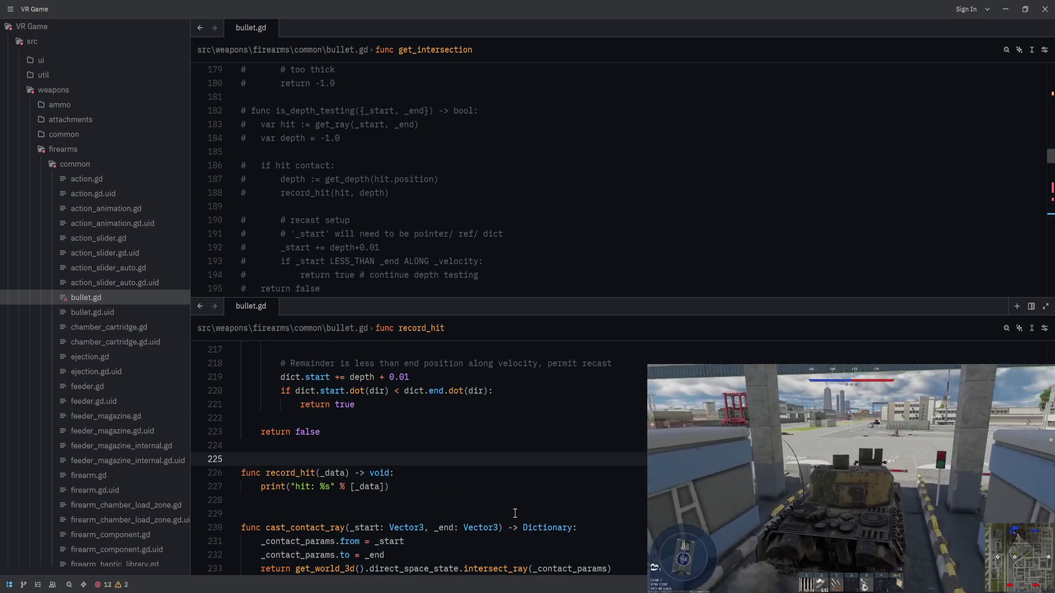
{"action": "left_click", "coordinate": [310, 568]}
{"action": "key", "text": "Left"}
{"action": "key", "text": "Left"}
{"action": "key", "text": "Left"}
{"action": "type", "text": "_d"}
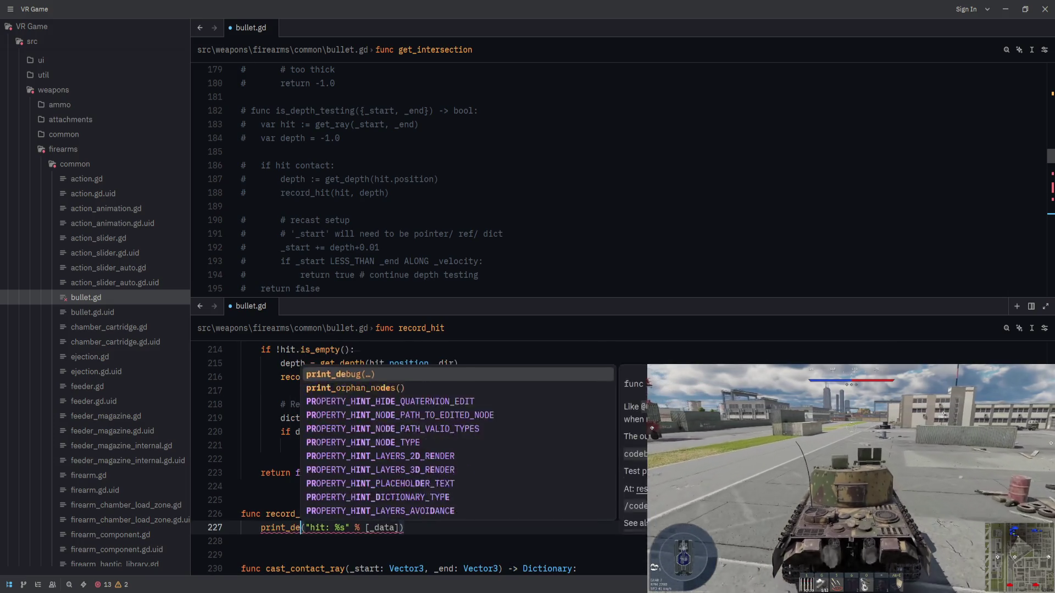
{"action": "key", "text": "Return"}
{"action": "left_click", "coordinate": [483, 432]}
{"action": "key", "text": "ctrl+s"}
Step: Review the record_hit call and highlight every use of depth
{"action": "scroll", "coordinate": [475, 488], "scroll_direction": "up", "scroll_amount": 1}
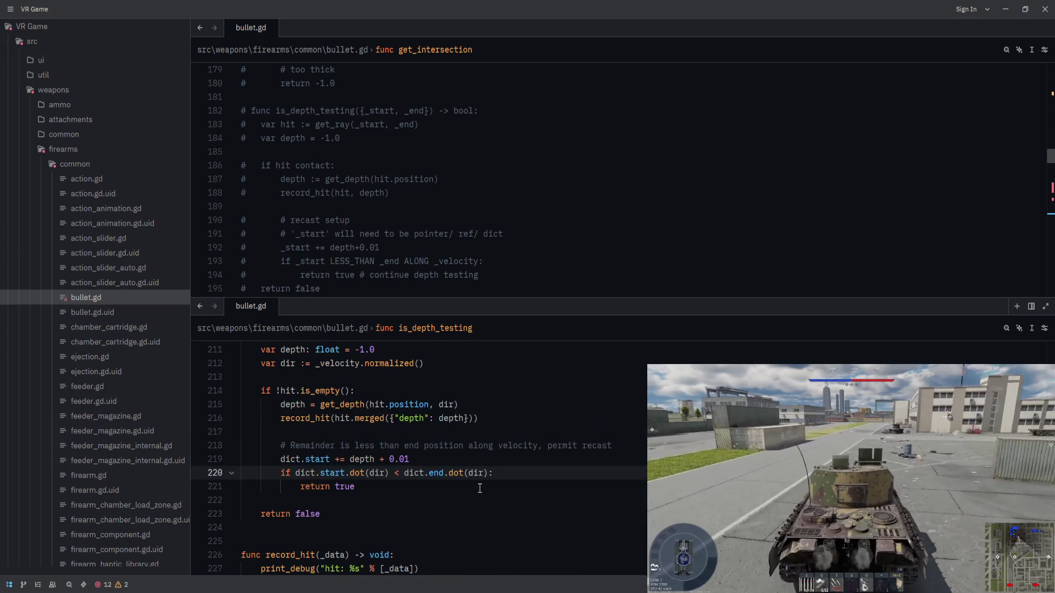
{"action": "left_click", "coordinate": [555, 418]}
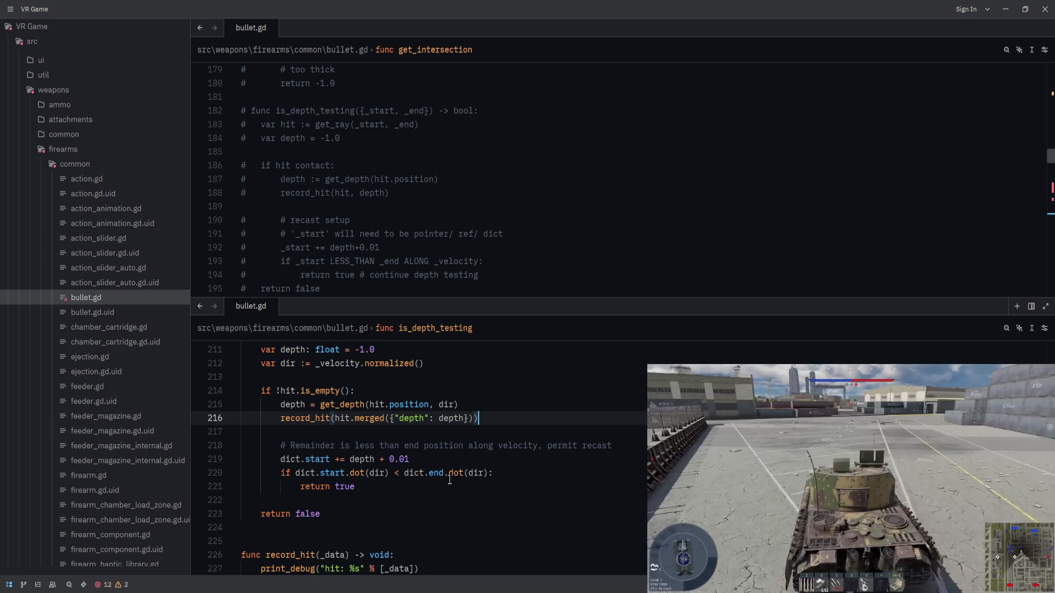
{"action": "left_click", "coordinate": [286, 405]}
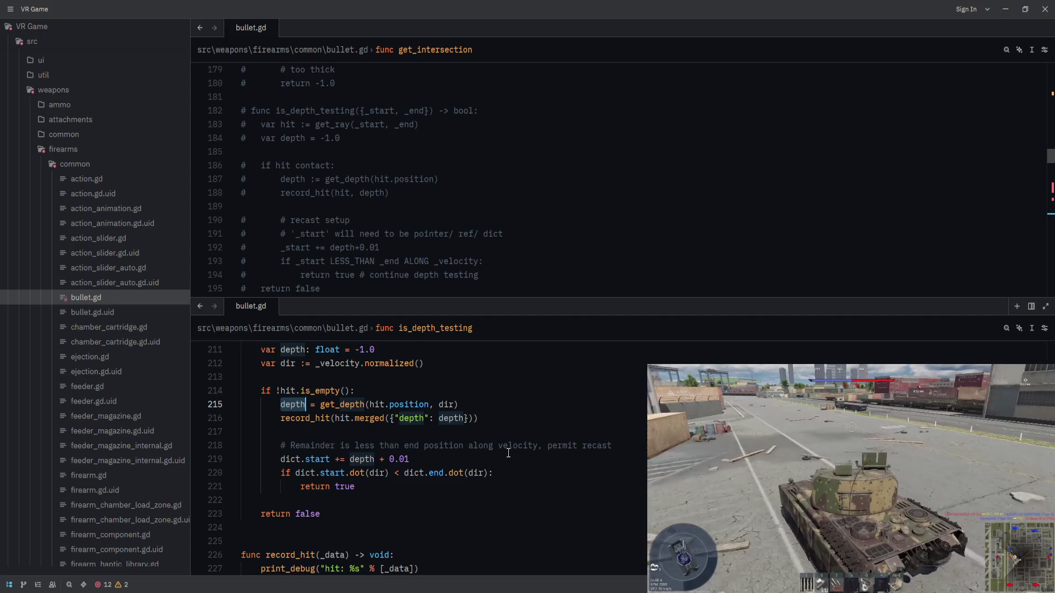
{"action": "scroll", "coordinate": [322, 398], "scroll_direction": "up", "scroll_amount": 1}
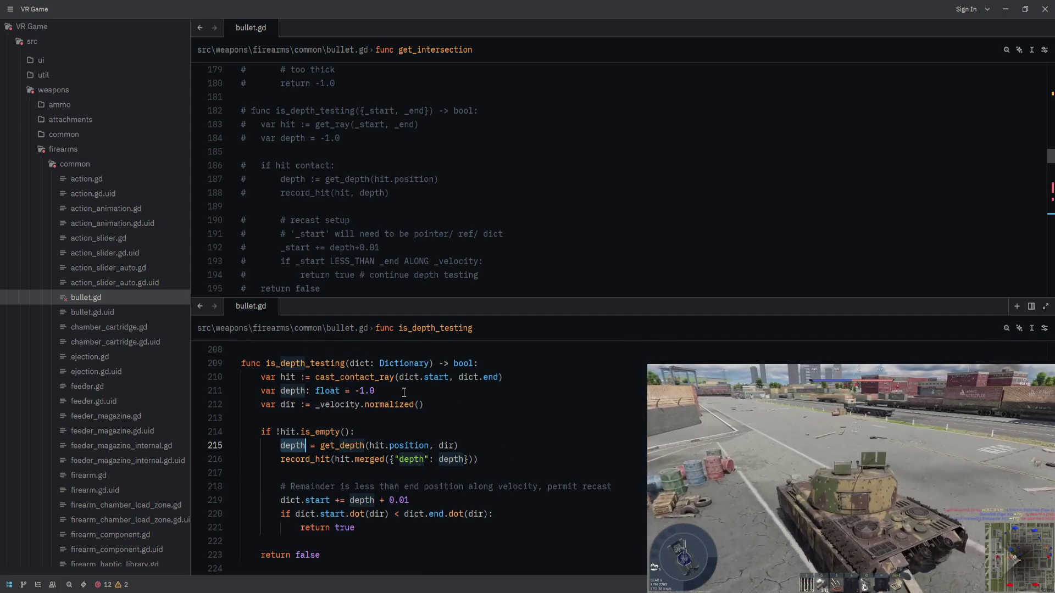
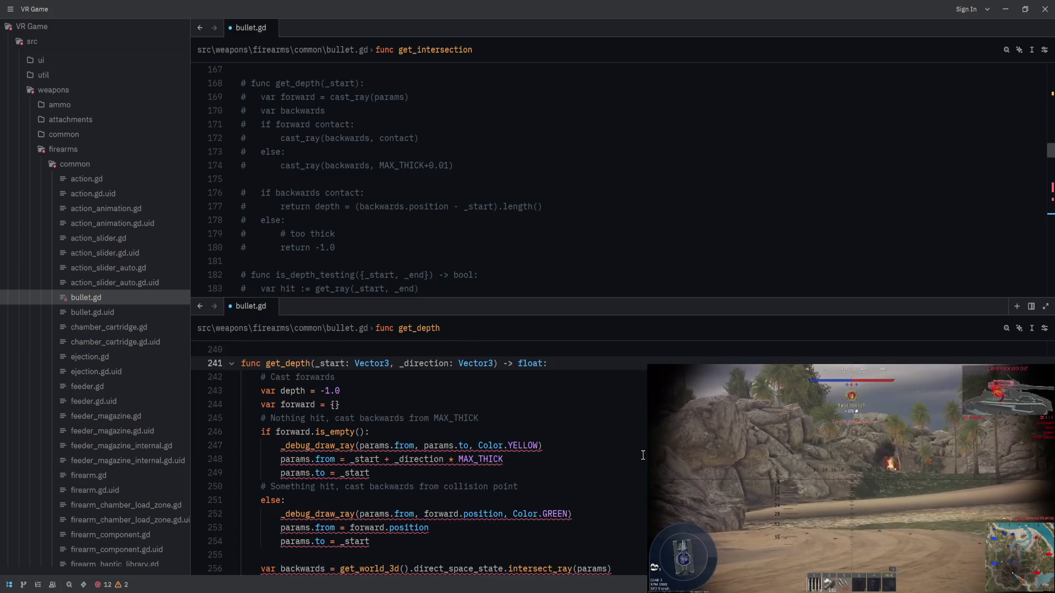
Step: Add a '# Cast forward from hit' comment and a 'var' line at the top of get_depth
{"action": "key", "text": "Return"}
{"action": "key", "text": "Return"}
{"action": "key", "text": "Return"}
{"action": "key", "text": "Up"}
{"action": "key", "text": "Up"}
{"action": "key", "text": "Up"}
{"action": "type", "text": "# Cast forwards"}
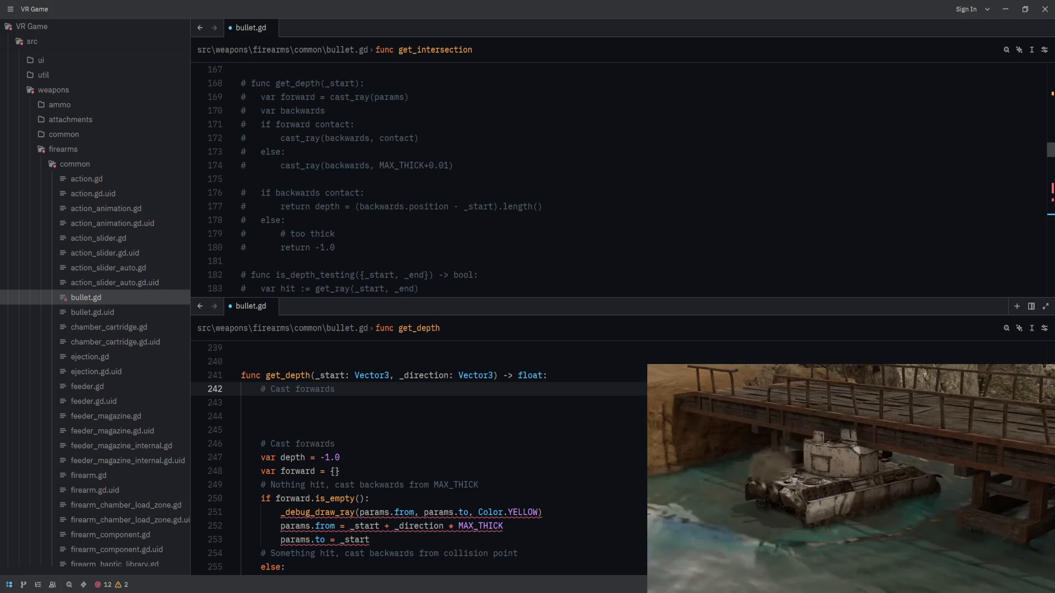
{"action": "key", "text": "ctrl+BackSpace"}
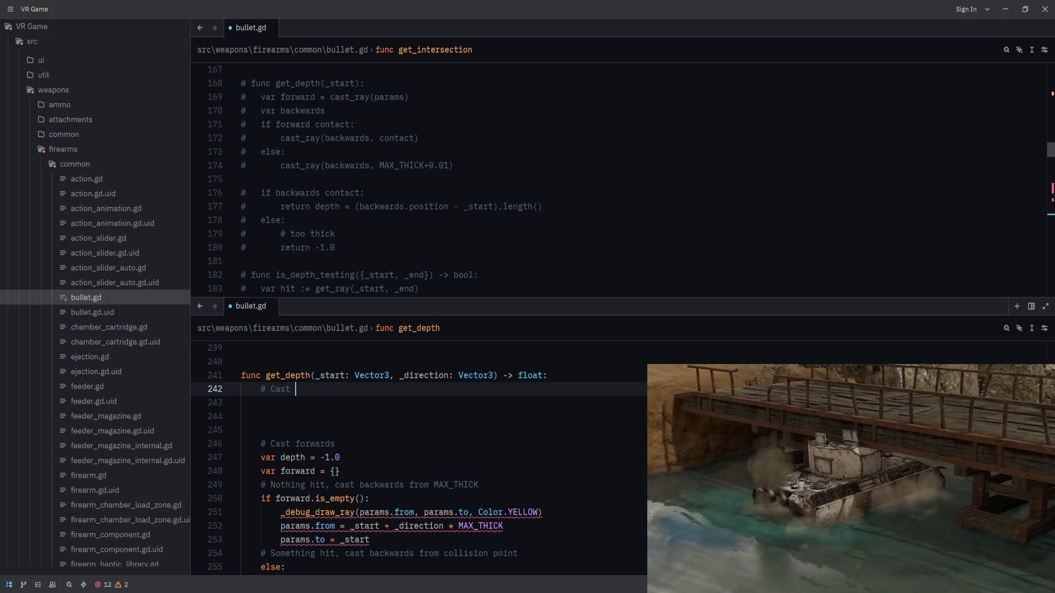
{"action": "type", "text": "forw"}
{"action": "type", "text": "from hit"}
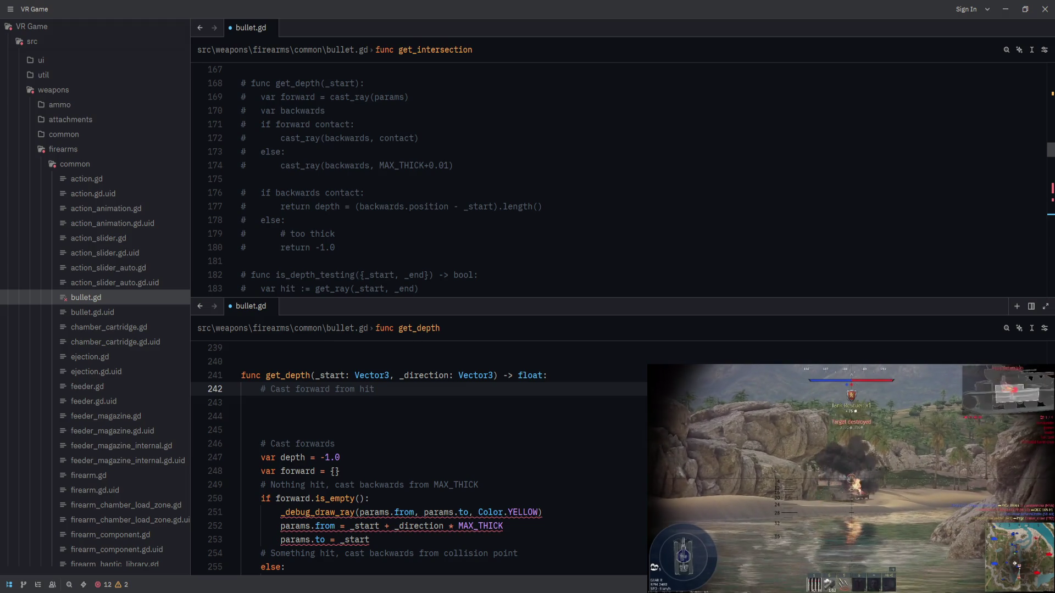
{"action": "key", "text": "Return"}
{"action": "key", "text": "BackSpace"}
{"action": "type", "text": "var"}
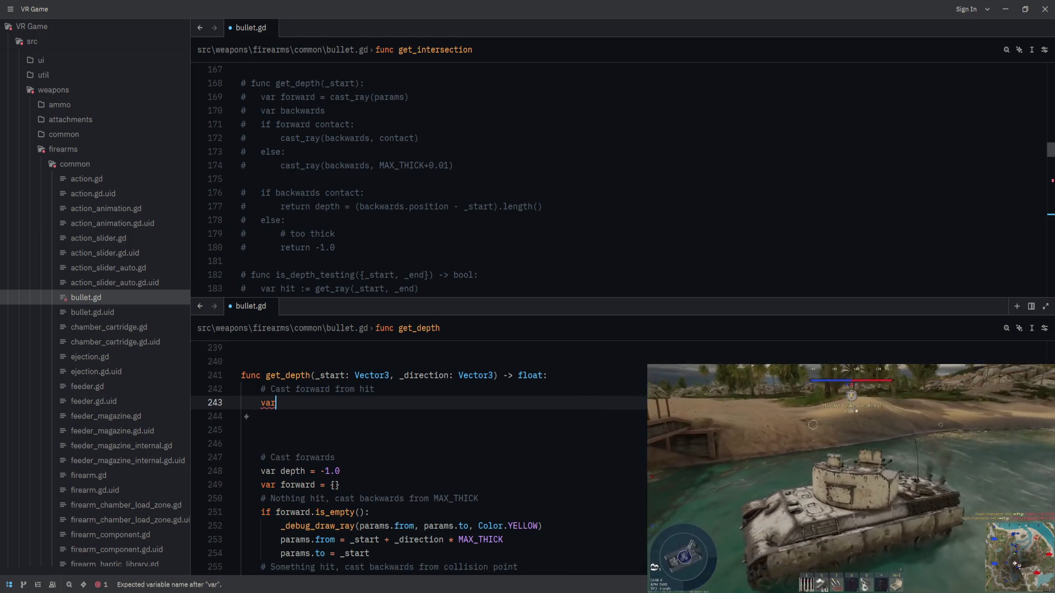
Step: Begin a doc comment above get_depth: '# [param _start] is the passed hit point from original contact'
{"action": "left_click", "coordinate": [334, 375]}
{"action": "key", "text": "Up"}
{"action": "scroll", "coordinate": [336, 396], "scroll_direction": "up", "scroll_amount": 1}
{"action": "type", "text": "# [param _start"}
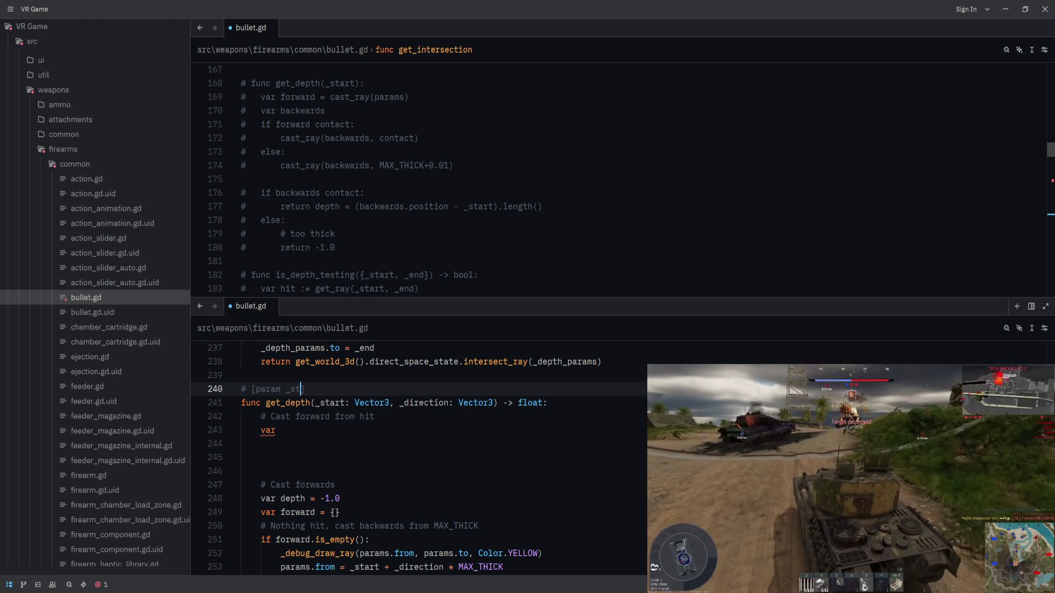
{"action": "type", "text": "] is the pass"}
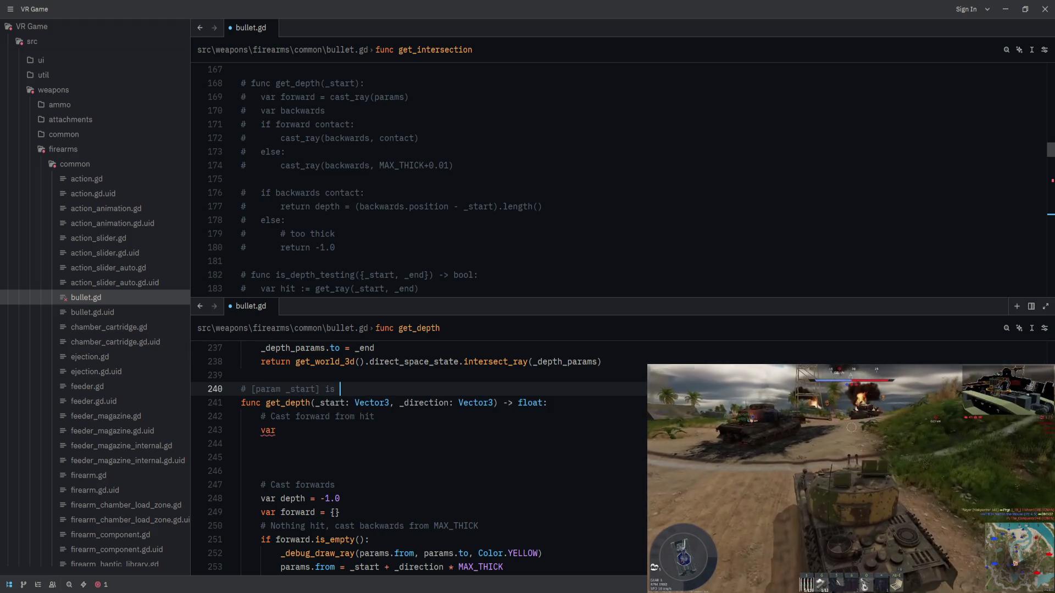
{"action": "type", "text": "ed hit point from "}
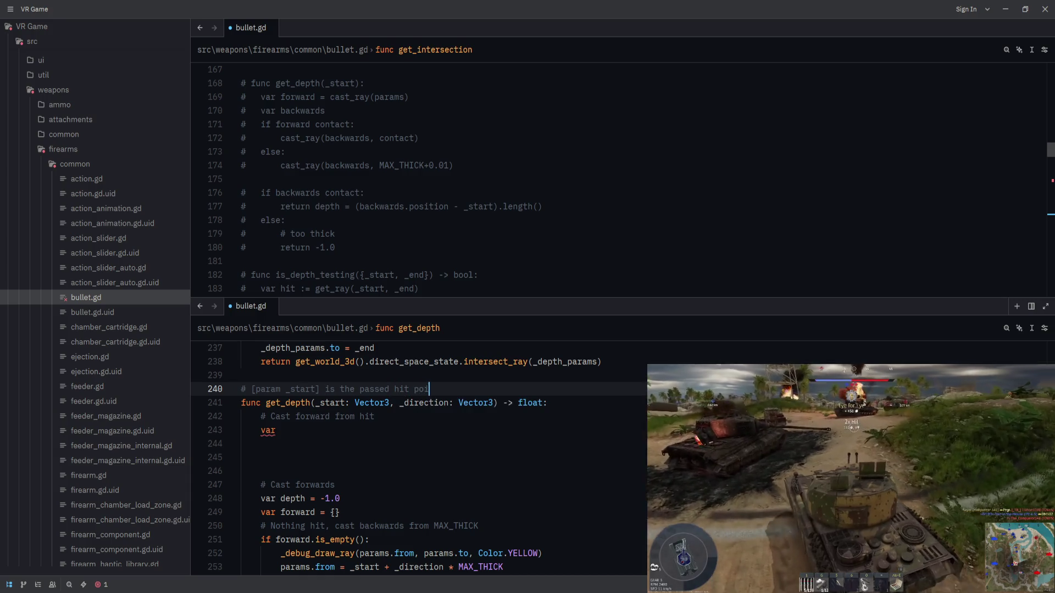
{"action": "type", "text": "original contact"}
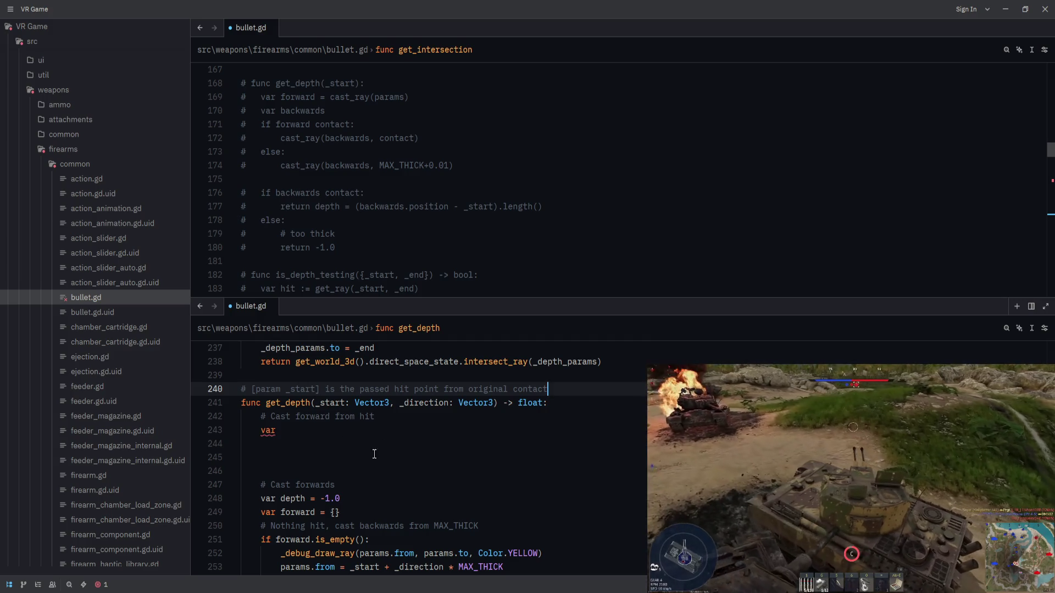
Step: Write the var line as 'var forward = cast_contact_ray(_start + _direction * 0.01' using autocomplete
{"action": "key", "text": "Down"}
{"action": "key", "text": "Down"}
{"action": "key", "text": "Down"}
{"action": "type", "text": "forward"}
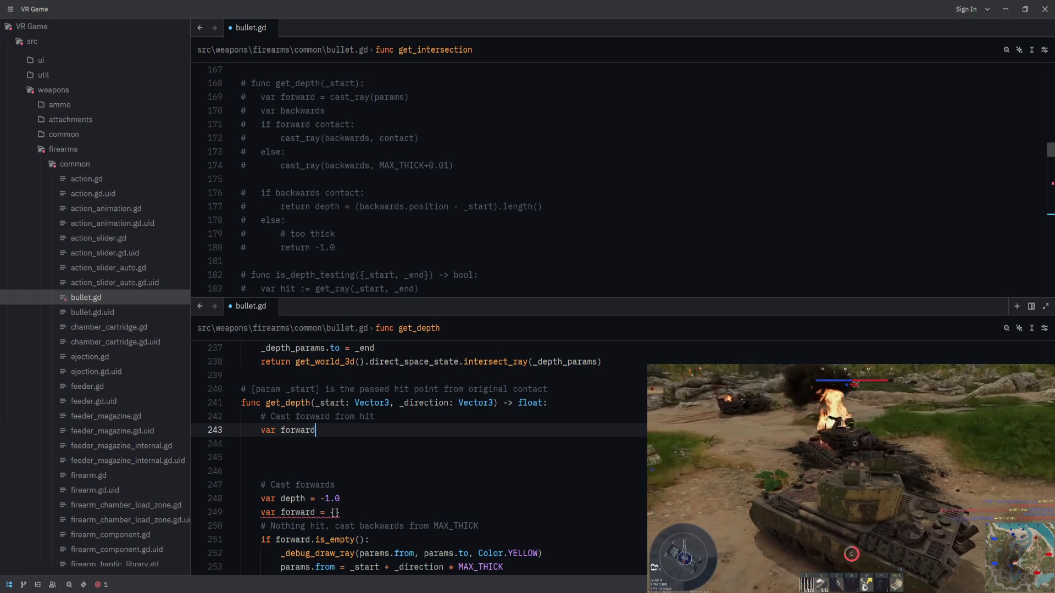
{"action": "type", "text": " = _c"}
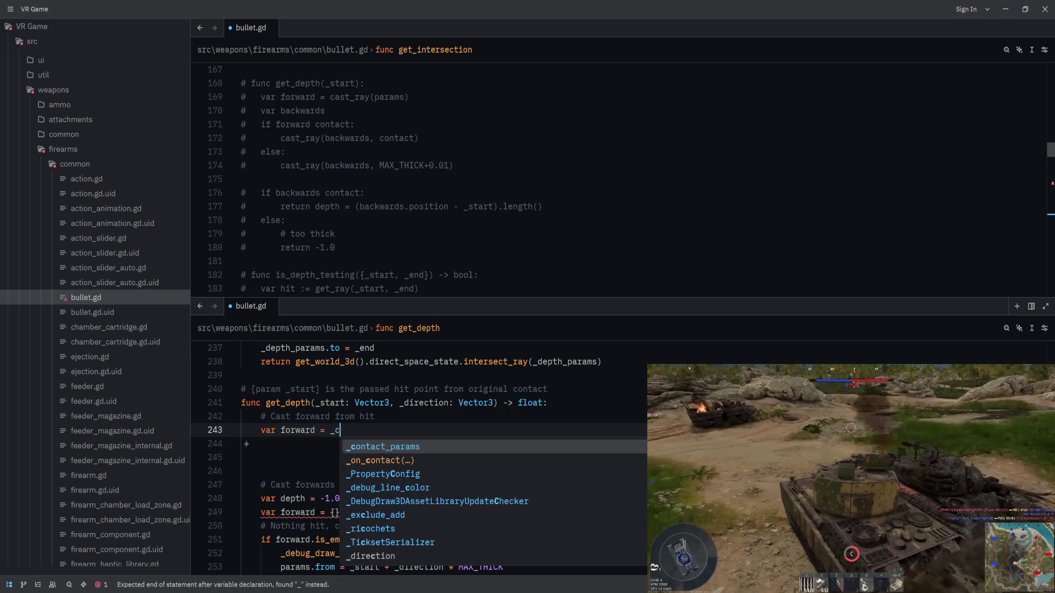
{"action": "type", "text": "a"}
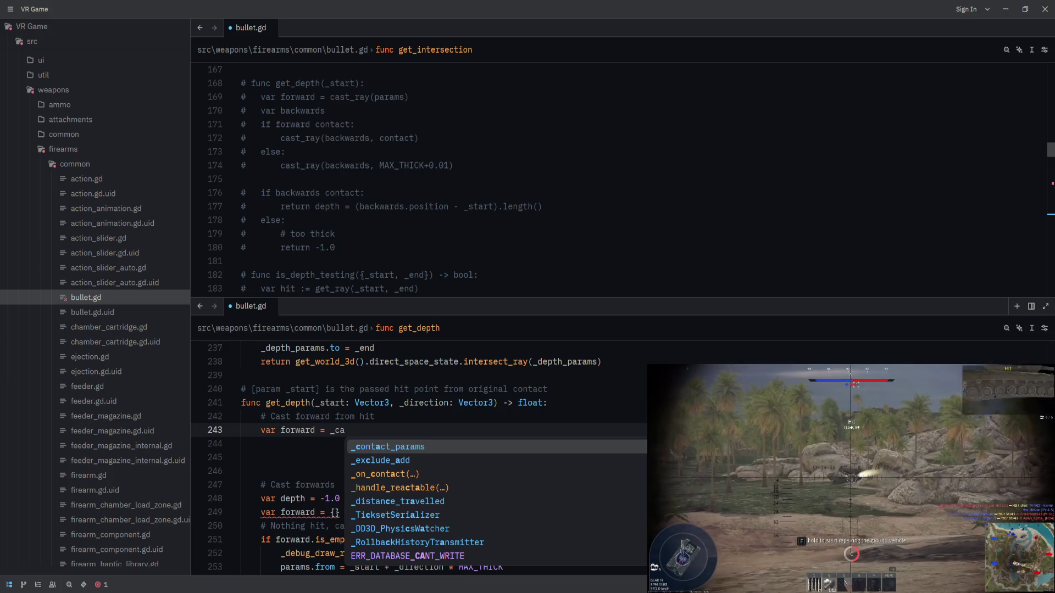
{"action": "type", "text": "st"}
{"action": "key", "text": "ctrl+BackSpace"}
{"action": "type", "text": "cast"}
{"action": "key", "text": "Return"}
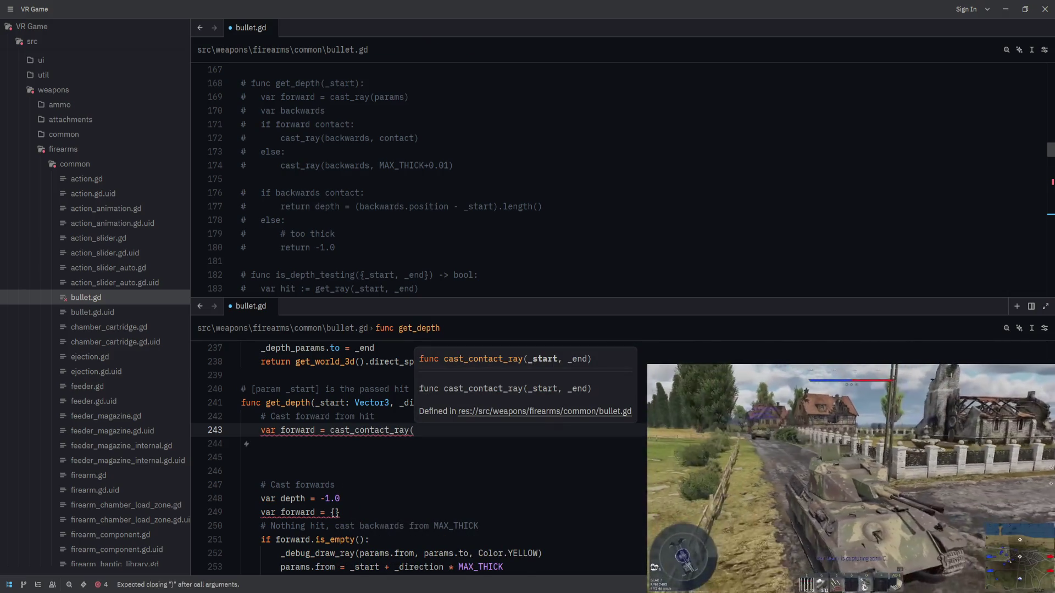
{"action": "type", "text": "_start "}
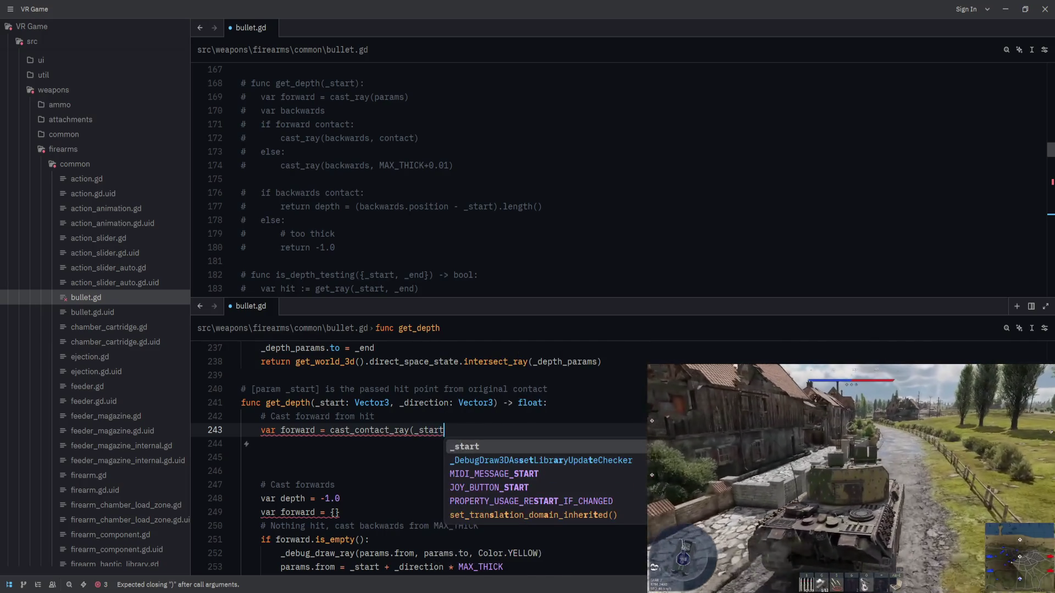
{"action": "type", "text": "+ _direction"}
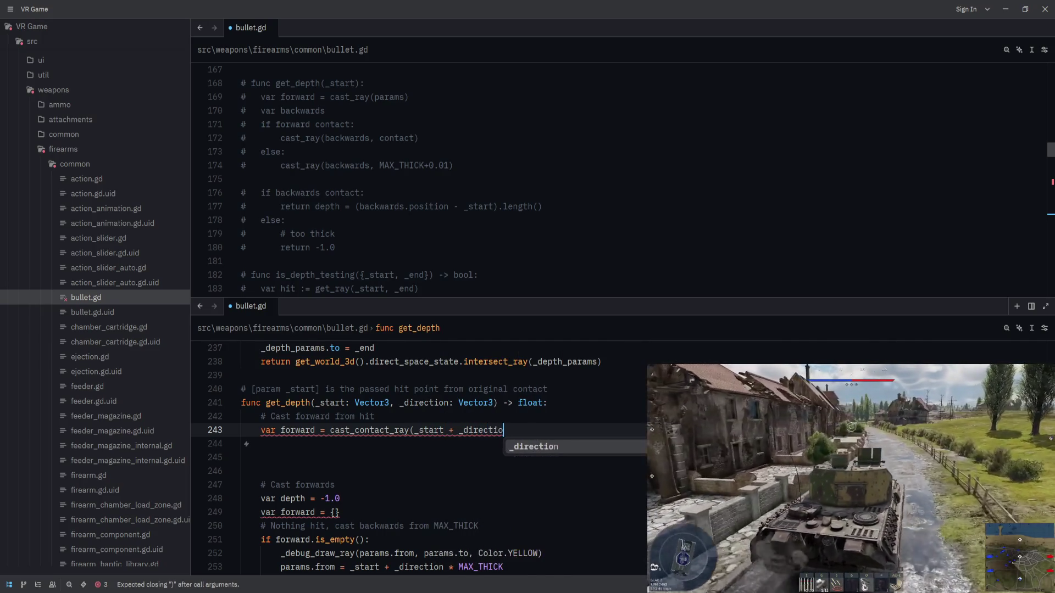
{"action": "type", "text": " * 0.01"}
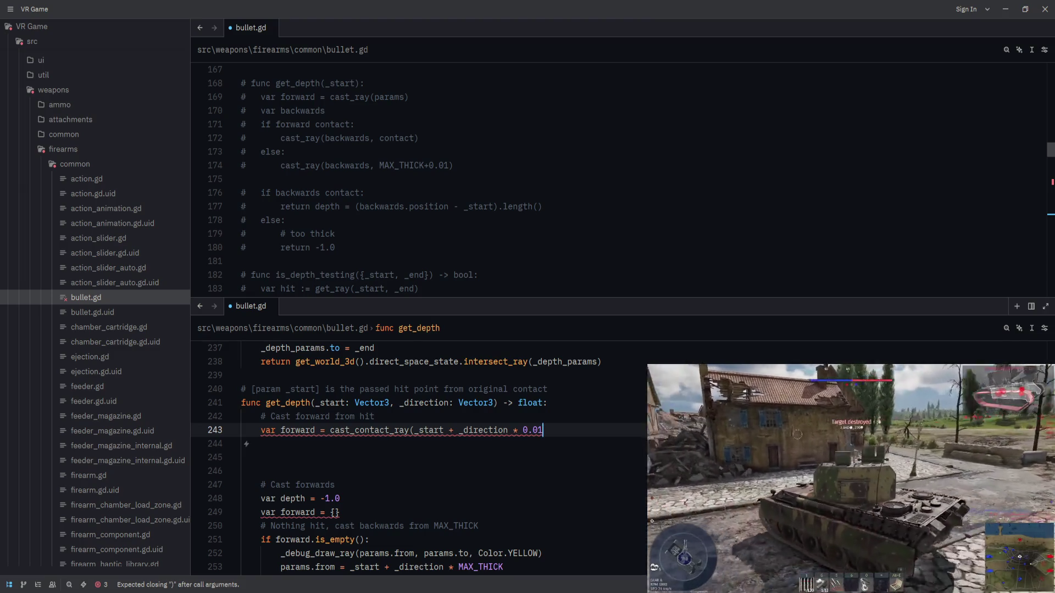
{"action": "key", "text": "BackSpace"}
{"action": "key", "text": "BackSpace"}
{"action": "type", "text": "1"}
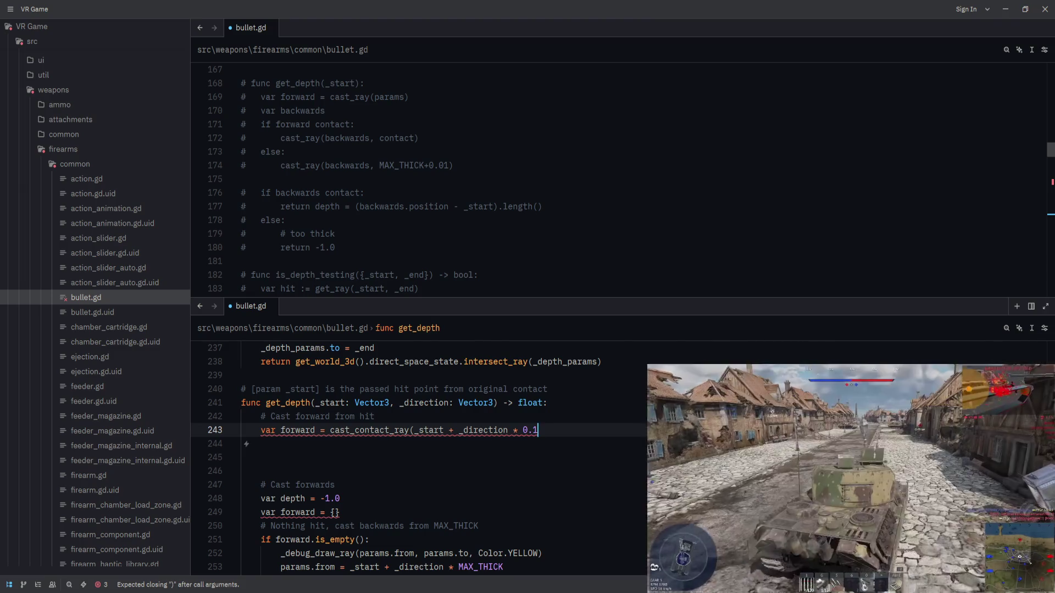
{"action": "key", "text": "ctrl+z"}
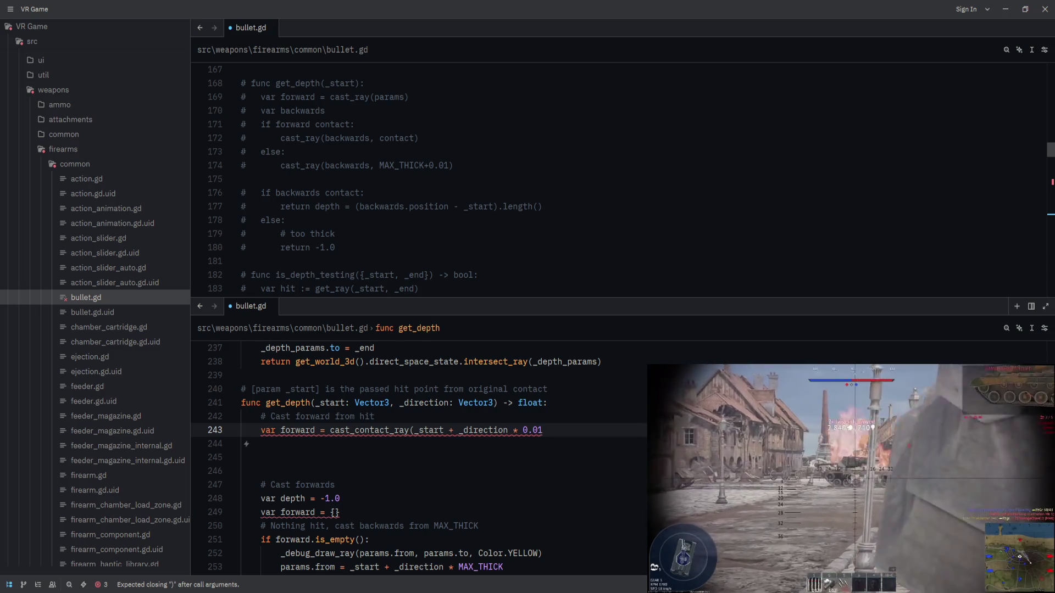
Step: Insert blank lines above the parameter comment to make room for a constant
{"action": "left_click", "coordinate": [241, 376]}
{"action": "key", "text": "Return"}
{"action": "key", "text": "Return"}
{"action": "key", "text": "Up"}
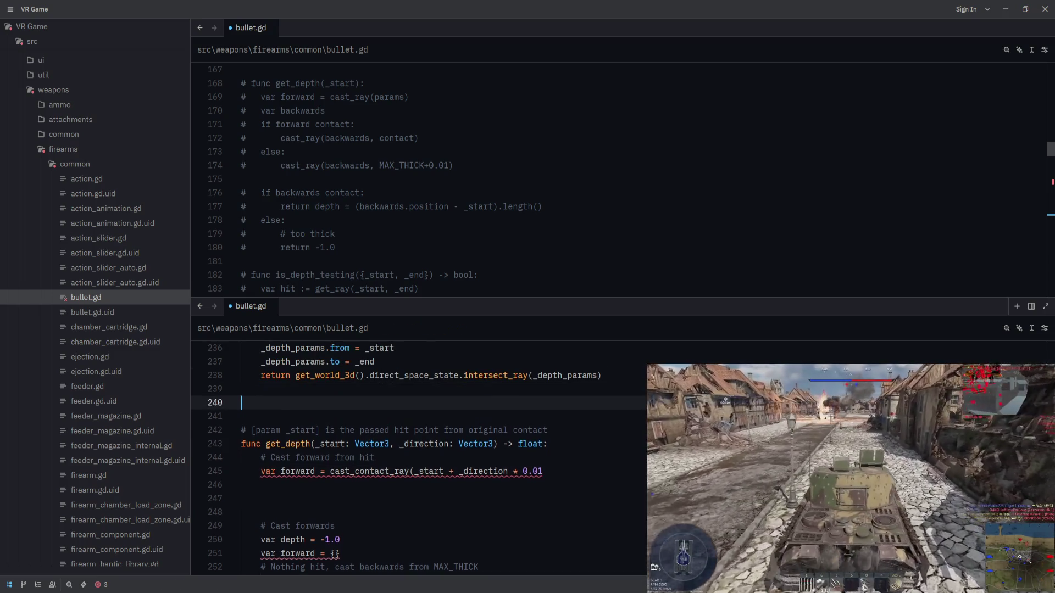
Step: Define const THRESHOLD = 0.01 and use THRESHOLD in place of 0.01 in the forward cast
{"action": "type", "text": "const "}
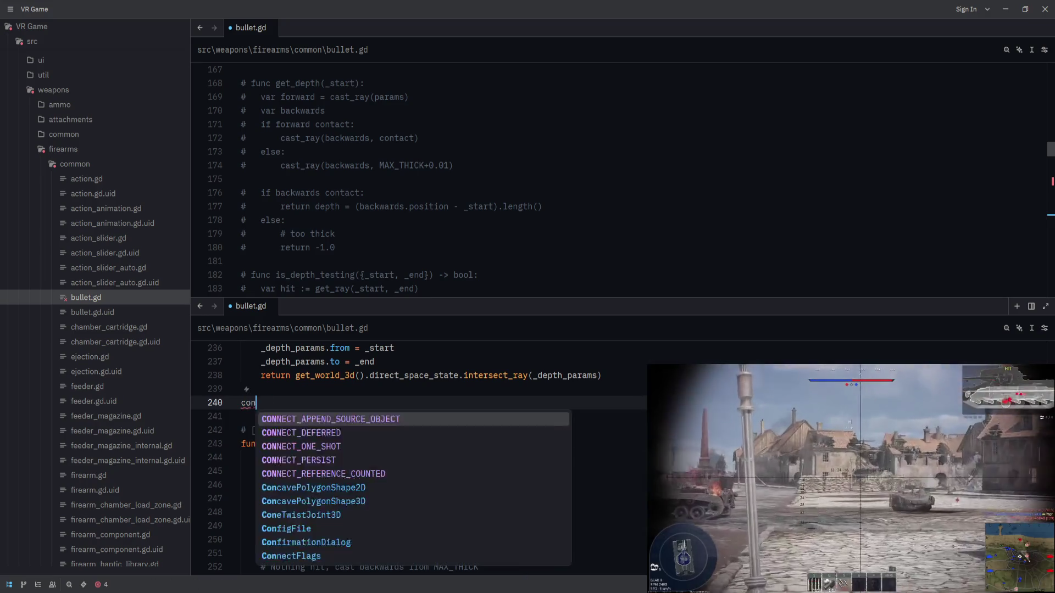
{"action": "type", "text": "THRESHOLD"}
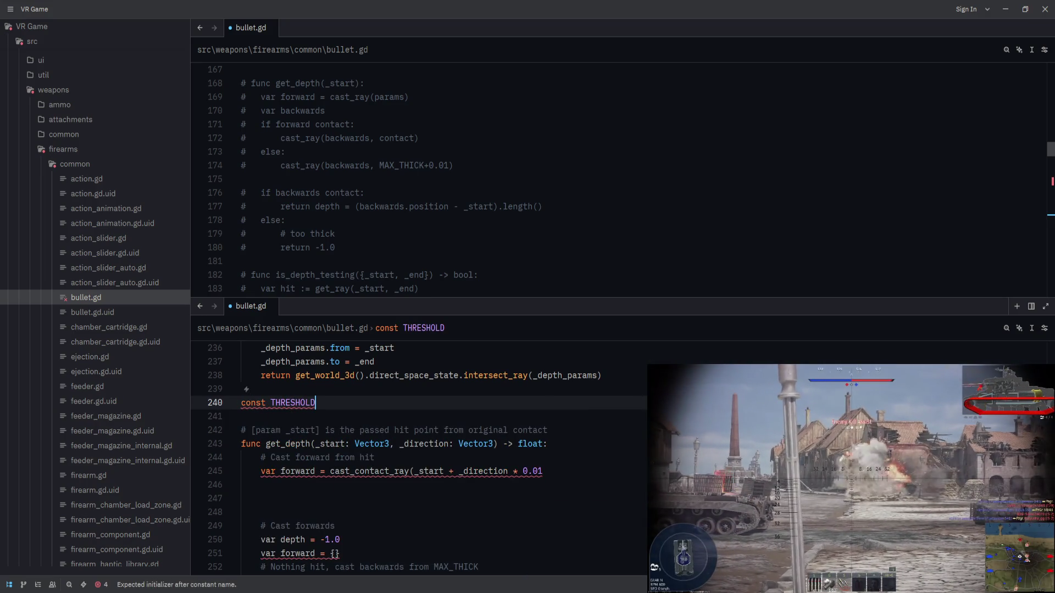
{"action": "type", "text": " = 0.01"}
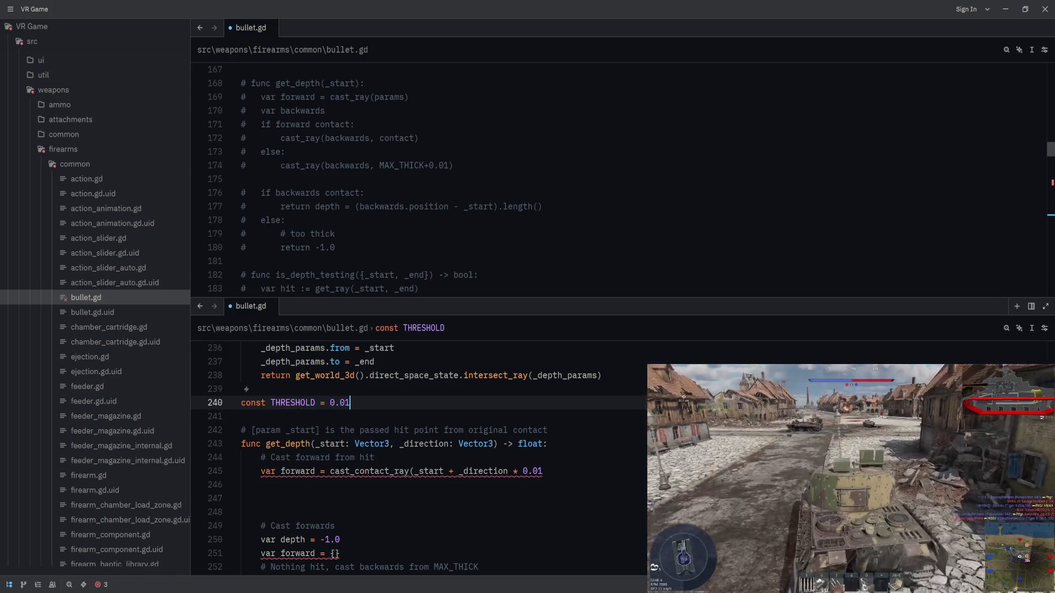
{"action": "double_click", "coordinate": [292, 402]}
{"action": "key", "text": "ctrl+c"}
{"action": "left_click_drag", "start_coordinate": [523, 470], "coordinate": [638, 468]}
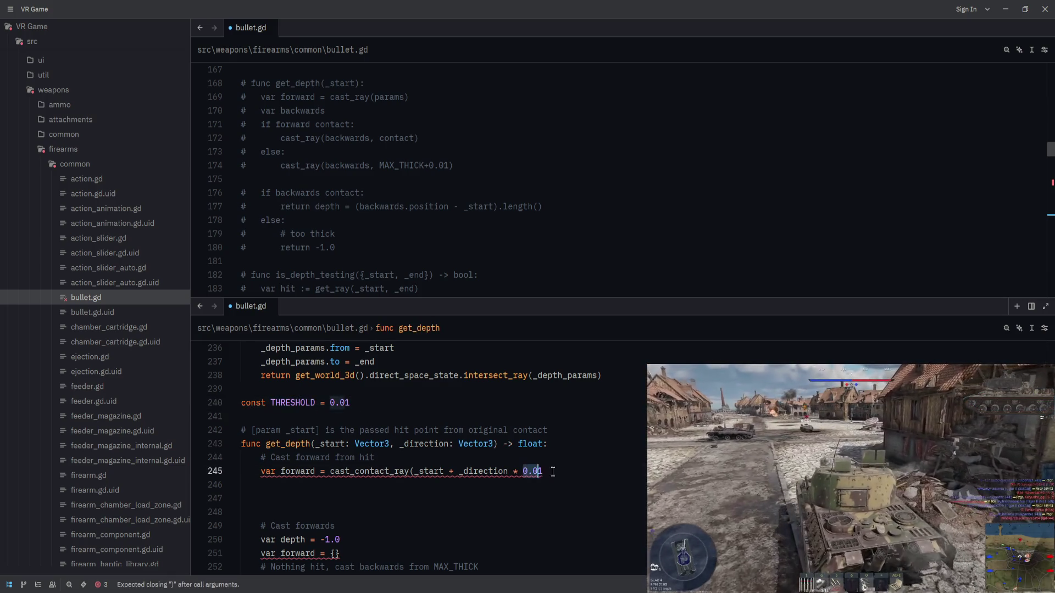
{"action": "key", "text": "ctrl+v"}
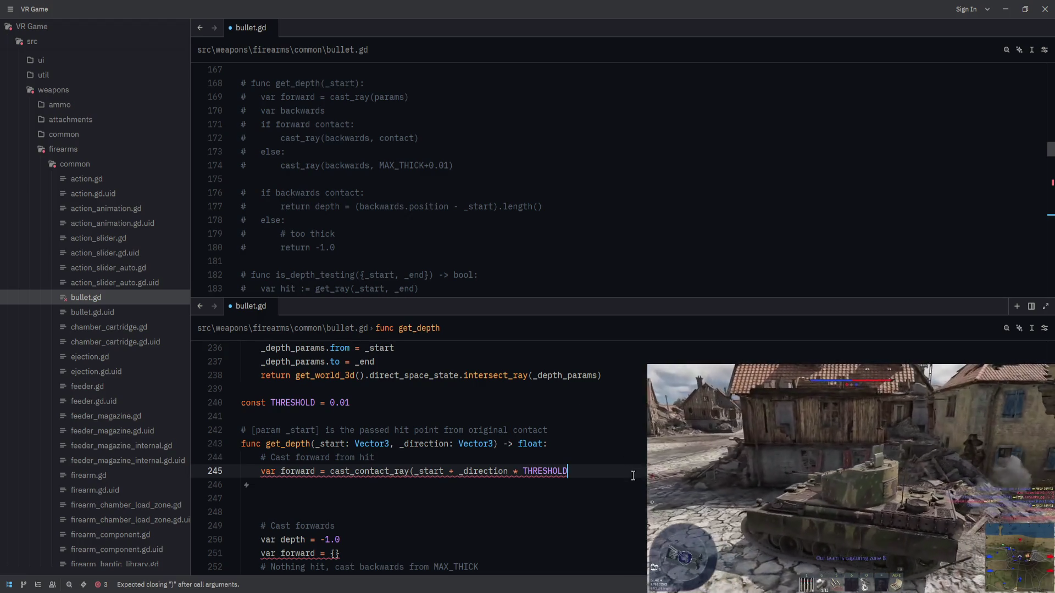
Step: Add '_start + _direction' as the second cast_contact_ray argument, then start a line below the comment
{"action": "type", "text": "),"}
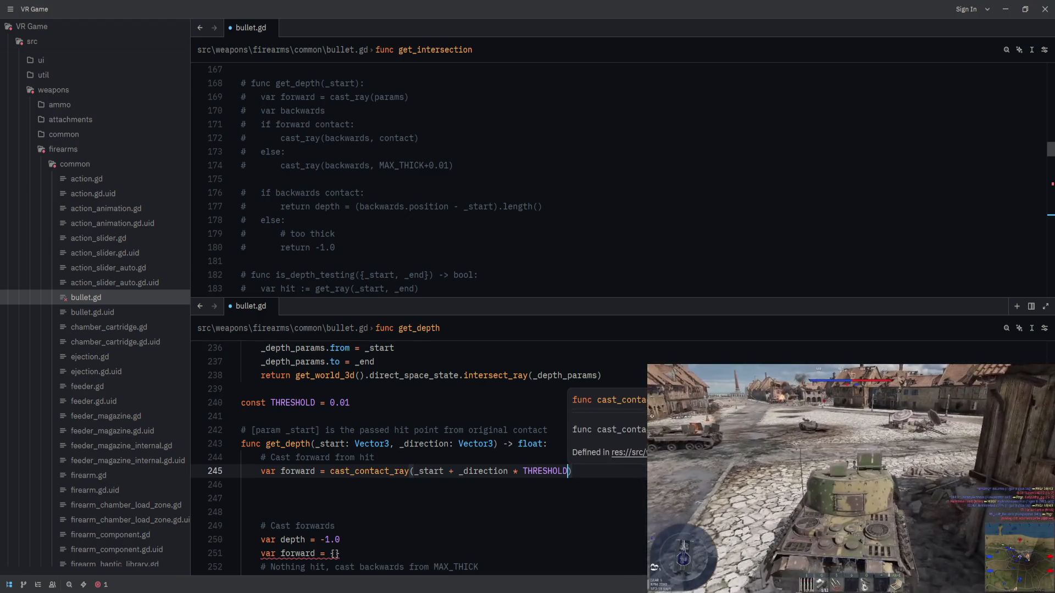
{"action": "type", "text": " _"}
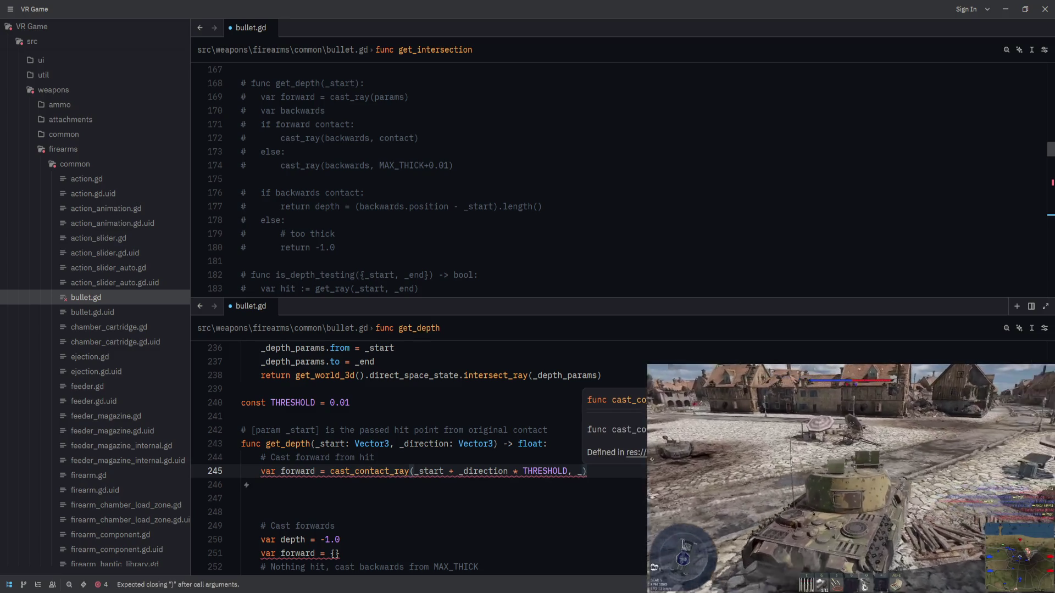
{"action": "type", "text": "s"}
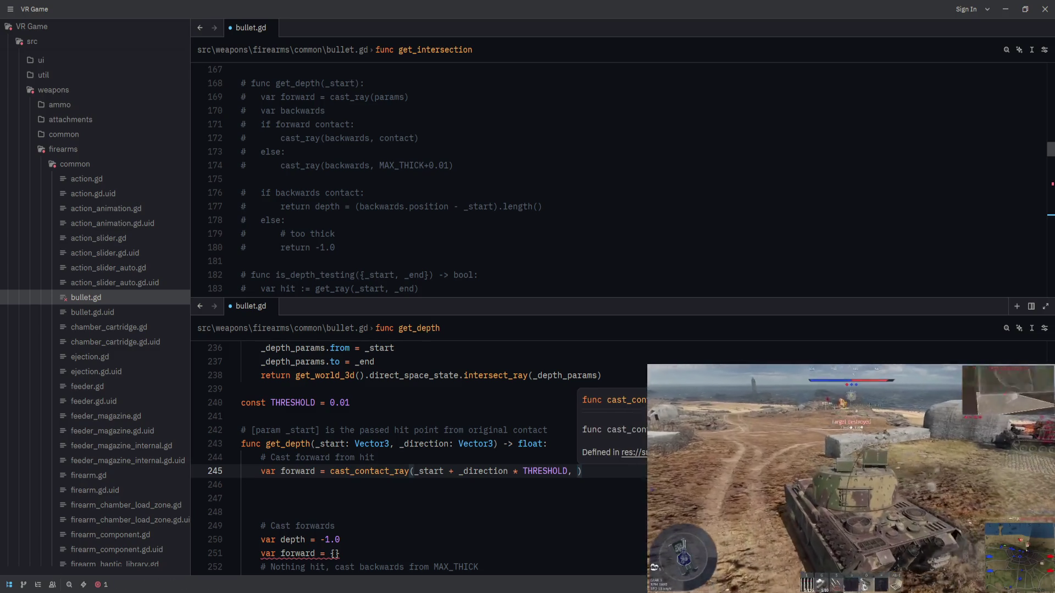
{"action": "type", "text": "tart"}
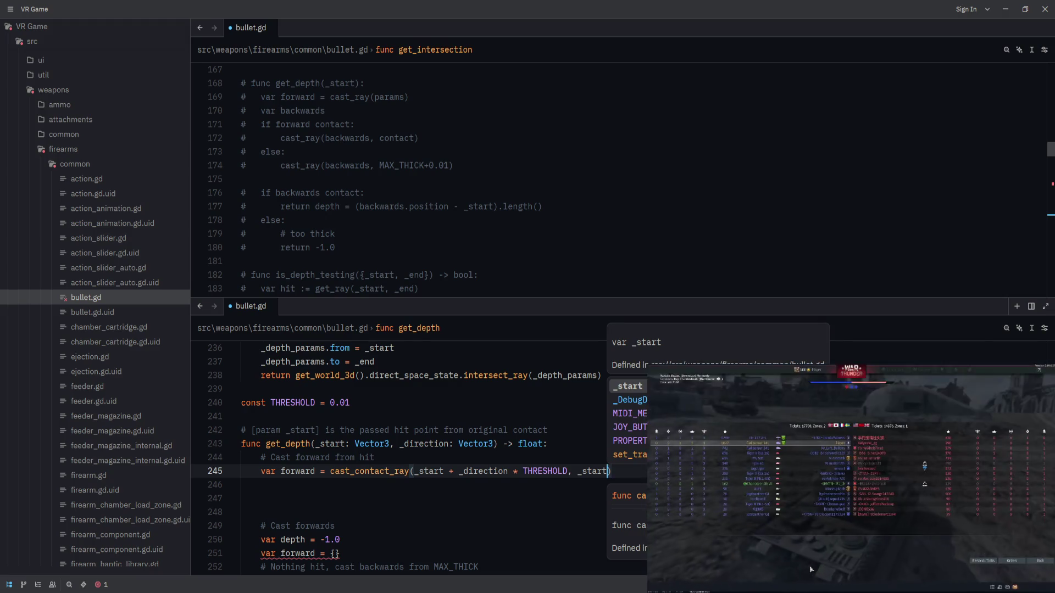
{"action": "type", "text": "+ _direction"}
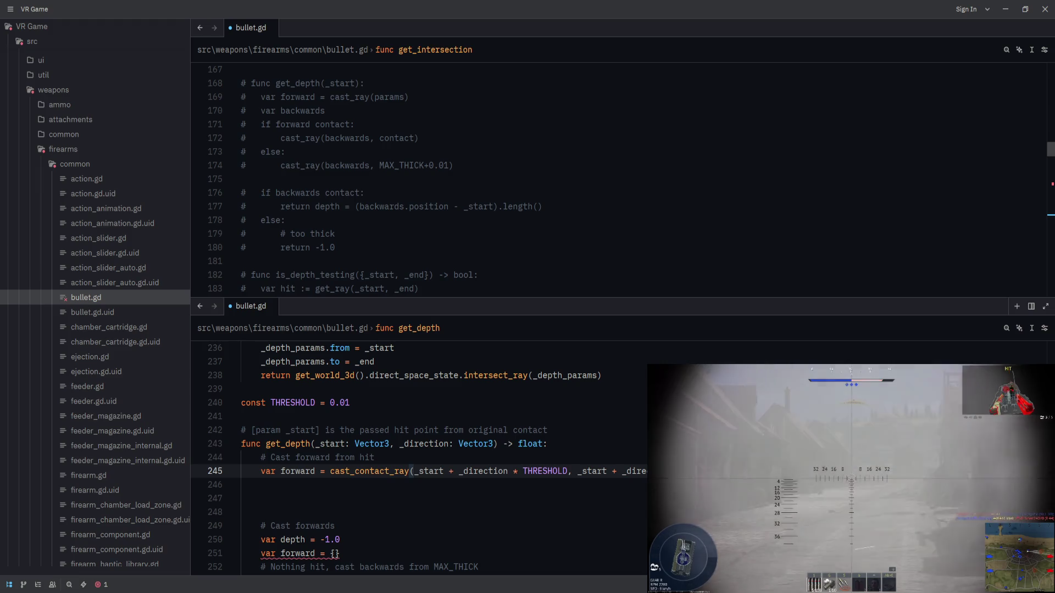
{"action": "left_click", "coordinate": [374, 457]}
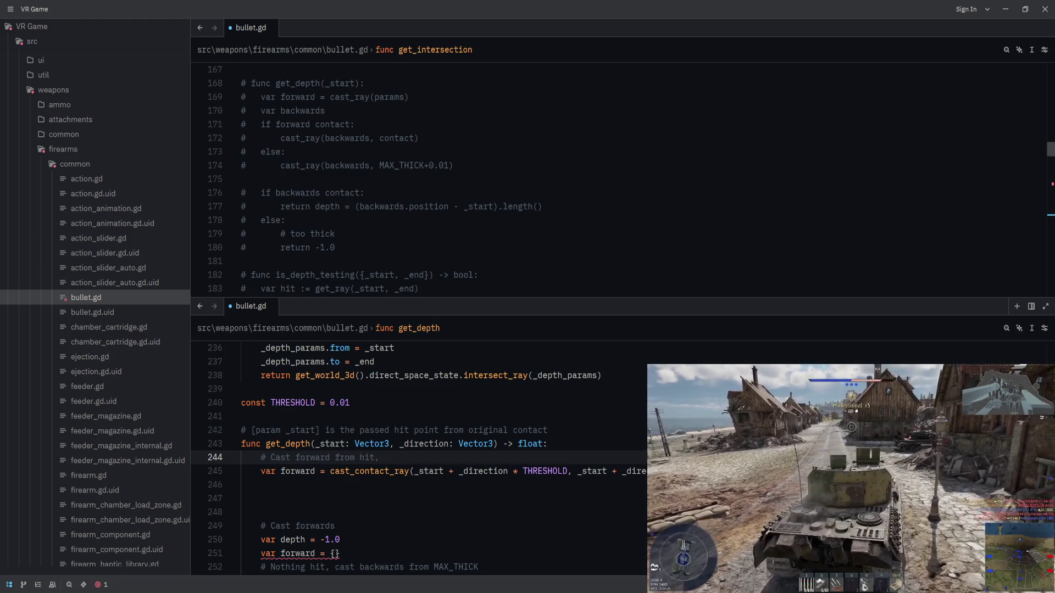
{"action": "key", "text": "Return"}
Step: Write the comment '# start a little forward (THRESHOLD), end at MAX_THICK' and open a line below the forward cast
{"action": "type", "text": "# start a "}
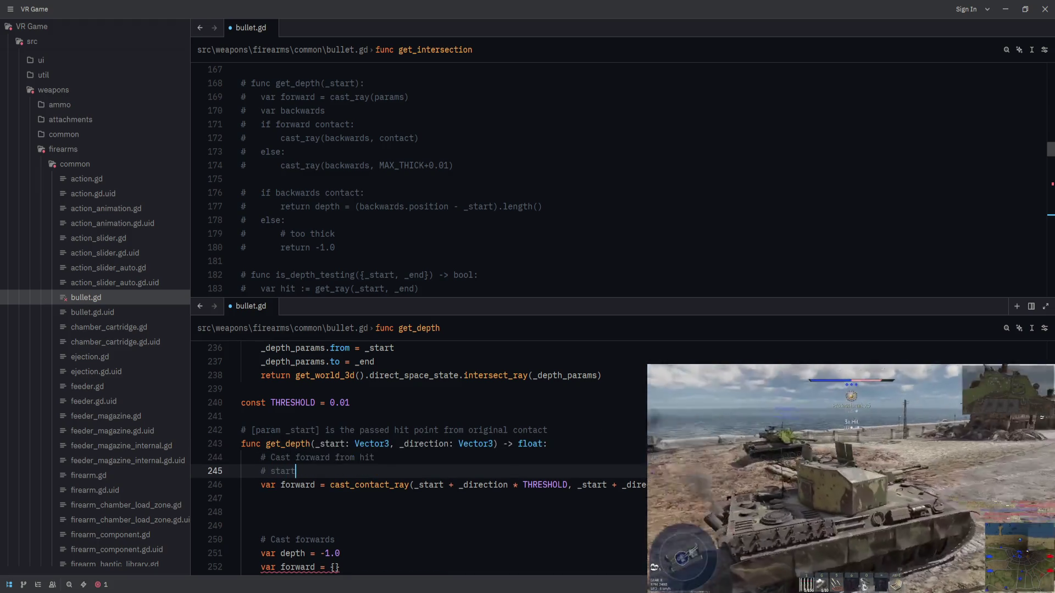
{"action": "type", "text": "little forw"}
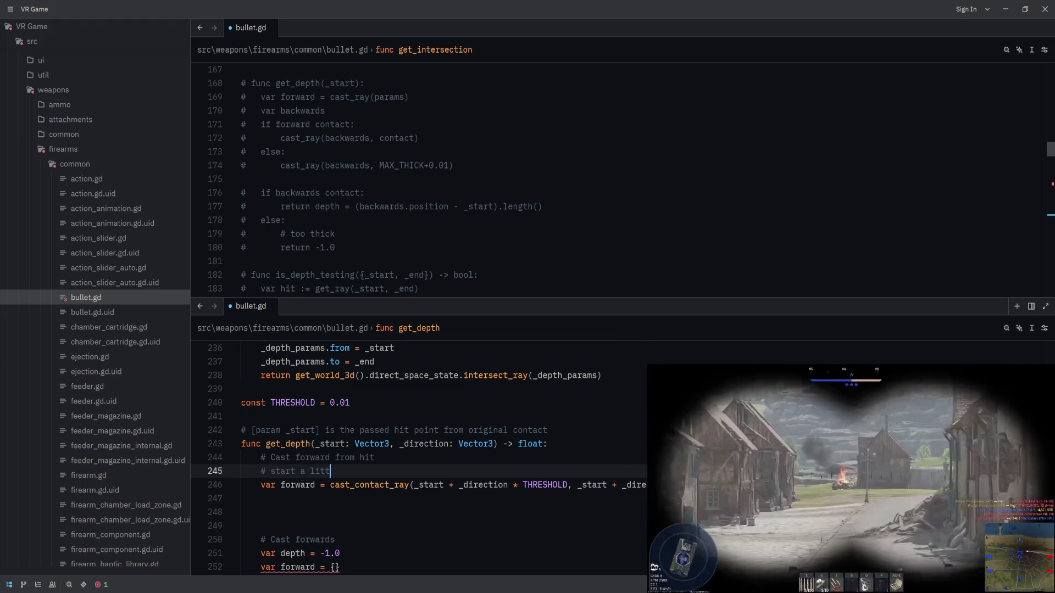
{"action": "type", "text": "ard, end at "}
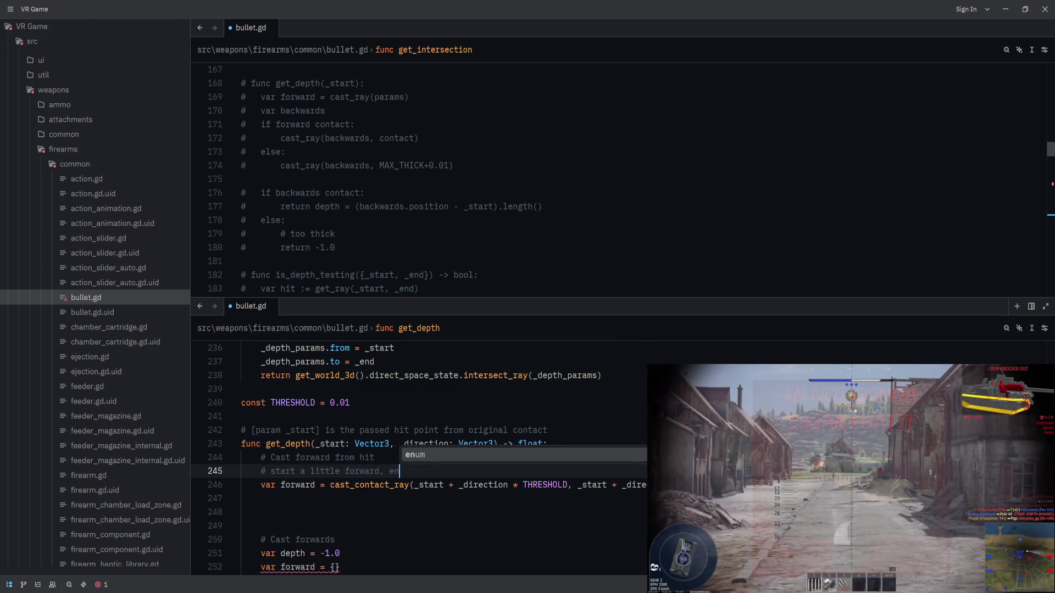
{"action": "type", "text": "MAX_THICK"}
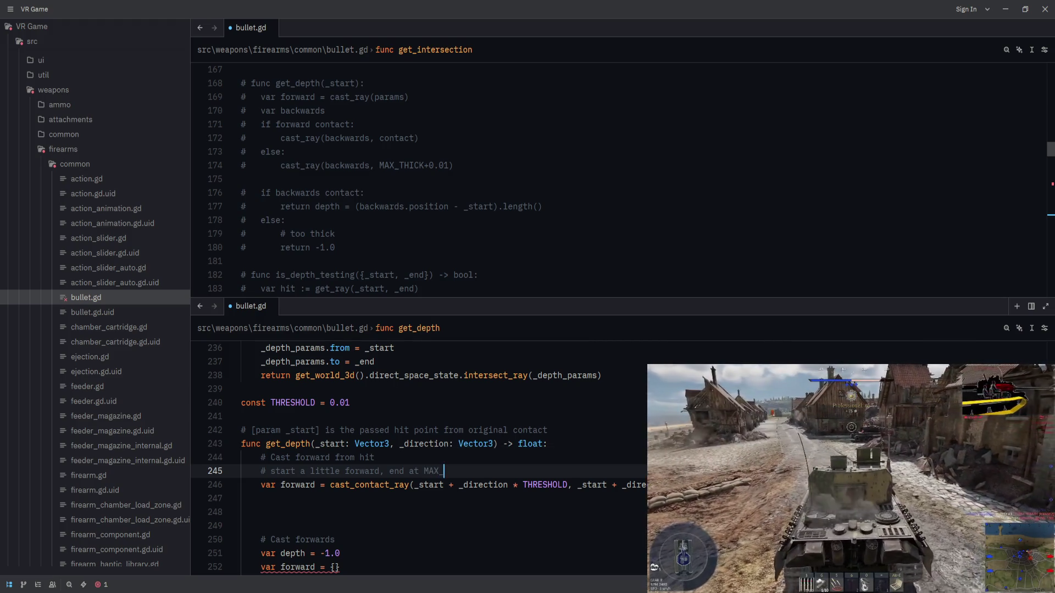
{"action": "scroll", "coordinate": [399, 458], "scroll_direction": "down", "scroll_amount": 1}
{"action": "left_click", "coordinate": [416, 443]}
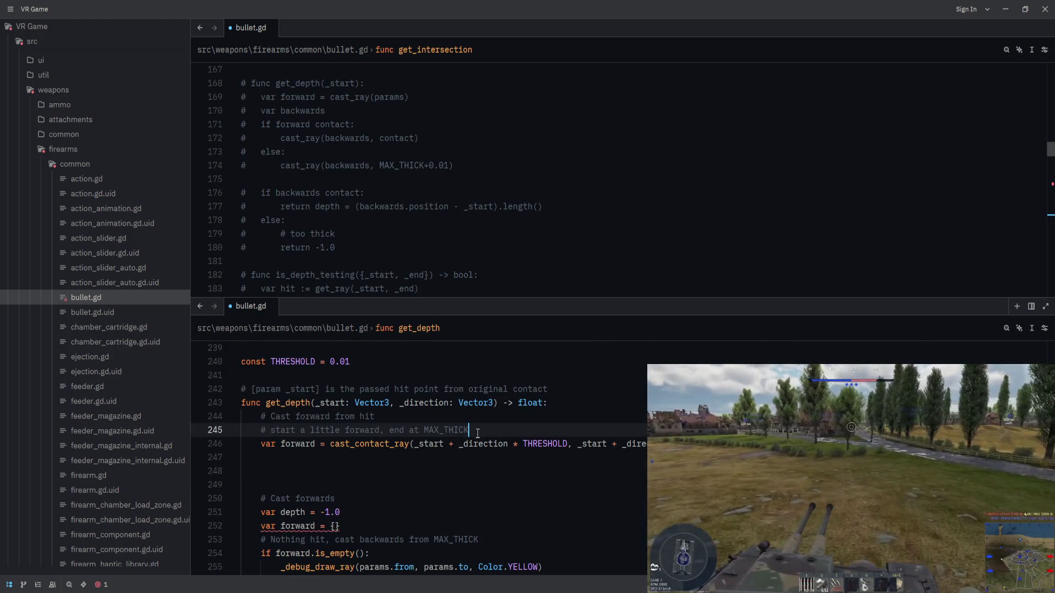
{"action": "left_click", "coordinate": [381, 432]}
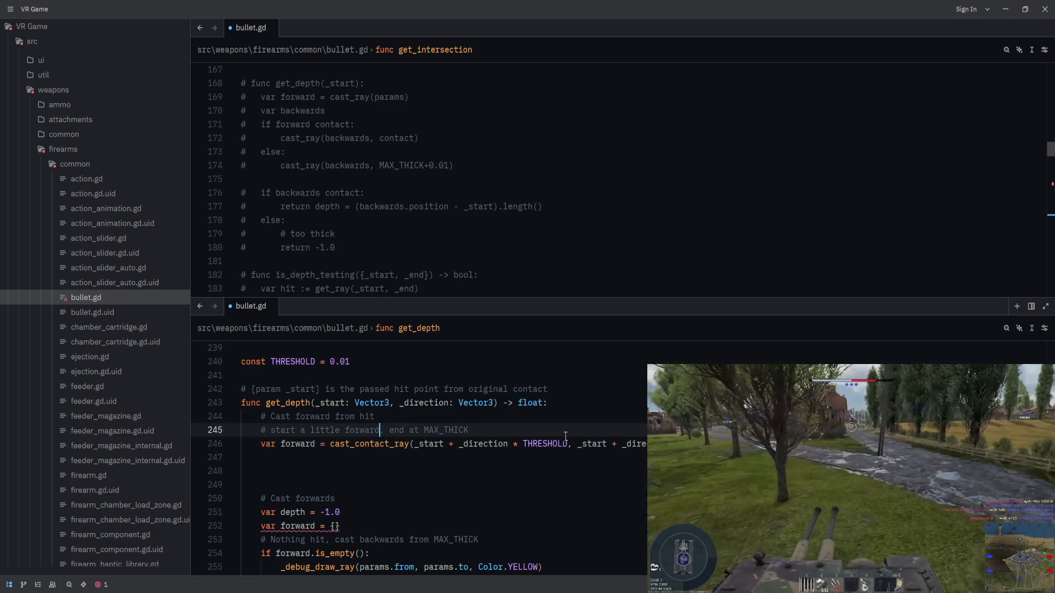
{"action": "type", "text": "(T"}
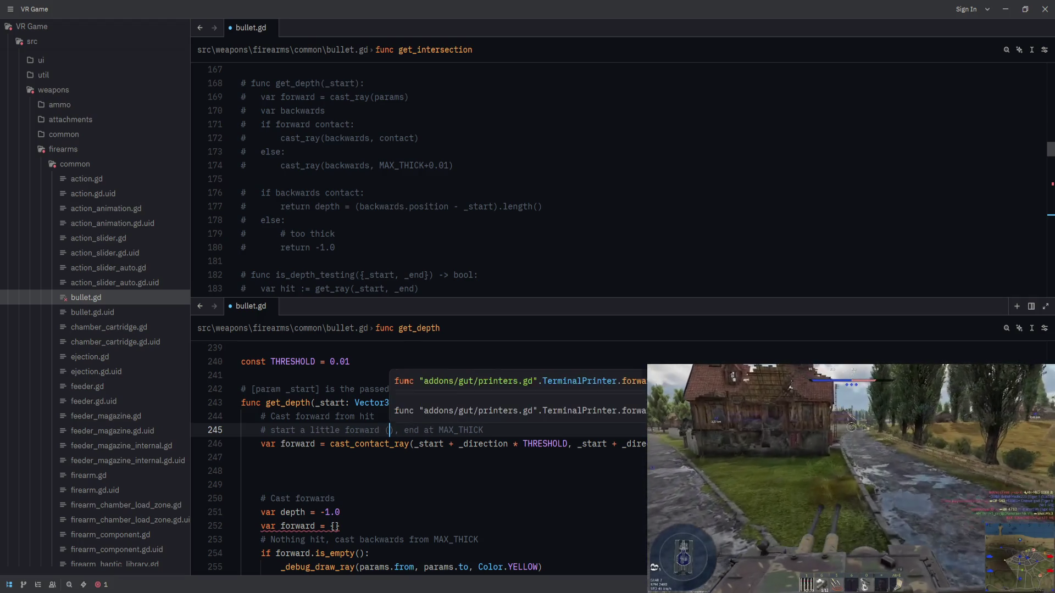
{"action": "type", "text": "HRESHOLD"}
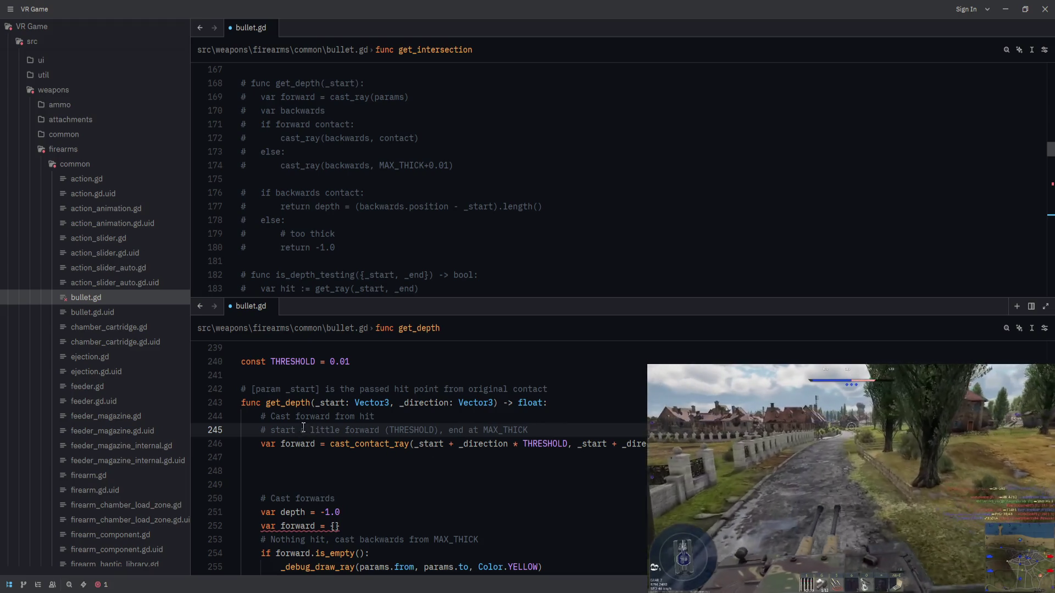
{"action": "left_click_drag", "start_coordinate": [311, 427], "coordinate": [604, 431]}
{"action": "left_click", "coordinate": [605, 434]}
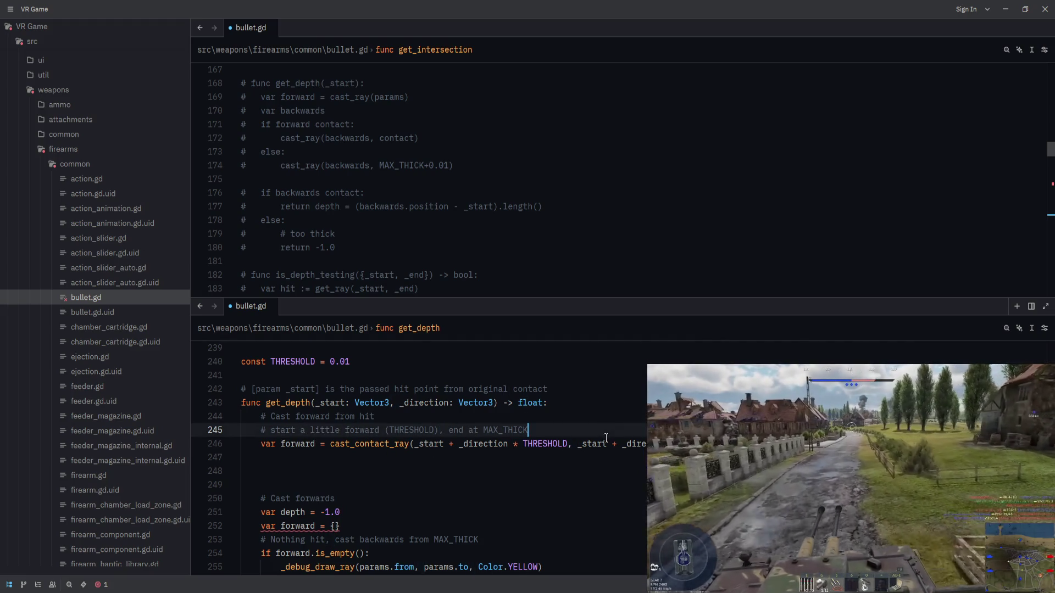
{"action": "key", "text": "Down"}
{"action": "key", "text": "End"}
{"action": "key", "text": "Return"}
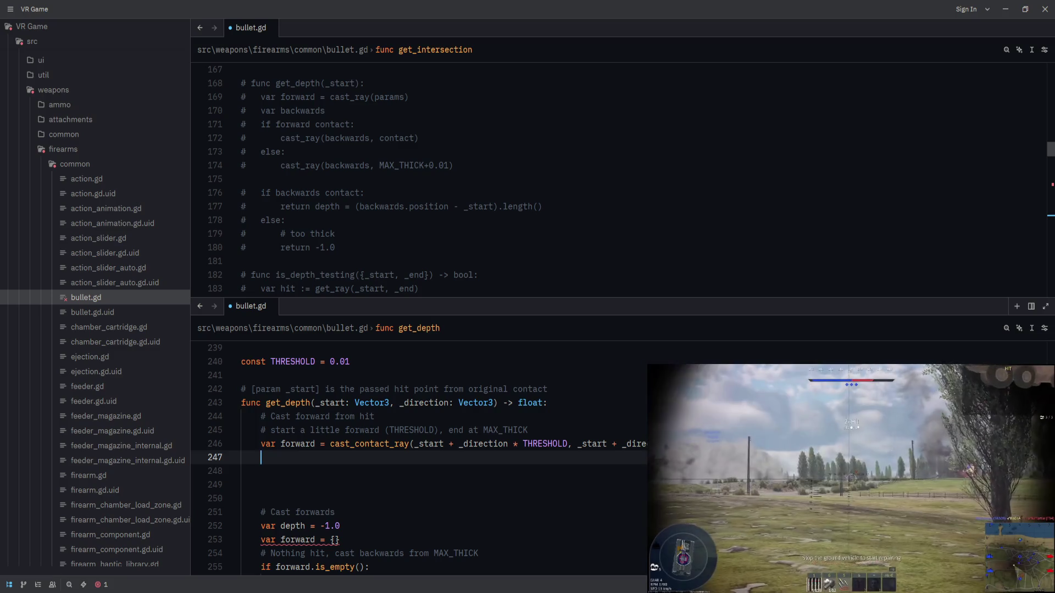
Step: Add 'if !forward.is_empty():' with a cast_depth_ray(forward.position call inside it
{"action": "scroll", "coordinate": [399, 459], "scroll_direction": "down", "scroll_amount": 1}
{"action": "type", "text": "if "}
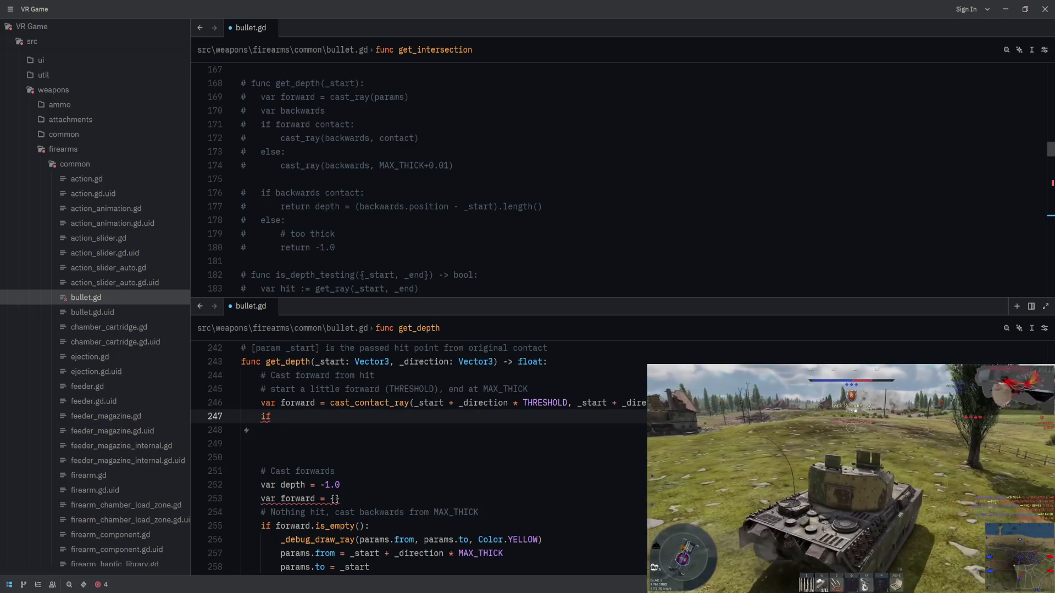
{"action": "type", "text": "forward.is"}
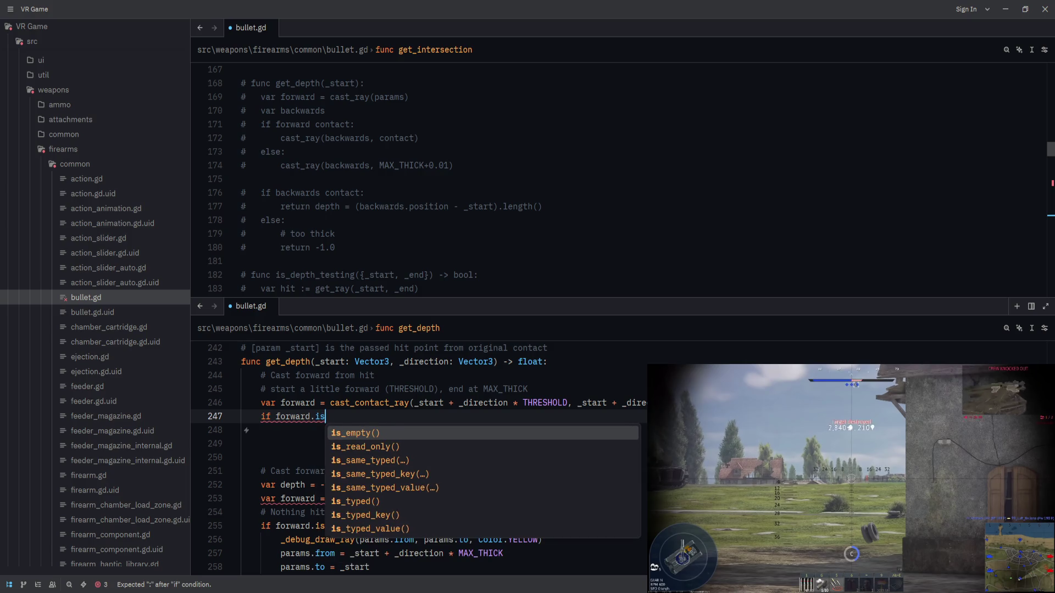
{"action": "key", "text": "Return"}
{"action": "type", "text": ":"}
{"action": "key", "text": "Return"}
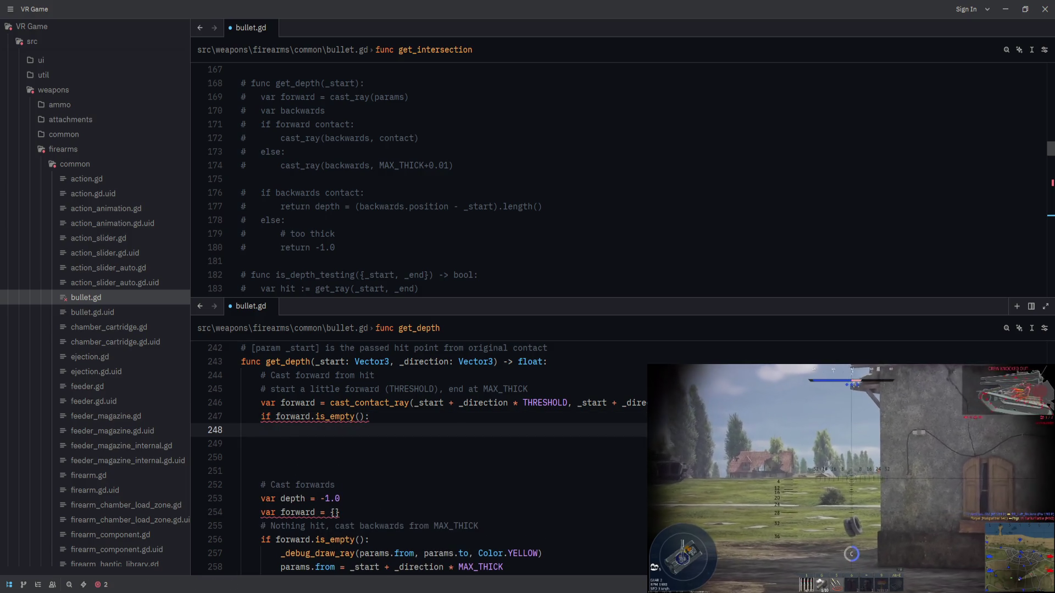
{"action": "key", "text": "Up"}
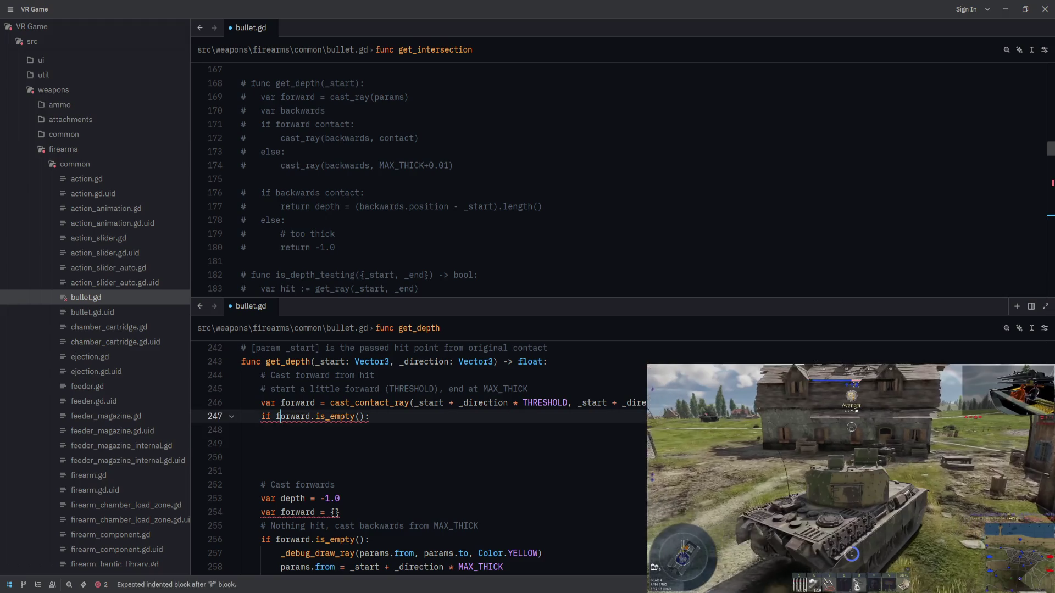
{"action": "type", "text": "!"}
{"action": "key", "text": "Down"}
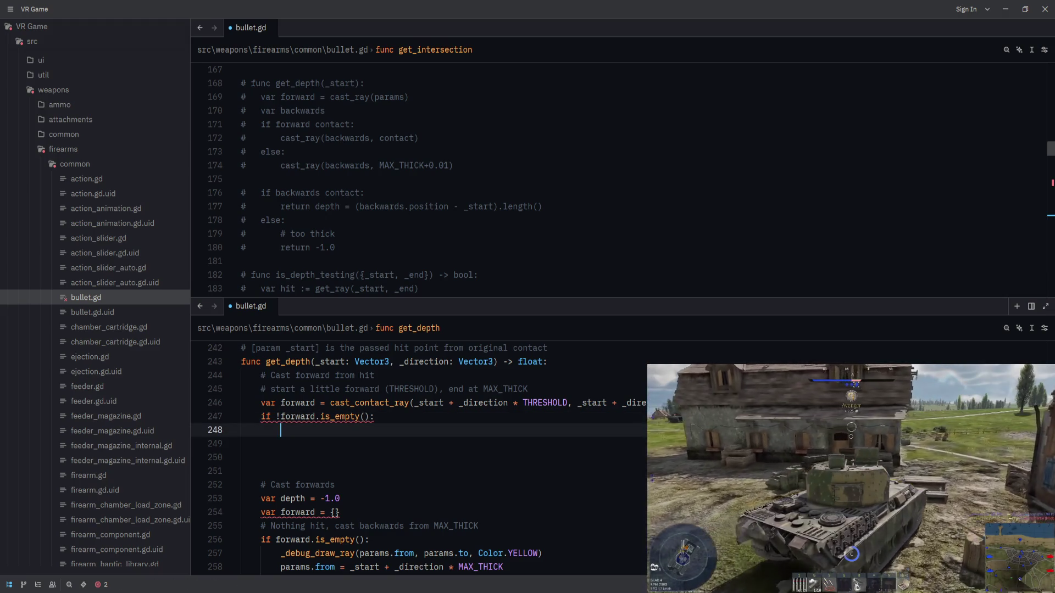
{"action": "type", "text": "csa"}
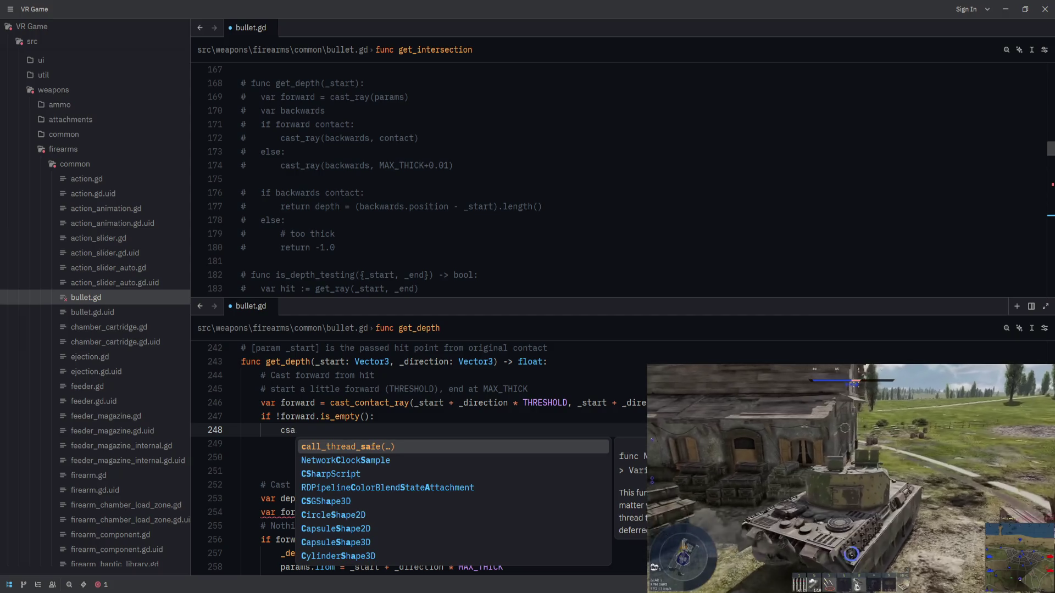
{"action": "type", "text": "d"}
{"action": "key", "text": "Return"}
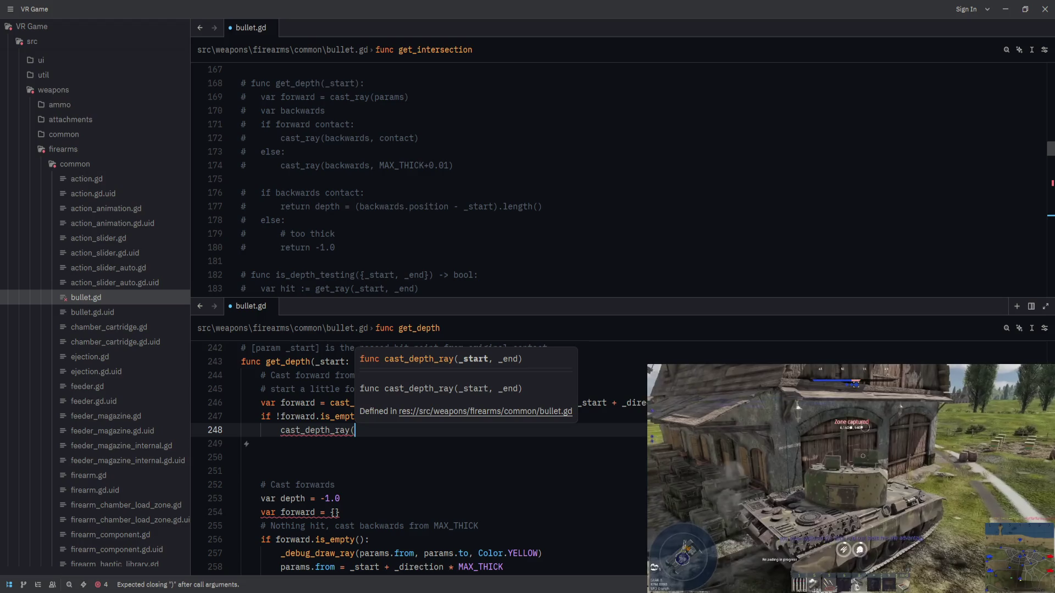
{"action": "type", "text": "forward.spoti"}
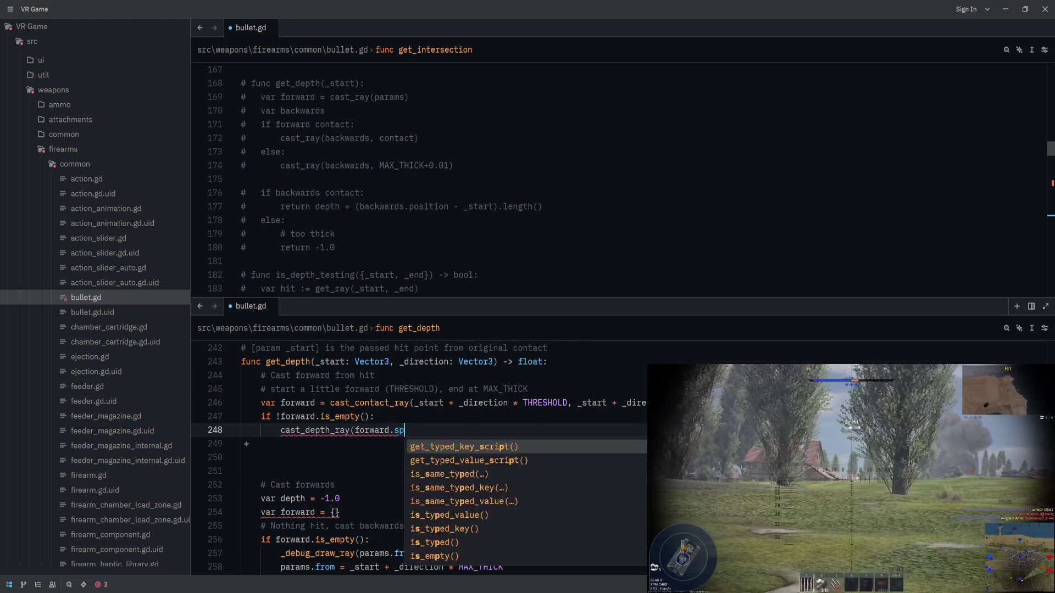
{"action": "key", "text": "Return"}
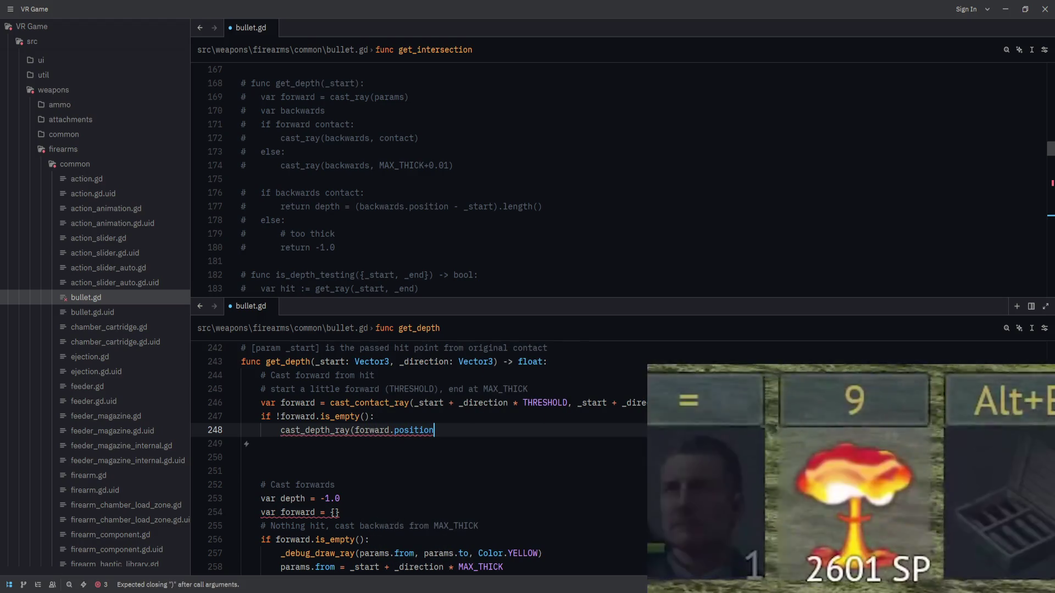
Step: Add an 'else:' branch after the cast_depth_ray call
{"action": "scroll", "coordinate": [417, 456], "scroll_direction": "down", "scroll_amount": 2}
{"action": "scroll", "coordinate": [307, 451], "scroll_direction": "down", "scroll_amount": 1}
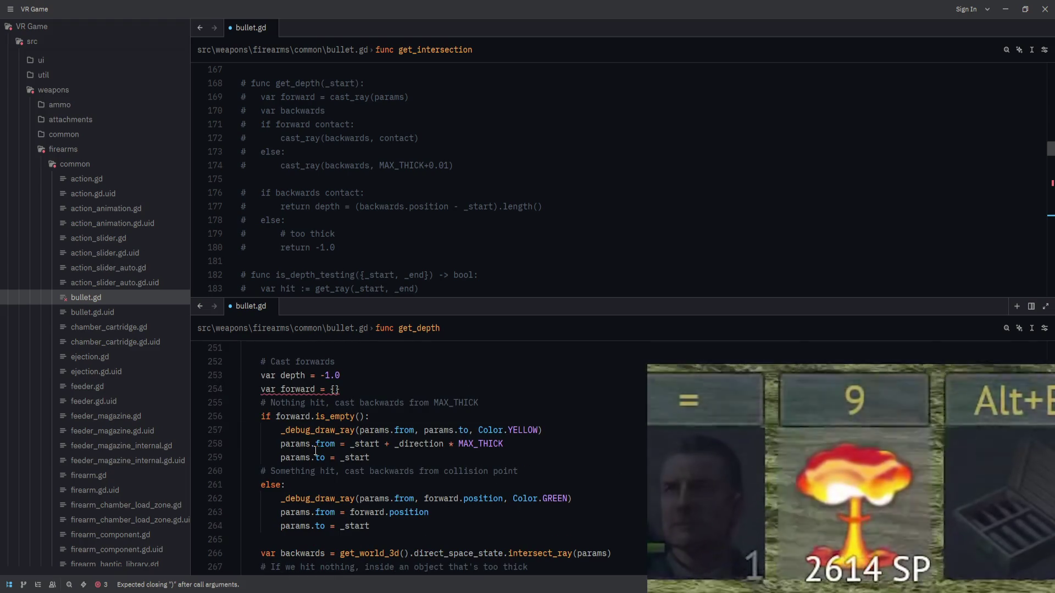
{"action": "scroll", "coordinate": [317, 449], "scroll_direction": "up", "scroll_amount": 1}
{"action": "scroll", "coordinate": [317, 450], "scroll_direction": "up", "scroll_amount": 2}
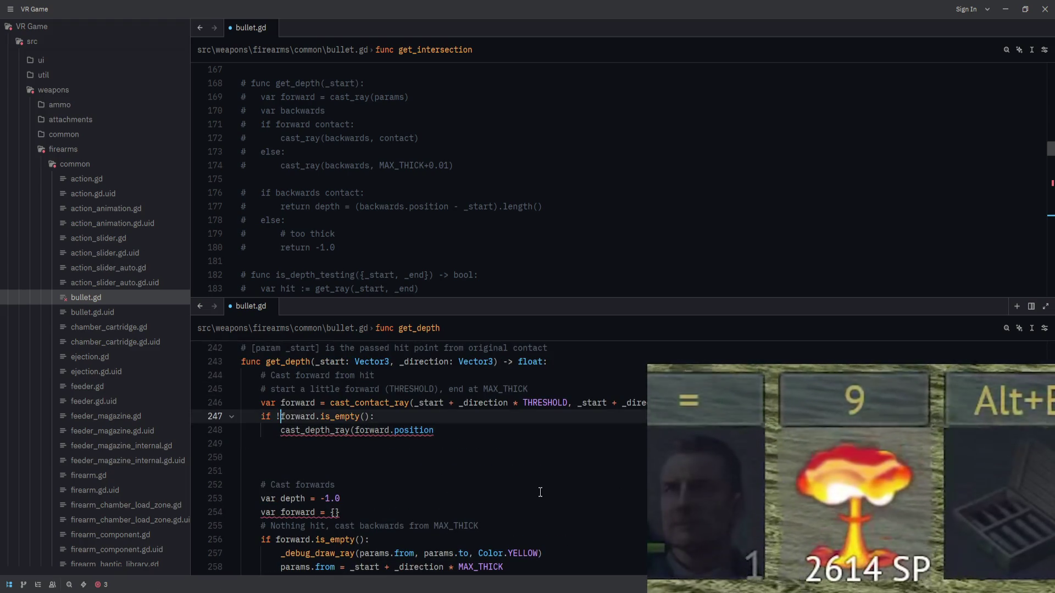
{"action": "left_click", "coordinate": [275, 416]}
{"action": "left_click", "coordinate": [371, 430]}
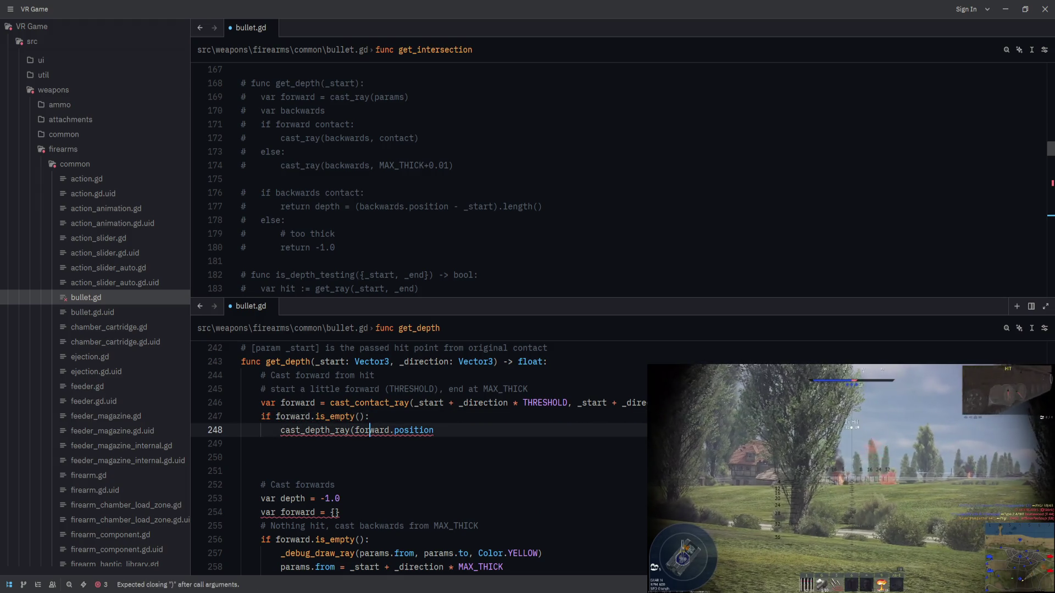
{"action": "key", "text": "Up"}
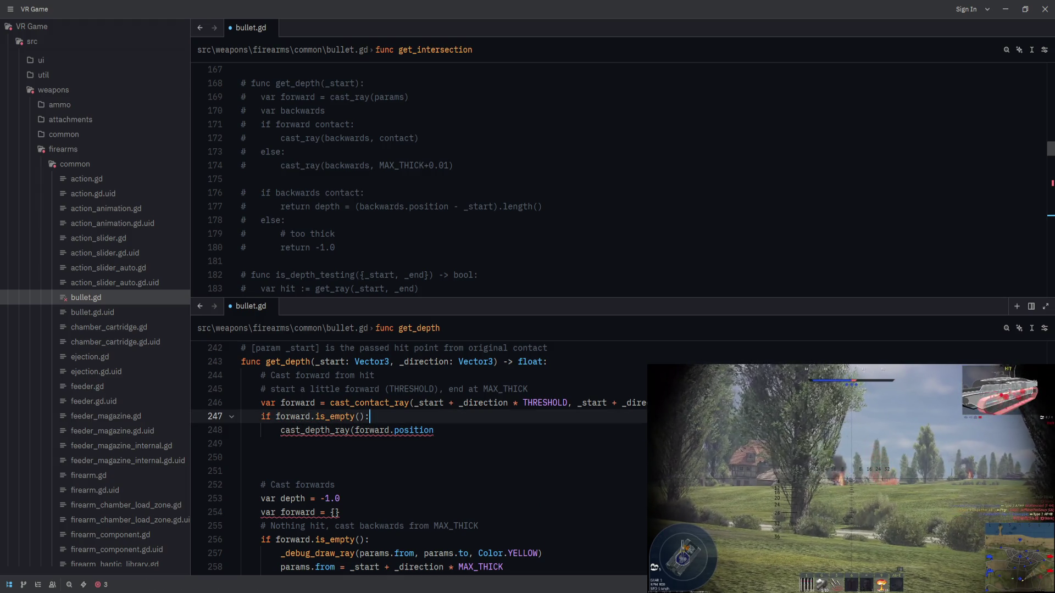
{"action": "key", "text": "Down"}
{"action": "key", "text": "End"}
{"action": "key", "text": "Return"}
{"action": "type", "text": "else:"}
Step: Declare 'var backwards = {}' below the forward cast
{"action": "key", "text": "Up"}
{"action": "key", "text": "Up"}
{"action": "key", "text": "Up"}
{"action": "key", "text": "End"}
{"action": "key", "text": "Return"}
{"action": "type", "text": "var back"}
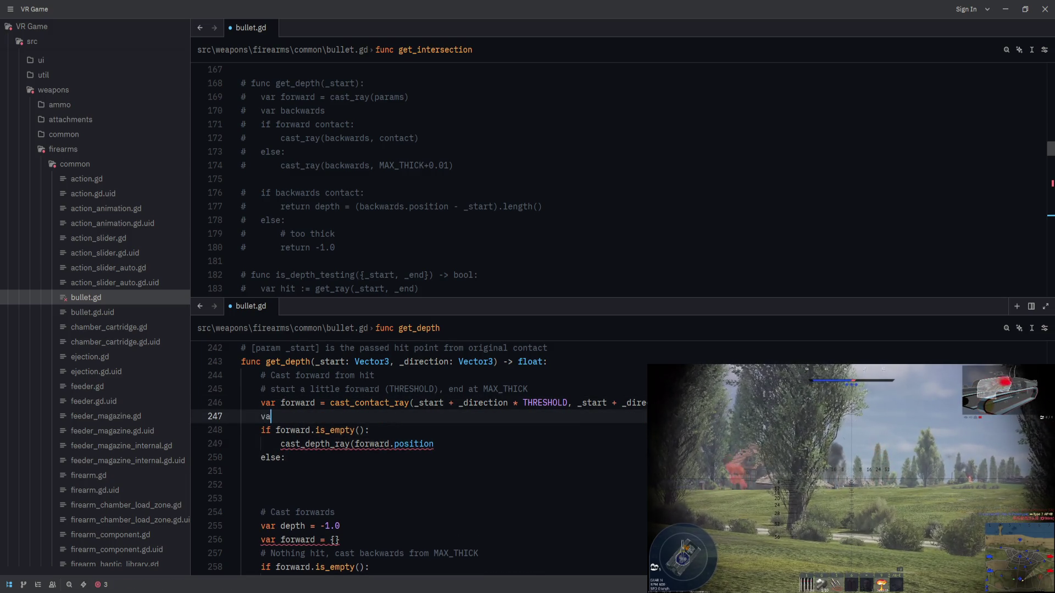
{"action": "type", "text": "wards = {}"}
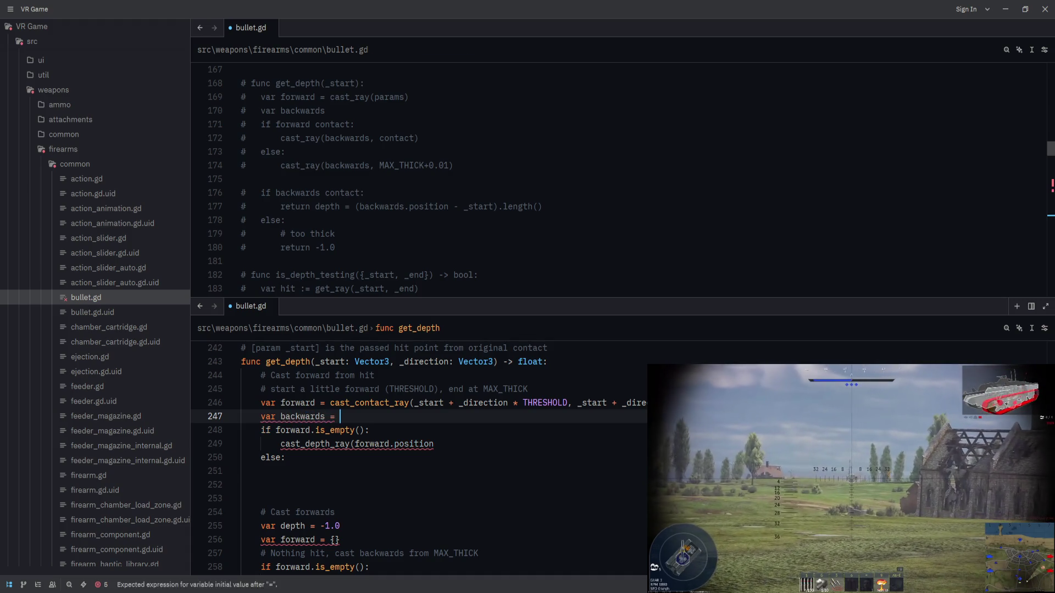
Step: Assign backwards from cast_depth_ray in both branches, passing forward.position in the if branch
{"action": "key", "text": "Down"}
{"action": "key", "text": "Down"}
{"action": "key", "text": "Down"}
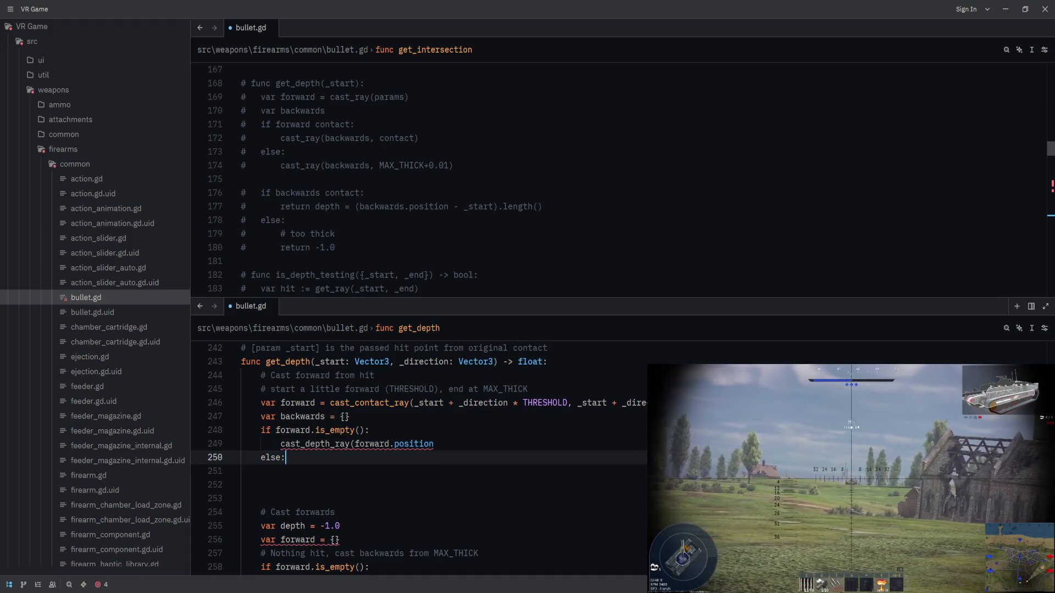
{"action": "type", "text": "cast_depth_ray("}
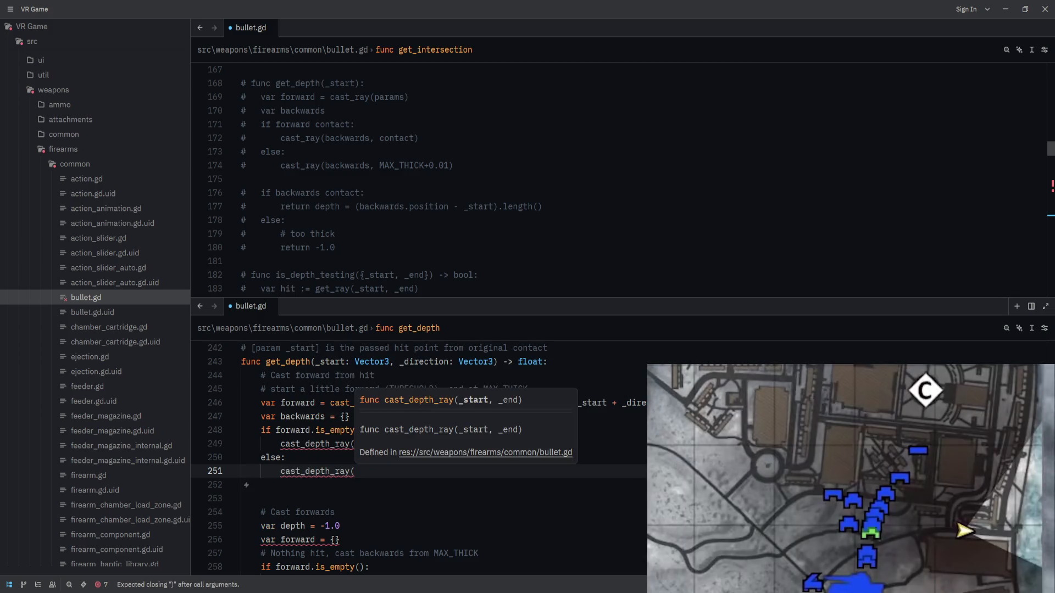
{"action": "key", "text": "Home"}
{"action": "type", "text": "backwards ="}
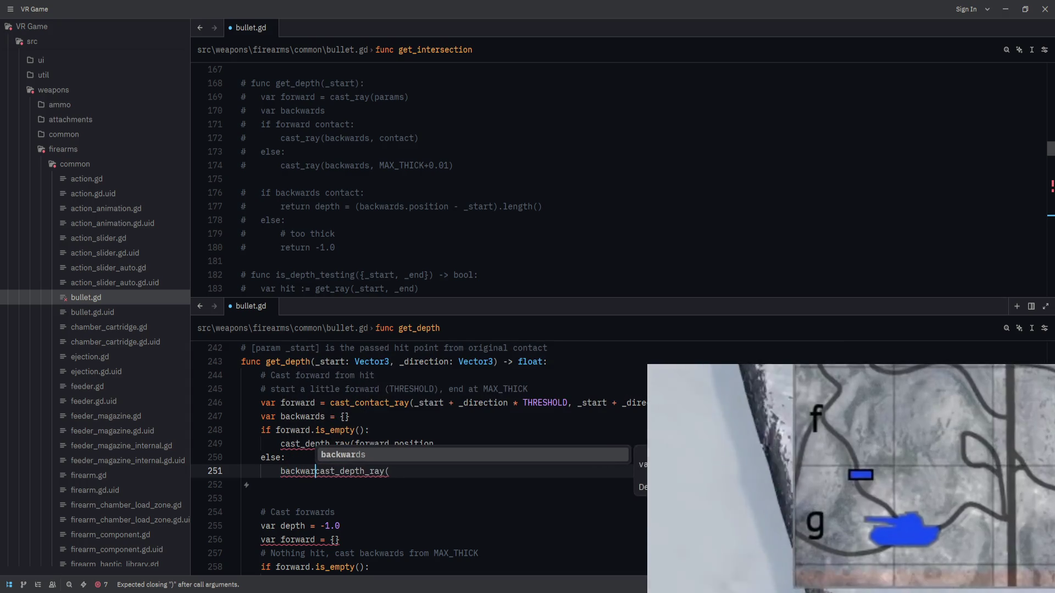
{"action": "key", "text": "Up"}
{"action": "key", "text": "Up"}
{"action": "key", "text": "Home"}
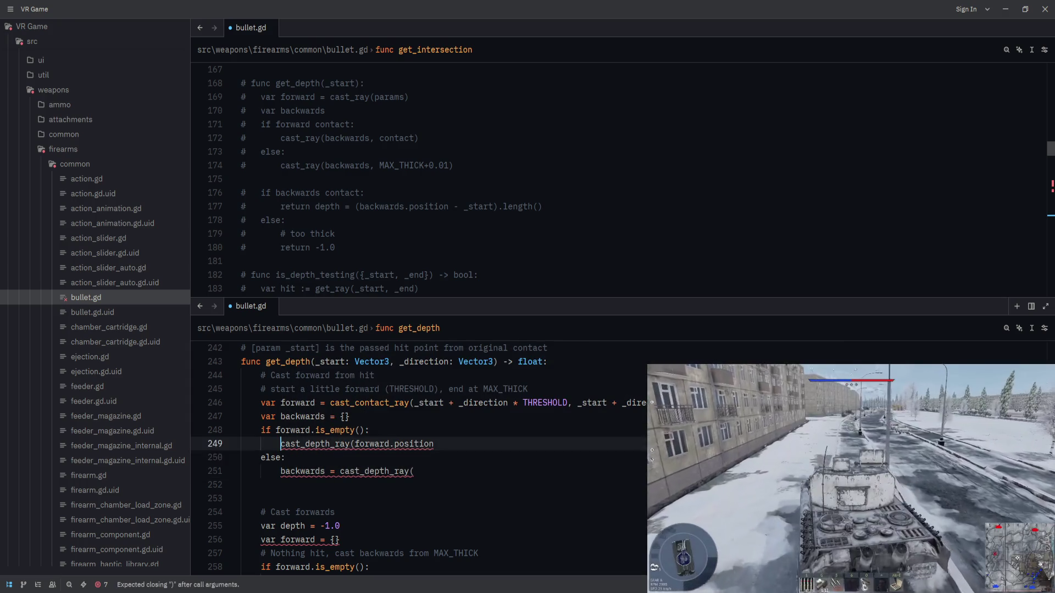
{"action": "type", "text": "backwards = "}
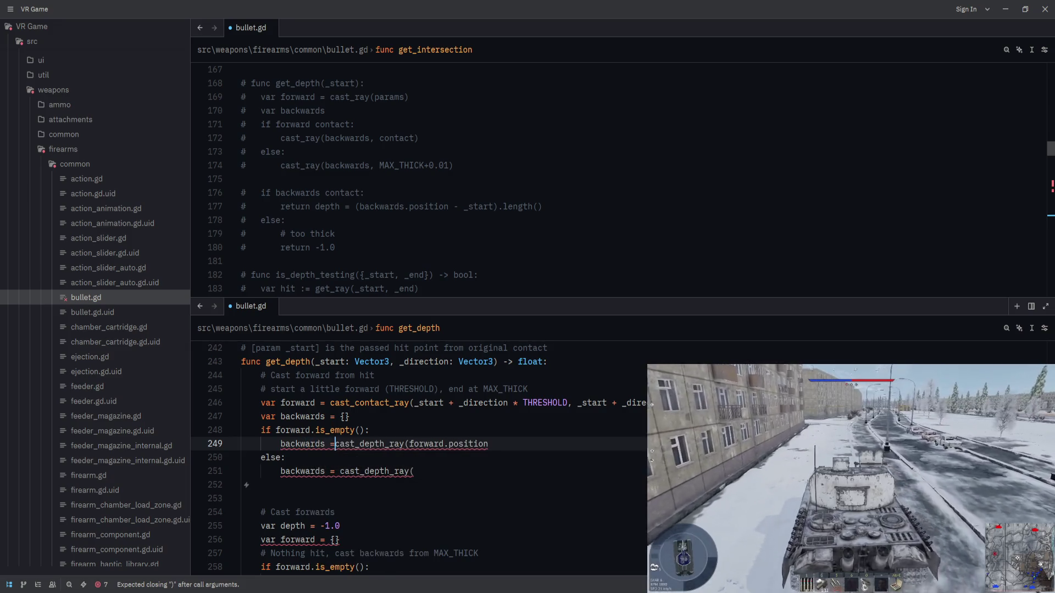
{"action": "type", "text": ","}
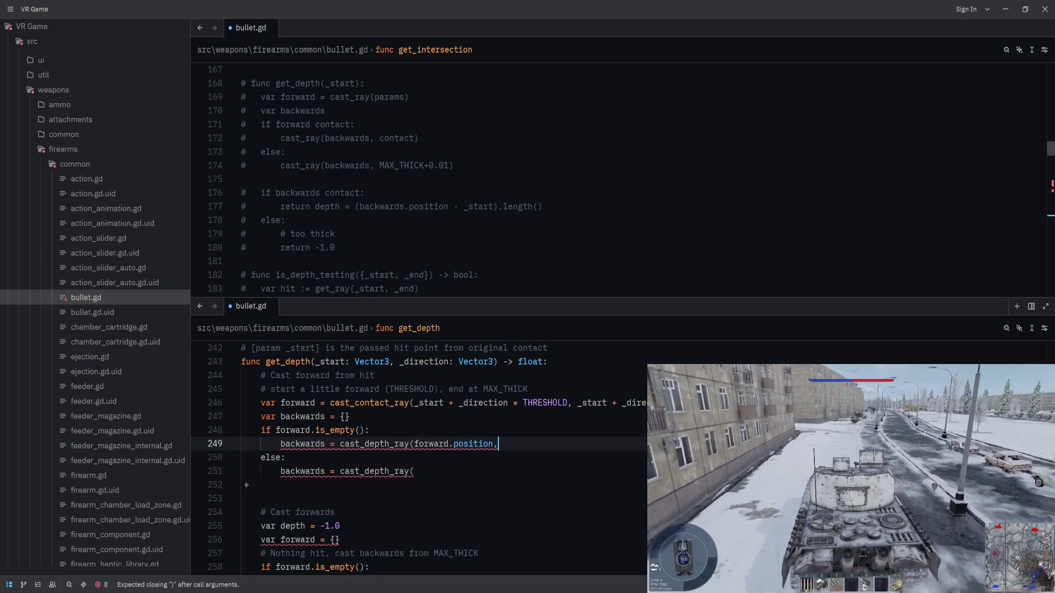
{"action": "key", "text": "ctrl+BackSpace"}
{"action": "key", "text": "ctrl+BackSpace"}
{"action": "key", "text": "ctrl+BackSpace"}
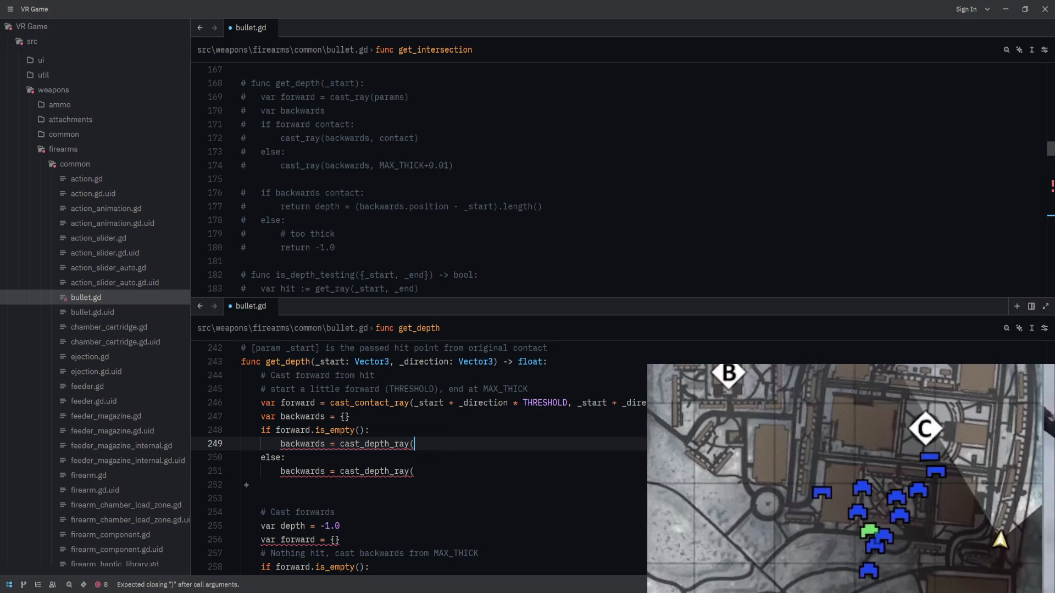
{"action": "type", "text": "("}
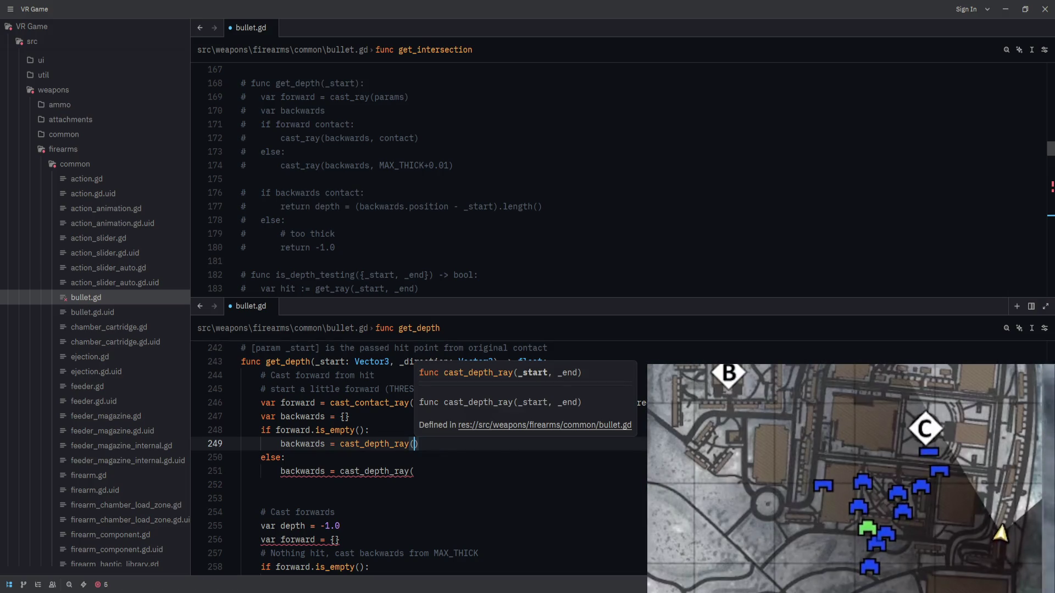
{"action": "type", "text": "forward."}
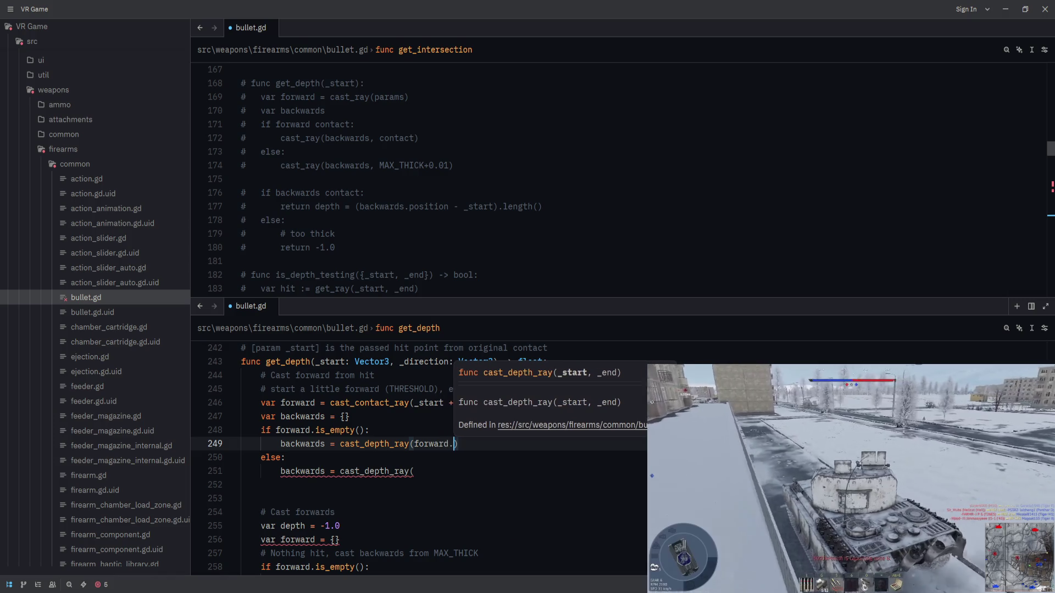
{"action": "type", "text": "position"}
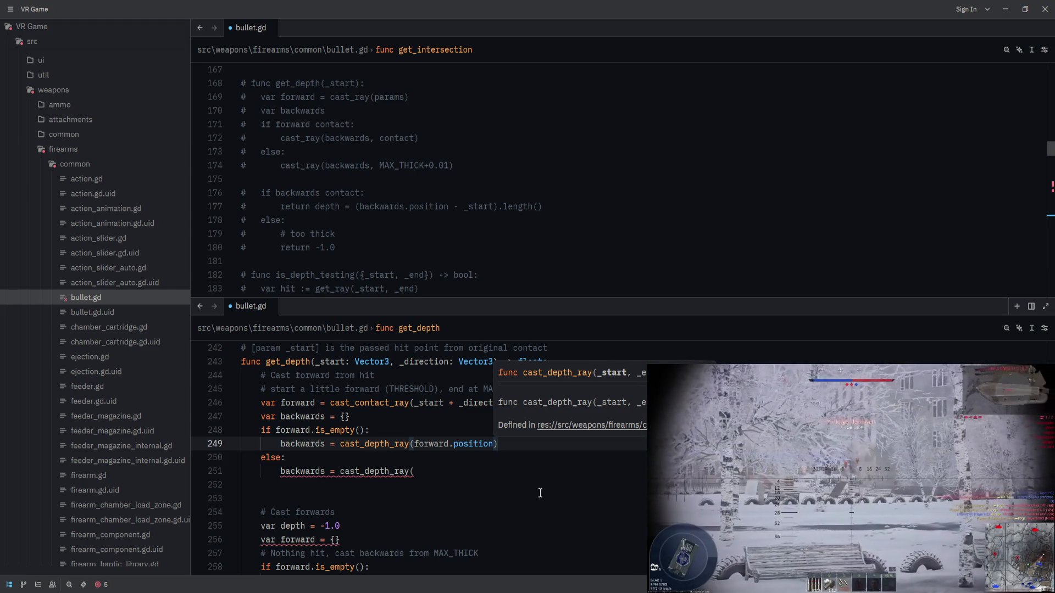
{"action": "left_click", "coordinate": [277, 430]}
Step: Negate the condition to !forward.is_empty() and add a '# Contact' comment line above it
{"action": "type", "text": "!"}
{"action": "left_click", "coordinate": [511, 418]}
{"action": "key", "text": "Return"}
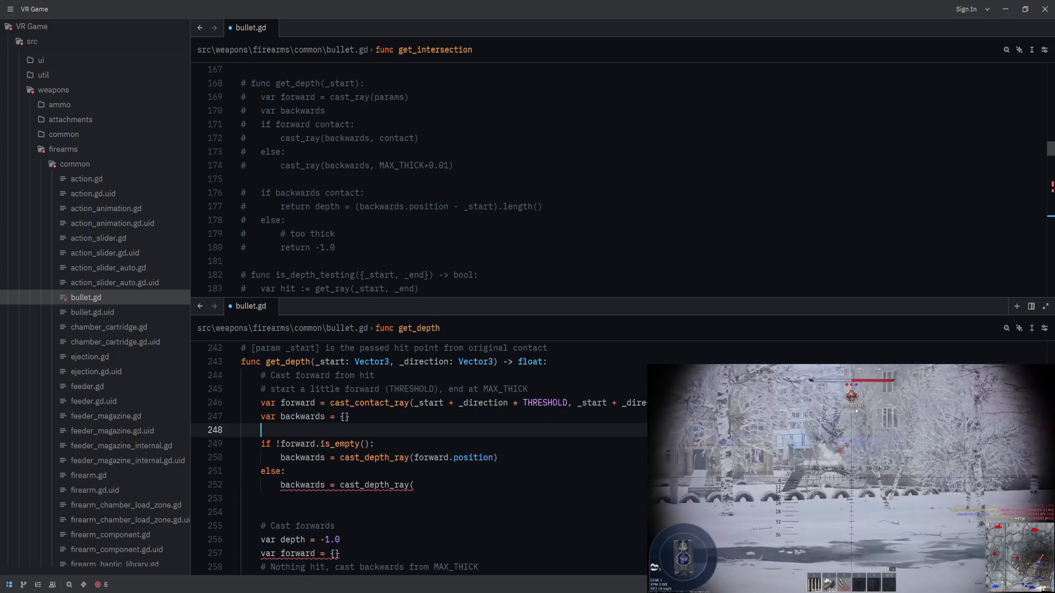
{"action": "type", "text": "# Contact"}
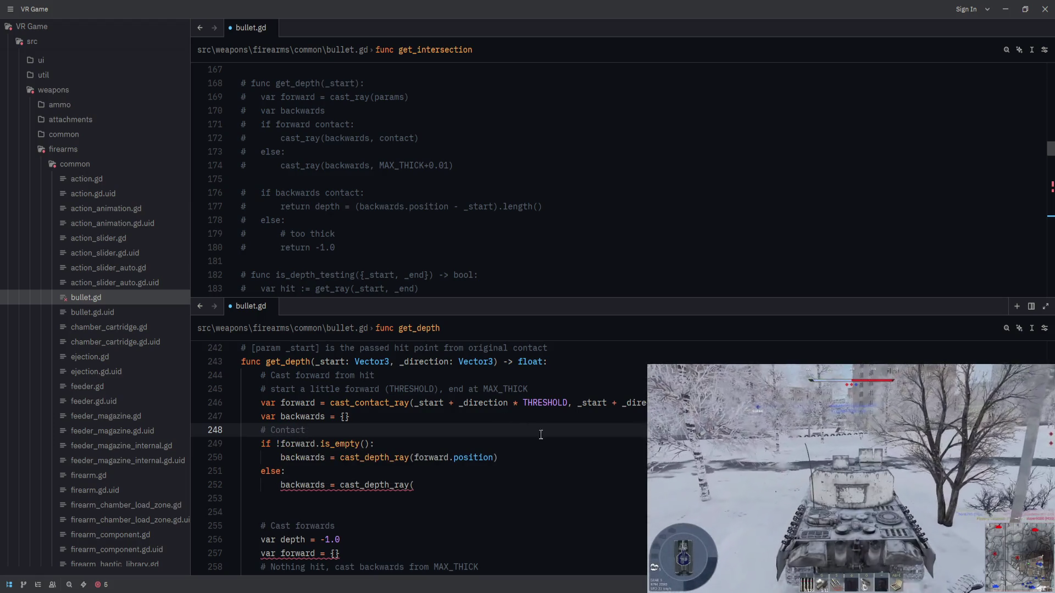
Step: Pass _start as the second argument, making the call cast_depth_ray(forward.position, _start)
{"action": "left_click", "coordinate": [498, 457]}
{"action": "type", "text": ","}
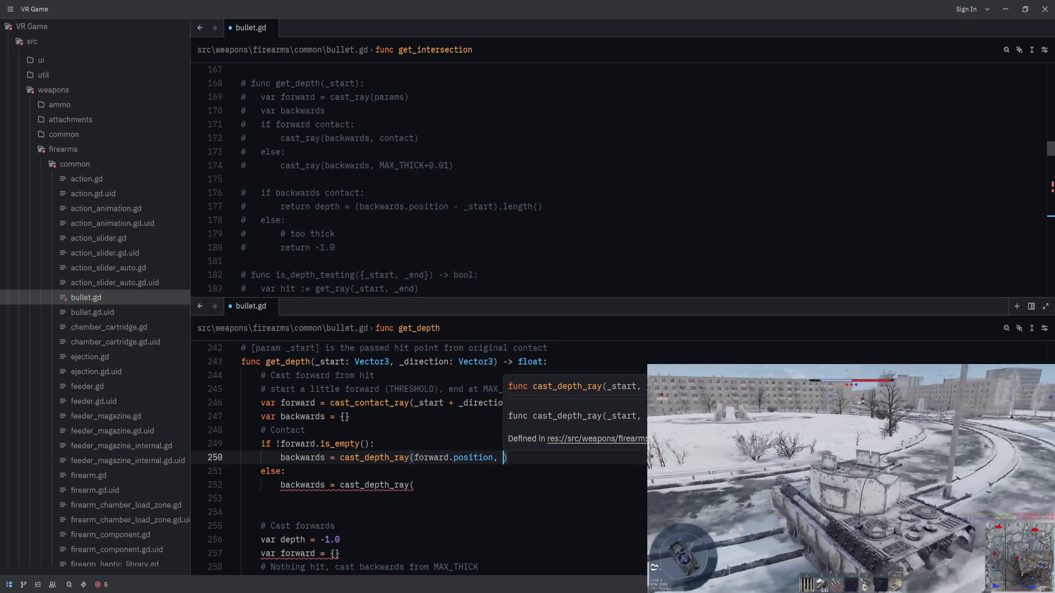
{"action": "type", "text": "forward."}
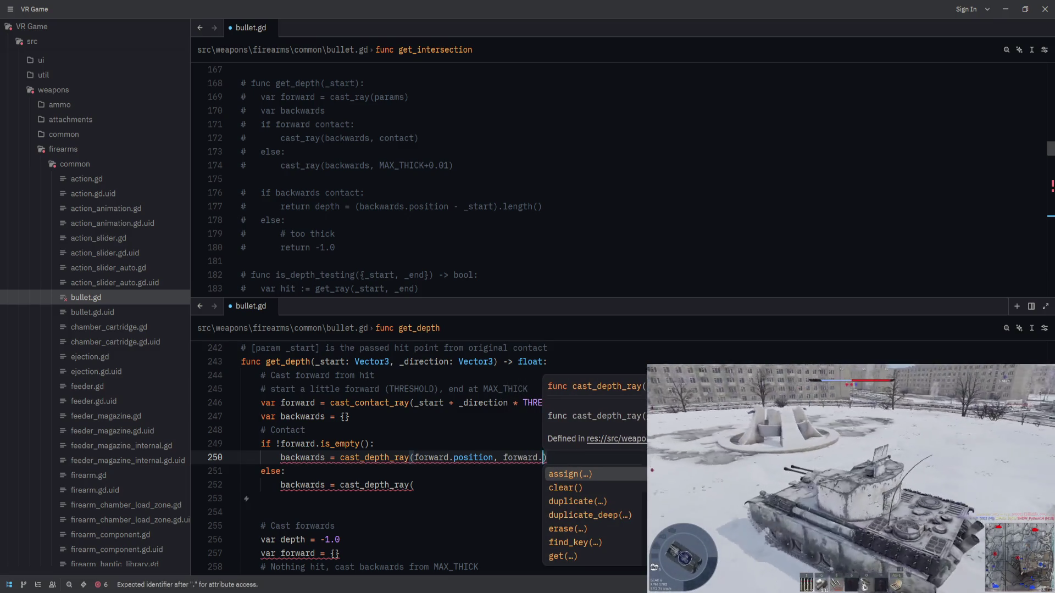
{"action": "key", "text": "ctrl+BackSpace"}
{"action": "scroll", "coordinate": [453, 468], "scroll_direction": "down", "scroll_amount": 3}
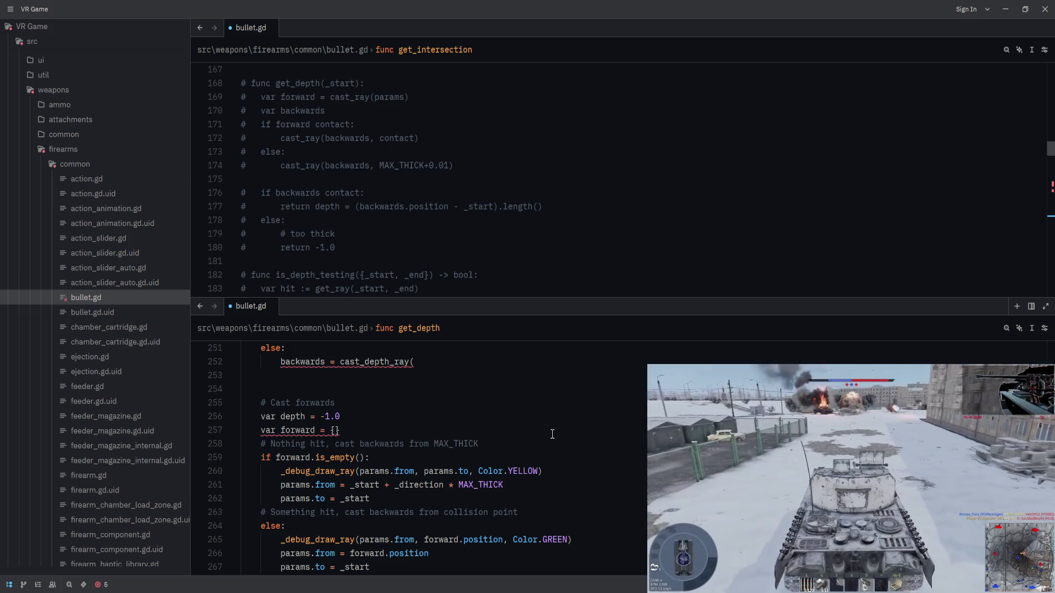
{"action": "scroll", "coordinate": [552, 434], "scroll_direction": "up", "scroll_amount": 3}
{"action": "scroll", "coordinate": [550, 432], "scroll_direction": "up", "scroll_amount": 1}
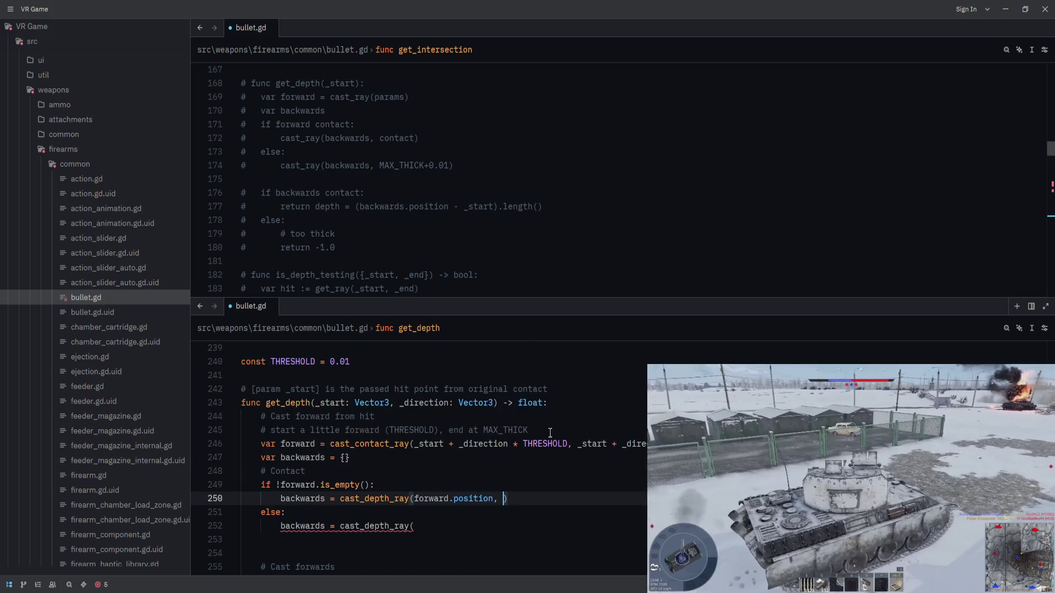
{"action": "scroll", "coordinate": [550, 432], "scroll_direction": "up", "scroll_amount": 3}
{"action": "scroll", "coordinate": [550, 432], "scroll_direction": "down", "scroll_amount": 3}
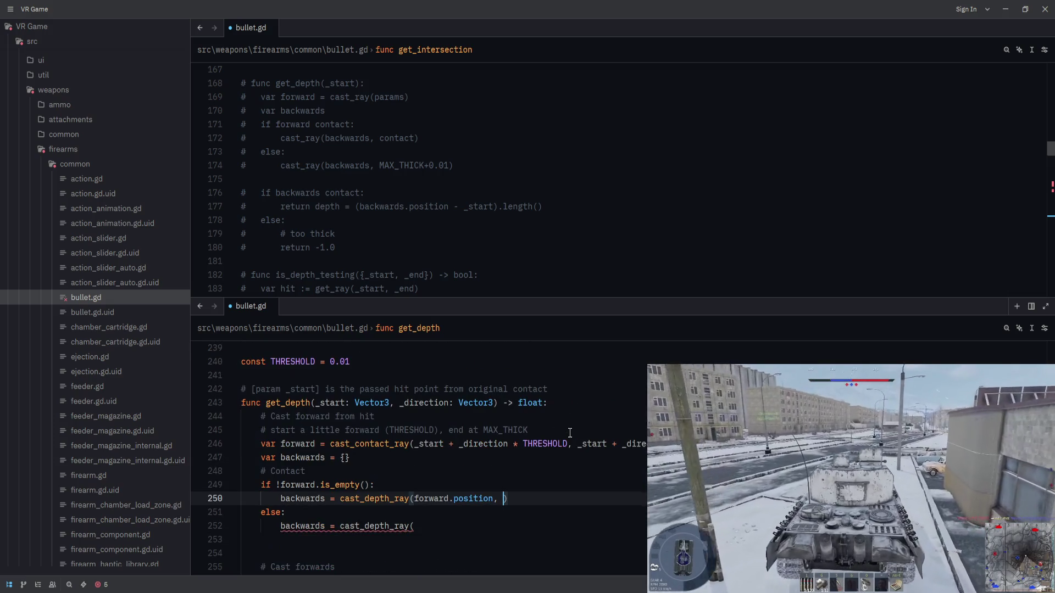
{"action": "type", "text": "_start)"}
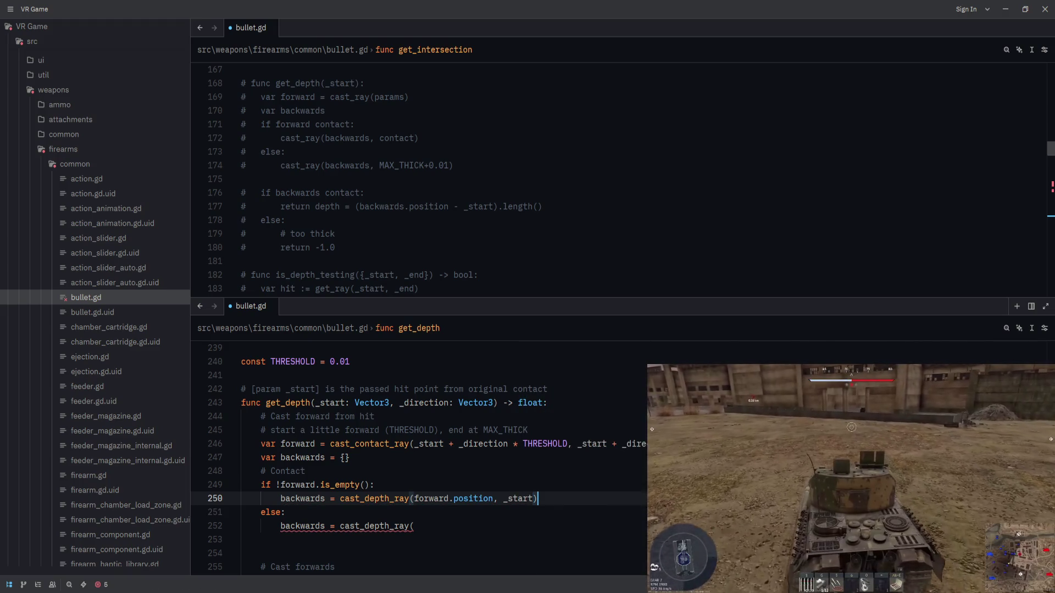
{"action": "key", "text": "Down"}
{"action": "key", "text": "Down"}
{"action": "scroll", "coordinate": [573, 421], "scroll_direction": "down", "scroll_amount": 5}
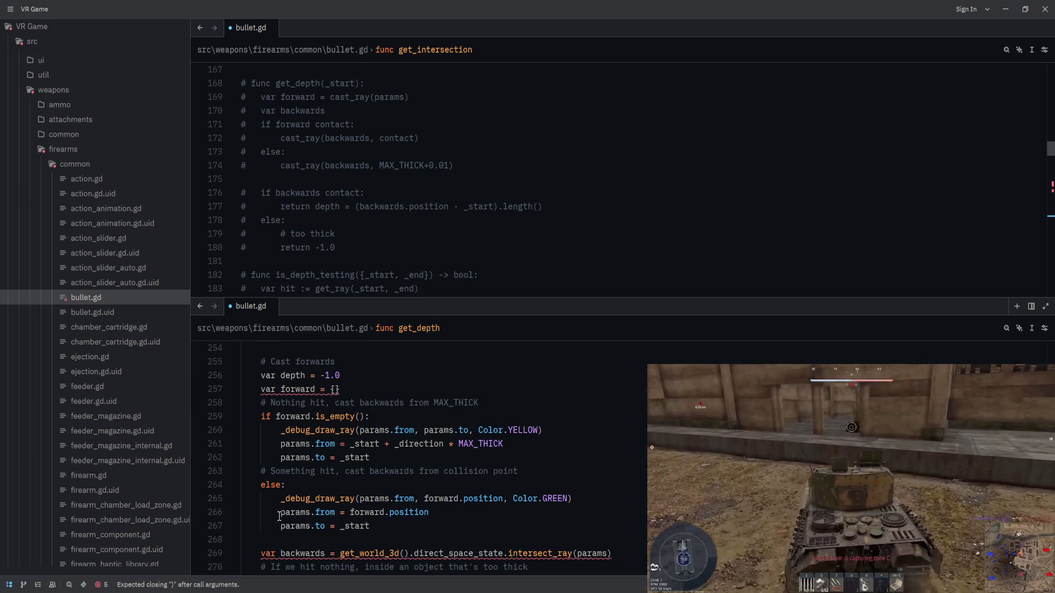
{"action": "scroll", "coordinate": [509, 512], "scroll_direction": "up", "scroll_amount": 1}
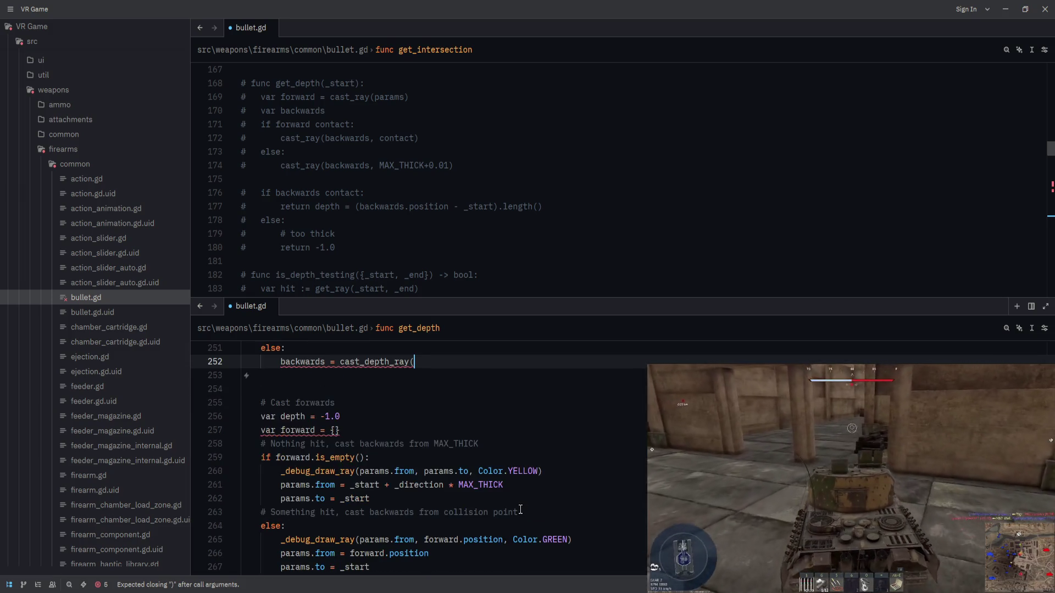
{"action": "key", "text": "BackSpace"}
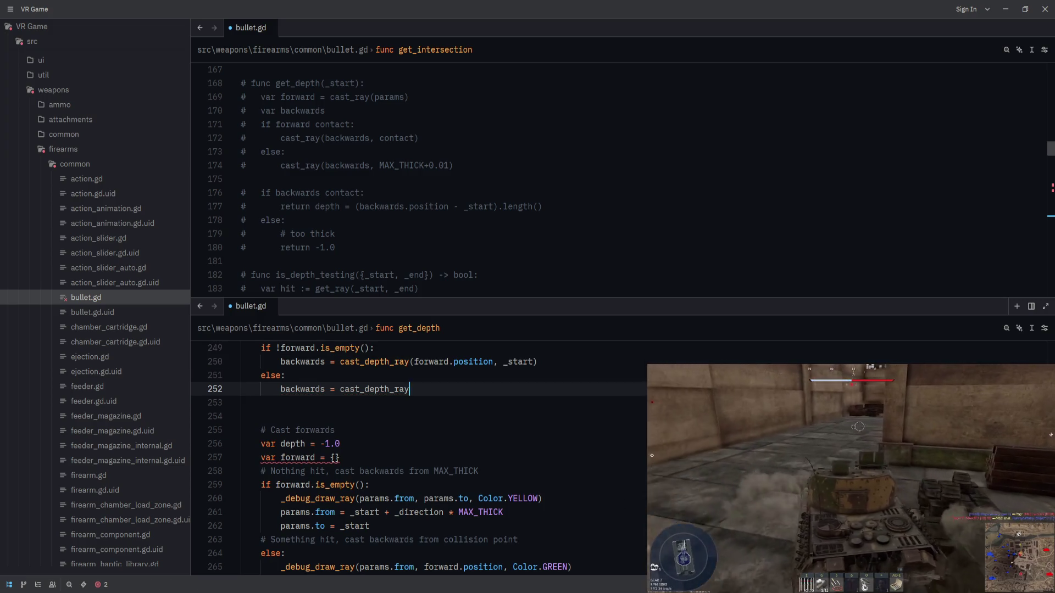
{"action": "key", "text": "ctrl+BackSpace"}
{"action": "type", "text": "cast_depth"}
{"action": "key", "text": "Return"}
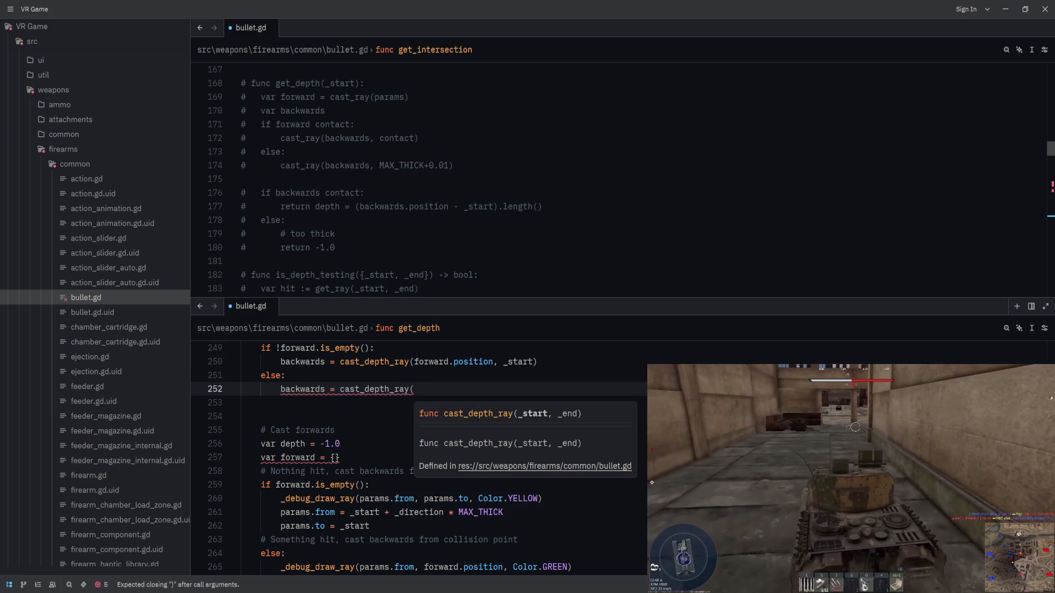
{"action": "type", "text": "forward"}
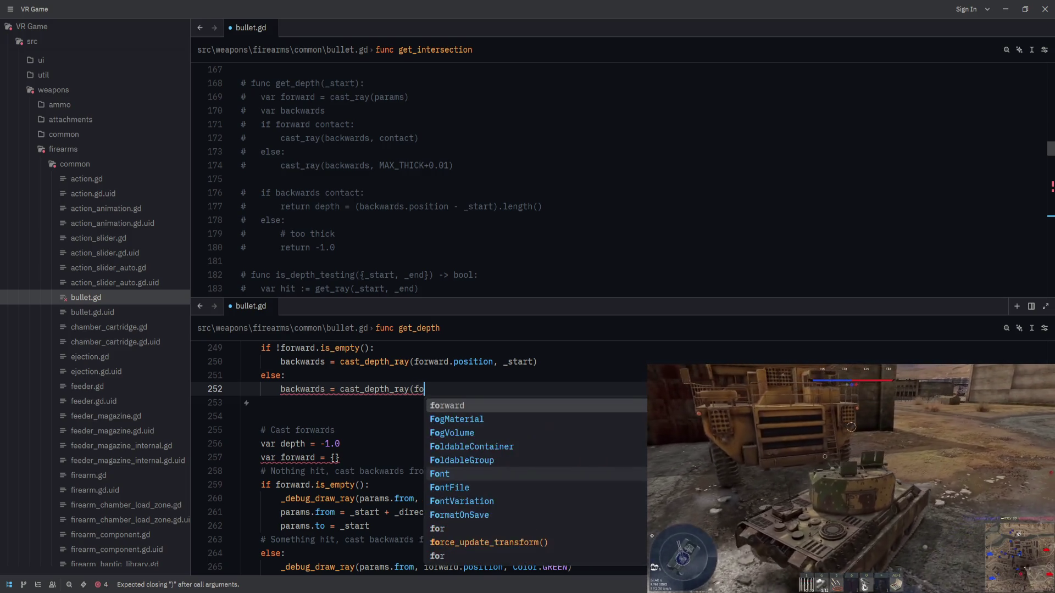
{"action": "key", "text": "Escape"}
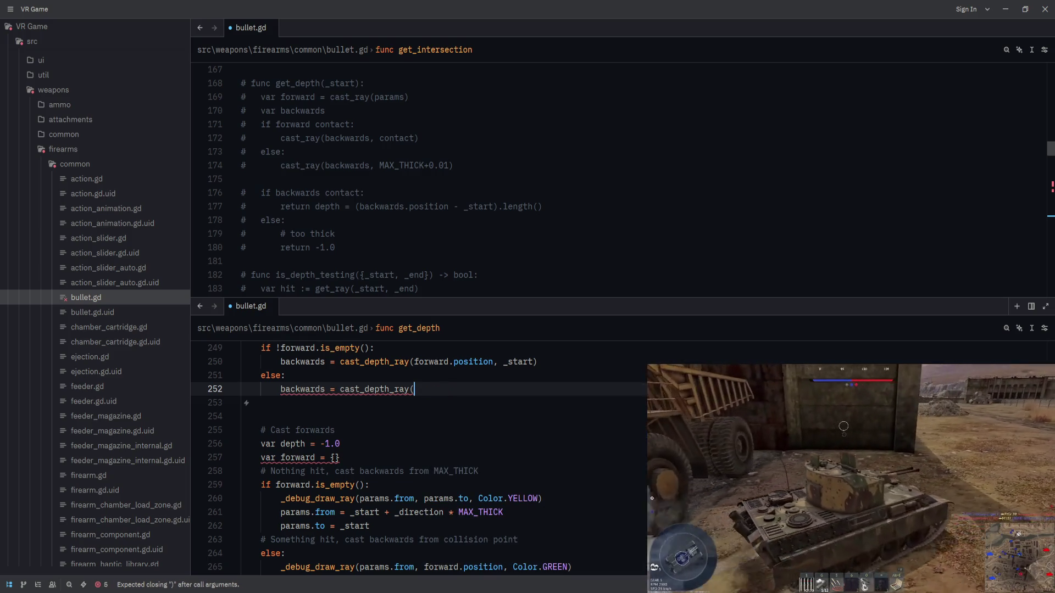
{"action": "scroll", "coordinate": [616, 469], "scroll_direction": "down", "scroll_amount": 2}
{"action": "scroll", "coordinate": [616, 470], "scroll_direction": "up", "scroll_amount": 1}
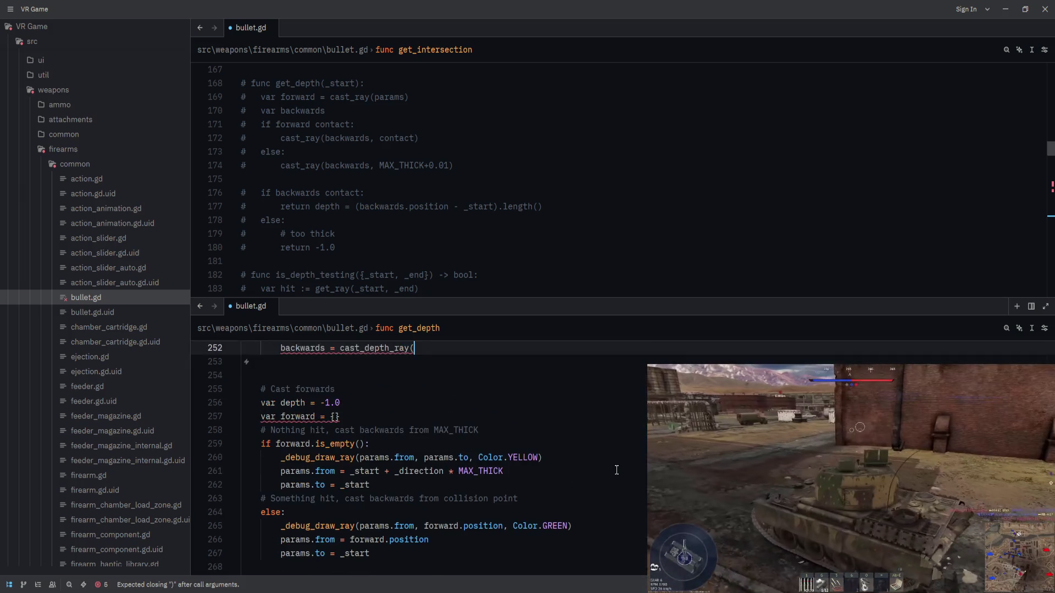
{"action": "scroll", "coordinate": [633, 448], "scroll_direction": "up", "scroll_amount": 1}
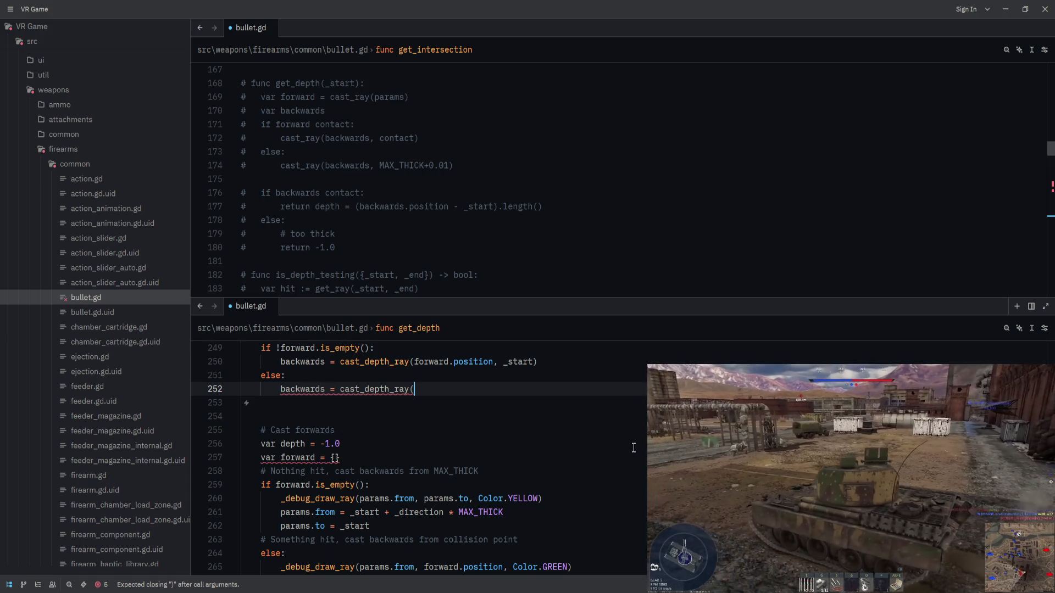
{"action": "scroll", "coordinate": [634, 448], "scroll_direction": "up", "scroll_amount": 2}
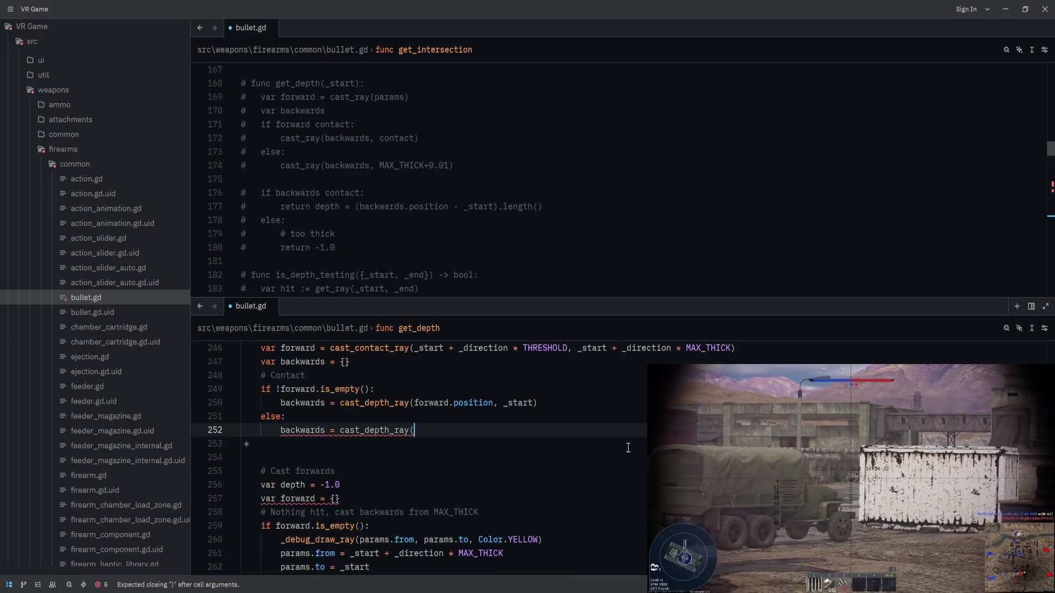
{"action": "left_click", "coordinate": [612, 375]}
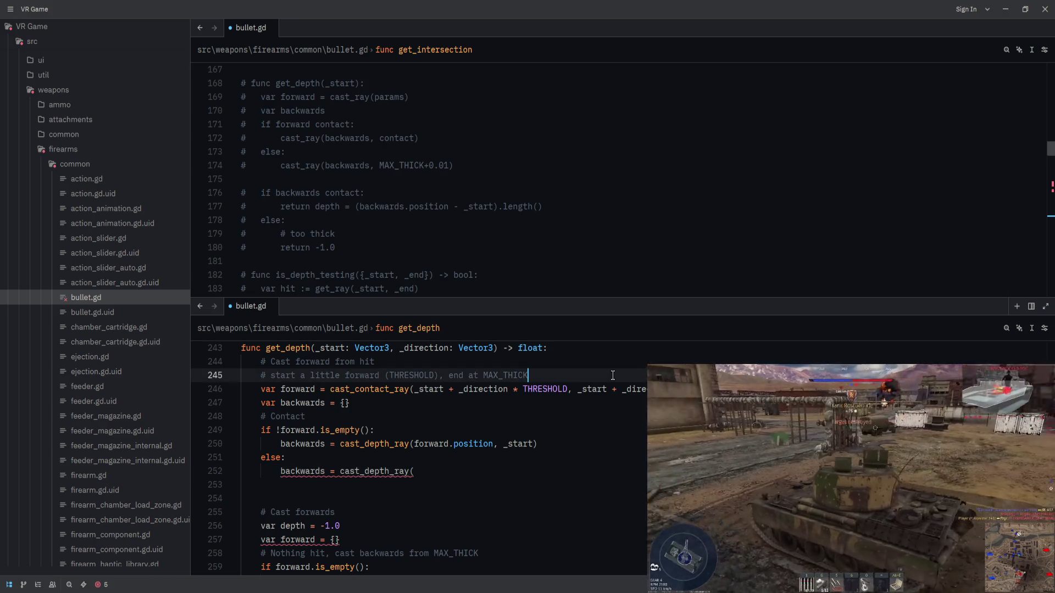
Step: Move the end-point expression out of cast_contact_ray into a new 'var end = _start + _direction * MAX_THICK' line
{"action": "key", "text": "Return"}
{"action": "type", "text": "var _"}
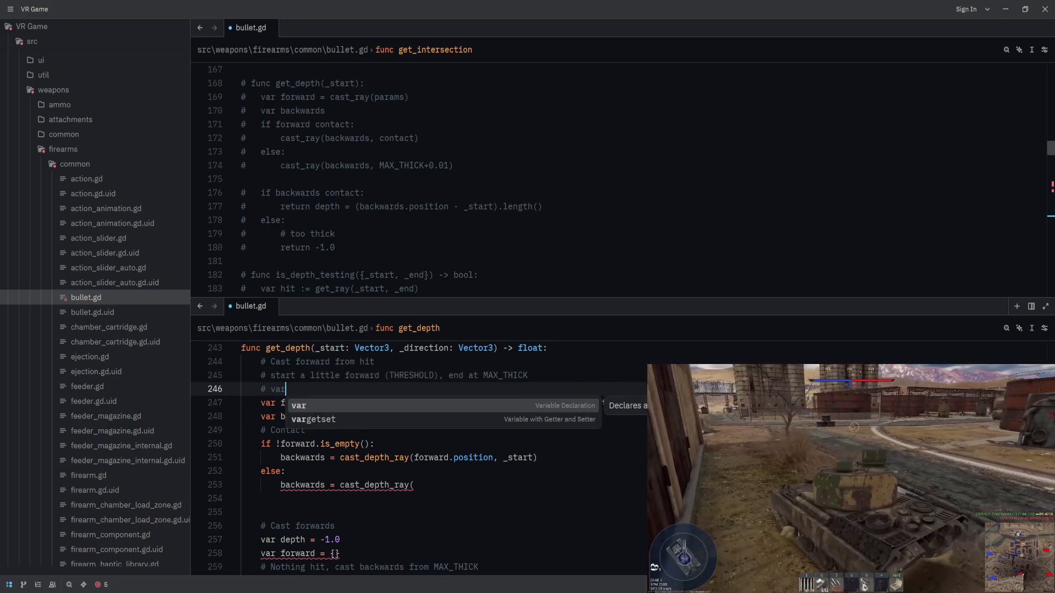
{"action": "type", "text": "end"}
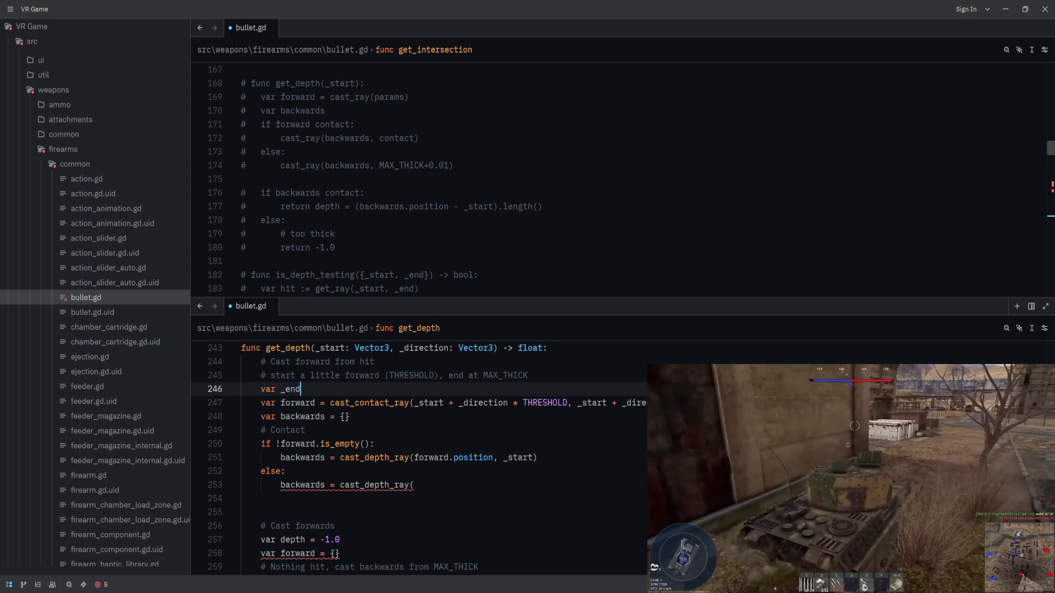
{"action": "type", "text": " ="}
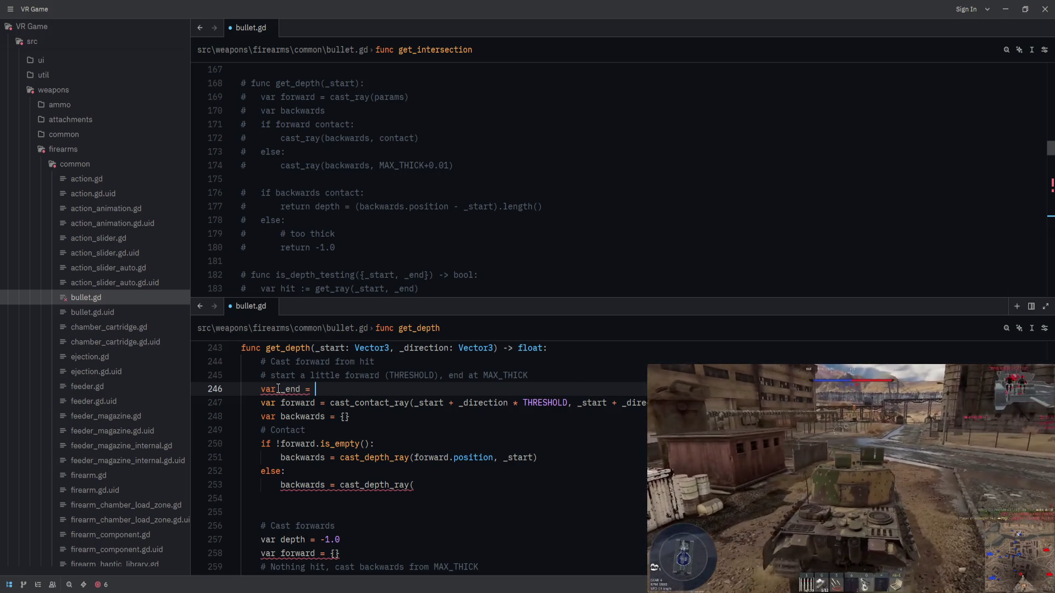
{"action": "left_click_drag", "start_coordinate": [277, 389], "coordinate": [405, 389]}
{"action": "key", "text": "BackSpace"}
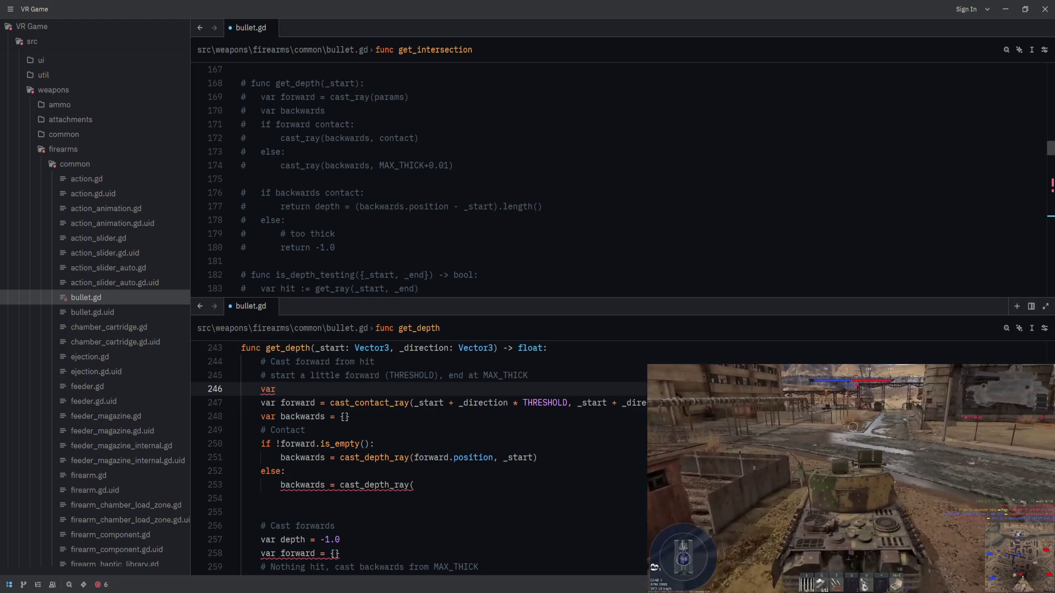
{"action": "type", "text": "end_dep"}
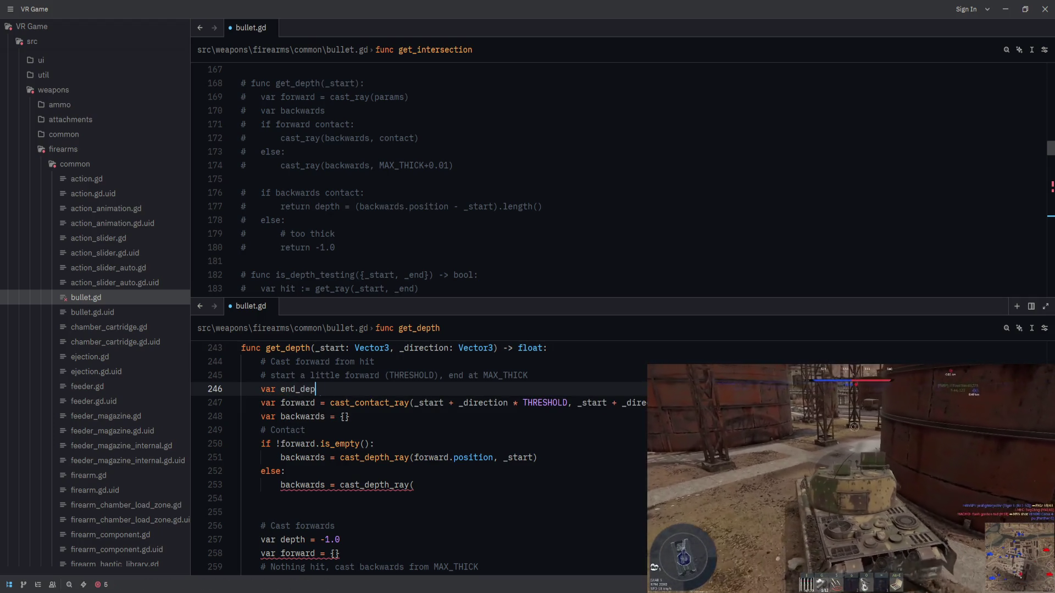
{"action": "type", "text": "th ="}
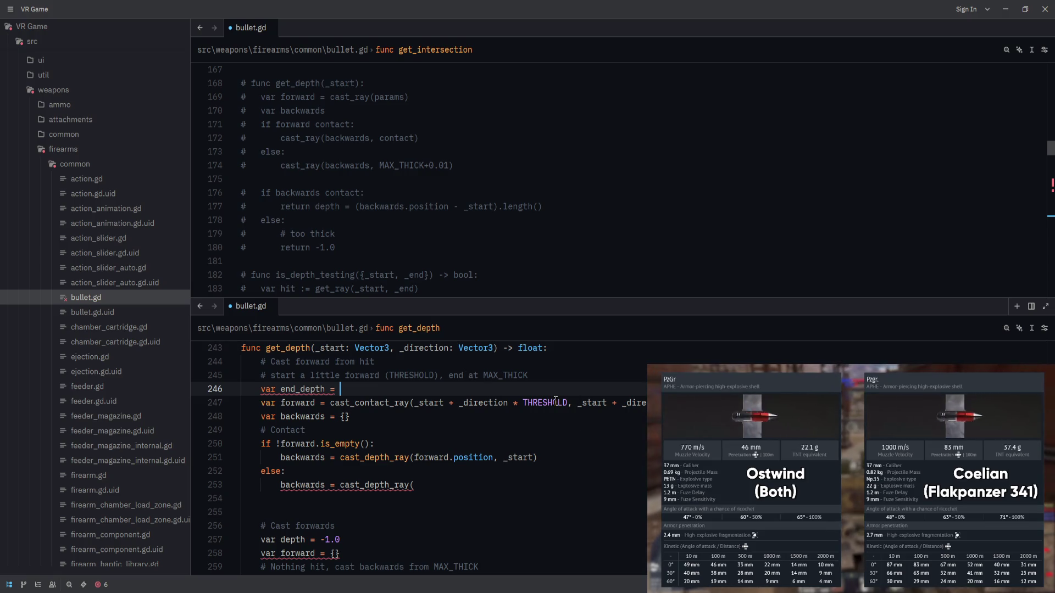
{"action": "left_click_drag", "start_coordinate": [577, 402], "coordinate": [646, 402]}
{"action": "key", "text": "Delete"}
{"action": "left_click", "coordinate": [473, 389]}
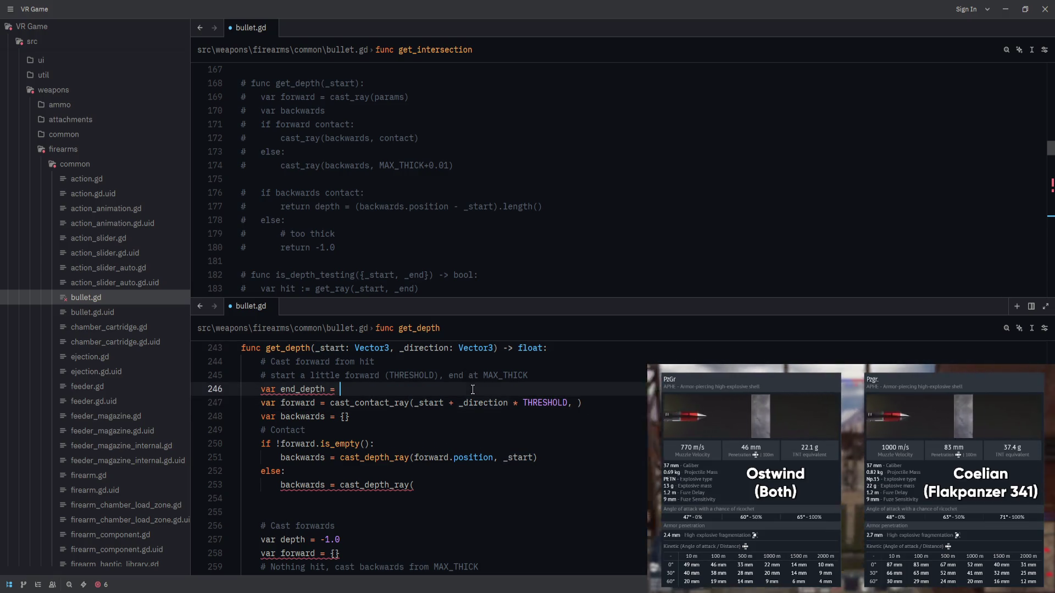
{"action": "key", "text": "Tab"}
{"action": "double_click", "coordinate": [314, 388]}
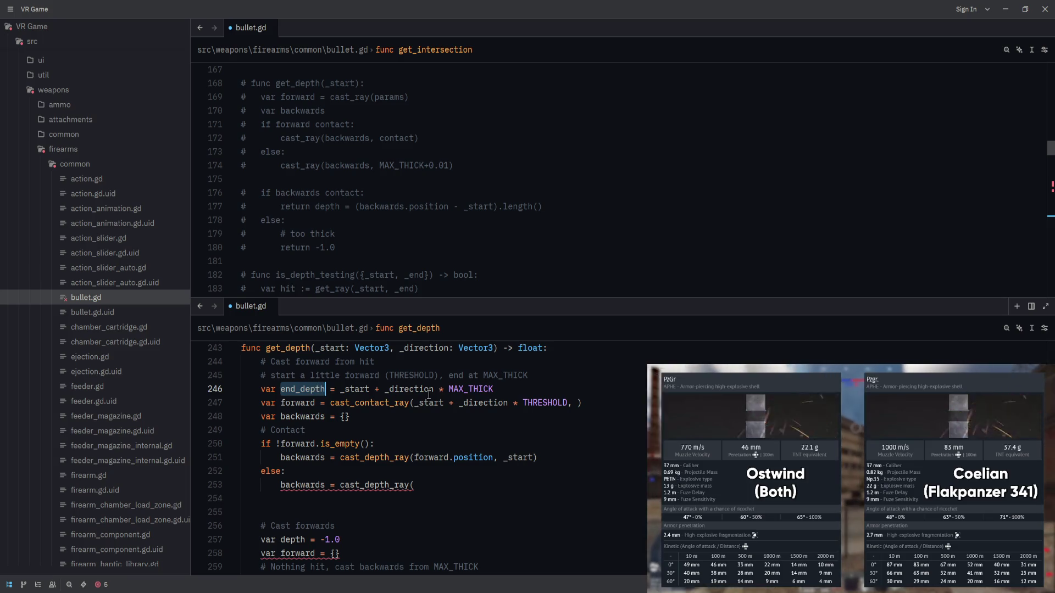
{"action": "type", "text": "end"}
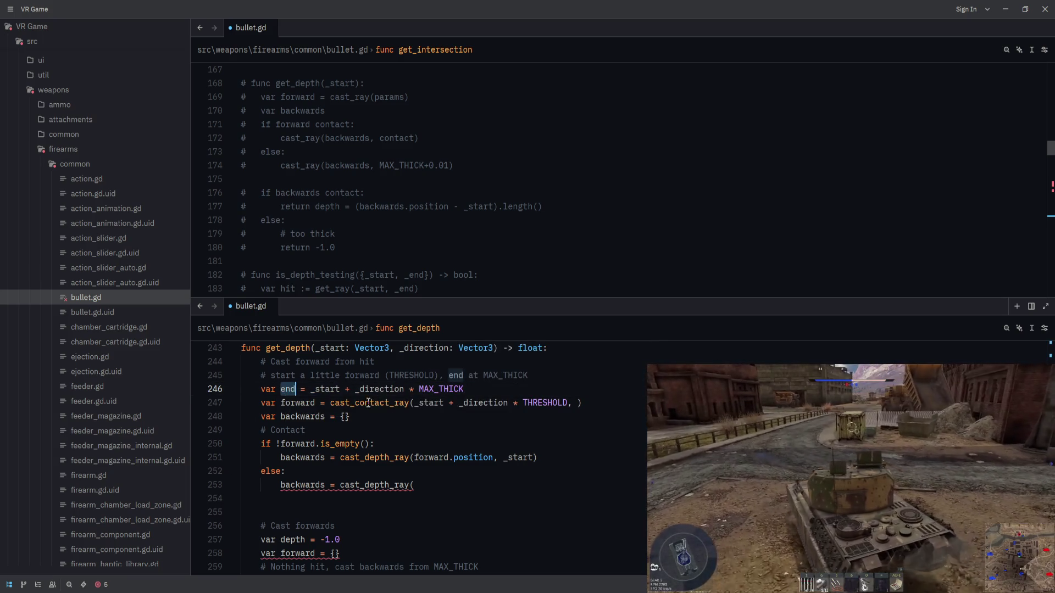
{"action": "left_click", "coordinate": [575, 410]}
Step: Complete the else-branch call as cast_depth_ray(end, _start)
{"action": "type", "text": "end"}
{"action": "left_click", "coordinate": [411, 424]}
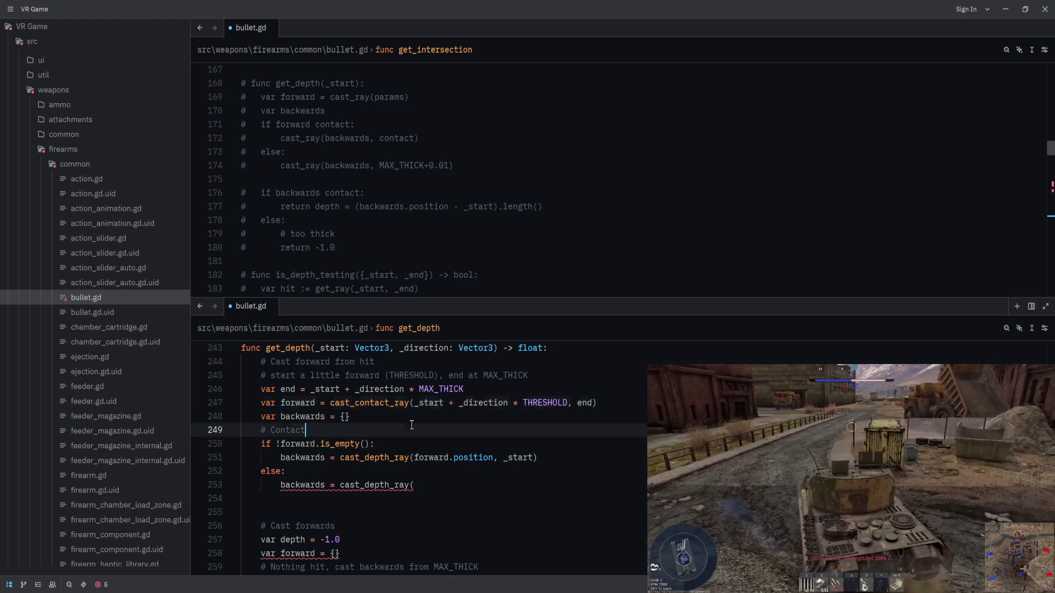
{"action": "double_click", "coordinate": [585, 403]}
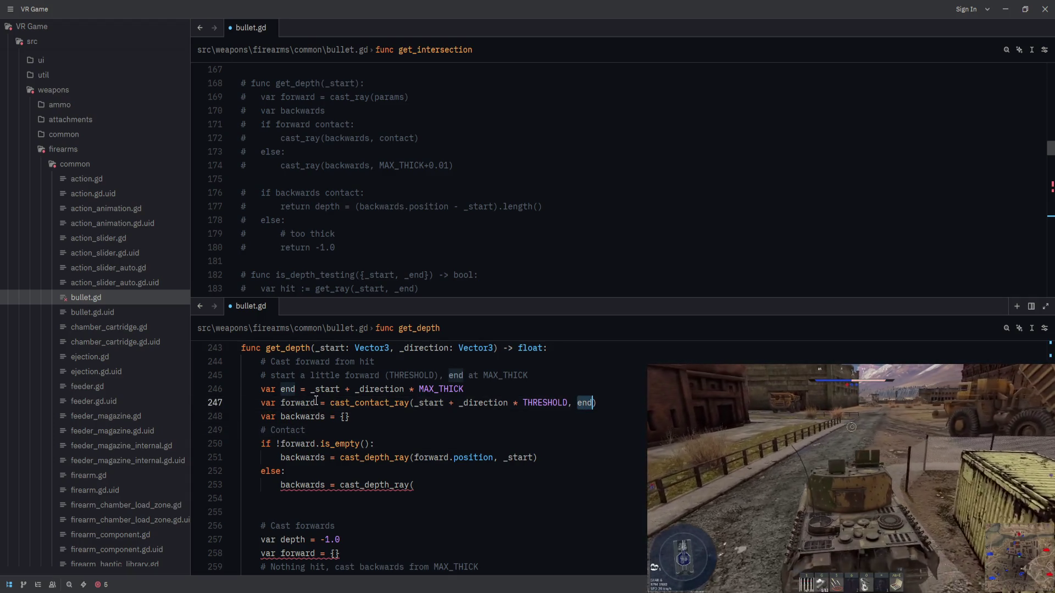
{"action": "double_click", "coordinate": [293, 404]}
{"action": "double_click", "coordinate": [297, 417]}
{"action": "left_click", "coordinate": [523, 482]}
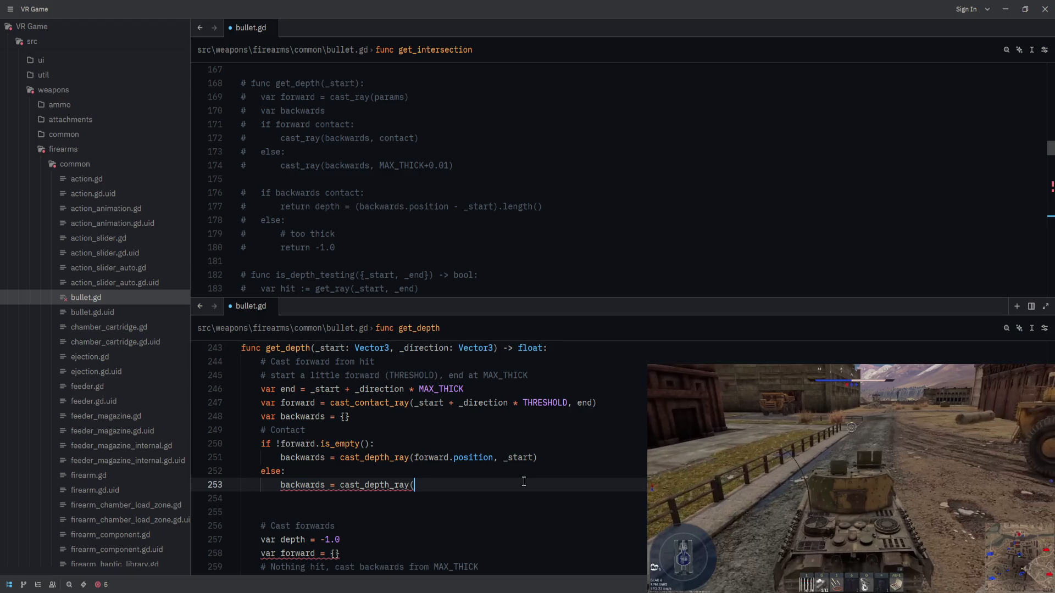
{"action": "type", "text": "end, "}
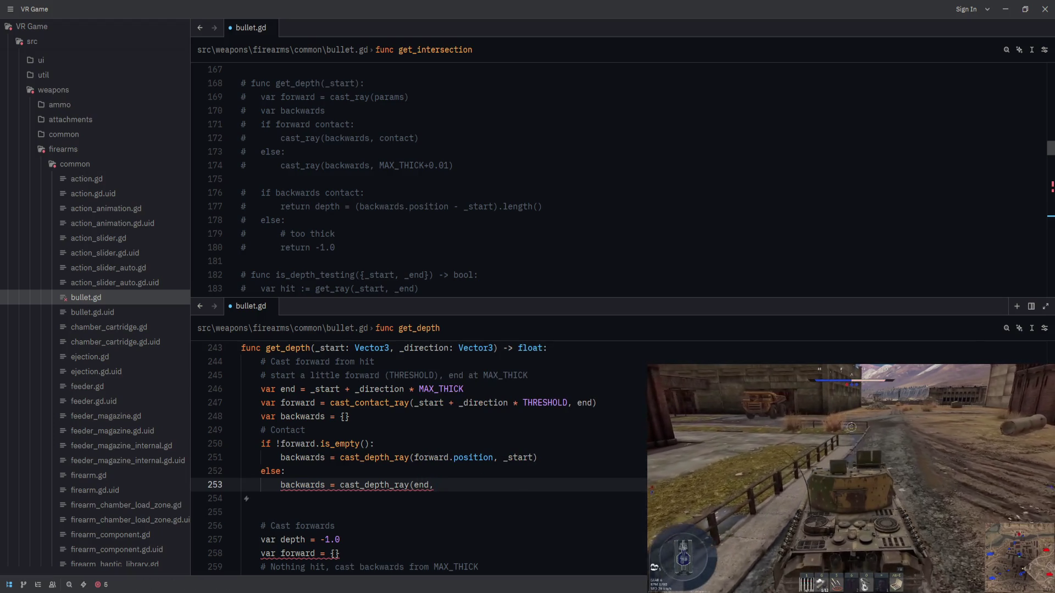
{"action": "type", "text": "_start)"}
Step: Delete the old '# Cast forwards' block with its debug rays, params reassignment and blank lines
{"action": "scroll", "coordinate": [408, 432], "scroll_direction": "down", "scroll_amount": 1}
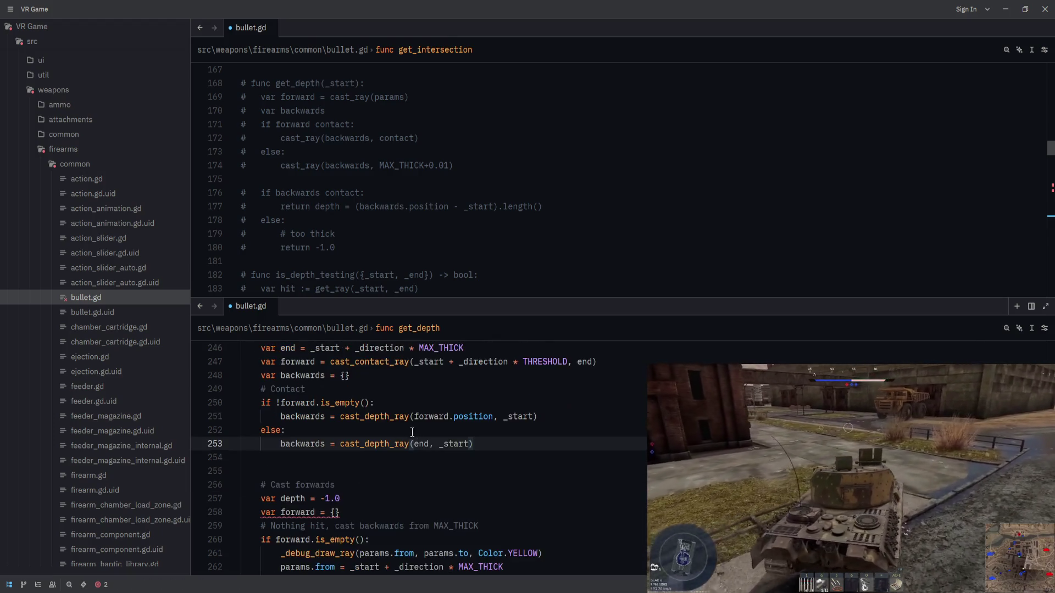
{"action": "scroll", "coordinate": [408, 432], "scroll_direction": "down", "scroll_amount": 2}
{"action": "scroll", "coordinate": [408, 433], "scroll_direction": "up", "scroll_amount": 1}
{"action": "left_click", "coordinate": [351, 443]}
{"action": "key", "text": "ctrl+shift+k"}
{"action": "key", "text": "ctrl+shift+k"}
{"action": "key", "text": "ctrl+shift+k"}
{"action": "key", "text": "ctrl+shift+k"}
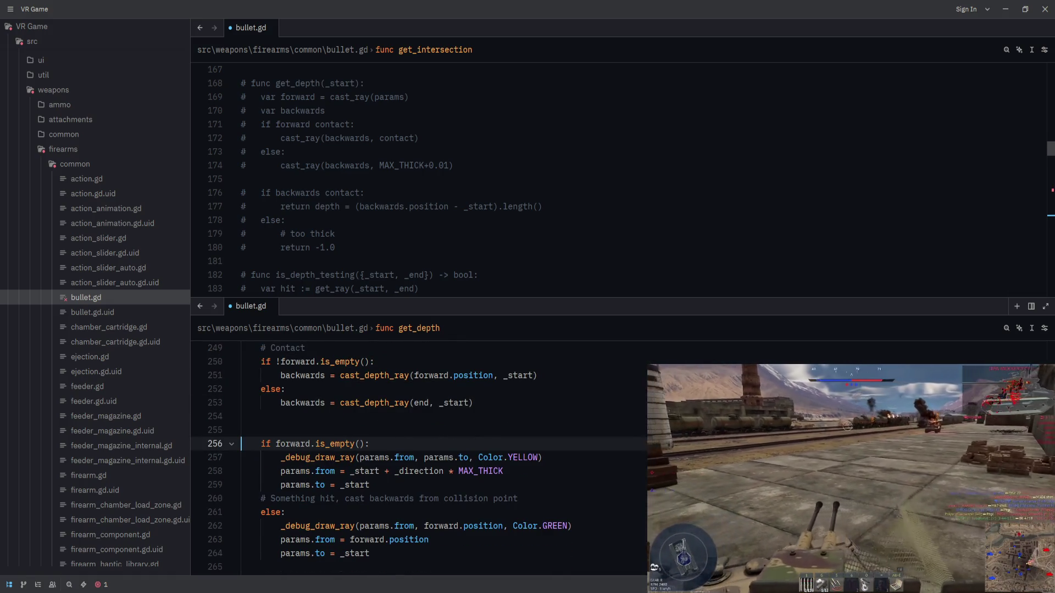
{"action": "key", "text": "ctrl+shift+k"}
{"action": "key", "text": "ctrl+shift+k"}
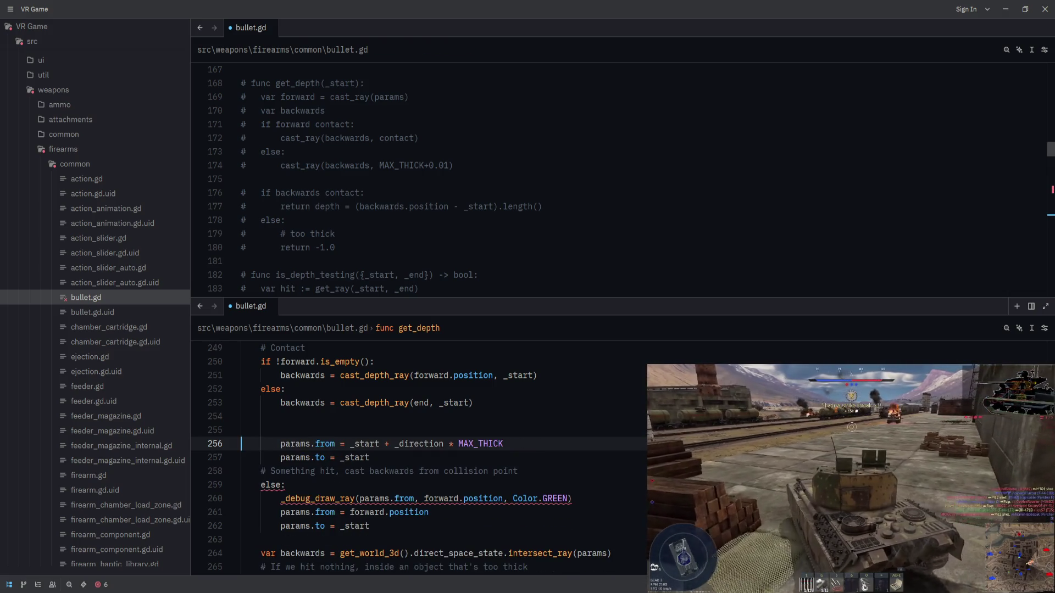
{"action": "key", "text": "ctrl+shift+k"}
{"action": "key", "text": "ctrl+shift+k"}
{"action": "key", "text": "ctrl+shift+k"}
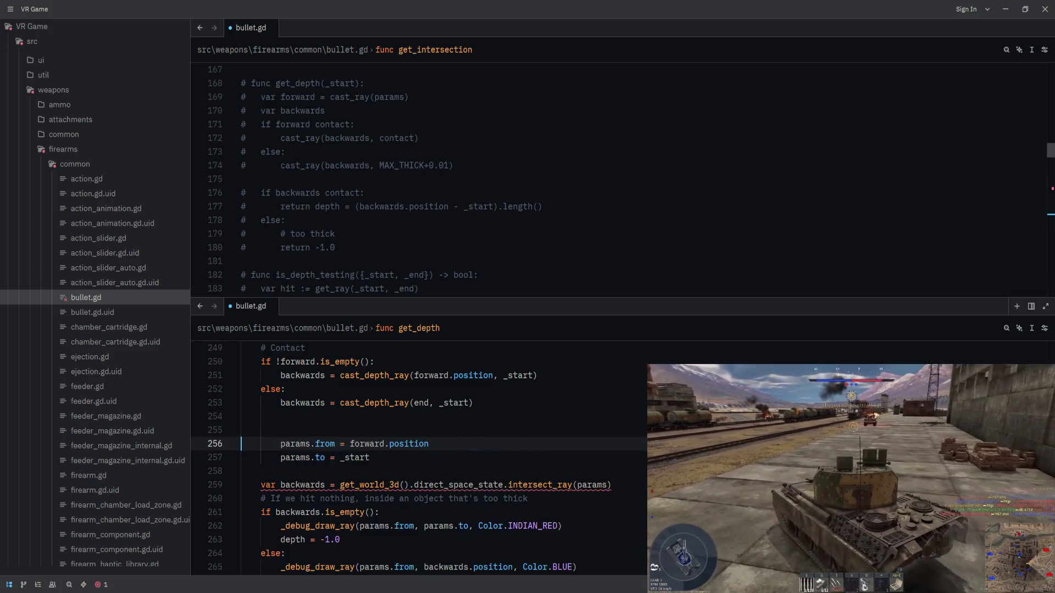
{"action": "key", "text": "Up"}
{"action": "key", "text": "ctrl+shift+k"}
{"action": "key", "text": "ctrl+shift+k"}
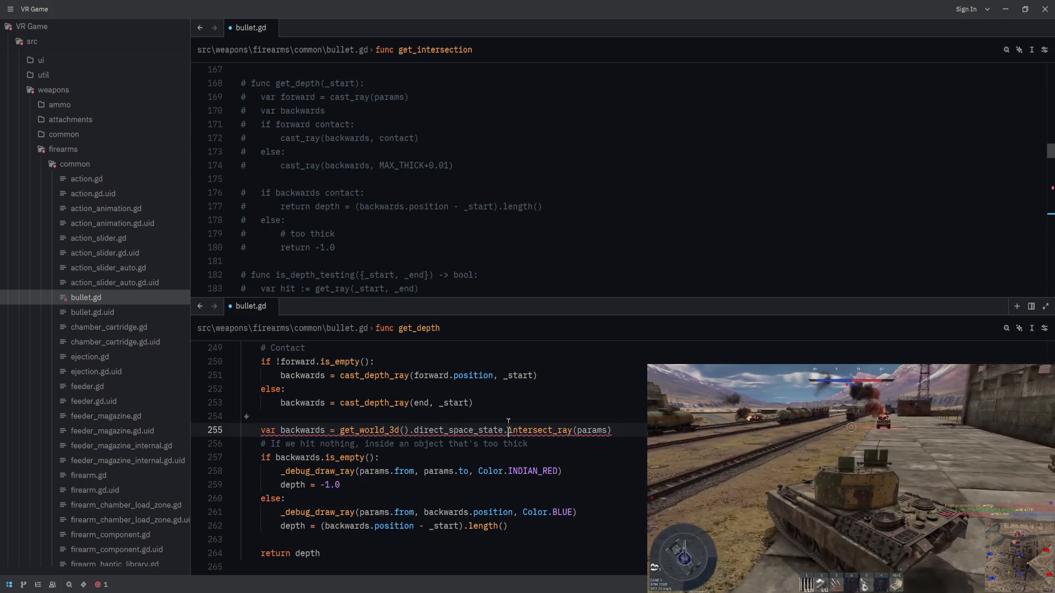
{"action": "key", "text": "Up"}
{"action": "scroll", "coordinate": [560, 427], "scroll_direction": "up", "scroll_amount": 1}
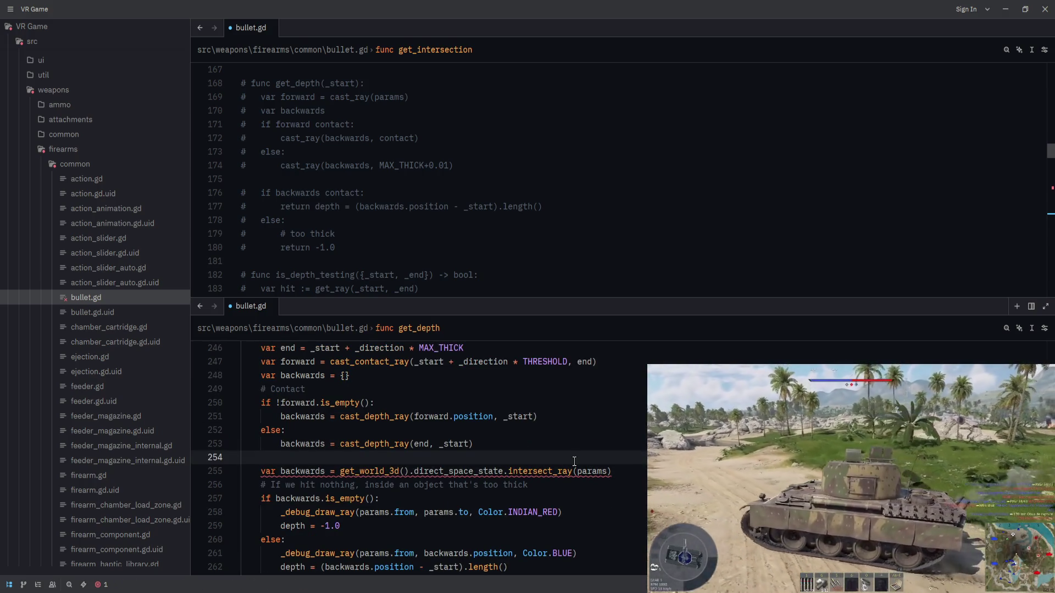
Step: Delete the redundant intersect_ray backwards line and add 'we are' to the comment
{"action": "key", "text": "Down"}
{"action": "key", "text": "ctrl+shift+k"}
{"action": "left_click", "coordinate": [295, 471]}
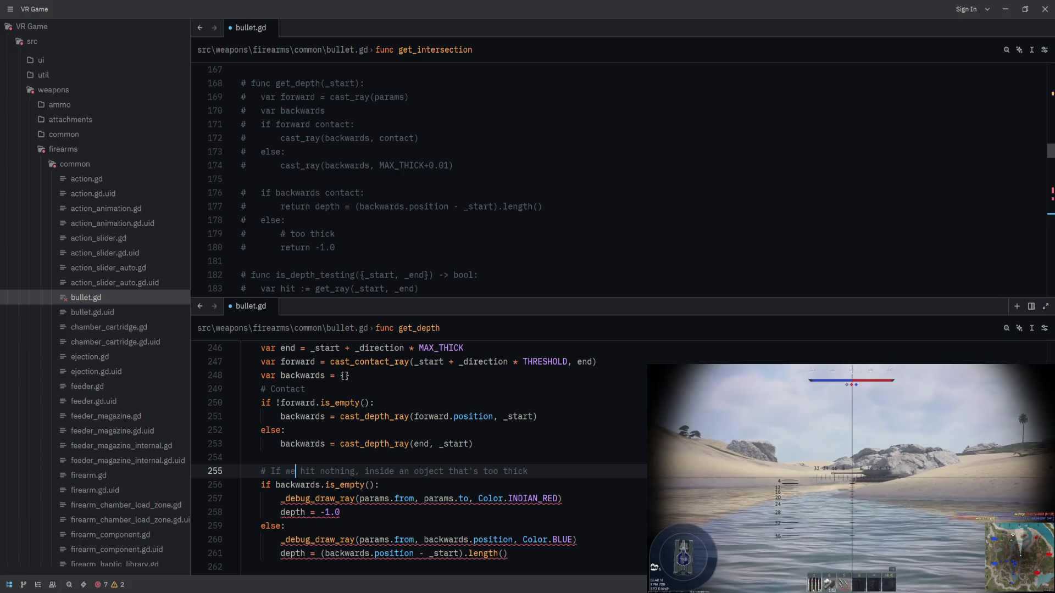
{"action": "type", "text": "we are"}
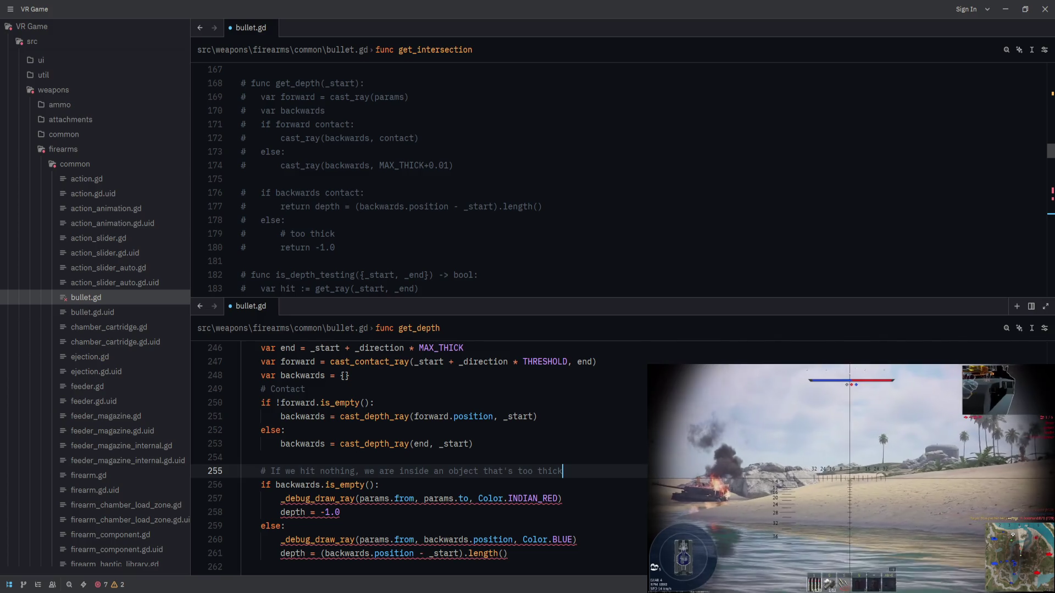
Step: Remove the INDIAN_RED debug ray call and make the empty-backwards branch return -1.0
{"action": "left_click", "coordinate": [379, 484]}
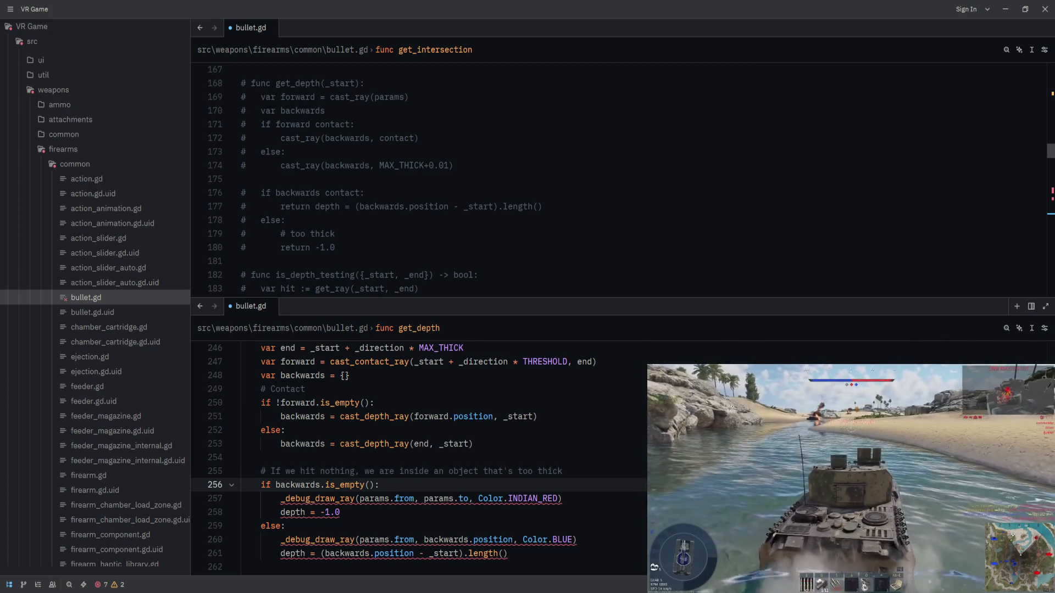
{"action": "left_click", "coordinate": [562, 498]}
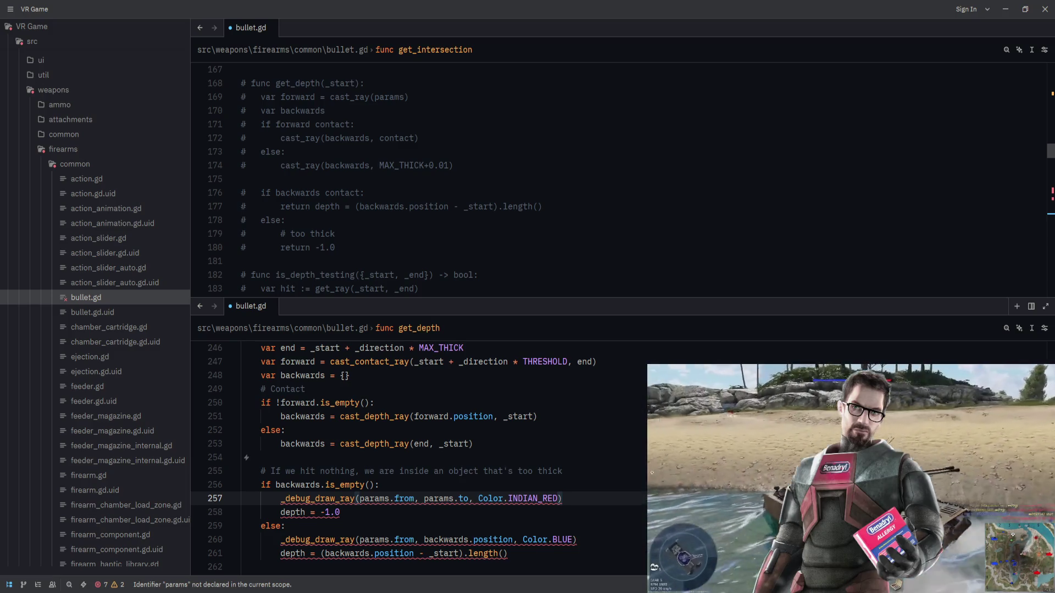
{"action": "key", "text": "ctrl+shift+k"}
{"action": "double_click", "coordinate": [292, 498]}
{"action": "type", "text": "retuyr"}
{"action": "key", "text": "BackSpace"}
{"action": "key", "text": "BackSpace"}
{"action": "type", "text": "rn"}
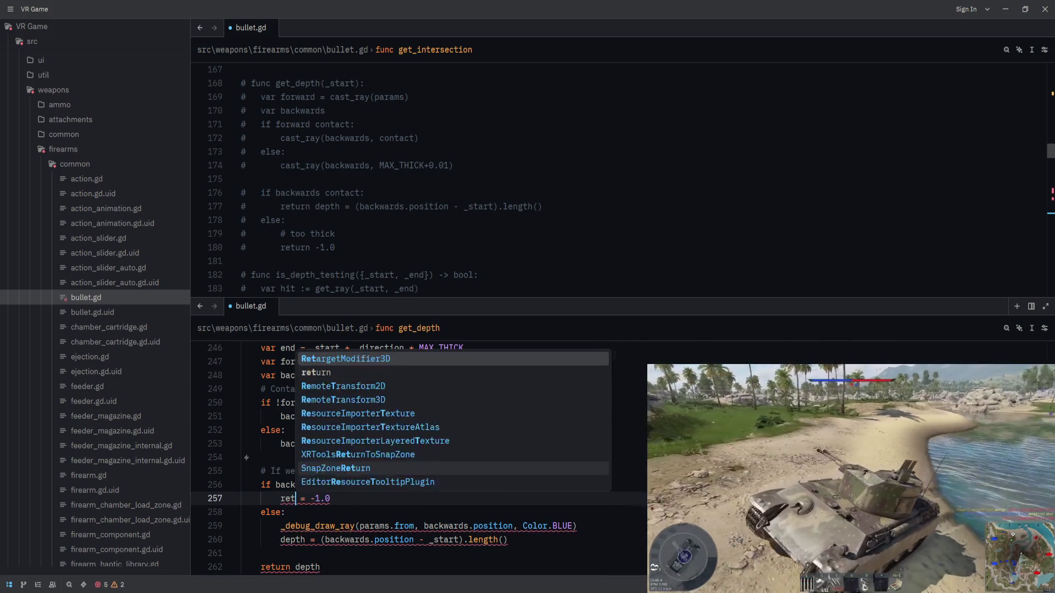
{"action": "key", "text": "End"}
{"action": "key", "text": "BackSpace"}
{"action": "key", "text": "BackSpace"}
{"action": "key", "text": "BackSpace"}
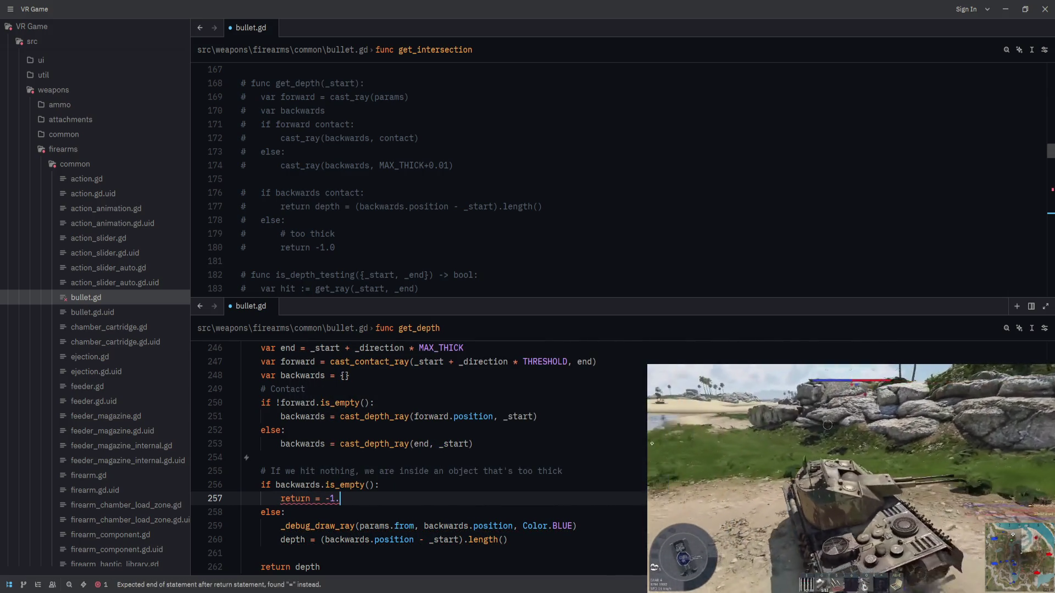
{"action": "type", "text": "-1.0"}
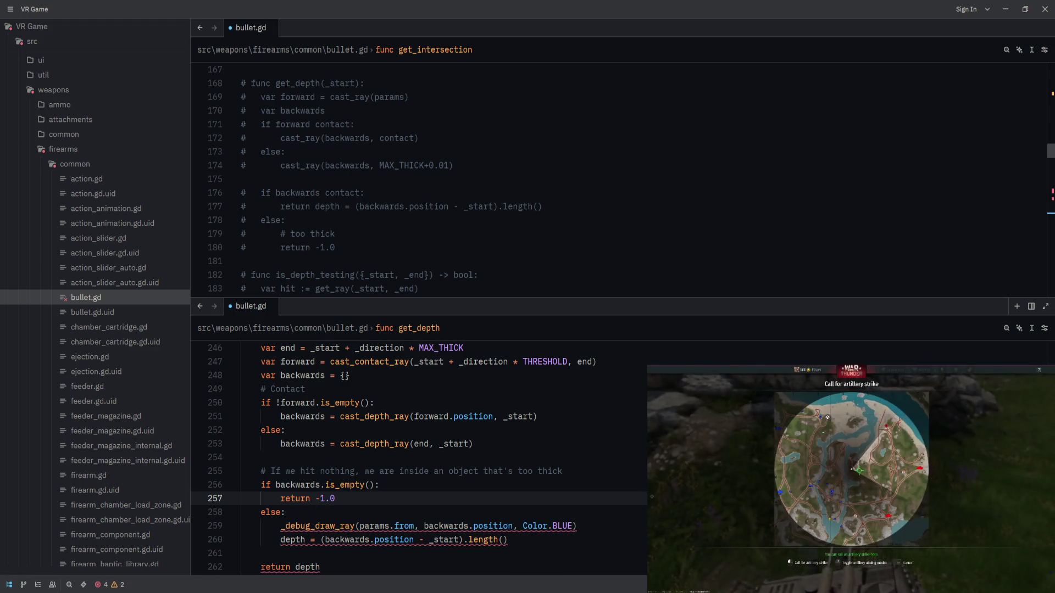
Step: Remove the BLUE debug ray call and return (backwards.position - _start).length() instead of assigning depth
{"action": "key", "text": "Down"}
{"action": "key", "text": "Down"}
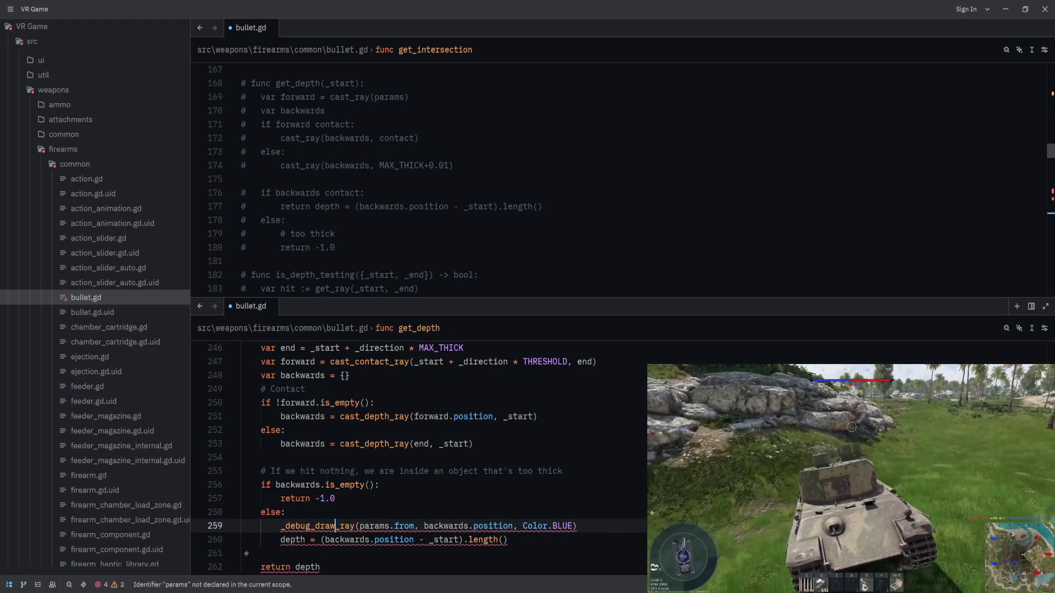
{"action": "key", "text": "ctrl+shift+k"}
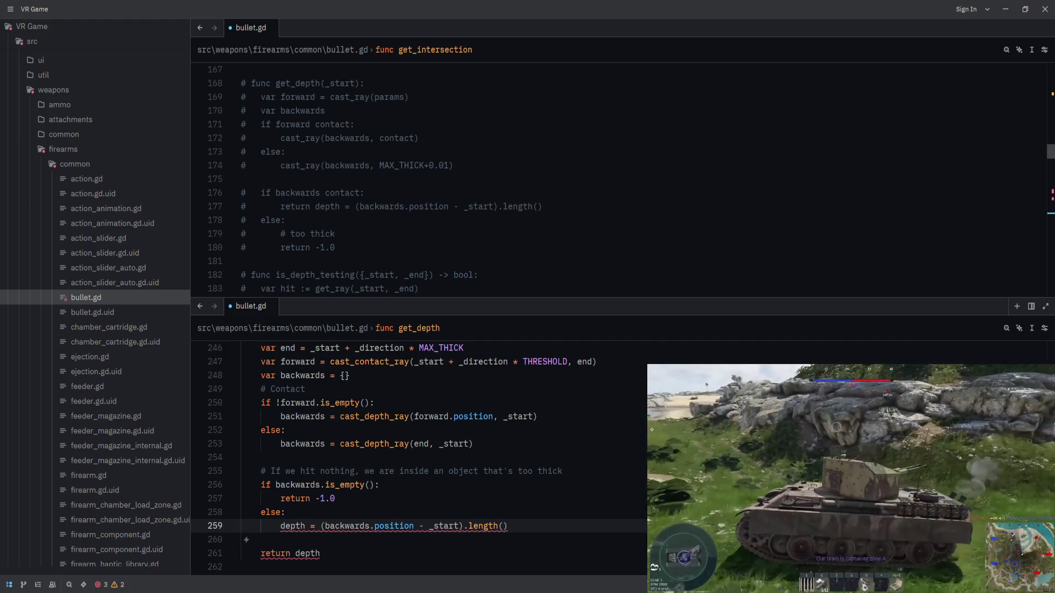
{"action": "left_click", "coordinate": [355, 525]}
{"action": "double_click", "coordinate": [384, 525]}
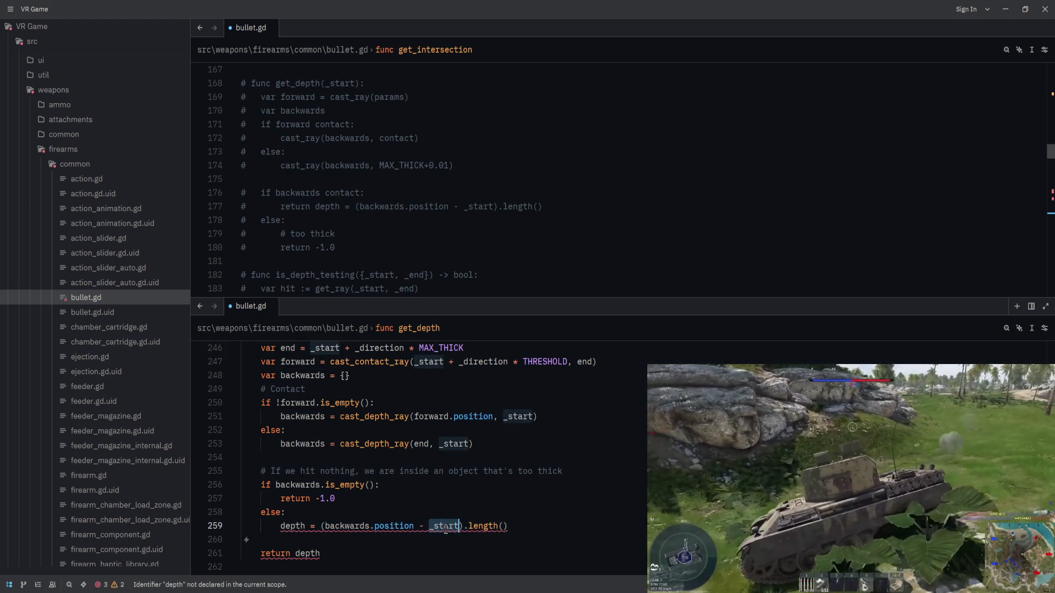
{"action": "left_click", "coordinate": [527, 528]}
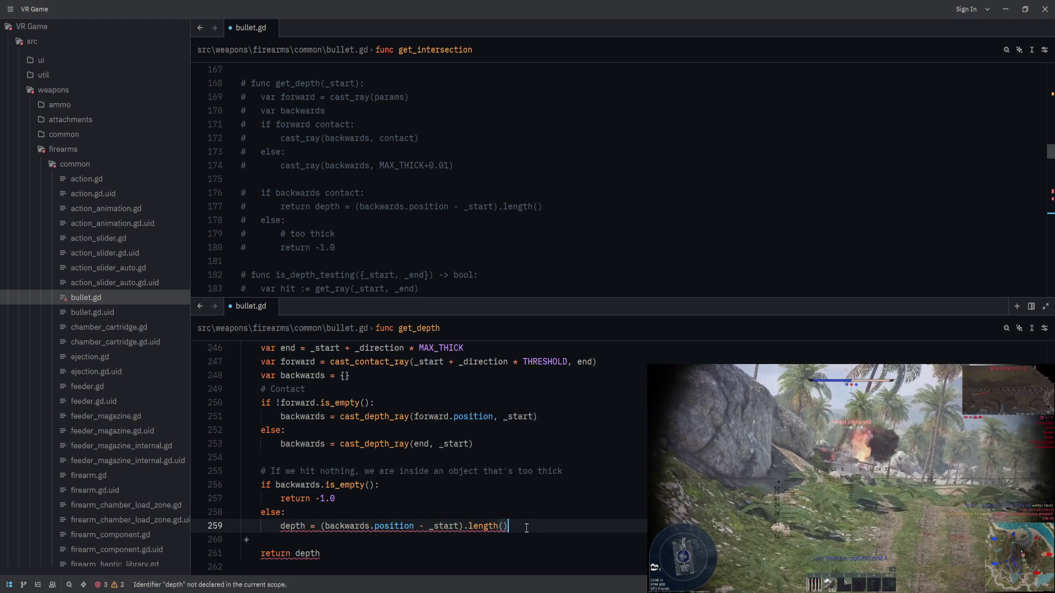
{"action": "scroll", "coordinate": [526, 528], "scroll_direction": "down", "scroll_amount": 1}
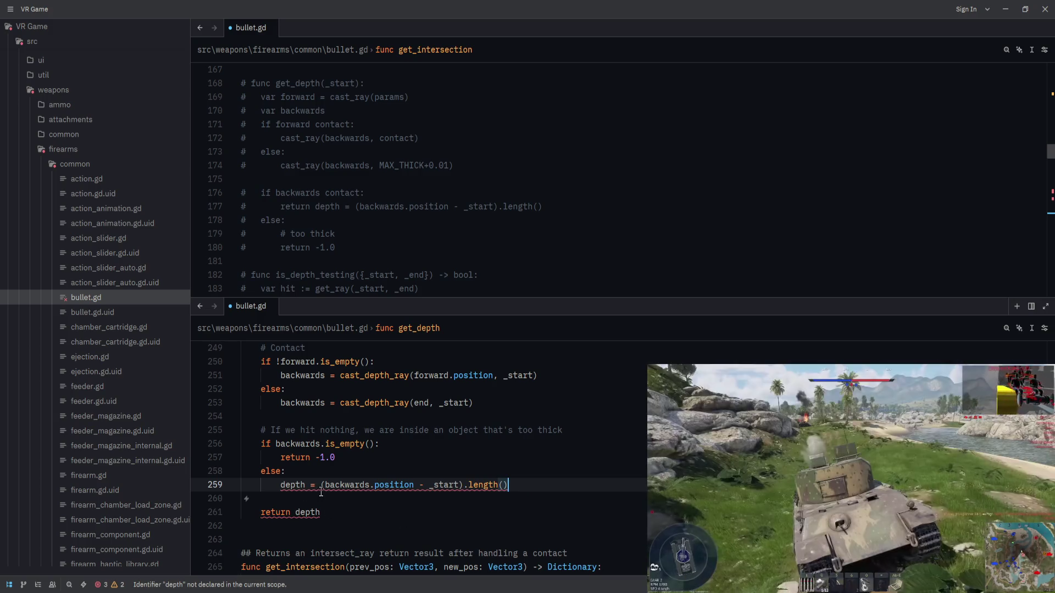
{"action": "left_click_drag", "start_coordinate": [320, 488], "coordinate": [281, 486]}
{"action": "type", "text": "return"}
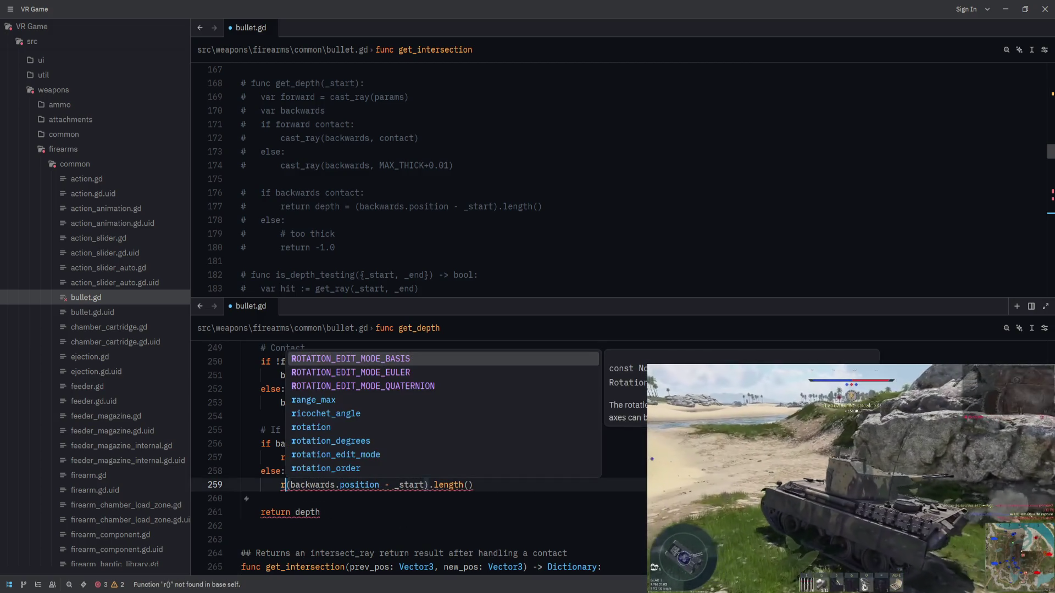
Step: Drop the else line and the trailing return depth, dedent the length return, and save bullet.gd
{"action": "key", "text": "shift+Tab"}
{"action": "key", "text": "Up"}
{"action": "key", "text": "ctrl+shift+k"}
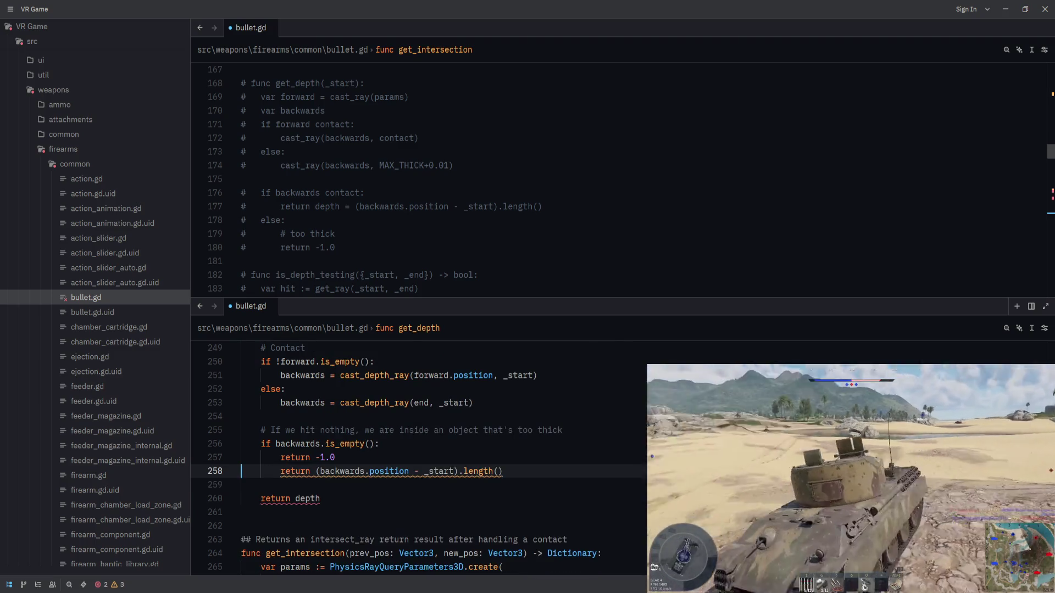
{"action": "key", "text": "Down"}
{"action": "key", "text": "Down"}
{"action": "key", "text": "ctrl+shift+k"}
{"action": "key", "text": "ctrl+shift+k"}
{"action": "key", "text": "Up"}
{"action": "key", "text": "ctrl+s"}
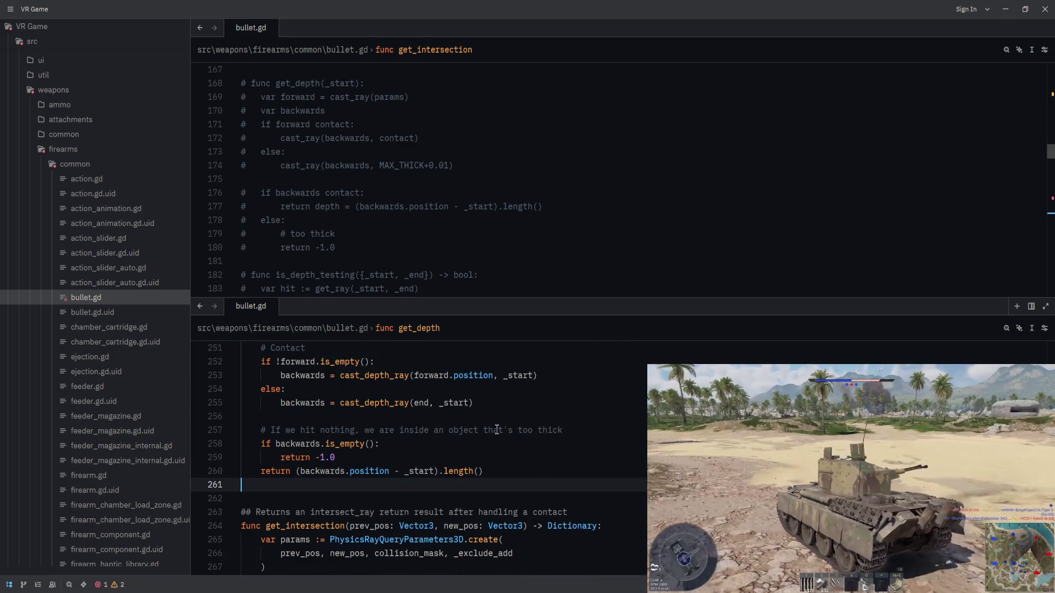
Step: Insert a blank line after the backwards declaration on line 250
{"action": "scroll", "coordinate": [503, 426], "scroll_direction": "up", "scroll_amount": 3}
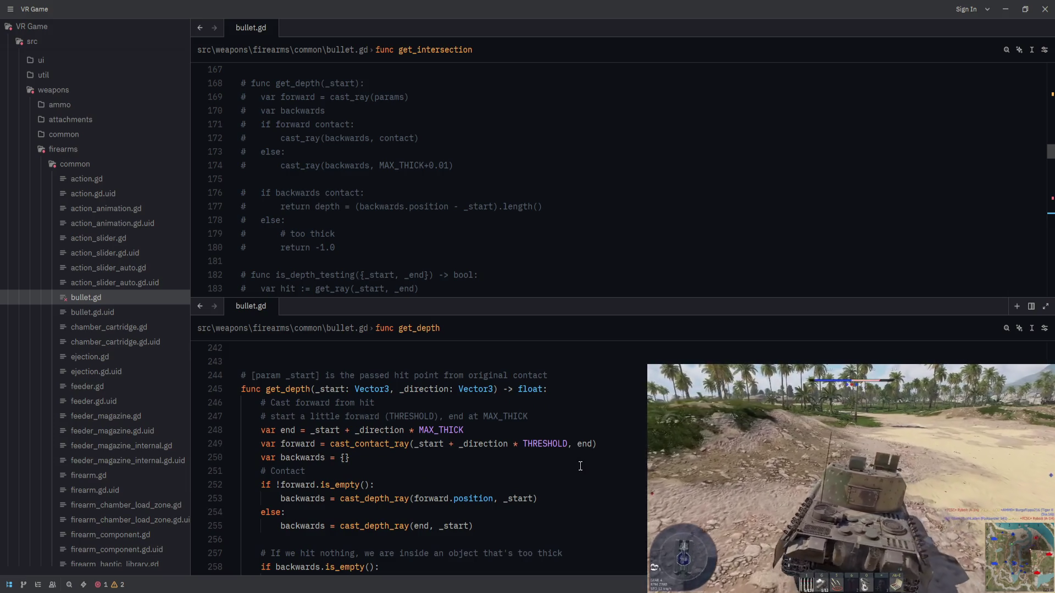
{"action": "scroll", "coordinate": [580, 465], "scroll_direction": "down", "scroll_amount": 3}
{"action": "scroll", "coordinate": [580, 466], "scroll_direction": "up", "scroll_amount": 1}
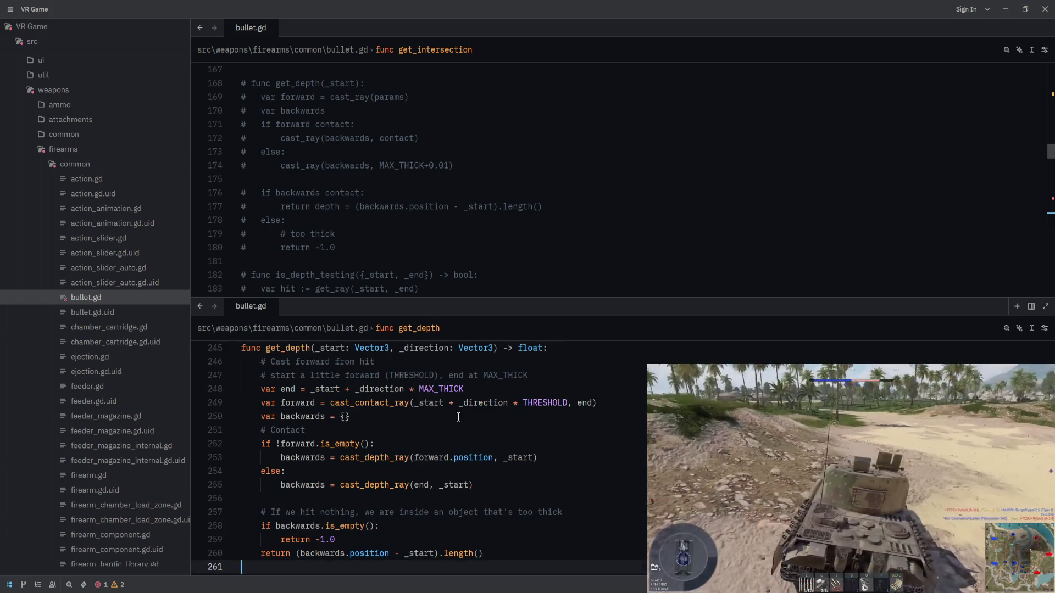
{"action": "left_click", "coordinate": [458, 417]}
{"action": "key", "text": "Return"}
{"action": "scroll", "coordinate": [412, 439], "scroll_direction": "down", "scroll_amount": 1}
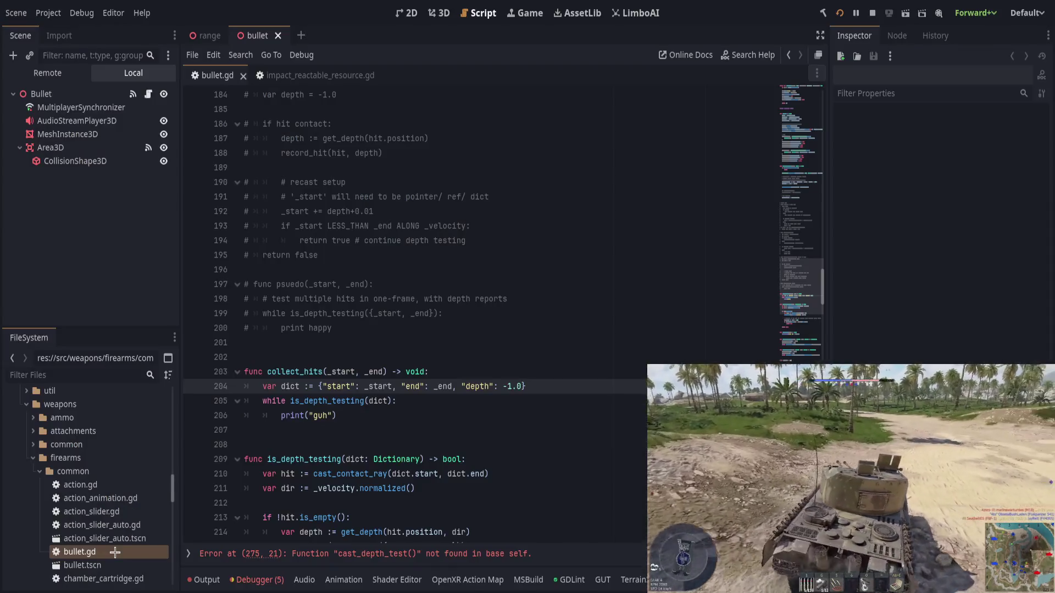
Step: Inspect the cast_depth_test error flagged on line 275 inside get_intersection
{"action": "left_click", "coordinate": [471, 227]}
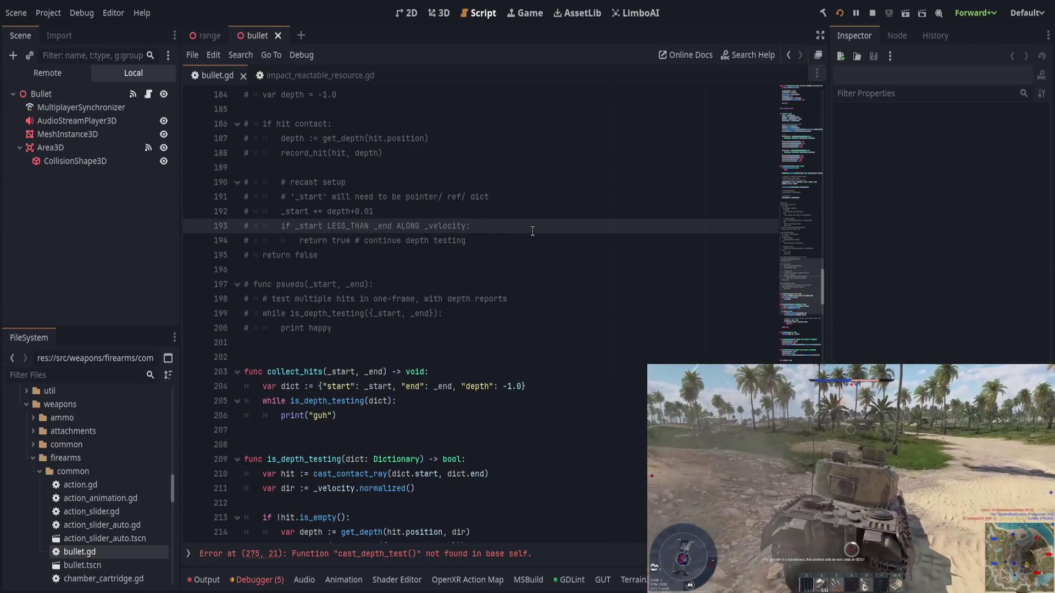
{"action": "left_click", "coordinate": [379, 554]}
{"action": "scroll", "coordinate": [358, 445], "scroll_direction": "up", "scroll_amount": 3}
{"action": "scroll", "coordinate": [365, 407], "scroll_direction": "down", "scroll_amount": 6}
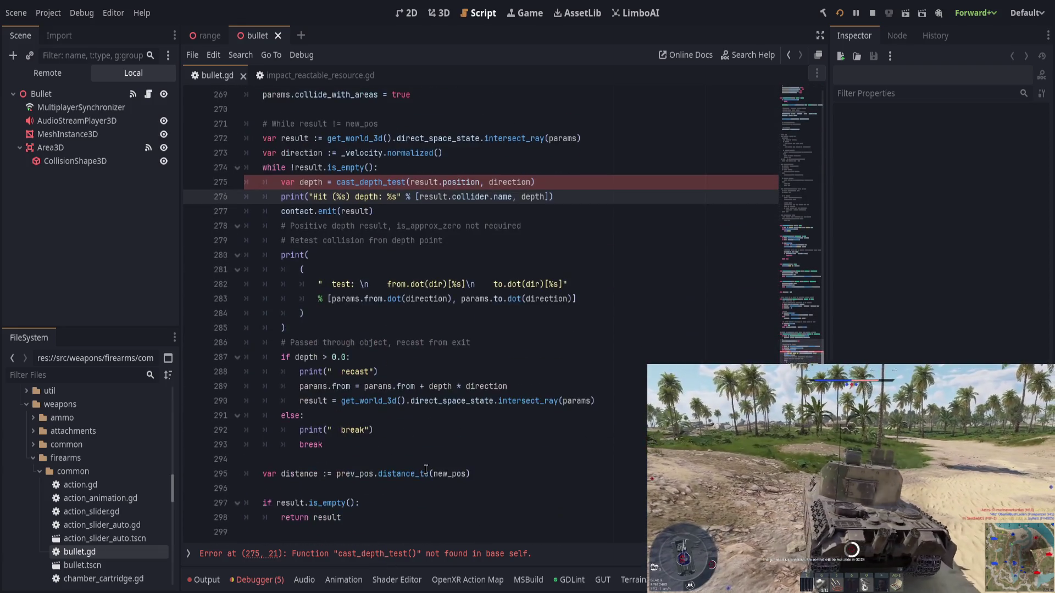
{"action": "scroll", "coordinate": [384, 417], "scroll_direction": "up", "scroll_amount": 5}
{"action": "scroll", "coordinate": [353, 481], "scroll_direction": "up", "scroll_amount": 10}
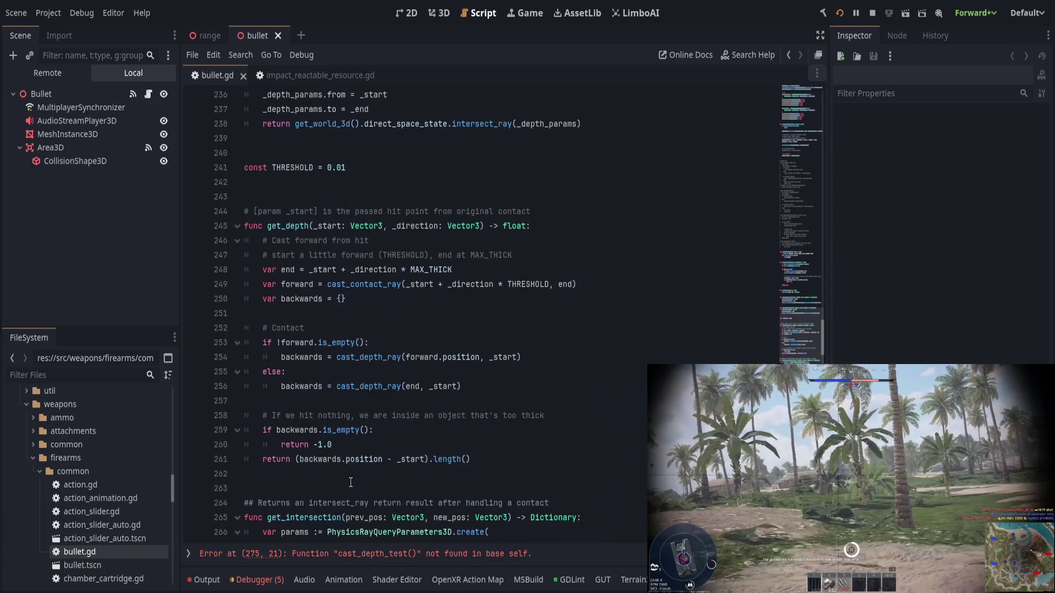
{"action": "scroll", "coordinate": [352, 481], "scroll_direction": "down", "scroll_amount": 10}
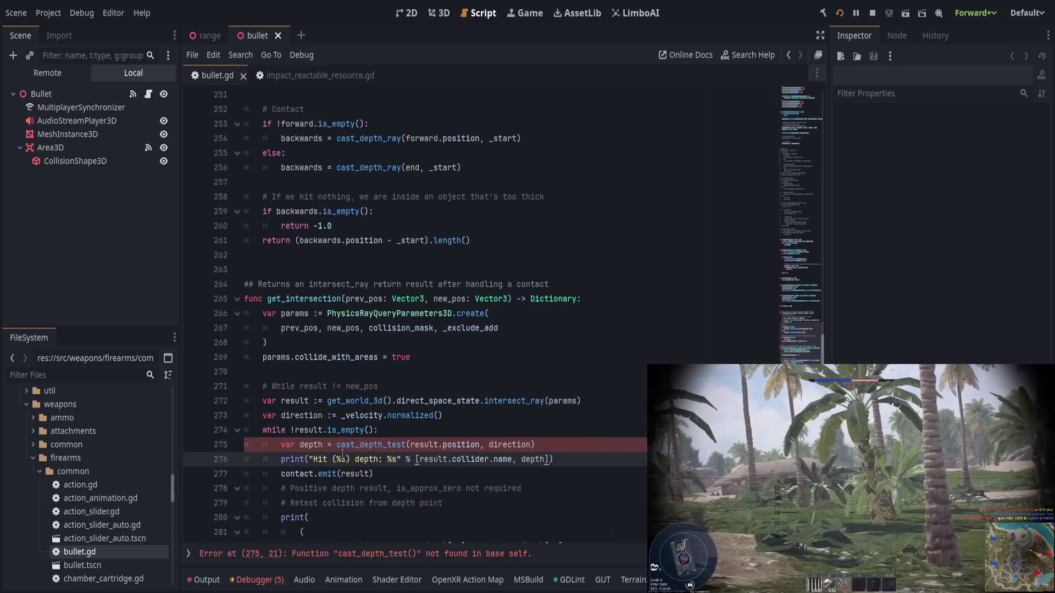
{"action": "left_click", "coordinate": [584, 448]}
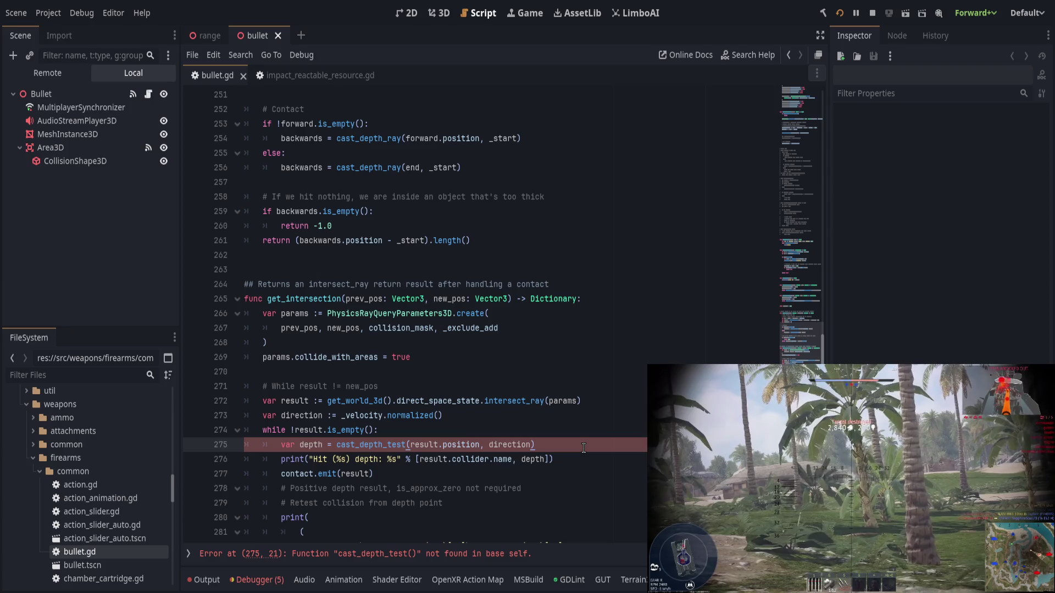
{"action": "scroll", "coordinate": [583, 448], "scroll_direction": "down", "scroll_amount": 5}
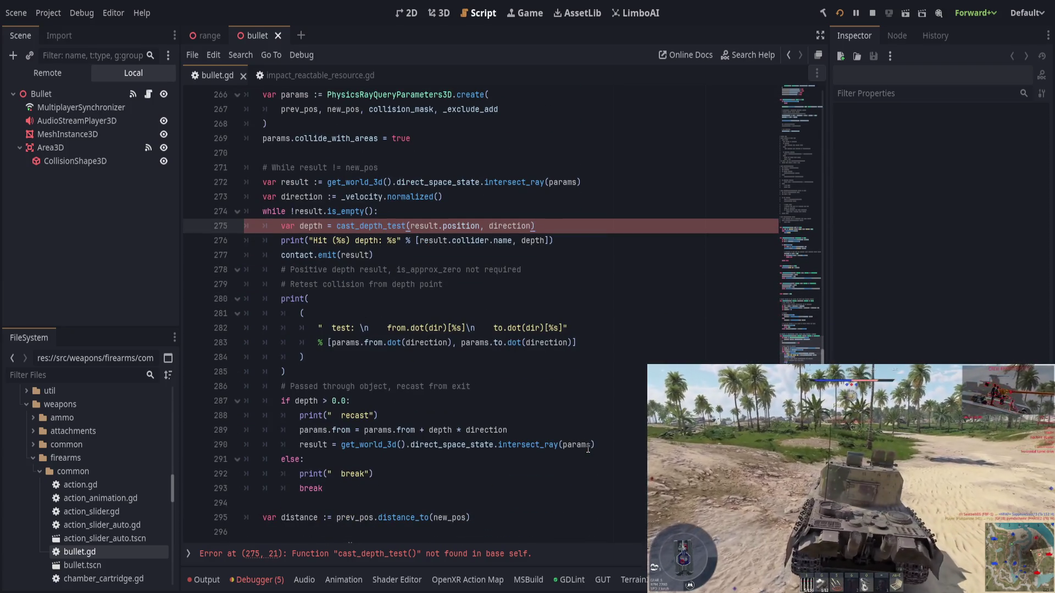
Step: Select get_intersection's entire old body, from line 266 down to line 293
{"action": "left_click", "coordinate": [404, 415]}
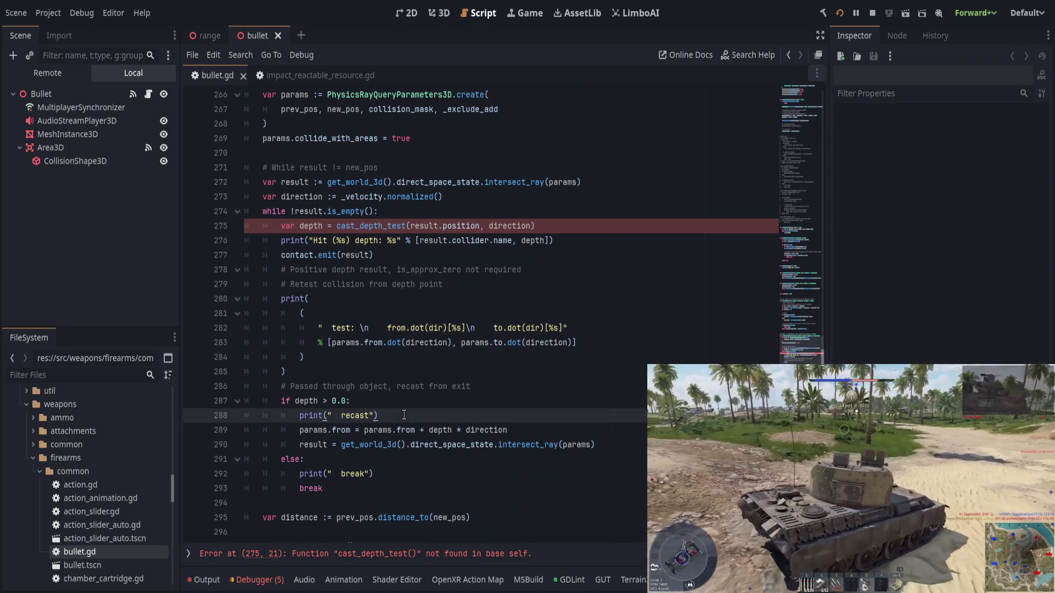
{"action": "scroll", "coordinate": [403, 415], "scroll_direction": "down", "scroll_amount": 2}
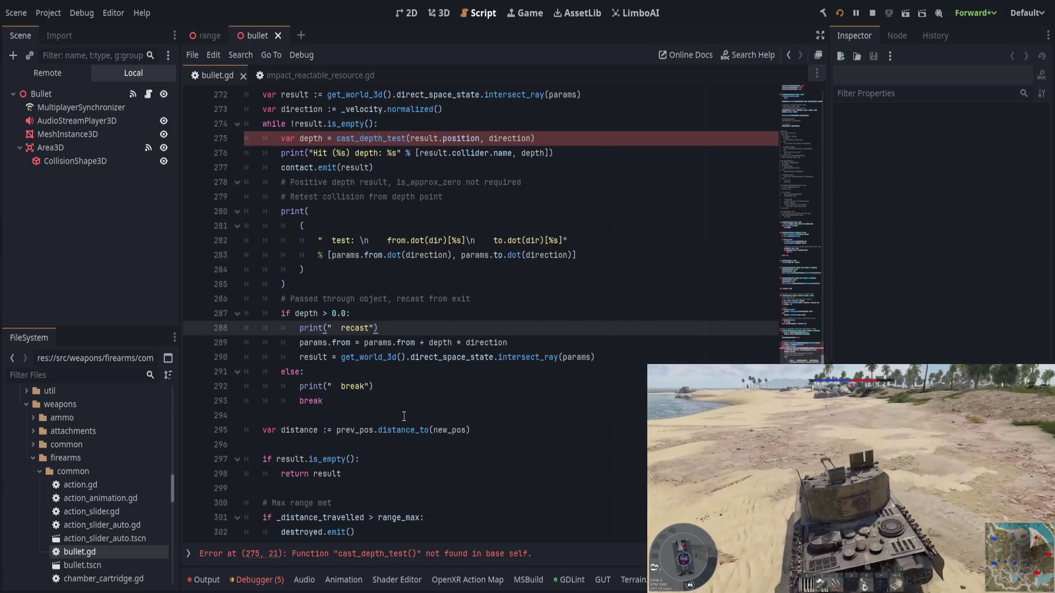
{"action": "scroll", "coordinate": [401, 412], "scroll_direction": "up", "scroll_amount": 1}
{"action": "left_click_drag", "start_coordinate": [324, 444], "coordinate": [352, 357]}
{"action": "scroll", "coordinate": [392, 407], "scroll_direction": "up", "scroll_amount": 5}
{"action": "left_click", "coordinate": [391, 301], "text": "shift"}
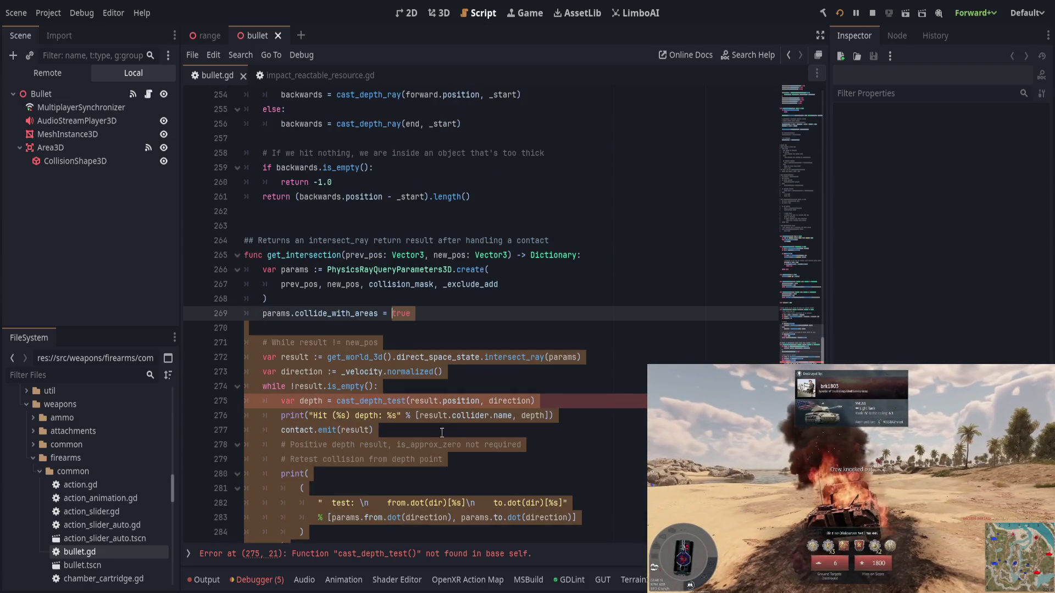
{"action": "scroll", "coordinate": [575, 304], "scroll_direction": "up", "scroll_amount": 1}
{"action": "left_click", "coordinate": [598, 302], "text": "shift"}
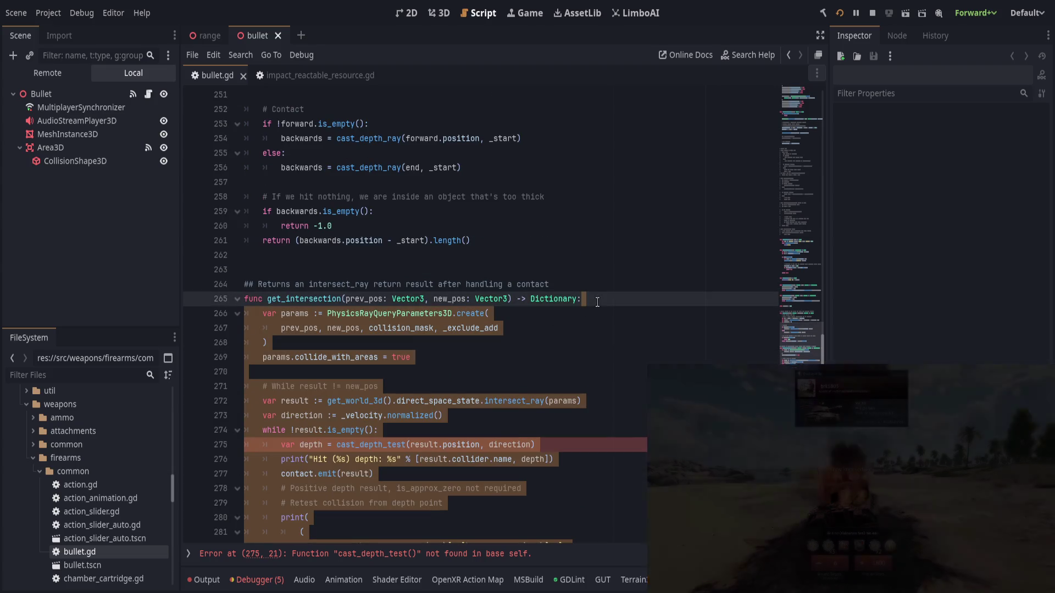
Step: Paste the distance and range code over the old body and move const THRESHOLD below MAX_THICK
{"action": "key", "text": "ctrl+v"}
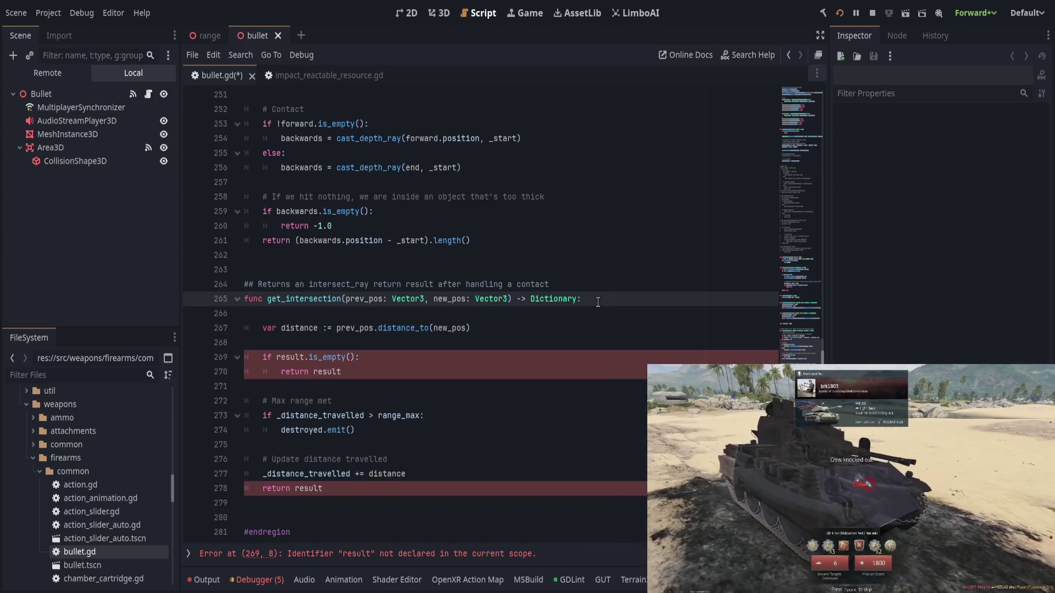
{"action": "scroll", "coordinate": [470, 382], "scroll_direction": "up", "scroll_amount": 8}
{"action": "scroll", "coordinate": [477, 386], "scroll_direction": "up", "scroll_amount": 3}
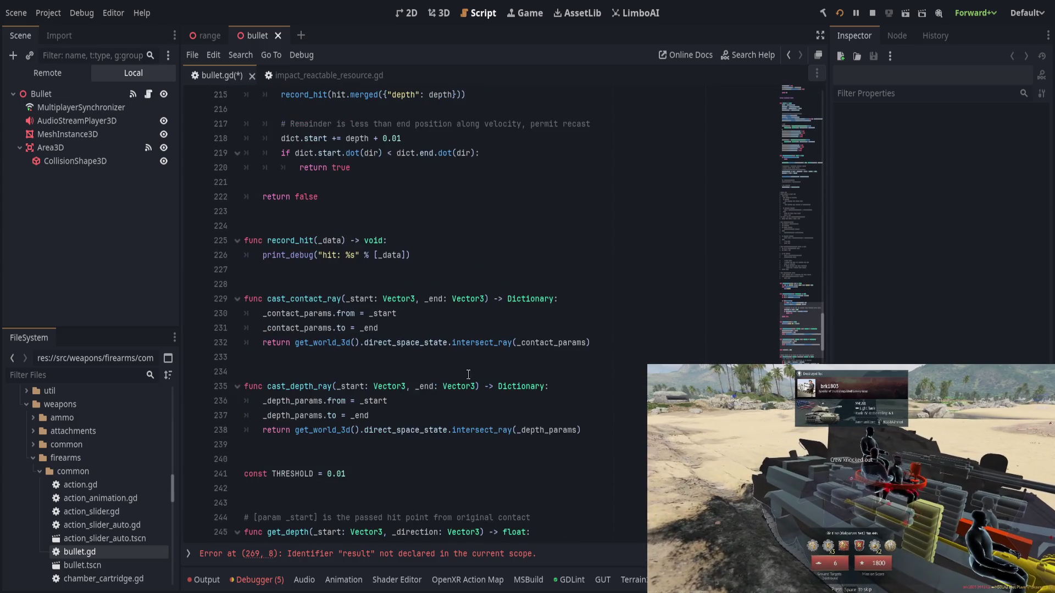
{"action": "left_click", "coordinate": [382, 468]}
{"action": "key", "text": "ctrl+x"}
{"action": "scroll", "coordinate": [719, 360], "scroll_direction": "up", "scroll_amount": 20}
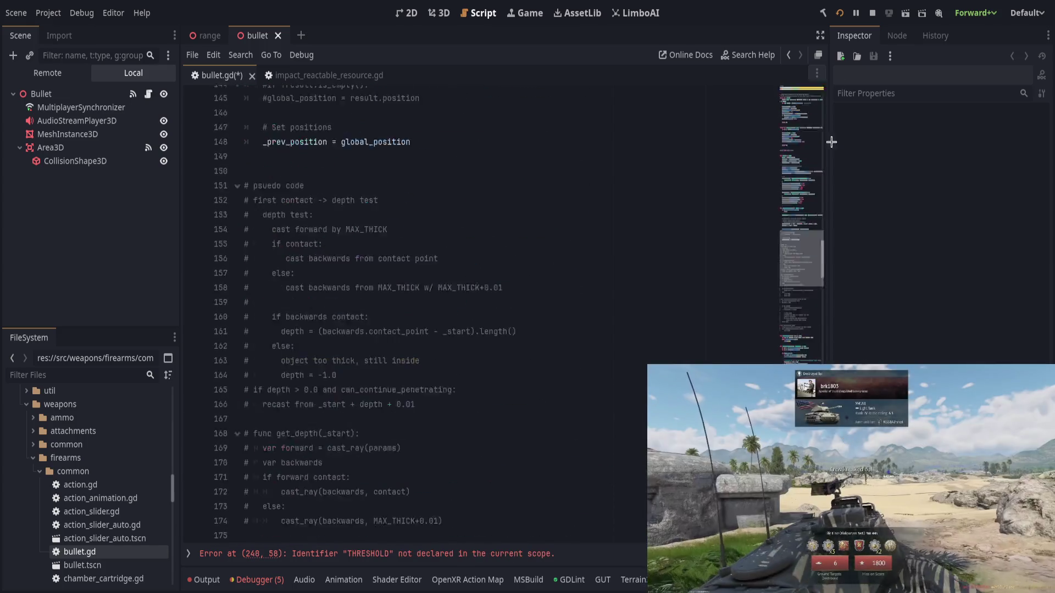
{"action": "scroll", "coordinate": [378, 245], "scroll_direction": "down", "scroll_amount": 2}
{"action": "left_click", "coordinate": [363, 324]}
{"action": "key", "text": "ctrl+v"}
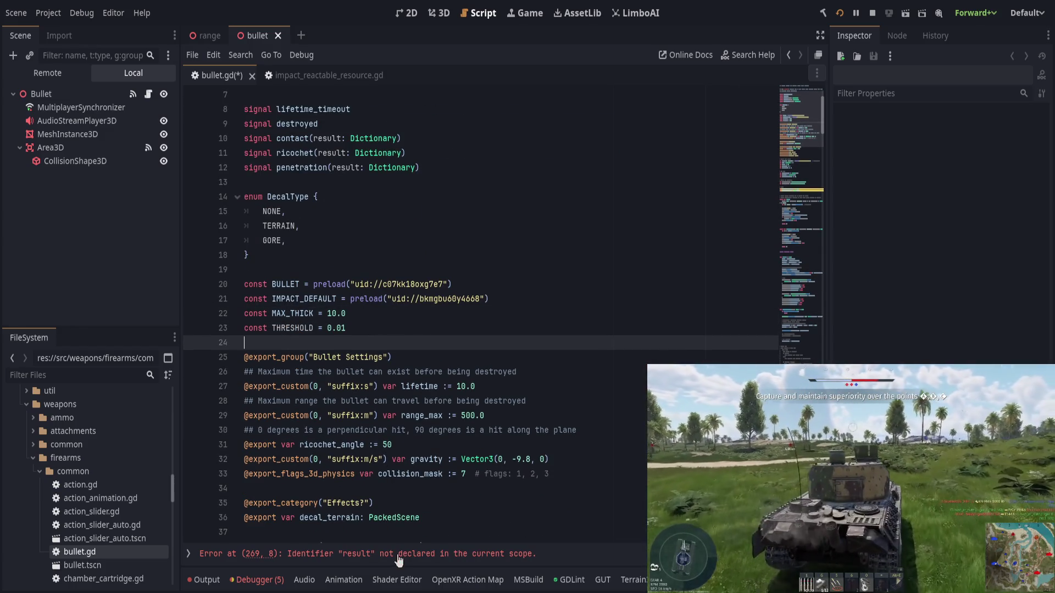
Step: Replace the get_intersection name in line 143's call with collect_hits
{"action": "left_click", "coordinate": [396, 555]}
{"action": "scroll", "coordinate": [430, 355], "scroll_direction": "up", "scroll_amount": 1}
{"action": "scroll", "coordinate": [429, 355], "scroll_direction": "up", "scroll_amount": 15}
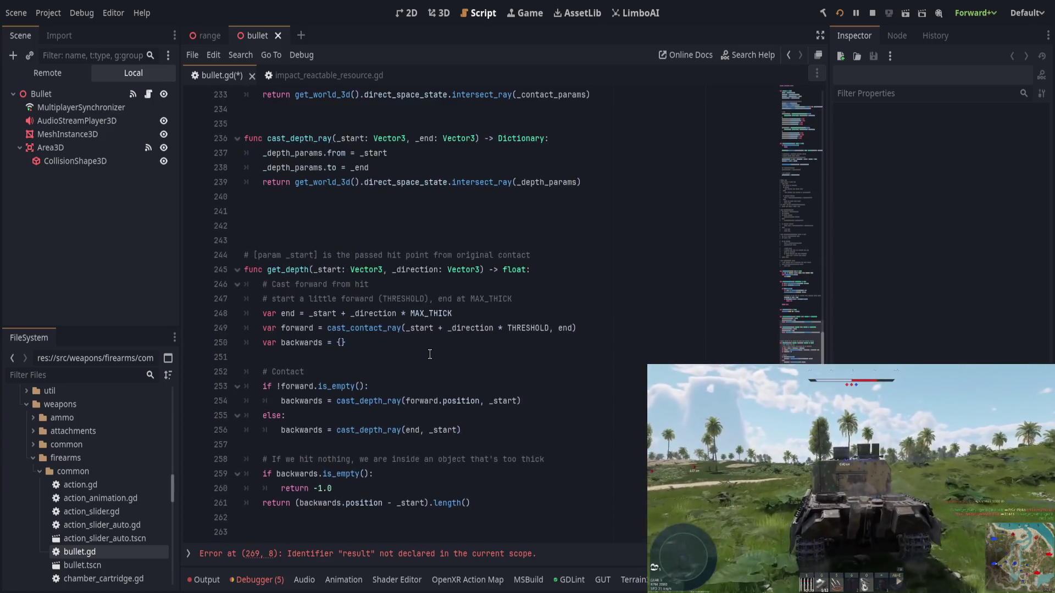
{"action": "scroll", "coordinate": [431, 353], "scroll_direction": "up", "scroll_amount": 15}
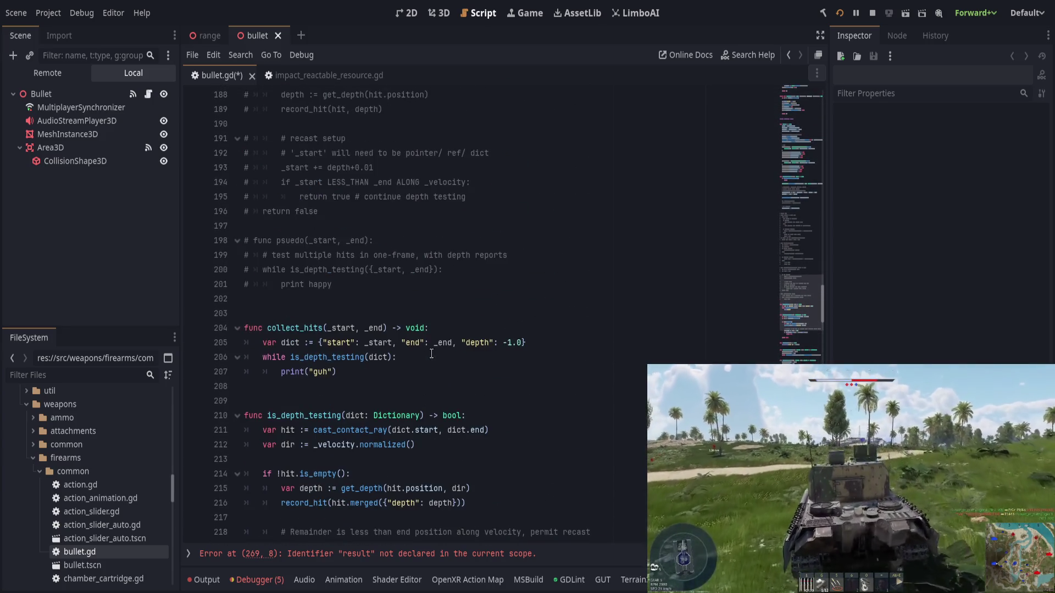
{"action": "scroll", "coordinate": [417, 374], "scroll_direction": "up", "scroll_amount": 8}
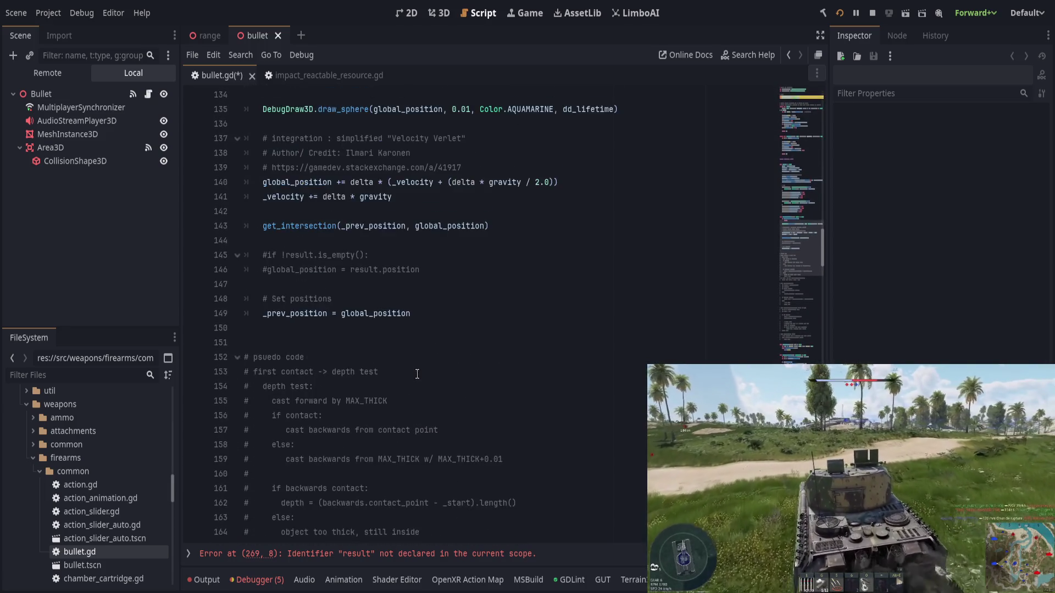
{"action": "left_click", "coordinate": [529, 357]}
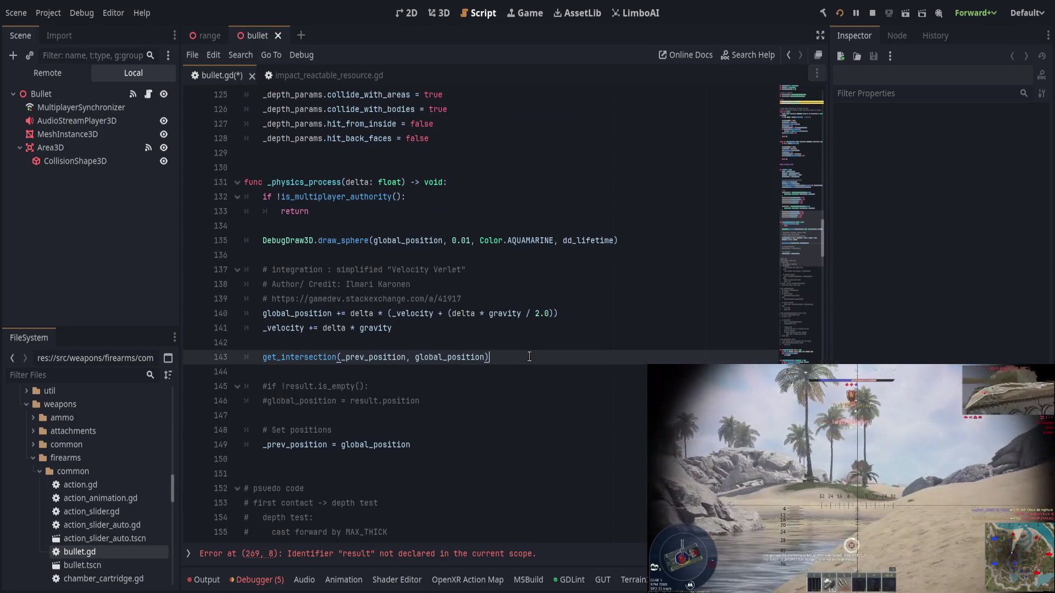
{"action": "key", "text": "Home"}
{"action": "key", "text": "ctrl+Delete"}
{"action": "type", "text": "collec"}
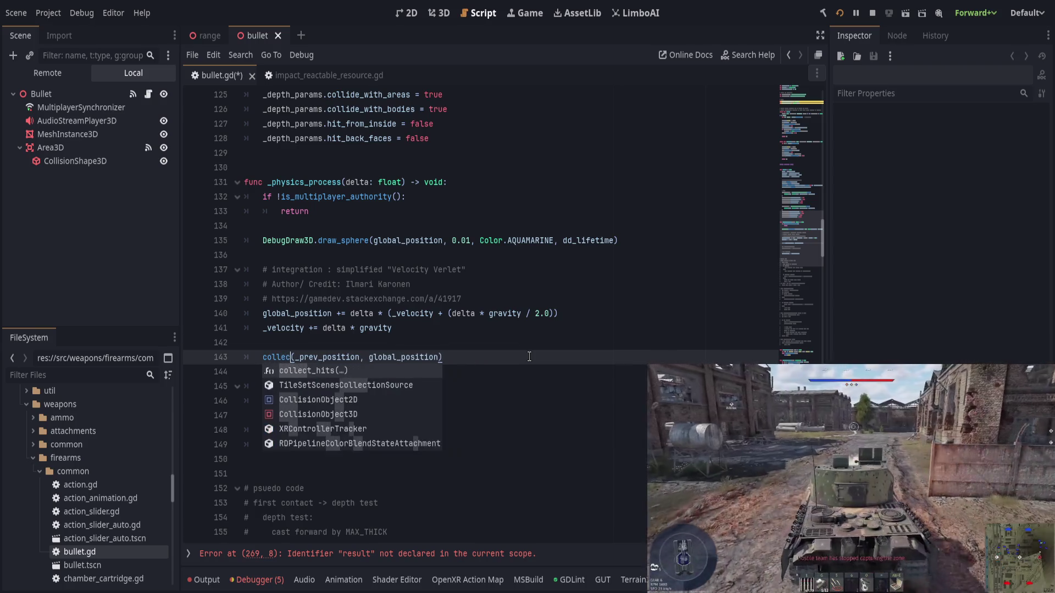
{"action": "type", "text": "t_hits"}
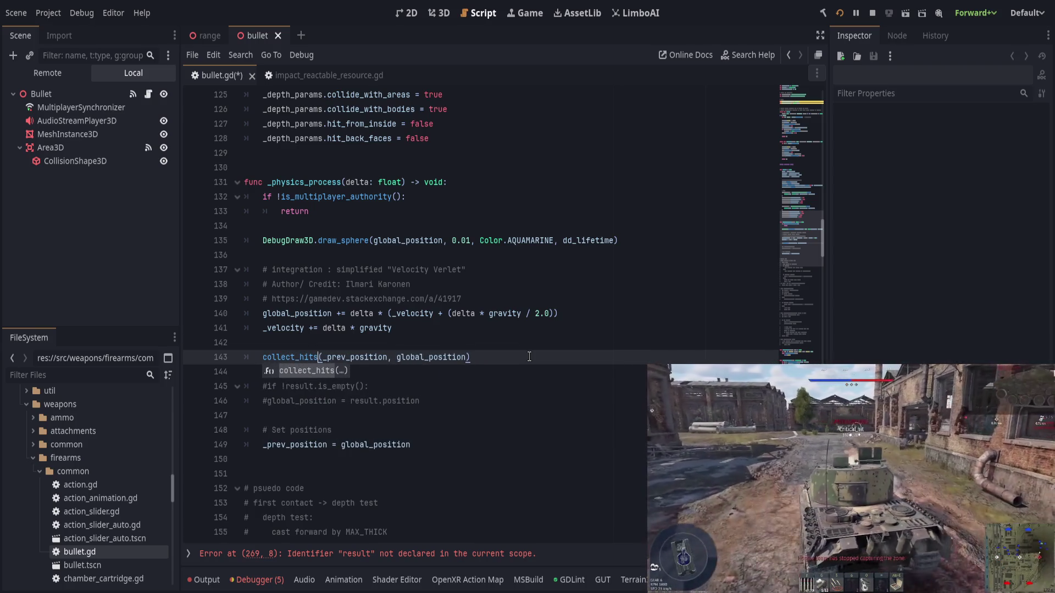
Step: Accept collect_hits(_prev_position, global_position) on line 143 and review the range-limit and return lines
{"action": "key", "text": "Escape"}
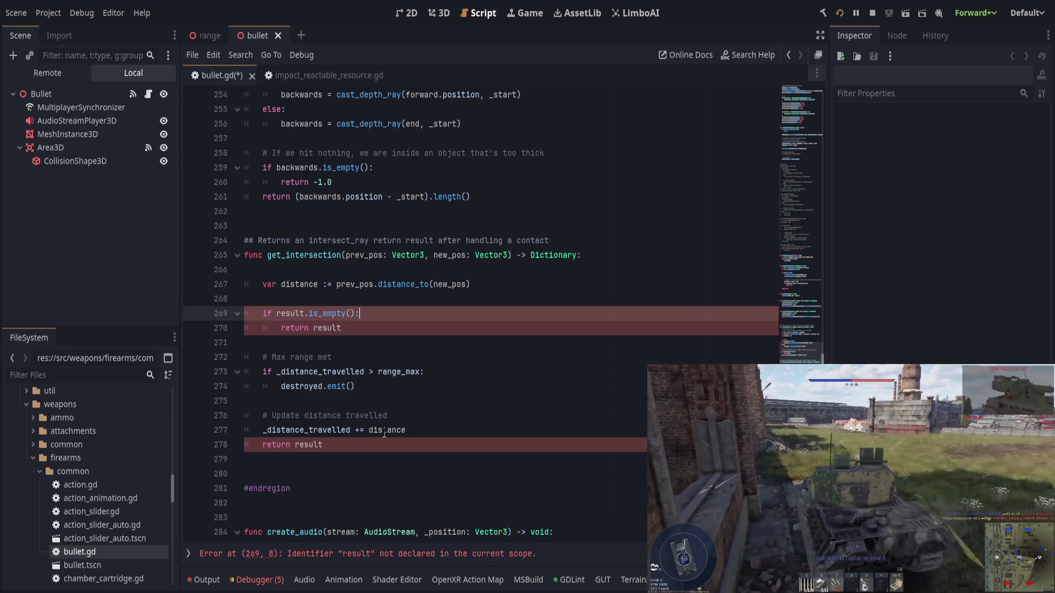
{"action": "left_click", "coordinate": [371, 389]}
{"action": "left_click", "coordinate": [402, 443]}
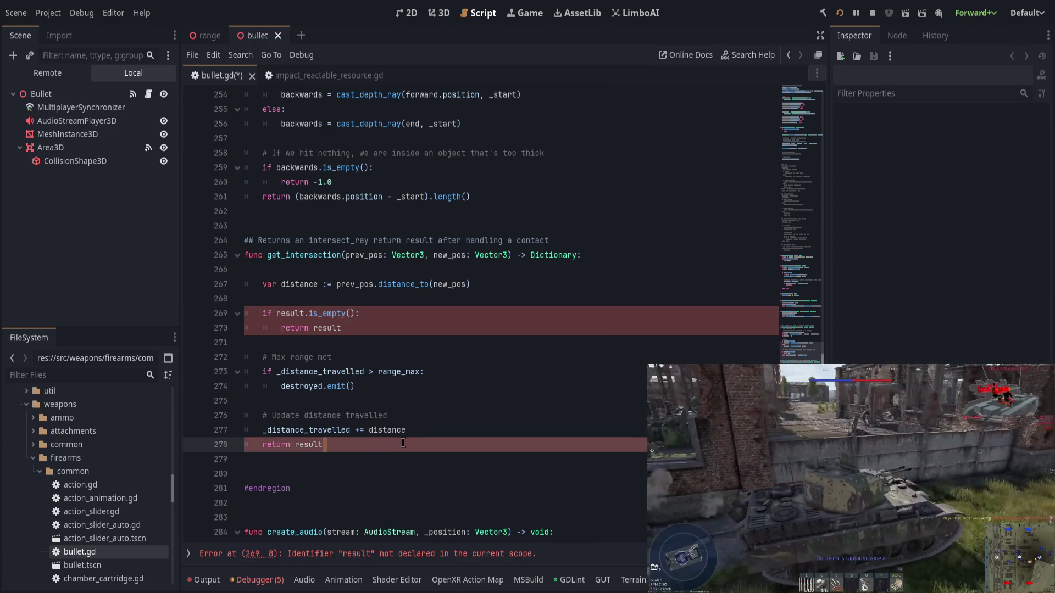
{"action": "scroll", "coordinate": [443, 446], "scroll_direction": "up", "scroll_amount": 10}
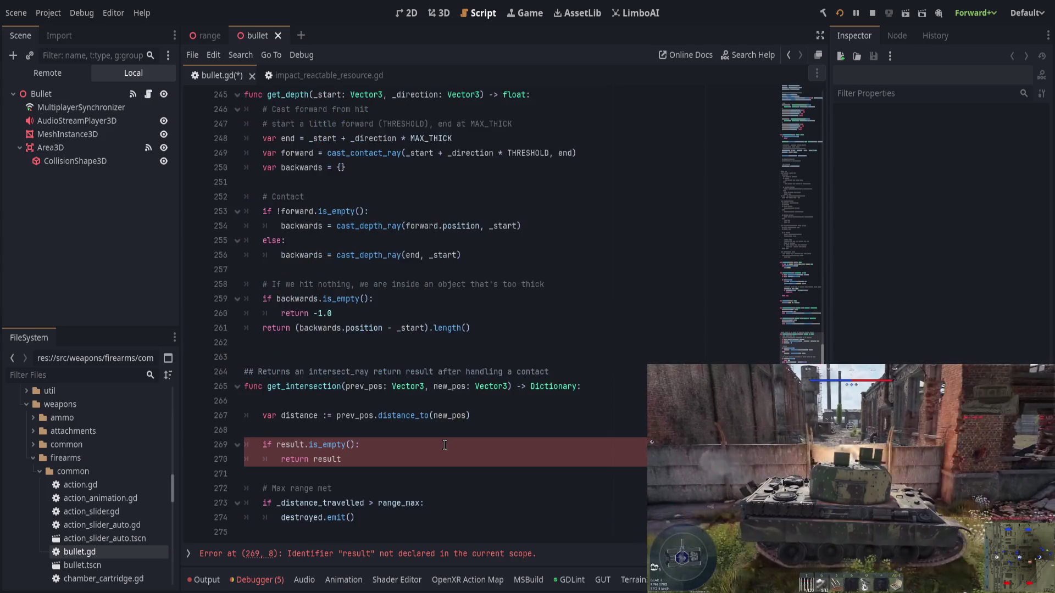
{"action": "scroll", "coordinate": [446, 443], "scroll_direction": "up", "scroll_amount": 20}
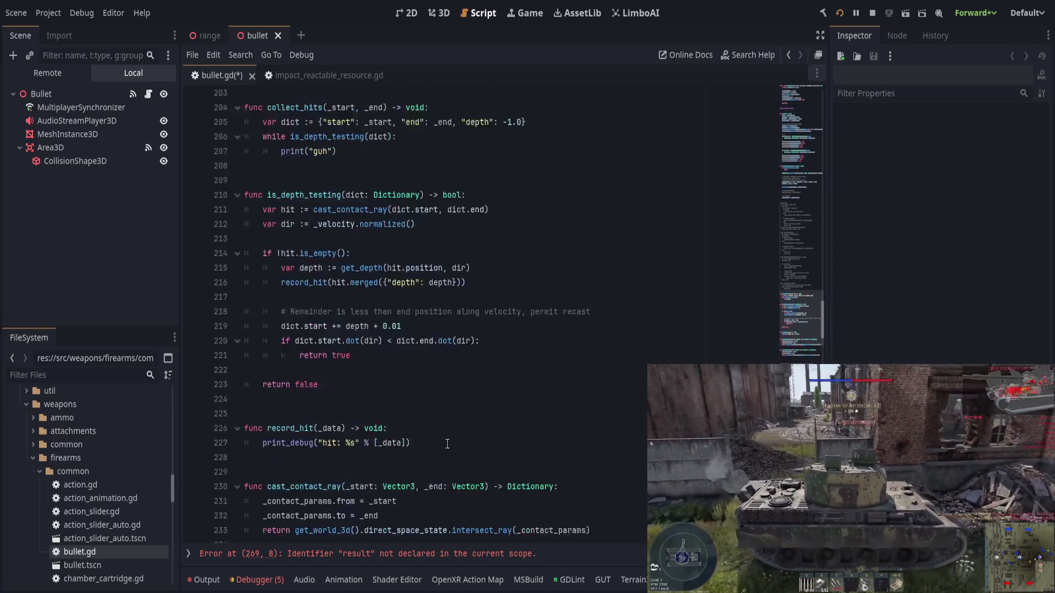
Step: Open a blank line under the collect_hits call and cut out the whole get_intersection function
{"action": "scroll", "coordinate": [448, 441], "scroll_direction": "up", "scroll_amount": 5}
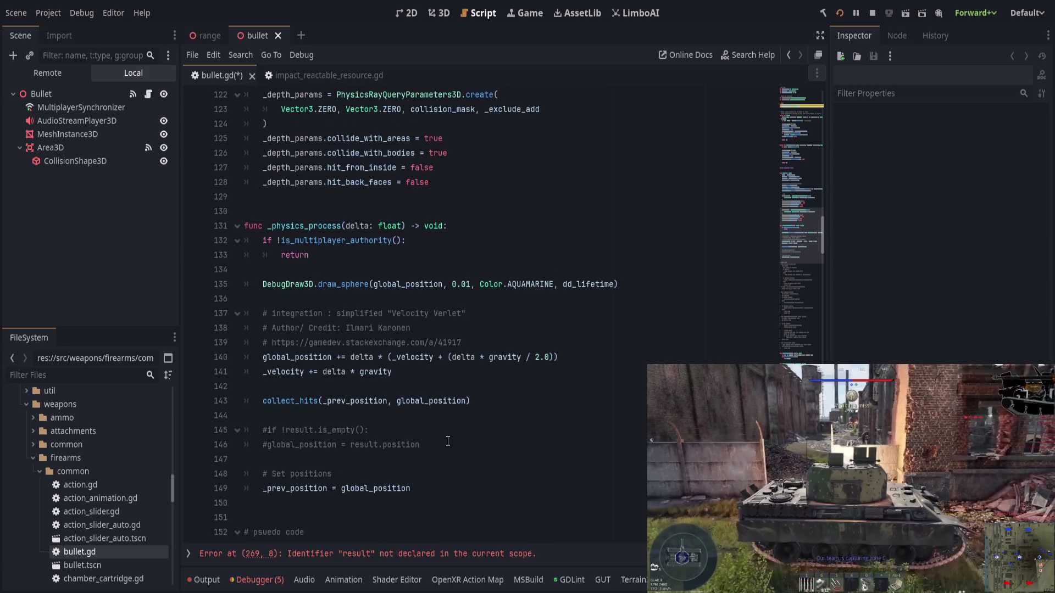
{"action": "left_click", "coordinate": [531, 404]}
{"action": "key", "text": "Return"}
{"action": "key", "text": "Return"}
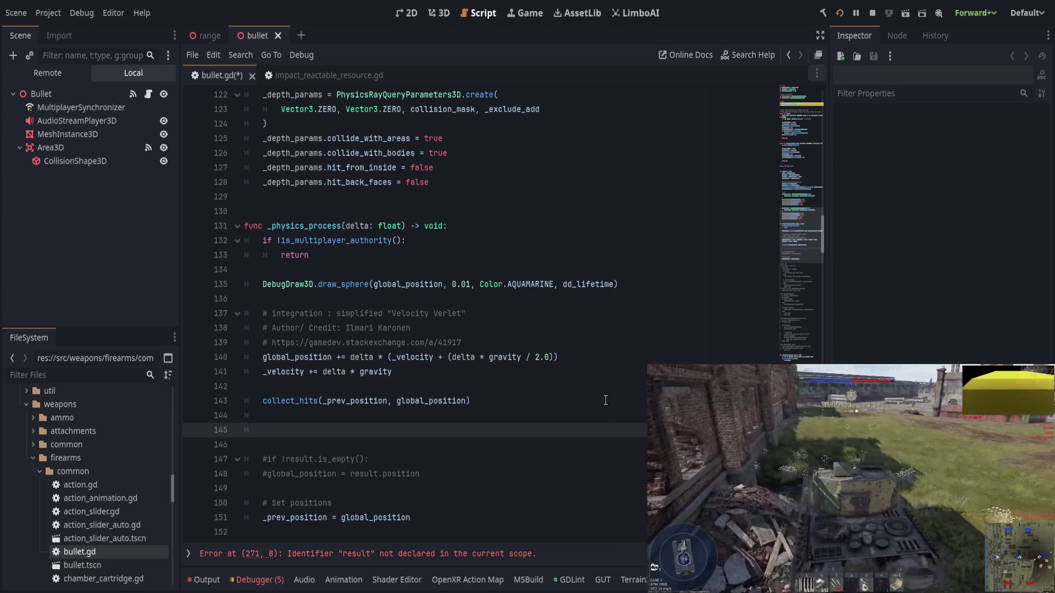
{"action": "scroll", "coordinate": [566, 403], "scroll_direction": "down", "scroll_amount": 20}
{"action": "scroll", "coordinate": [385, 439], "scroll_direction": "up", "scroll_amount": 6}
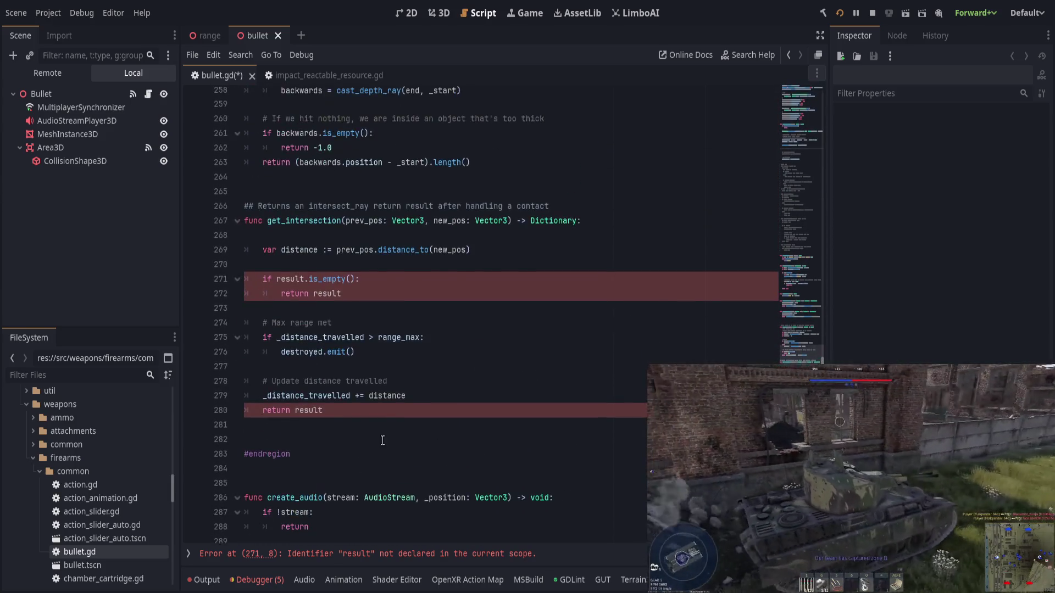
{"action": "scroll", "coordinate": [384, 439], "scroll_direction": "up", "scroll_amount": 2}
{"action": "mouse_move", "coordinate": [358, 501]}
{"action": "left_mouse_down"}
{"action": "mouse_move", "coordinate": [423, 425]}
{"action": "mouse_move", "coordinate": [422, 397]}
{"action": "left_mouse_up"}
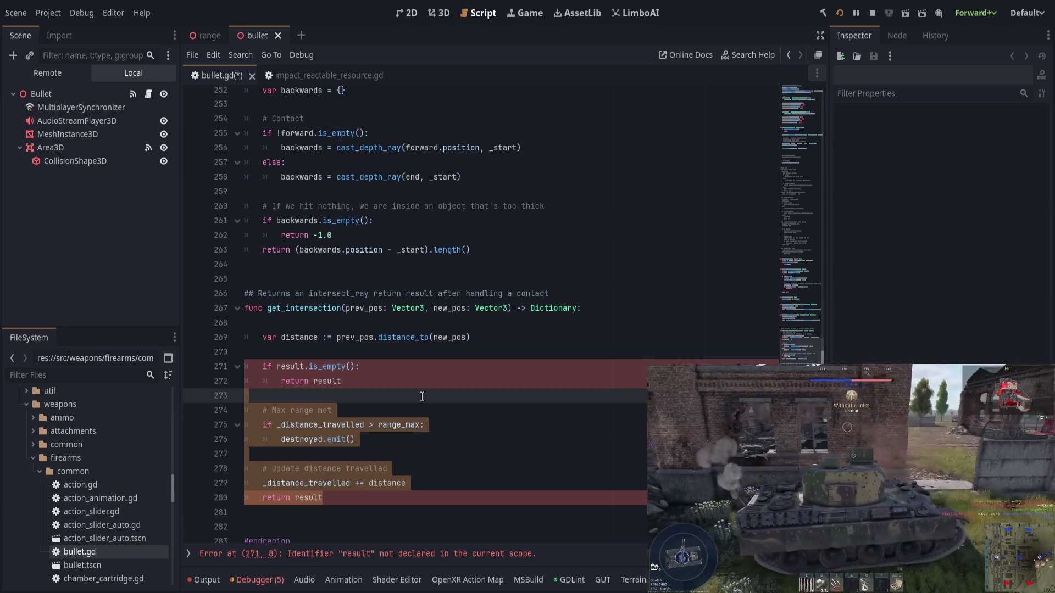
{"action": "left_click_drag", "start_coordinate": [336, 326], "coordinate": [325, 270]}
{"action": "key", "text": "BackSpace"}
{"action": "key", "text": "BackSpace"}
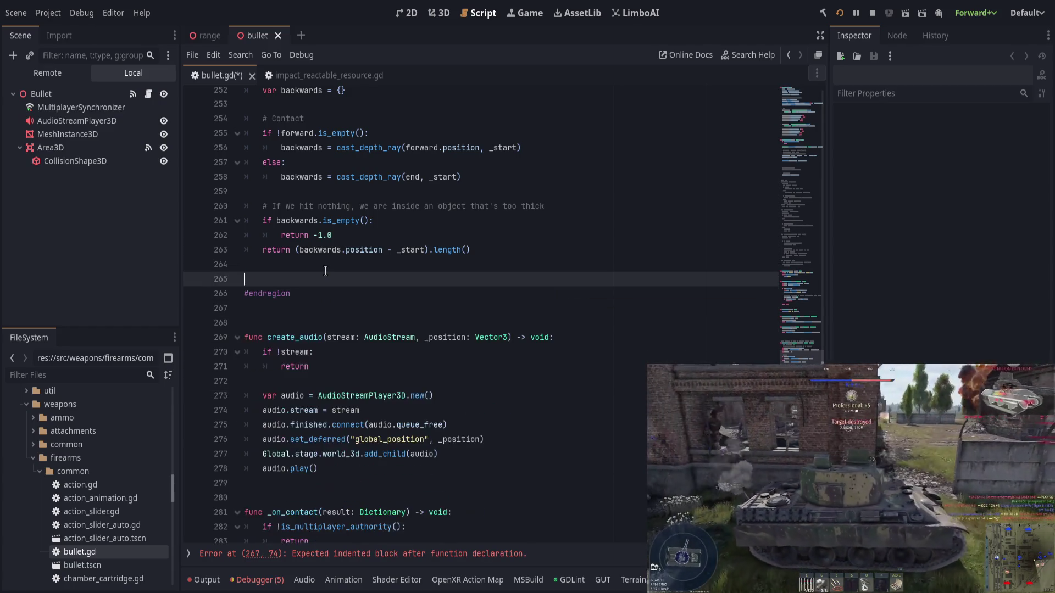
Step: Paste the distance and range-limit code onto the blank line below collect_hits
{"action": "left_click_drag", "start_coordinate": [796, 253], "coordinate": [796, 249]}
{"action": "left_click", "coordinate": [486, 390]}
{"action": "key", "text": "ctrl+v"}
{"action": "left_click", "coordinate": [487, 372]}
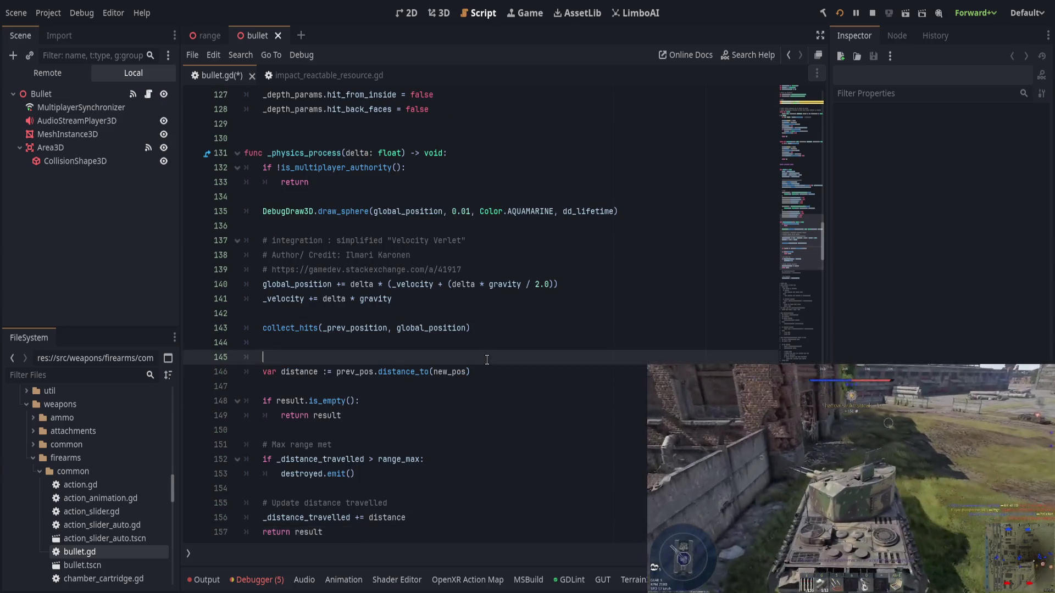
Step: Change the var distance declaration to '_distance_travelled +=' and delete the empty-result check
{"action": "left_click_drag", "start_coordinate": [337, 374], "coordinate": [258, 374]}
{"action": "type", "text": "_dista"}
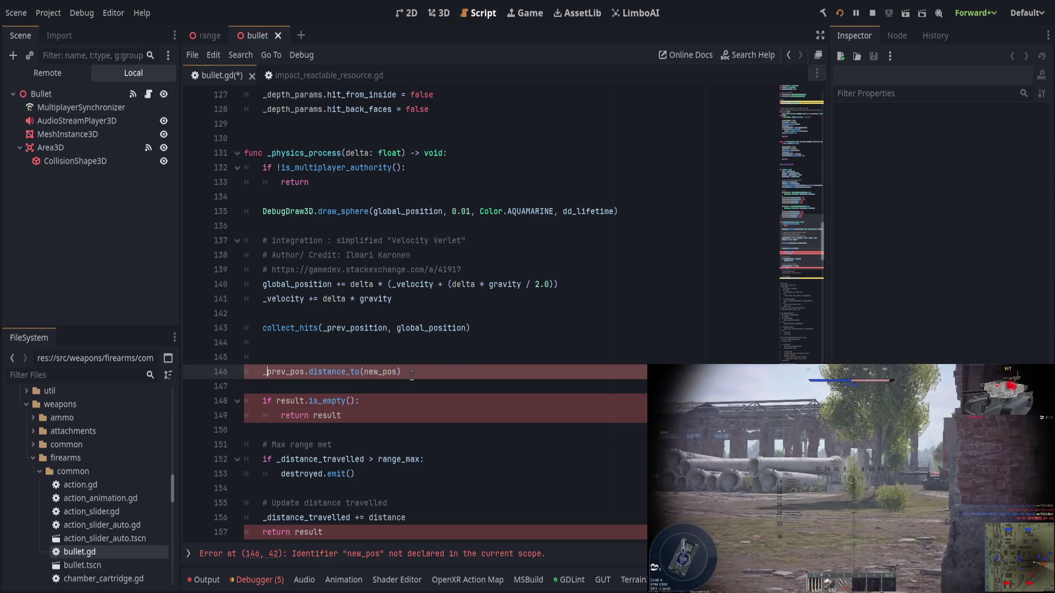
{"action": "type", "text": "nce_travelled"}
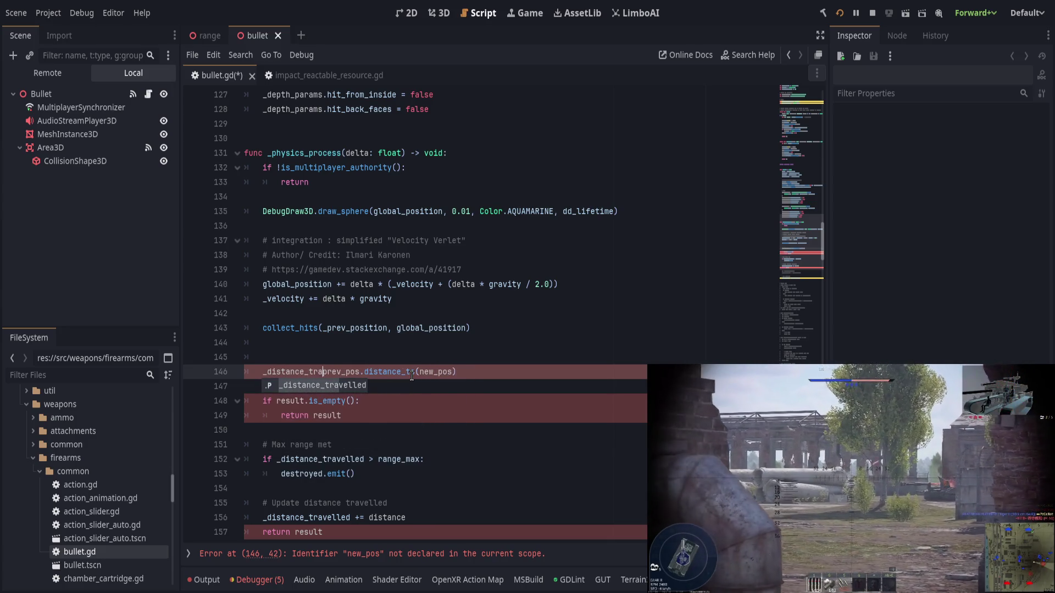
{"action": "type", "text": " +="}
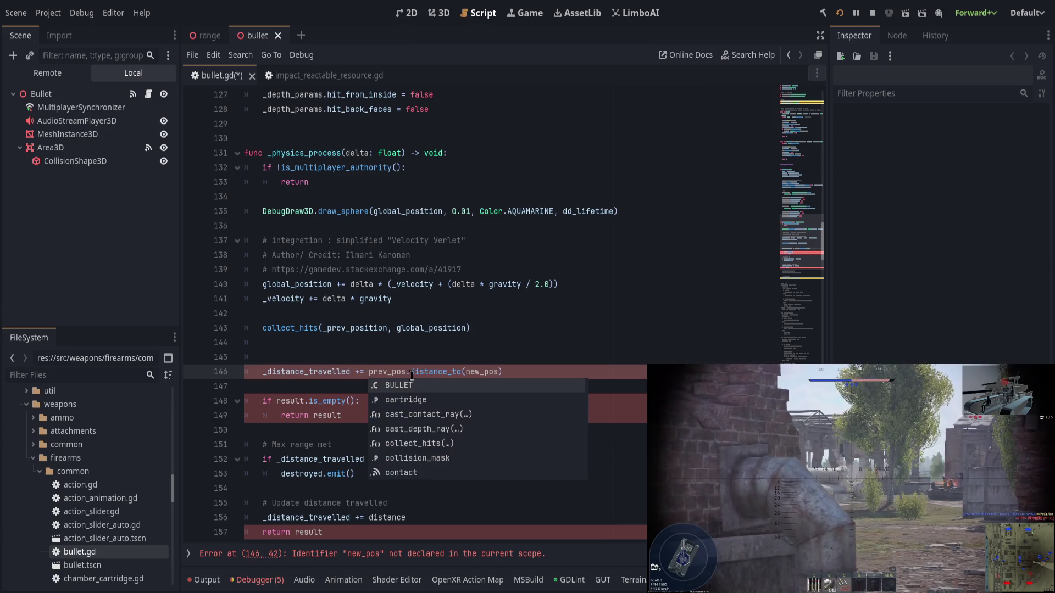
{"action": "left_click", "coordinate": [410, 397]}
{"action": "key", "text": "ctrl+shift+k"}
{"action": "key", "text": "ctrl+shift+k"}
{"action": "key", "text": "ctrl+shift+k"}
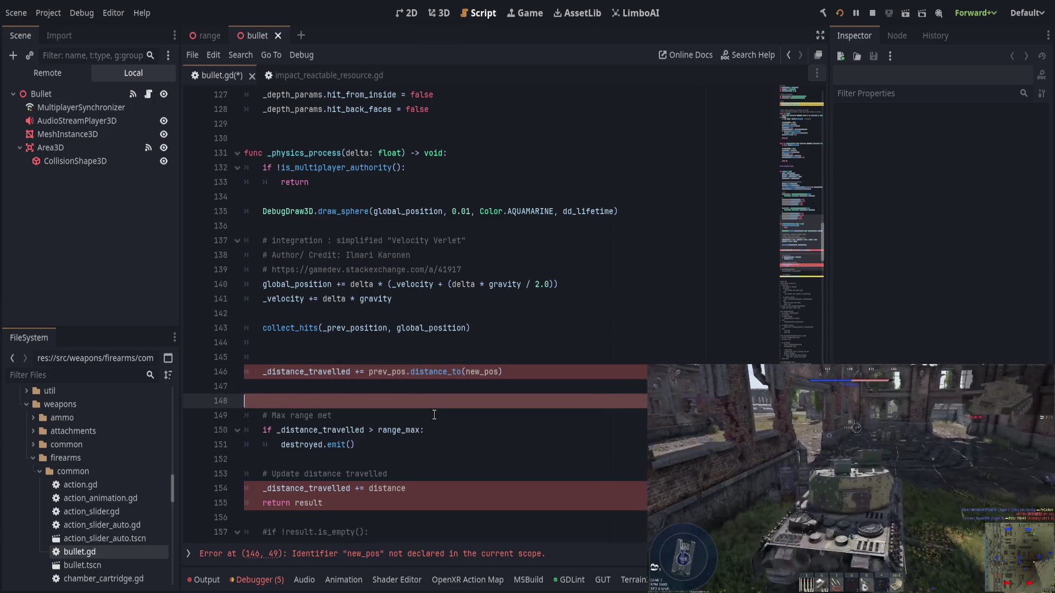
Step: Delete the old distance-update, return, extra blank and commented-out result-check lines
{"action": "left_click", "coordinate": [419, 449]}
{"action": "left_click", "coordinate": [455, 462]}
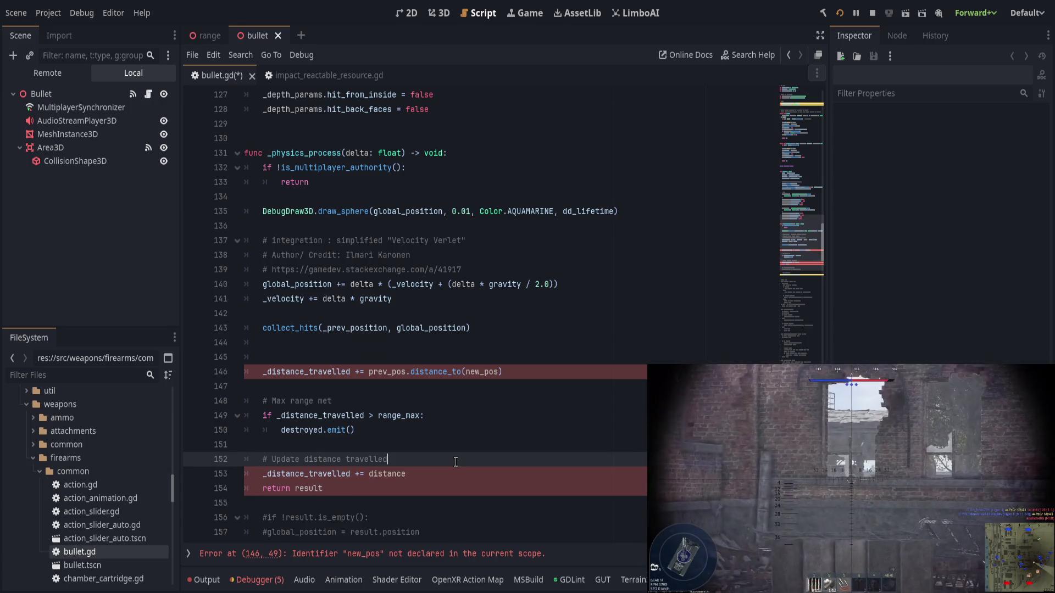
{"action": "key", "text": "ctrl+shift+k"}
{"action": "key", "text": "ctrl+shift+k"}
{"action": "key", "text": "ctrl+shift+k"}
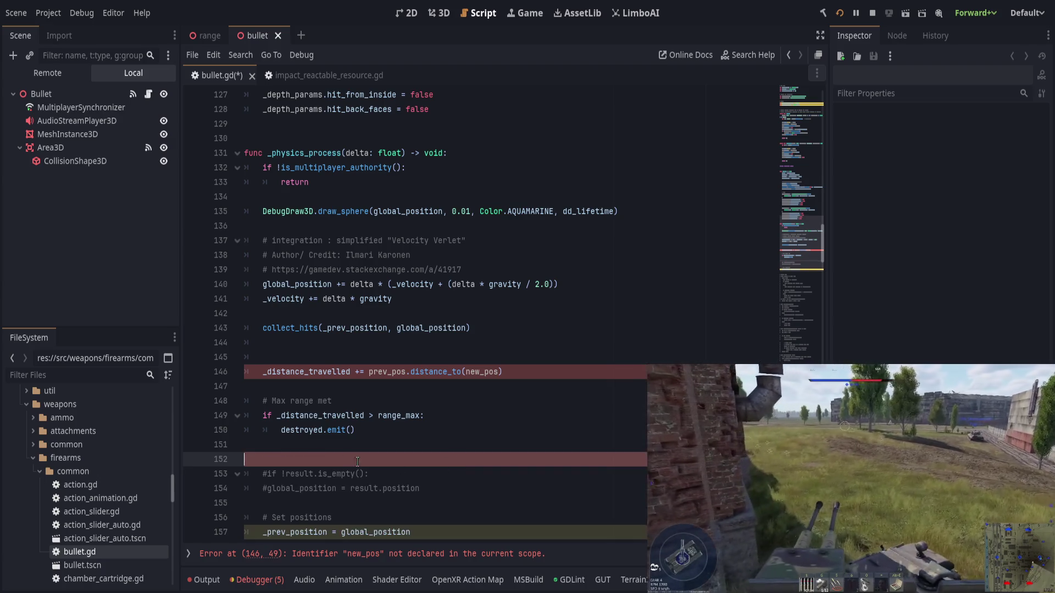
{"action": "left_click", "coordinate": [374, 445]}
{"action": "scroll", "coordinate": [386, 478], "scroll_direction": "down", "scroll_amount": 1}
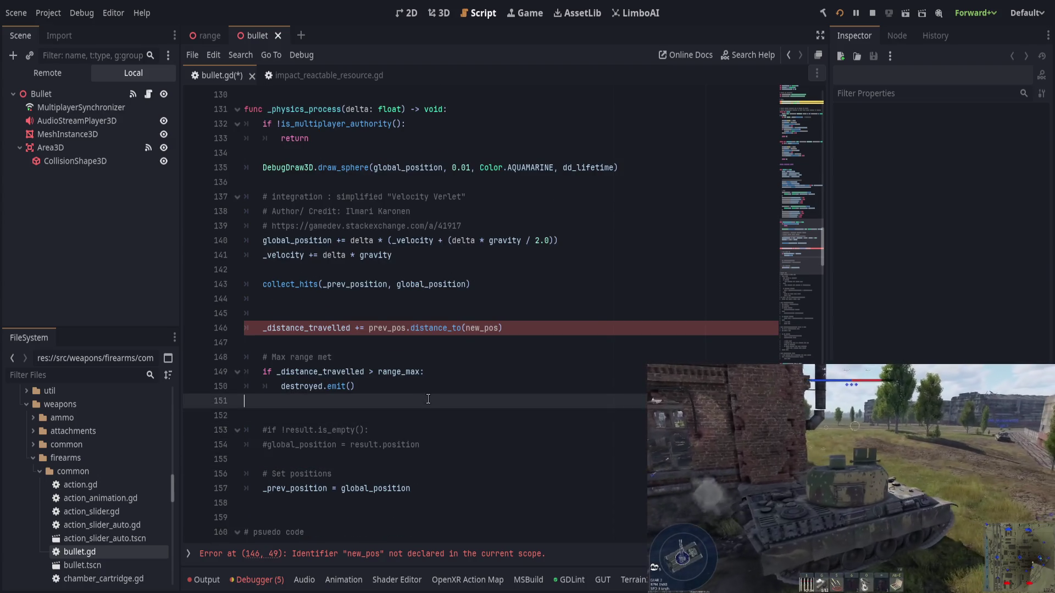
{"action": "key", "text": "ctrl+shift+k"}
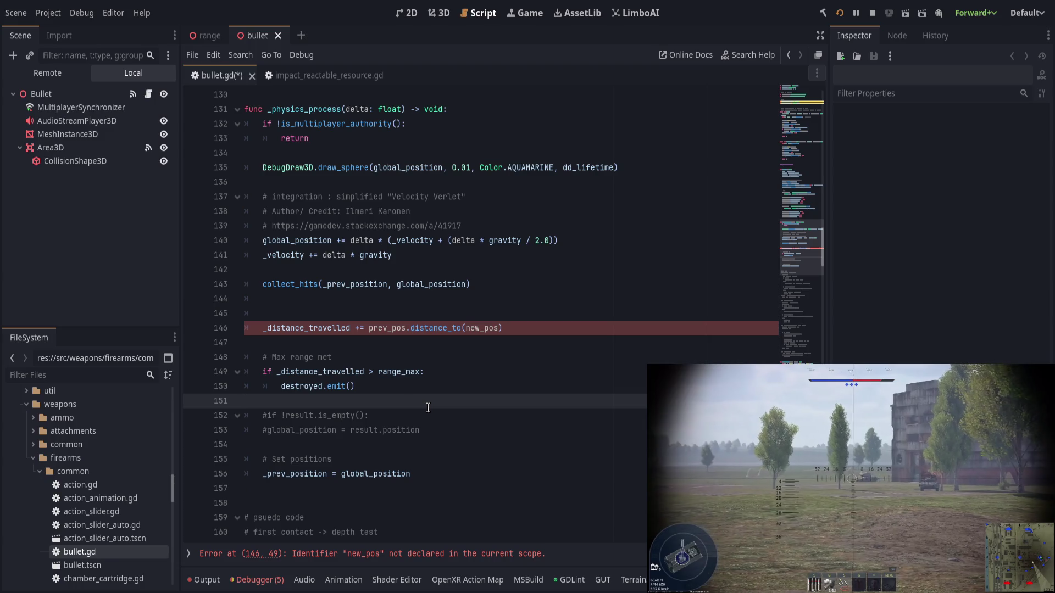
{"action": "left_click", "coordinate": [420, 415]}
{"action": "key", "text": "ctrl+shift+k"}
{"action": "key", "text": "ctrl+shift+k"}
{"action": "key", "text": "ctrl+shift+k"}
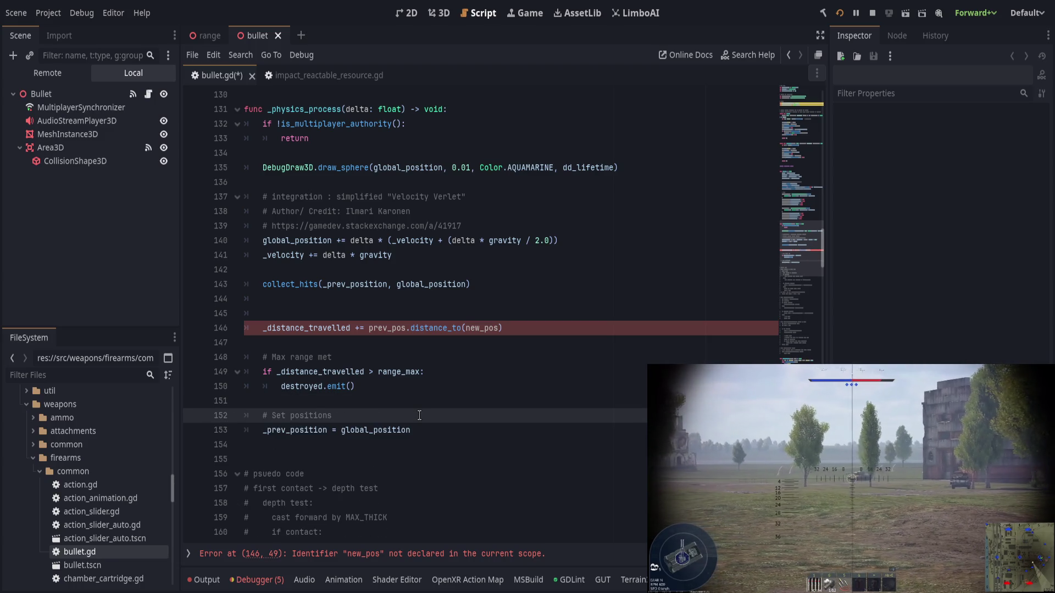
Step: Make the distance line use _prev_position.distance_to(global_position) instead of prev_pos and new_pos, and save
{"action": "scroll", "coordinate": [387, 484], "scroll_direction": "up", "scroll_amount": 1}
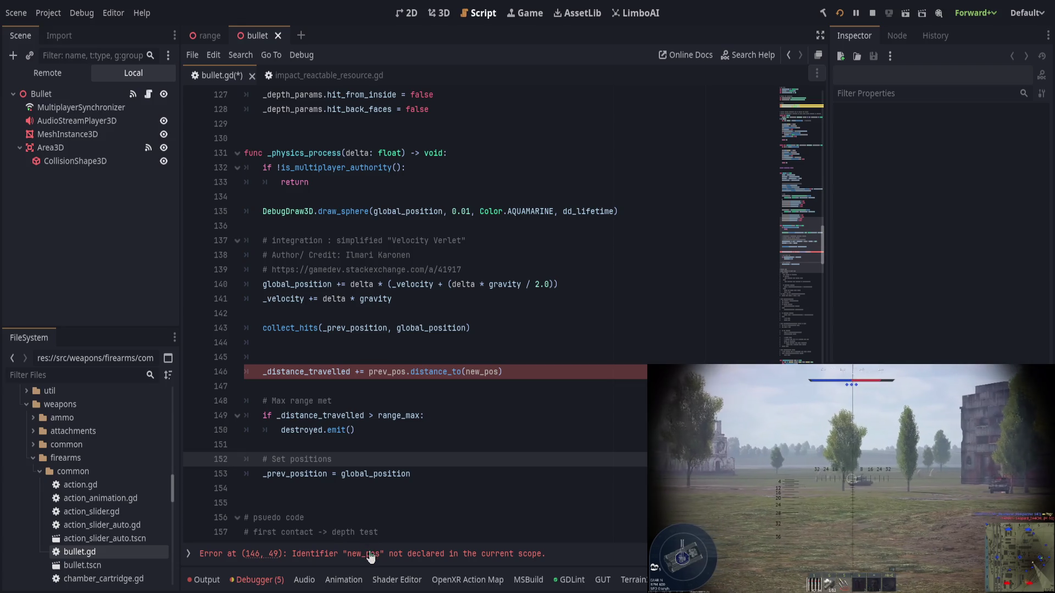
{"action": "scroll", "coordinate": [362, 516], "scroll_direction": "up", "scroll_amount": 2}
{"action": "left_click", "coordinate": [339, 469]}
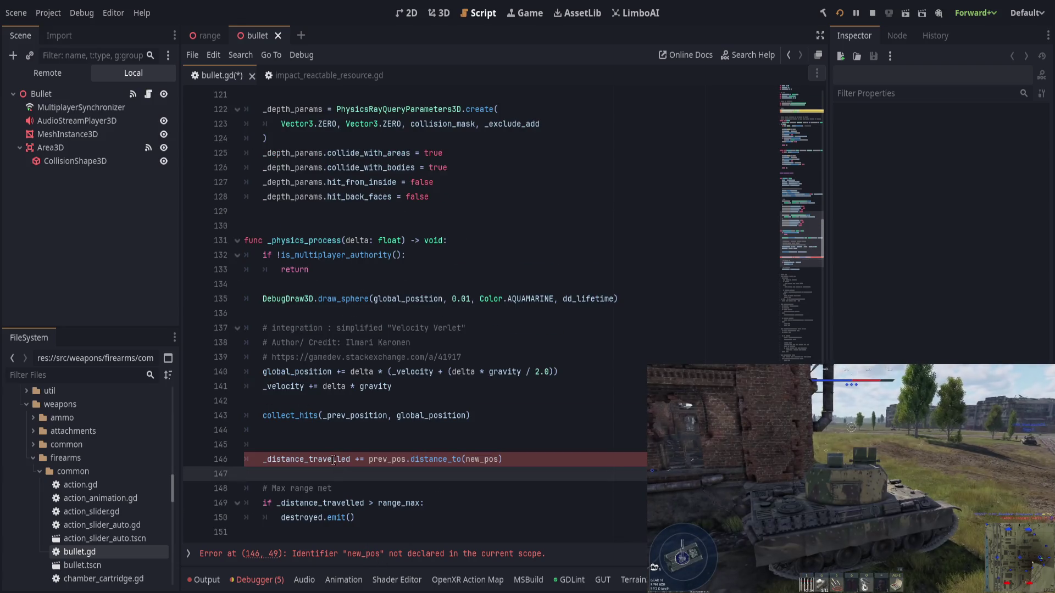
{"action": "double_click", "coordinate": [331, 459]}
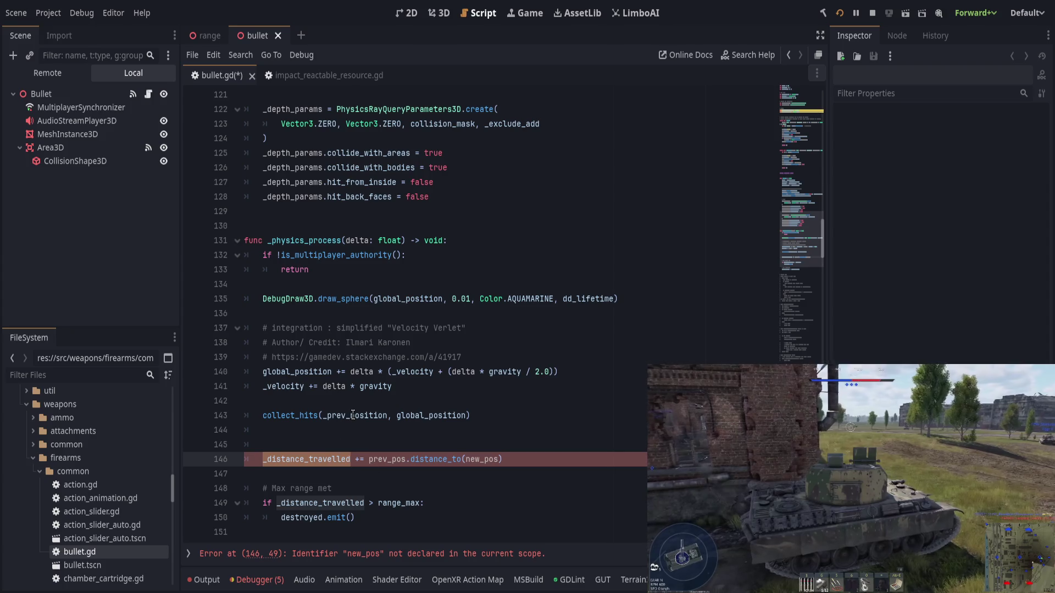
{"action": "left_click", "coordinate": [356, 416]}
{"action": "double_click", "coordinate": [351, 415]}
{"action": "key", "text": "ctrl+c"}
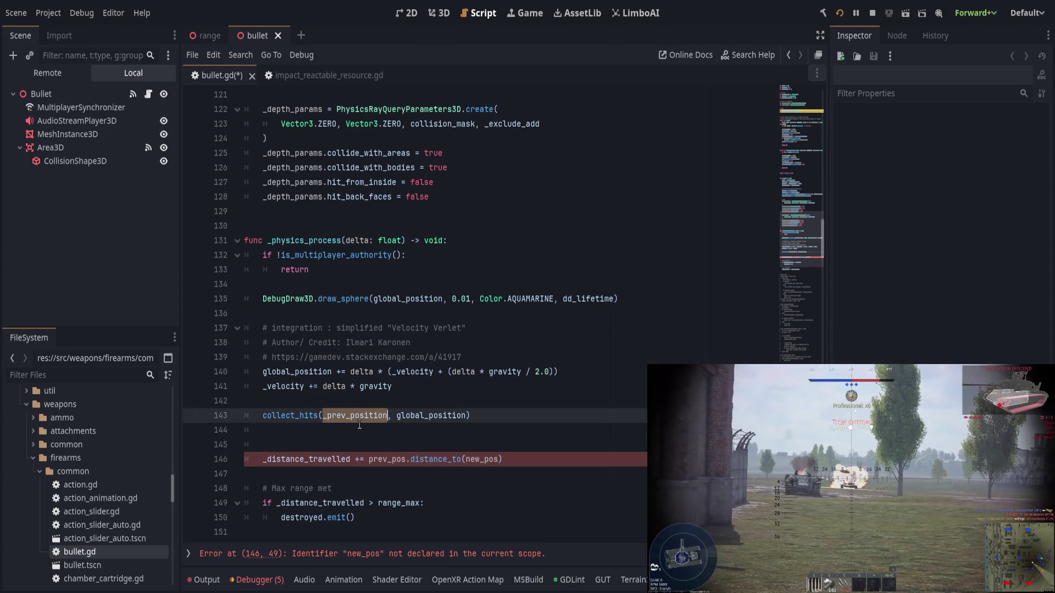
{"action": "double_click", "coordinate": [393, 460]}
{"action": "key", "text": "ctrl+v"}
{"action": "double_click", "coordinate": [432, 416]}
{"action": "key", "text": "ctrl+c"}
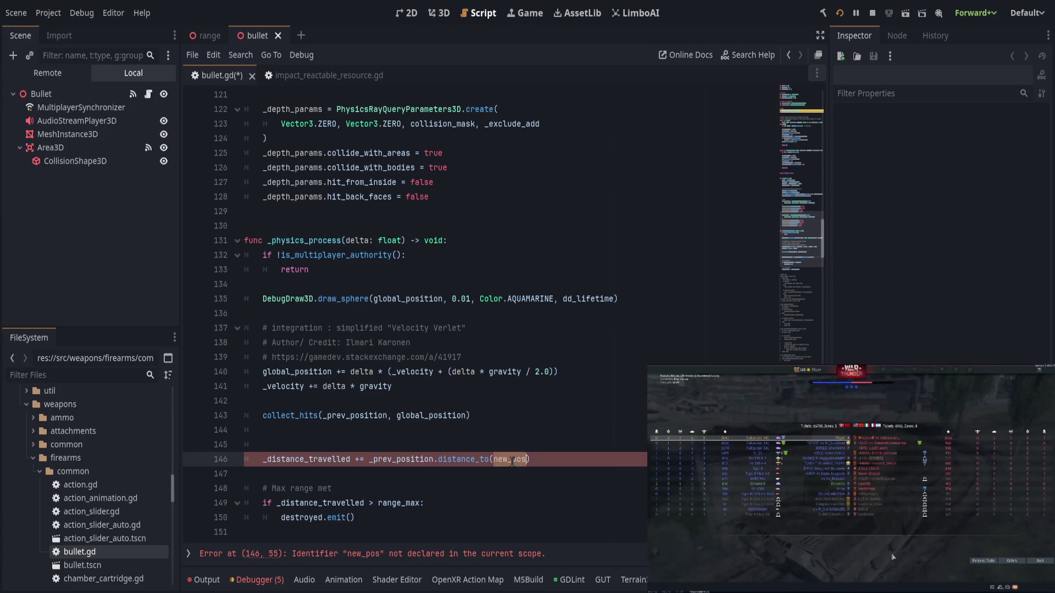
{"action": "double_click", "coordinate": [510, 459]}
{"action": "key", "text": "ctrl+v"}
{"action": "scroll", "coordinate": [472, 530], "scroll_direction": "down", "scroll_amount": 1}
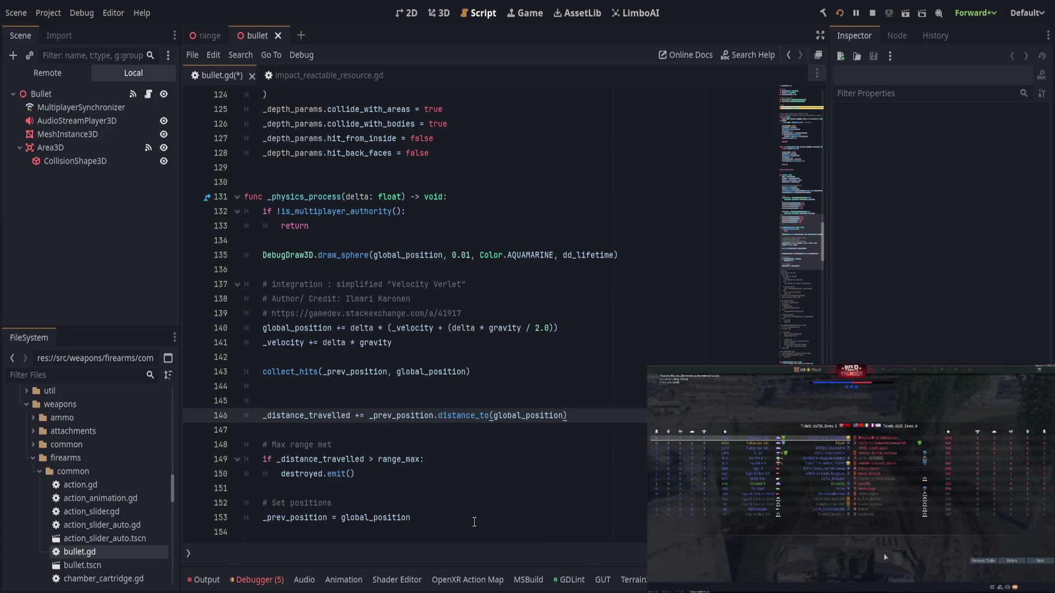
{"action": "key", "text": "ctrl+s"}
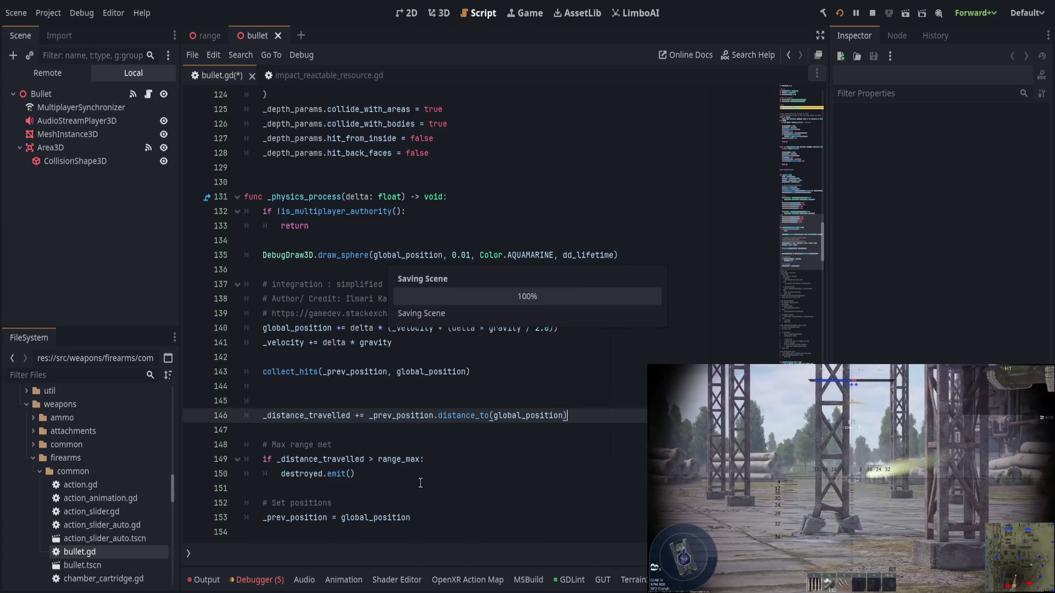
Step: Remove the empty line, move the distance update above collect_hits, and save
{"action": "left_click", "coordinate": [377, 400]}
{"action": "key", "text": "Delete"}
{"action": "left_click", "coordinate": [386, 390]}
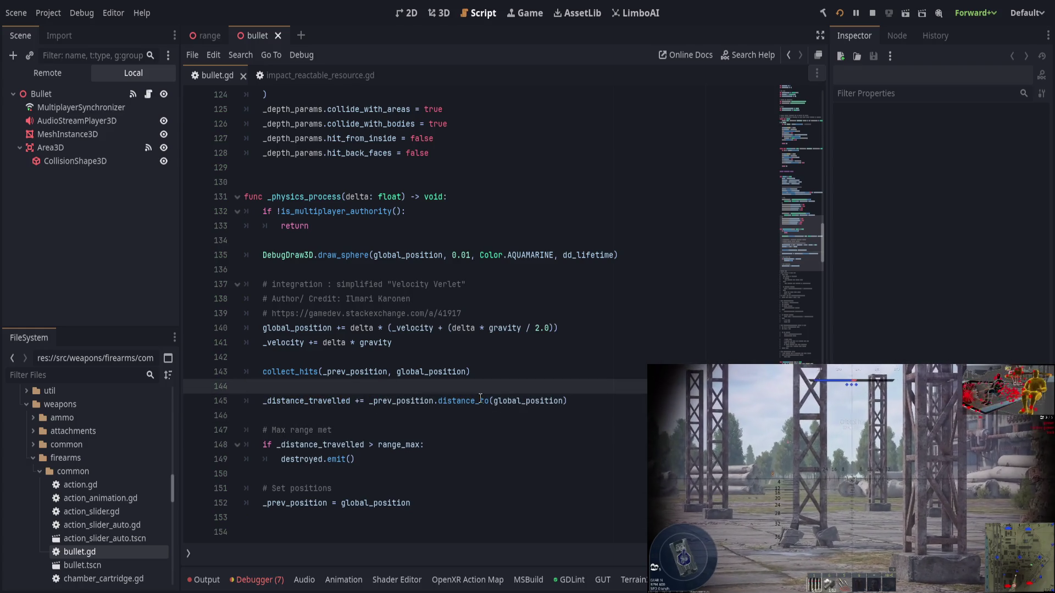
{"action": "left_click", "coordinate": [594, 407]}
{"action": "key", "text": "alt+Up"}
{"action": "key", "text": "alt+Up"}
{"action": "key", "text": "alt+Up"}
{"action": "key", "text": "ctrl+s"}
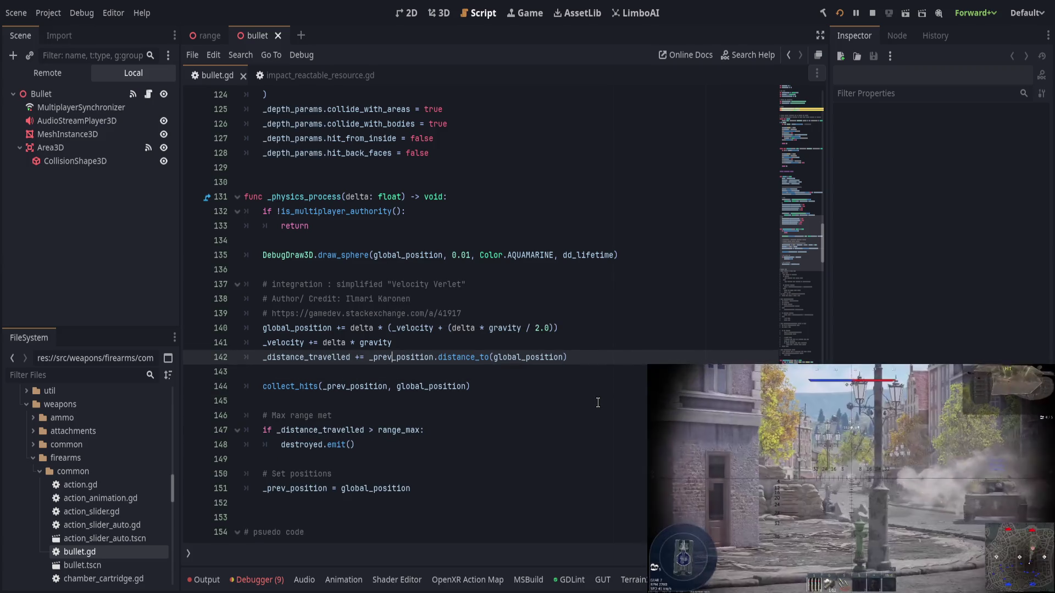
{"action": "left_click", "coordinate": [621, 411]}
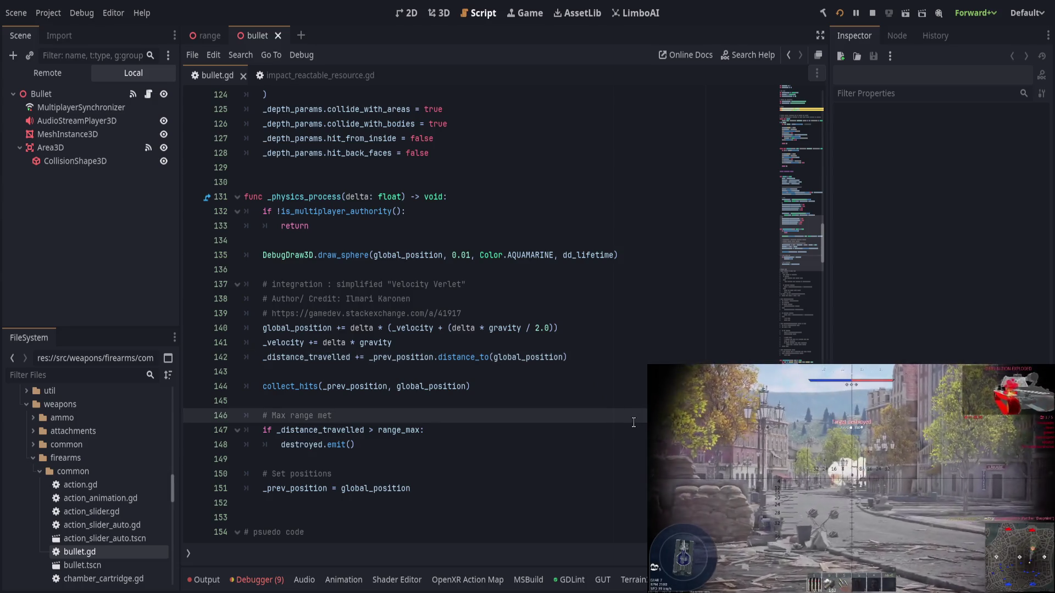
{"action": "scroll", "coordinate": [633, 423], "scroll_direction": "down", "scroll_amount": 10}
{"action": "scroll", "coordinate": [627, 426], "scroll_direction": "down", "scroll_amount": 12}
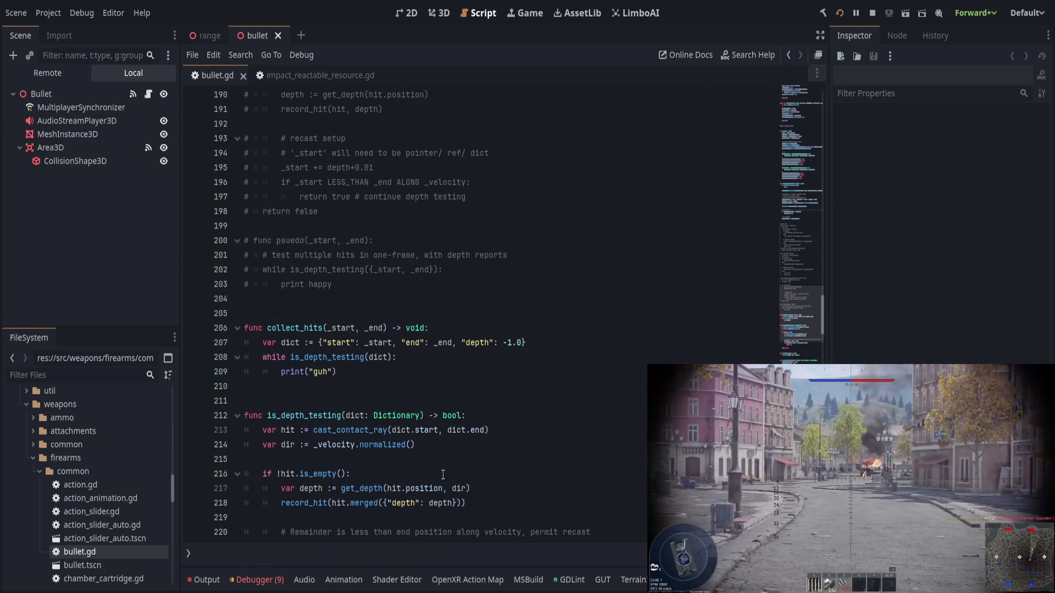
{"action": "scroll", "coordinate": [419, 469], "scroll_direction": "down", "scroll_amount": 5}
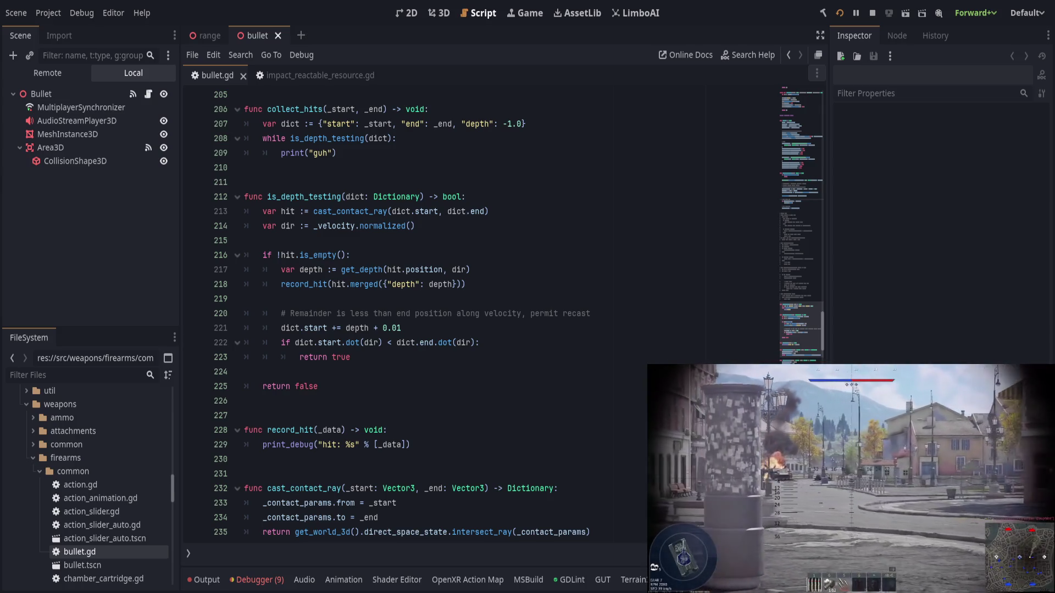
{"action": "scroll", "coordinate": [658, 245], "scroll_direction": "down", "scroll_amount": 5}
{"action": "scroll", "coordinate": [659, 245], "scroll_direction": "up", "scroll_amount": 5}
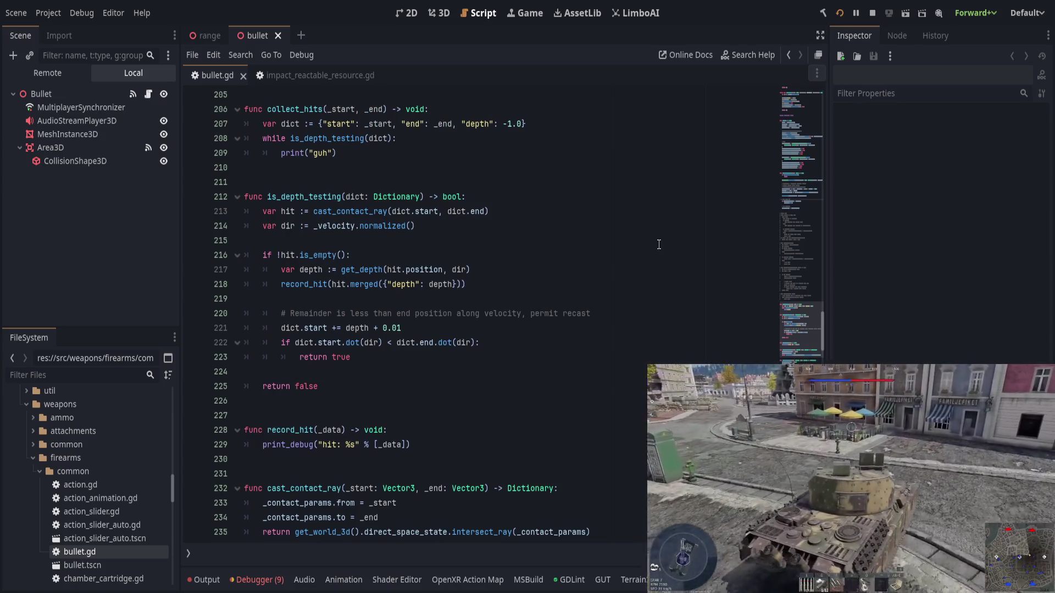
{"action": "scroll", "coordinate": [551, 295], "scroll_direction": "up", "scroll_amount": 1}
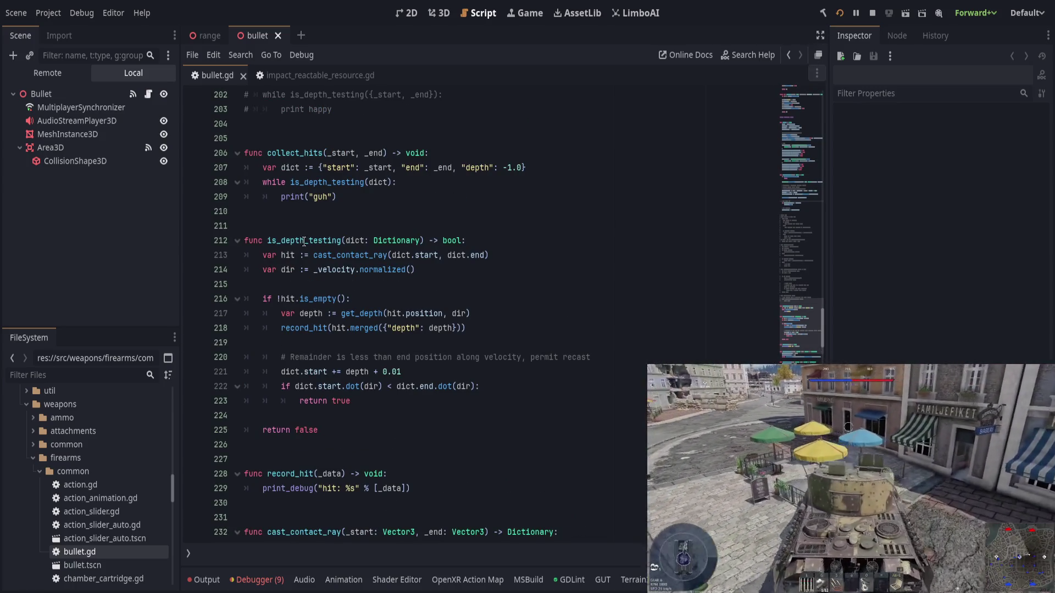
{"action": "double_click", "coordinate": [304, 242]}
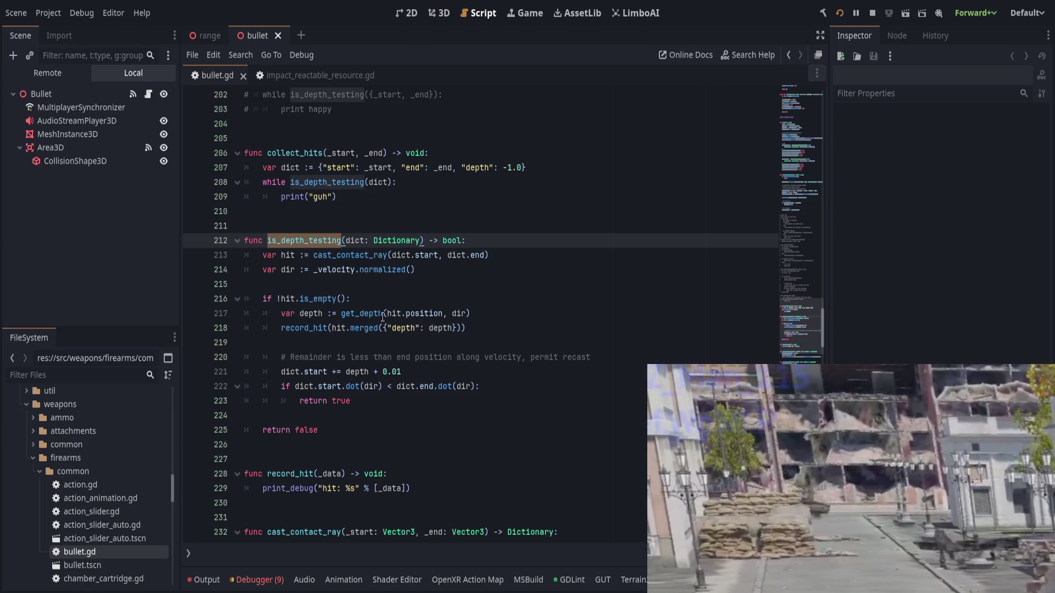
{"action": "left_click", "coordinate": [397, 299]}
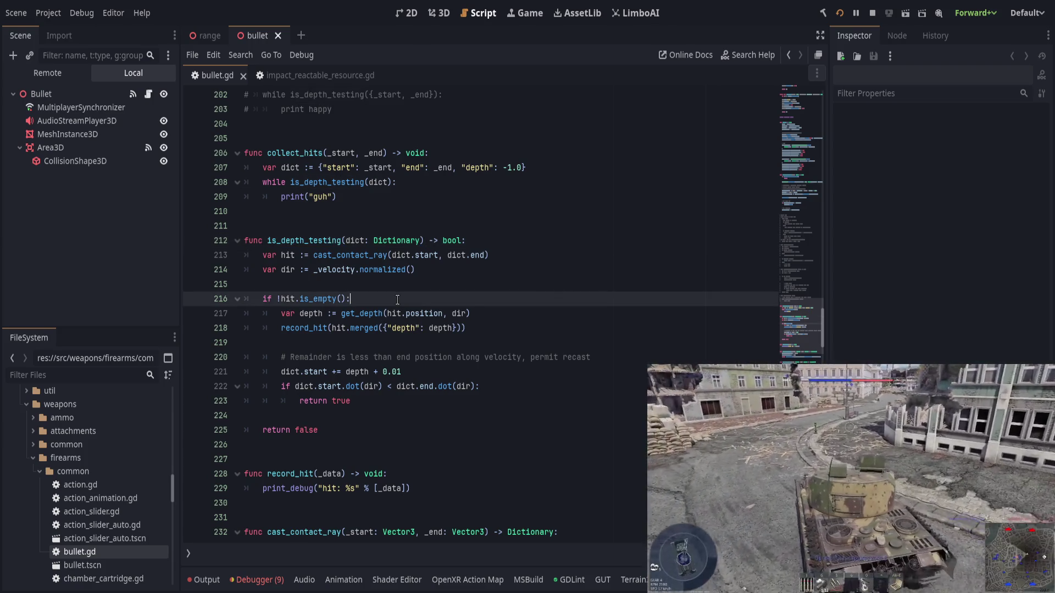
{"action": "scroll", "coordinate": [418, 428], "scroll_direction": "down", "scroll_amount": 9}
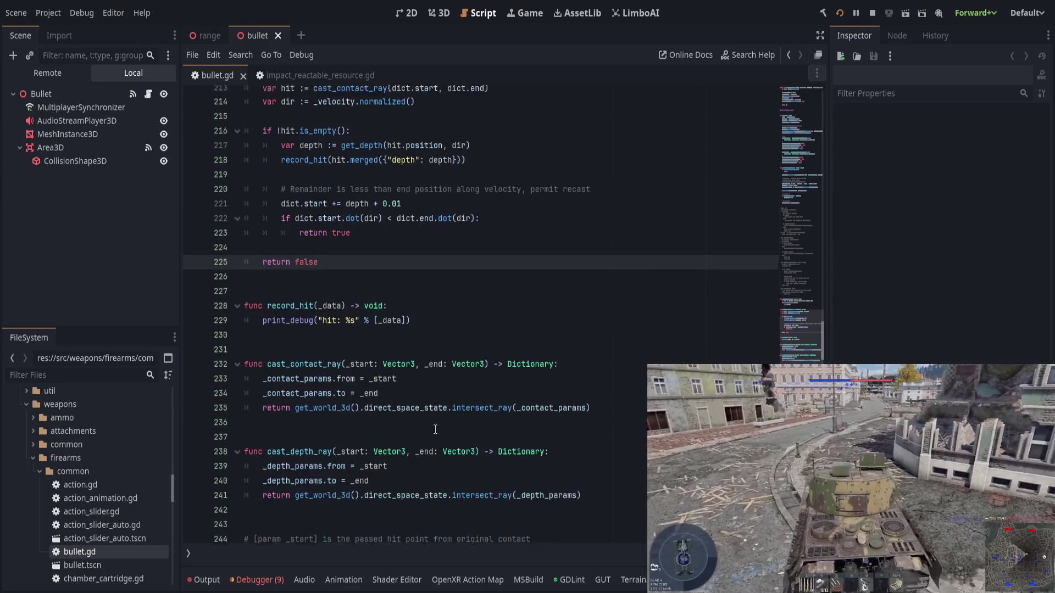
{"action": "scroll", "coordinate": [435, 429], "scroll_direction": "down", "scroll_amount": 10}
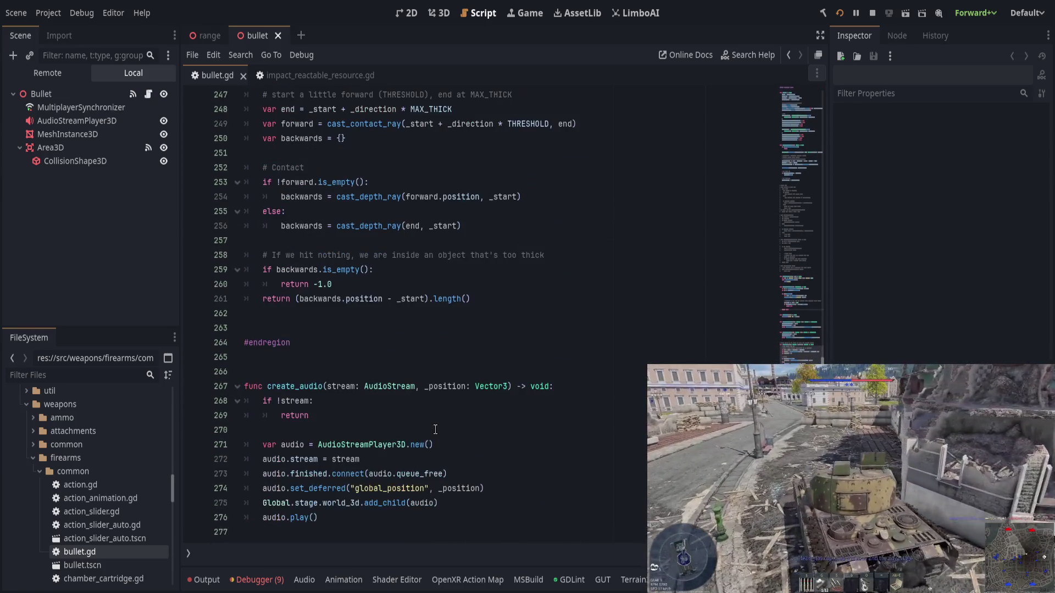
{"action": "scroll", "coordinate": [437, 429], "scroll_direction": "down", "scroll_amount": 4}
{"action": "scroll", "coordinate": [437, 429], "scroll_direction": "up", "scroll_amount": 4}
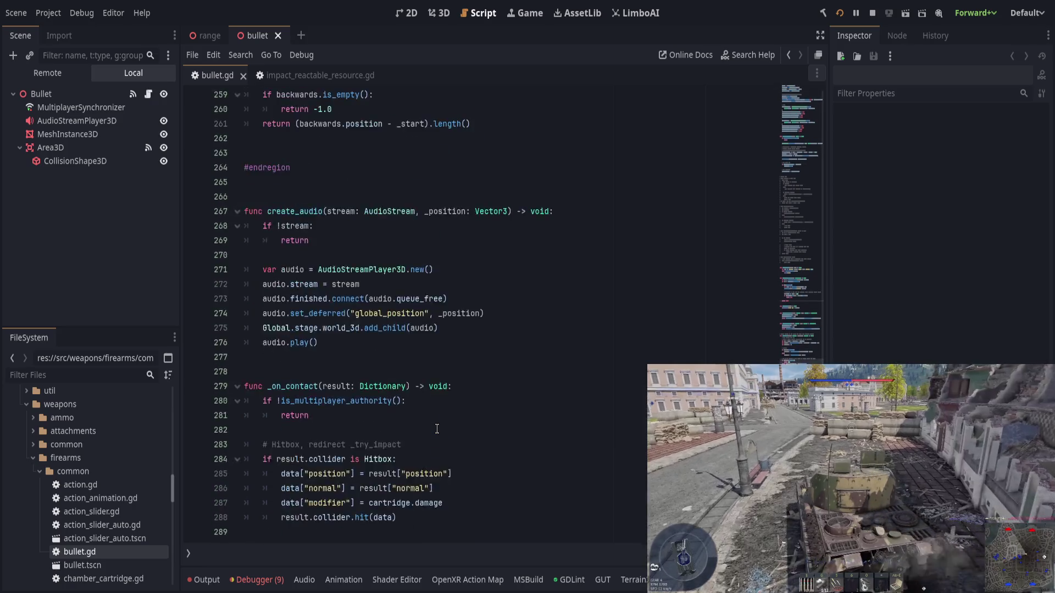
{"action": "scroll", "coordinate": [437, 429], "scroll_direction": "down", "scroll_amount": 4}
{"action": "scroll", "coordinate": [493, 416], "scroll_direction": "up", "scroll_amount": 4}
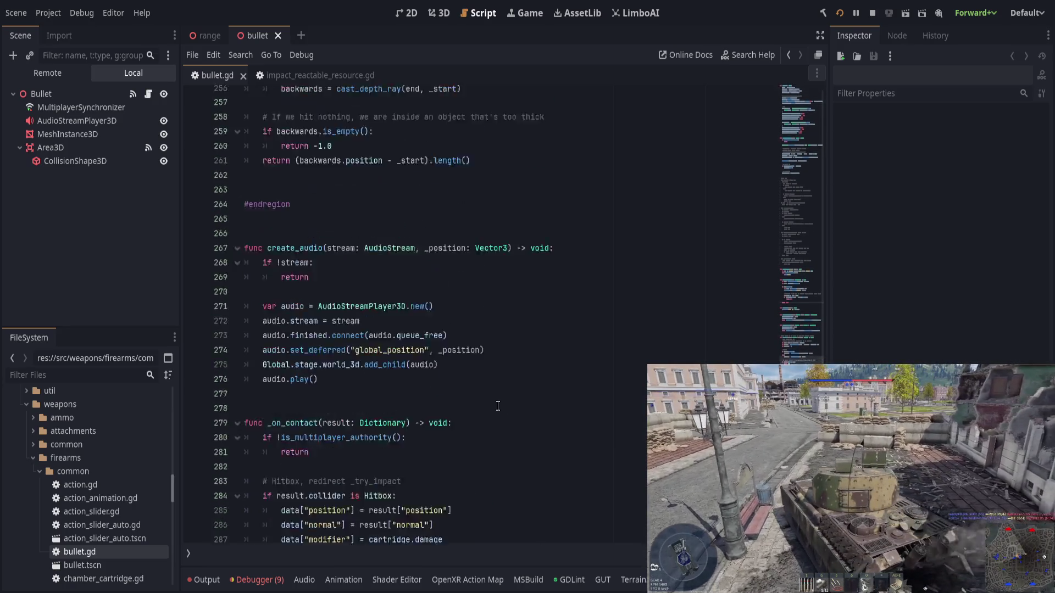
{"action": "scroll", "coordinate": [494, 411], "scroll_direction": "down", "scroll_amount": 4}
{"action": "left_click", "coordinate": [434, 428]}
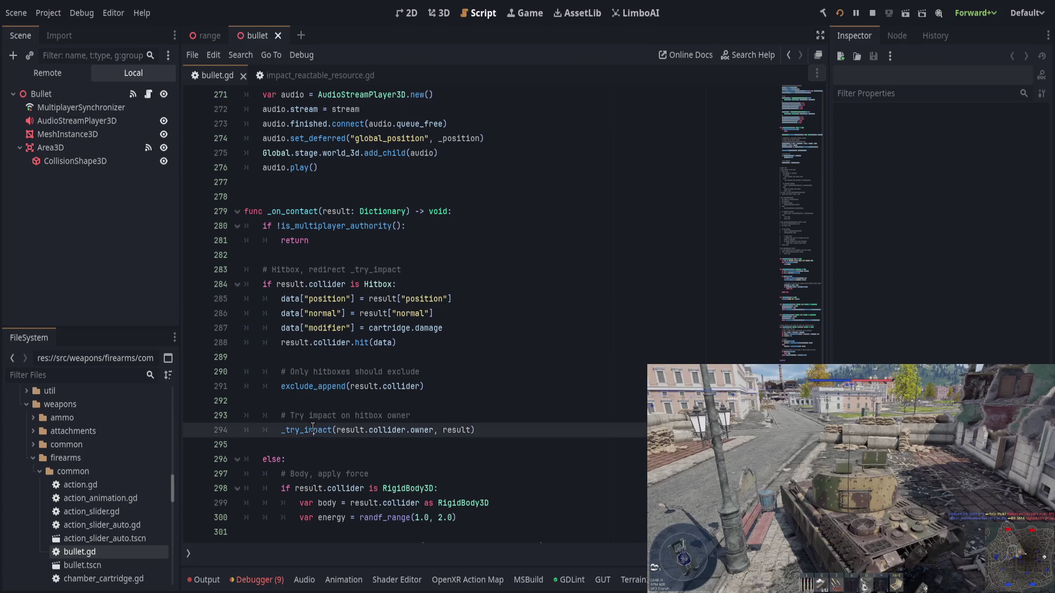
{"action": "scroll", "coordinate": [494, 412], "scroll_direction": "down", "scroll_amount": 6}
{"action": "scroll", "coordinate": [551, 408], "scroll_direction": "up", "scroll_amount": 20}
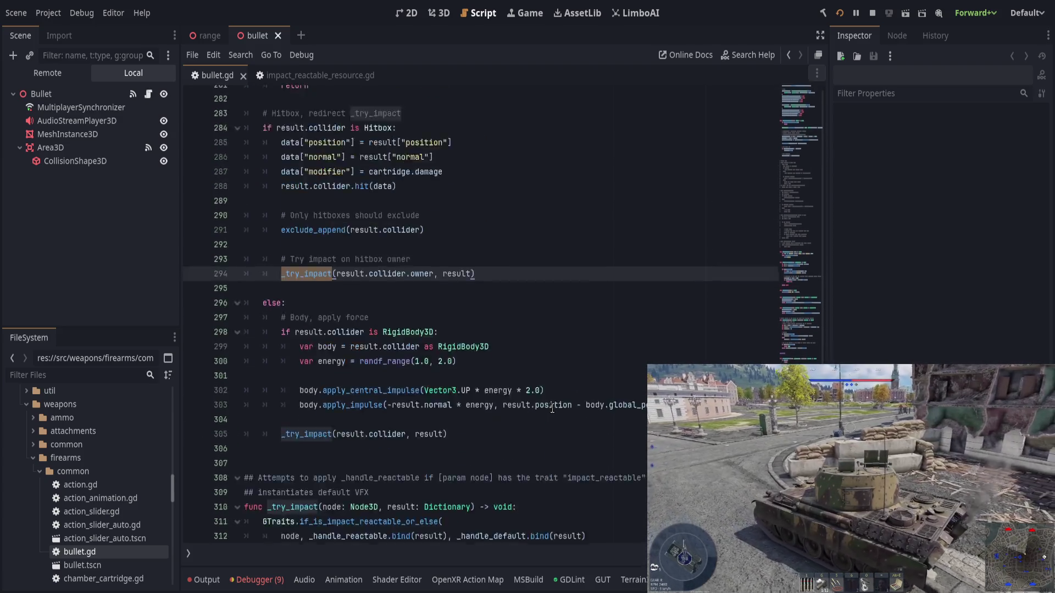
{"action": "scroll", "coordinate": [548, 409], "scroll_direction": "up", "scroll_amount": 6}
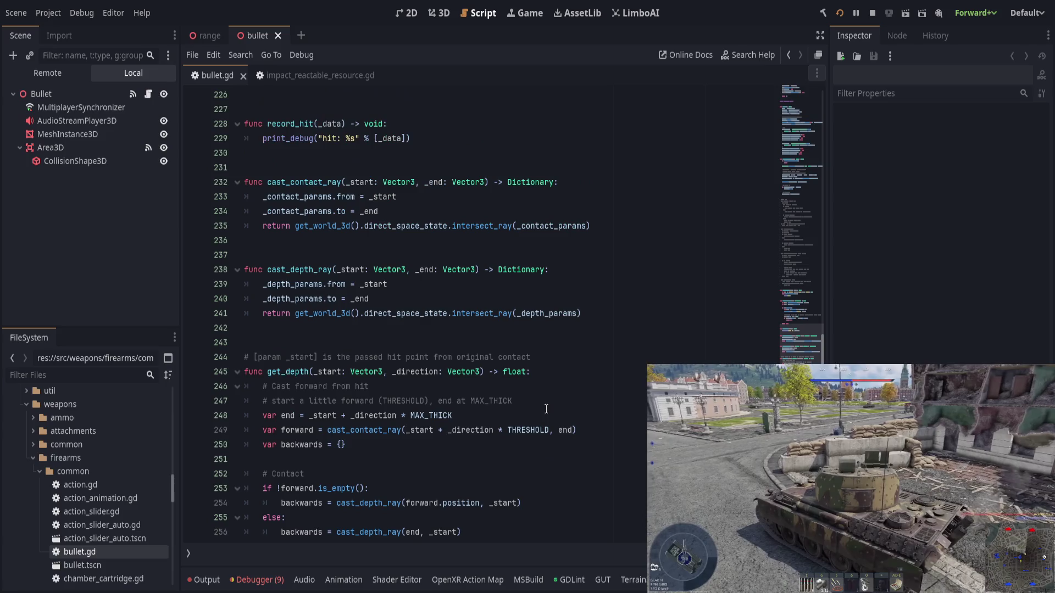
{"action": "scroll", "coordinate": [545, 408], "scroll_direction": "up", "scroll_amount": 10}
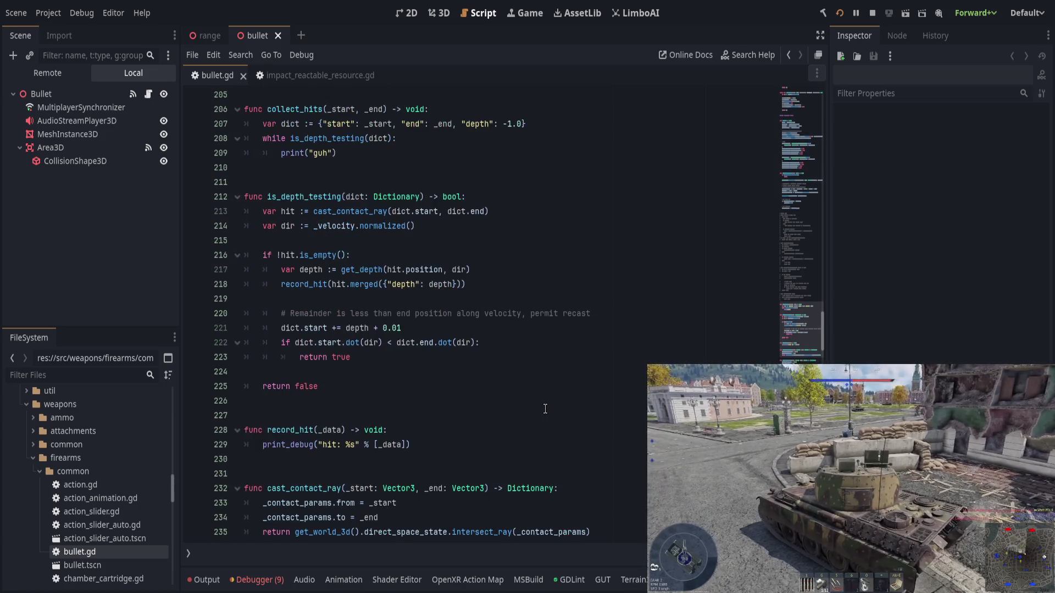
{"action": "scroll", "coordinate": [544, 409], "scroll_direction": "up", "scroll_amount": 20}
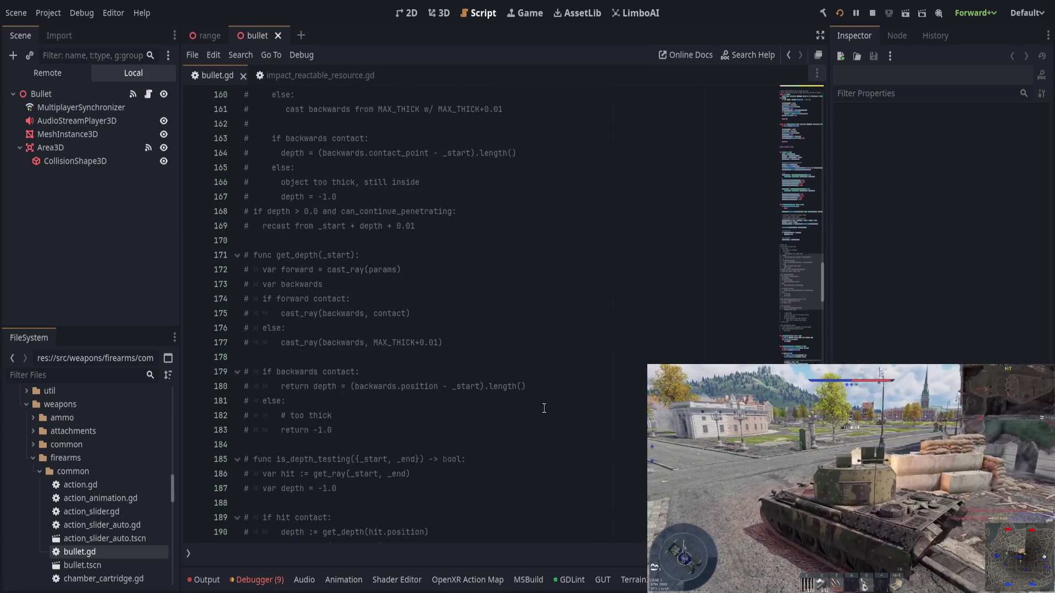
{"action": "scroll", "coordinate": [543, 408], "scroll_direction": "up", "scroll_amount": 17}
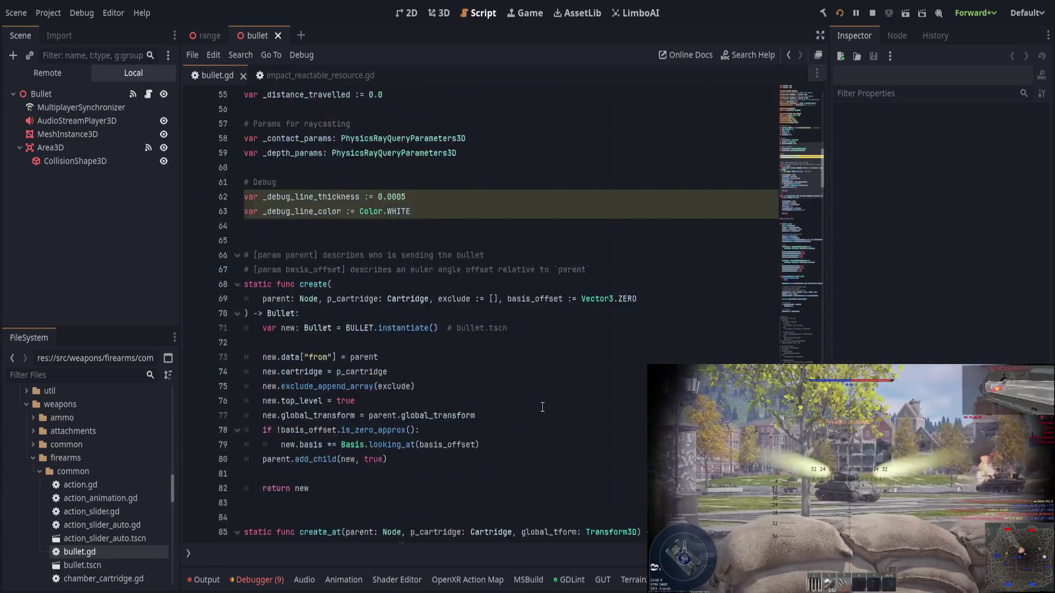
{"action": "left_click", "coordinate": [505, 368]}
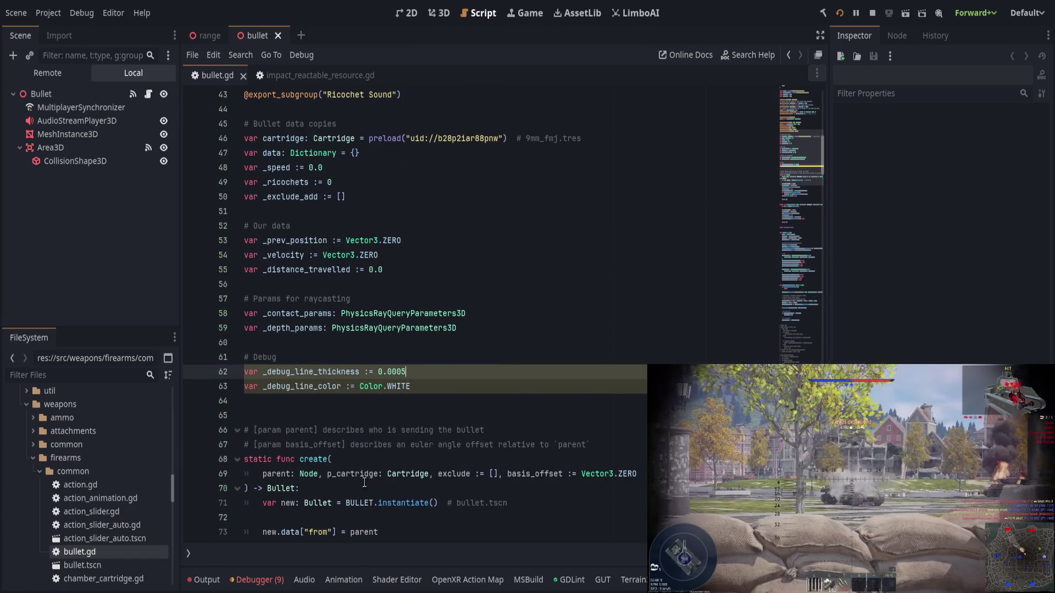
{"action": "scroll", "coordinate": [357, 485], "scroll_direction": "down", "scroll_amount": 20}
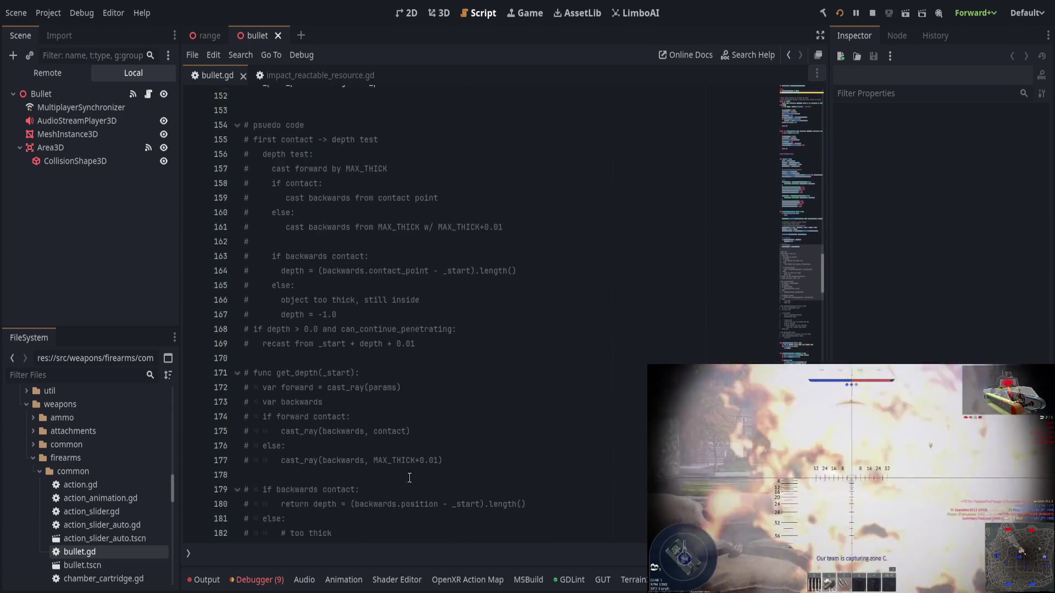
{"action": "scroll", "coordinate": [409, 478], "scroll_direction": "down", "scroll_amount": 14}
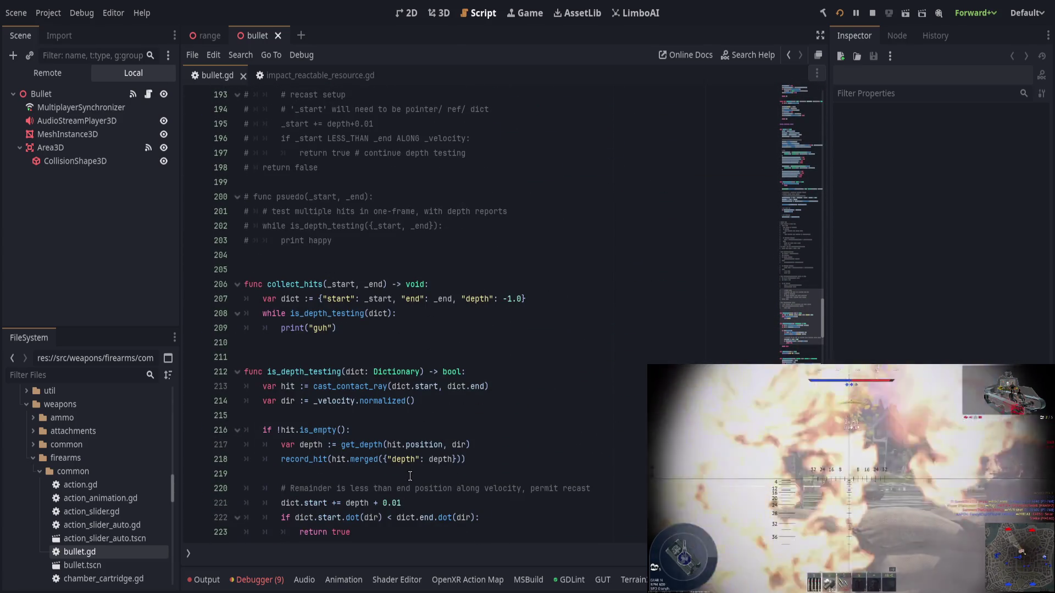
{"action": "scroll", "coordinate": [409, 476], "scroll_direction": "down", "scroll_amount": 1}
{"action": "scroll", "coordinate": [413, 469], "scroll_direction": "down", "scroll_amount": 7}
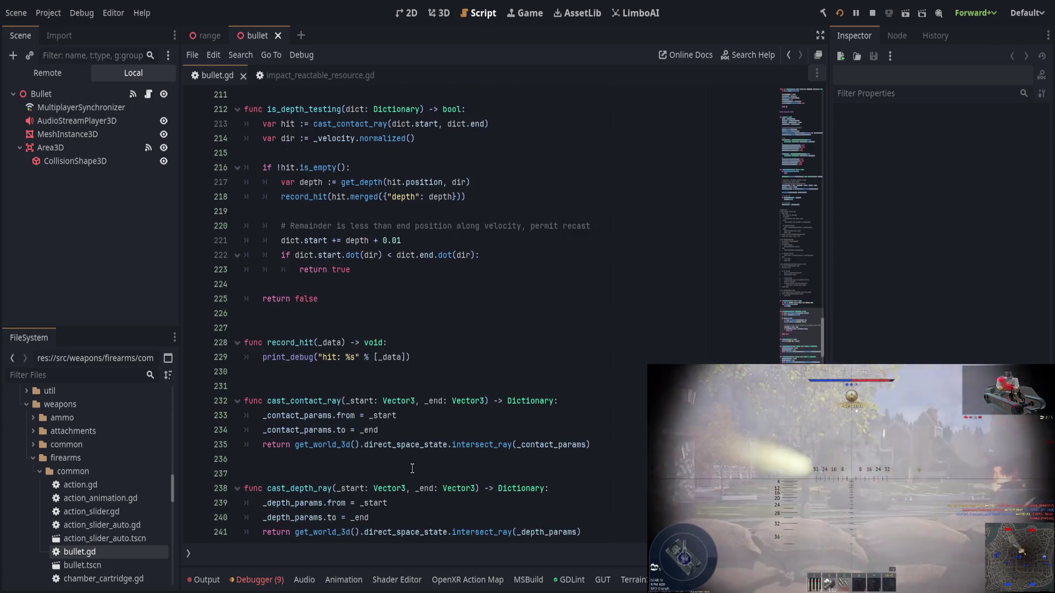
{"action": "left_click", "coordinate": [549, 427]}
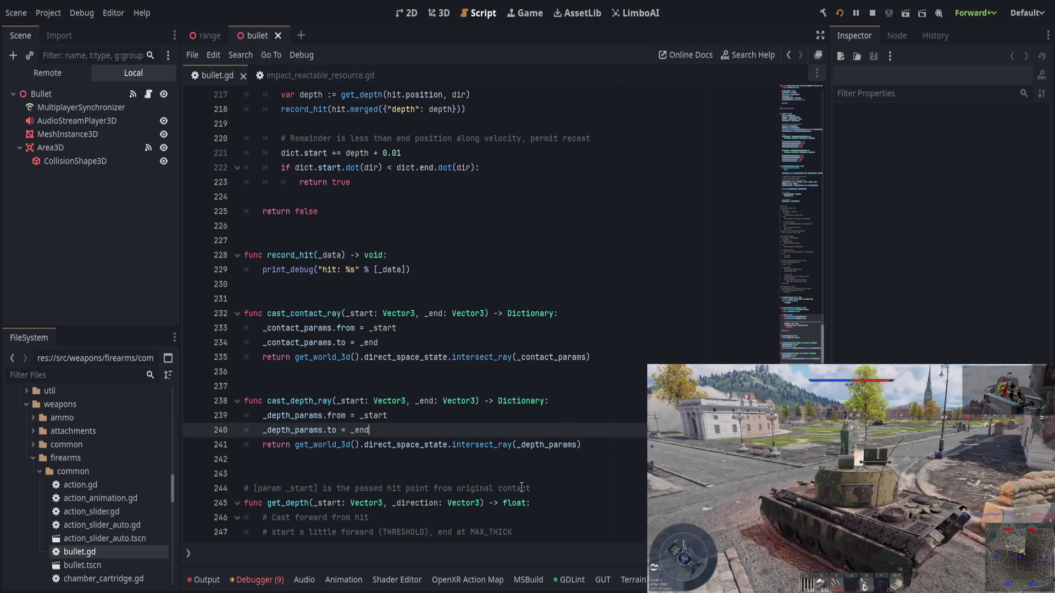
{"action": "double_click", "coordinate": [320, 401]}
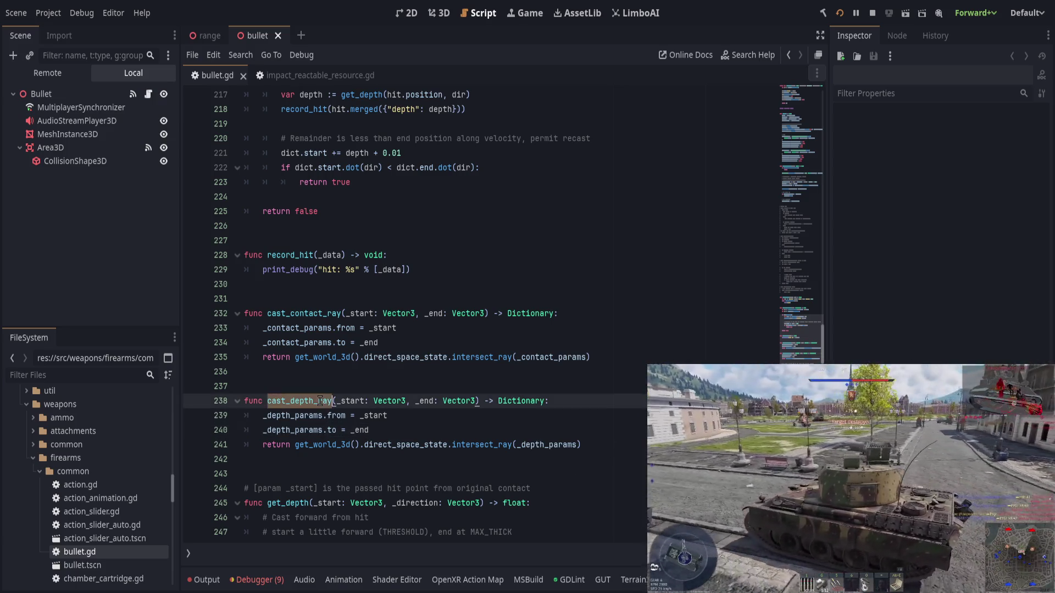
{"action": "scroll", "coordinate": [579, 474], "scroll_direction": "up", "scroll_amount": 1}
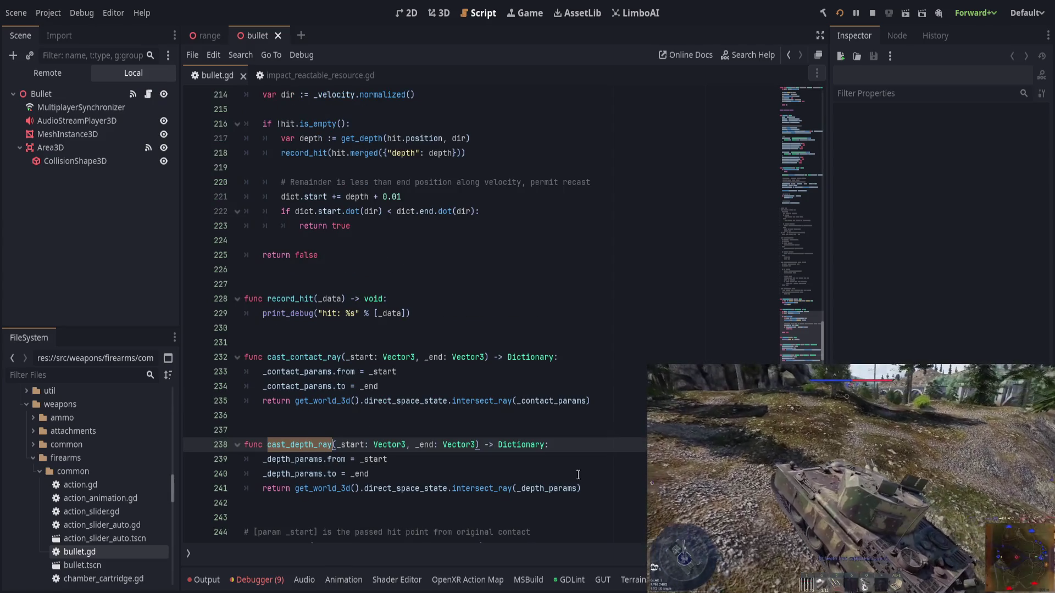
{"action": "scroll", "coordinate": [577, 475], "scroll_direction": "up", "scroll_amount": 8}
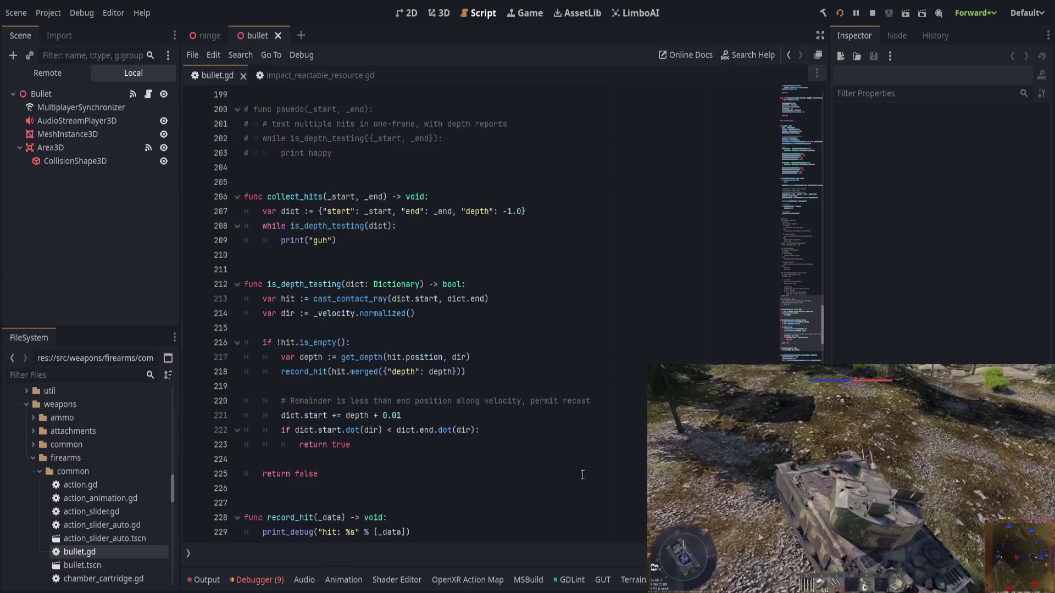
{"action": "left_click", "coordinate": [306, 416]}
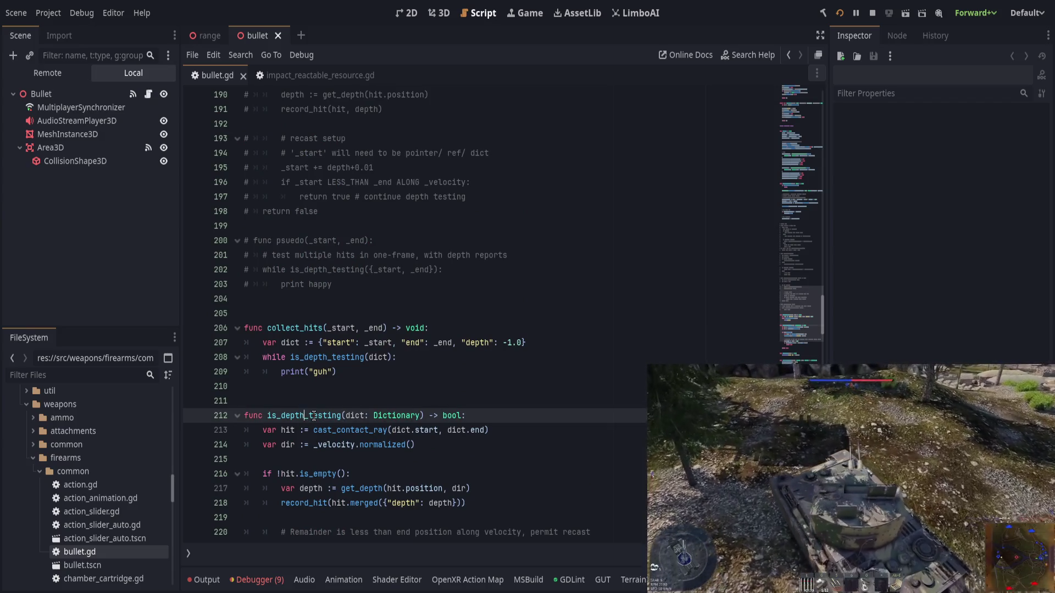
{"action": "double_click", "coordinate": [306, 416]}
{"action": "scroll", "coordinate": [552, 448], "scroll_direction": "down", "scroll_amount": 2}
{"action": "left_click", "coordinate": [542, 415]}
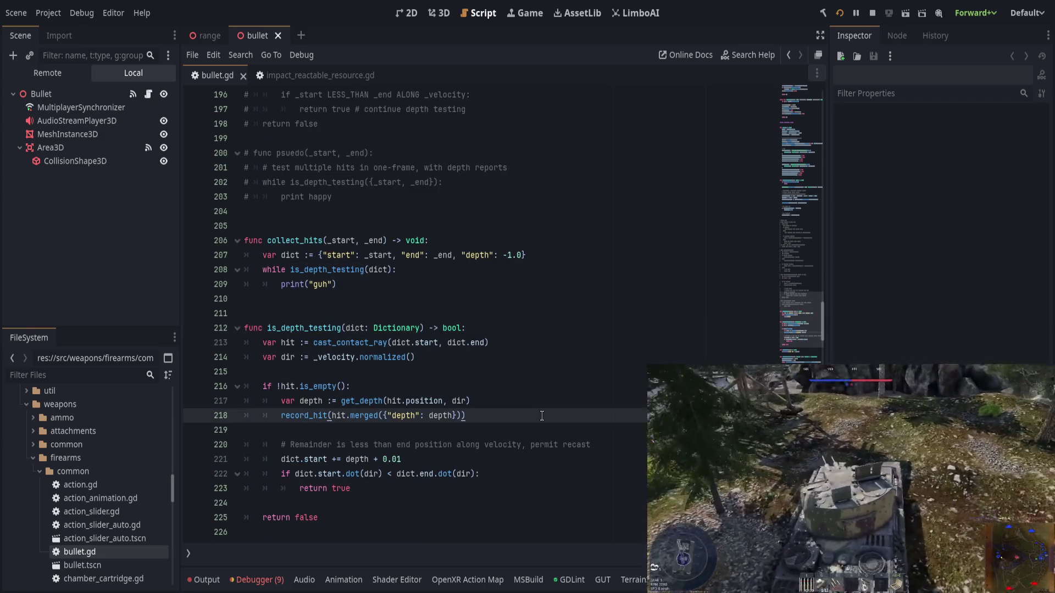
{"action": "scroll", "coordinate": [540, 417], "scroll_direction": "down", "scroll_amount": 1}
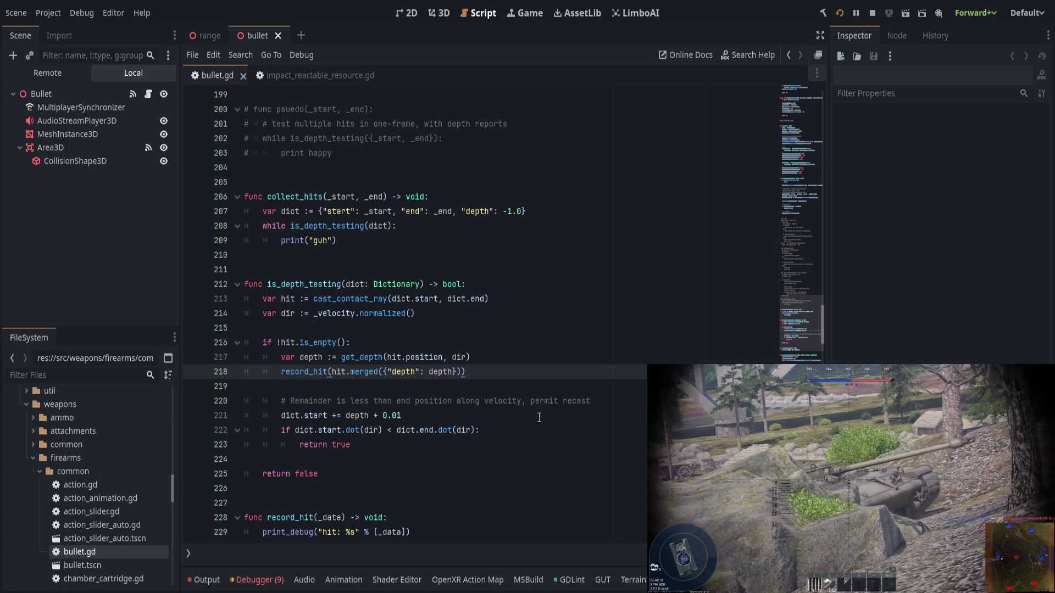
{"action": "double_click", "coordinate": [362, 301]}
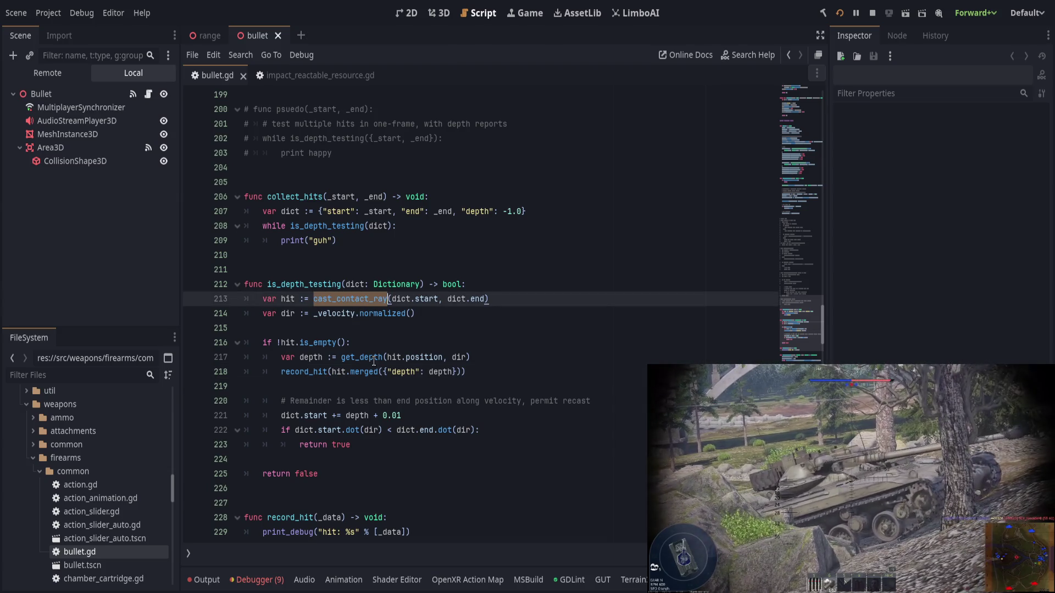
{"action": "double_click", "coordinate": [372, 359]}
{"action": "scroll", "coordinate": [481, 429], "scroll_direction": "down", "scroll_amount": 4}
{"action": "scroll", "coordinate": [481, 429], "scroll_direction": "down", "scroll_amount": 7}
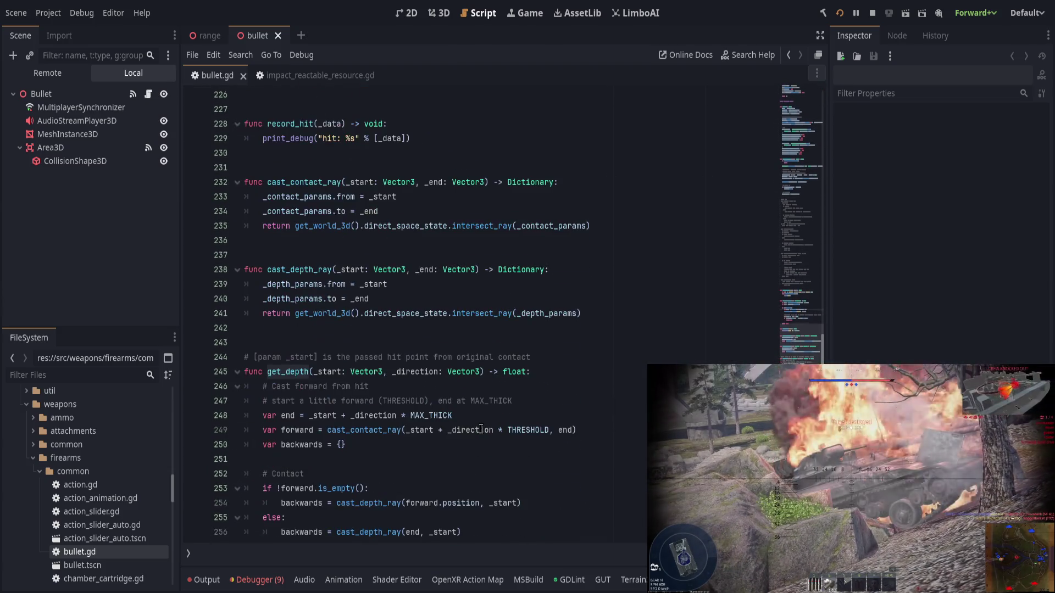
{"action": "scroll", "coordinate": [480, 429], "scroll_direction": "down", "scroll_amount": 2}
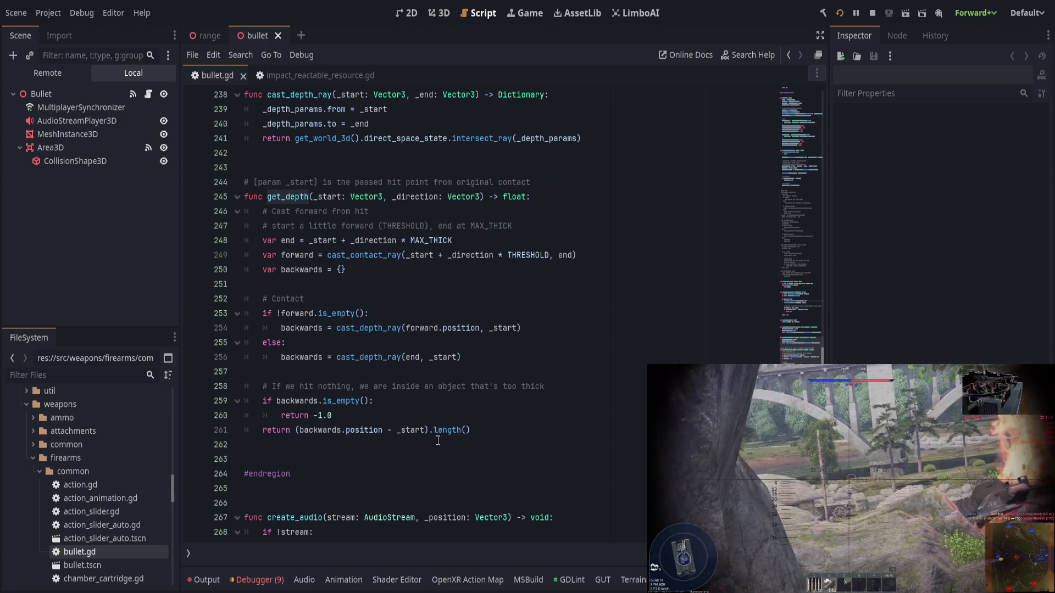
{"action": "left_click_drag", "start_coordinate": [480, 430], "coordinate": [337, 185]}
Step: Move the get_depth block above record_hit, save, and restore a blank line above it
{"action": "key", "text": "alt+Up"}
{"action": "key", "text": "alt+Up"}
{"action": "key", "text": "alt+Up"}
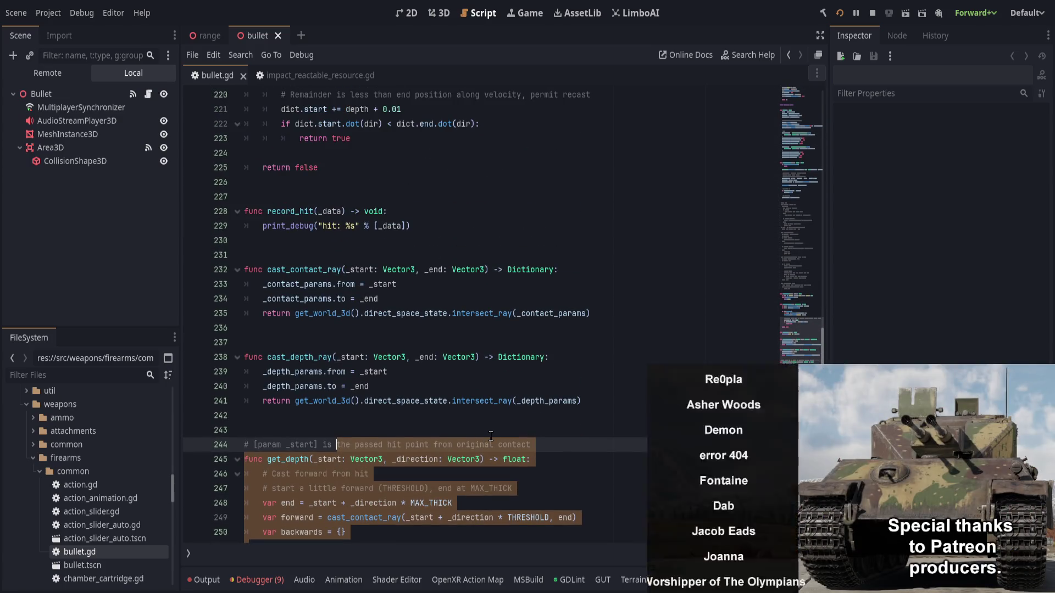
{"action": "key", "text": "alt+Up"}
{"action": "key", "text": "alt+Up"}
{"action": "key", "text": "alt+Up"}
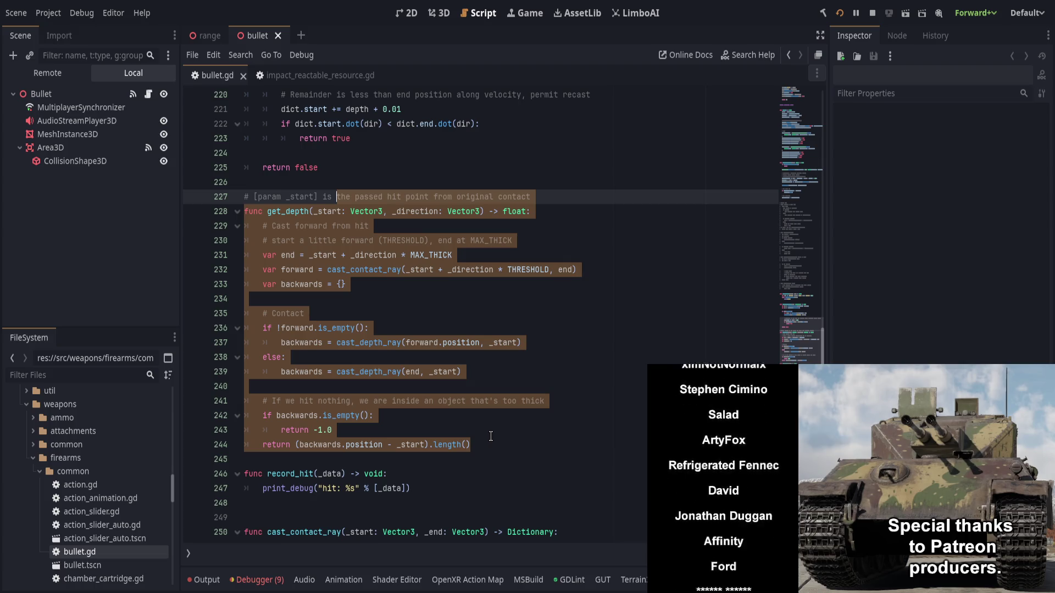
{"action": "key", "text": "ctrl+s"}
{"action": "key", "text": "ctrl+z"}
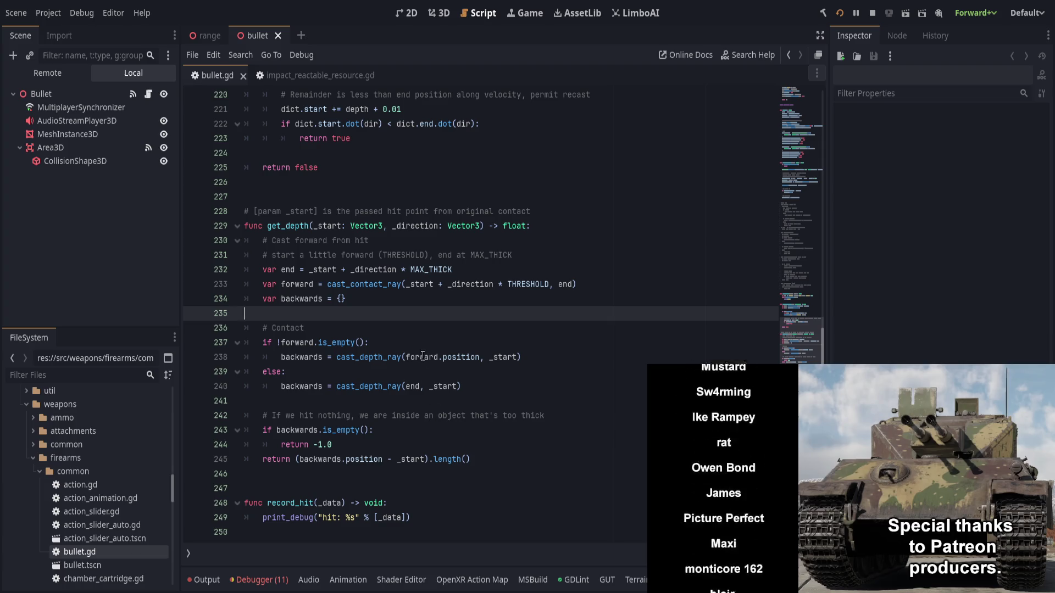
Step: Check the cast_depth_ray references on lines 238 and 240, then add an indented line below line 241
{"action": "key", "text": "Down"}
{"action": "key", "text": "Down"}
{"action": "left_click", "coordinate": [571, 362]}
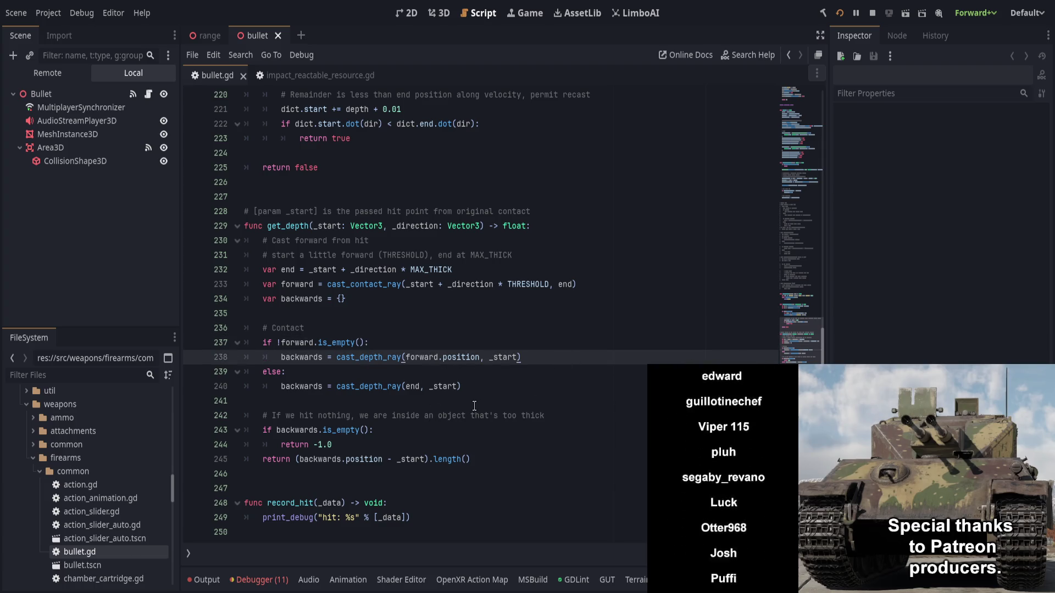
{"action": "double_click", "coordinate": [374, 358]}
{"action": "double_click", "coordinate": [370, 388]}
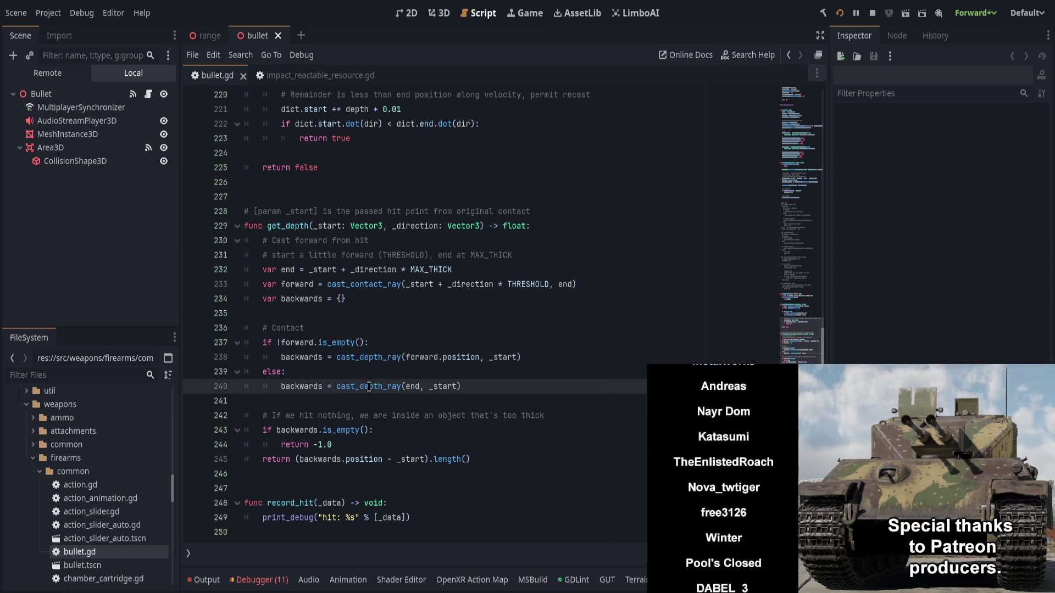
{"action": "left_click", "coordinate": [411, 430]}
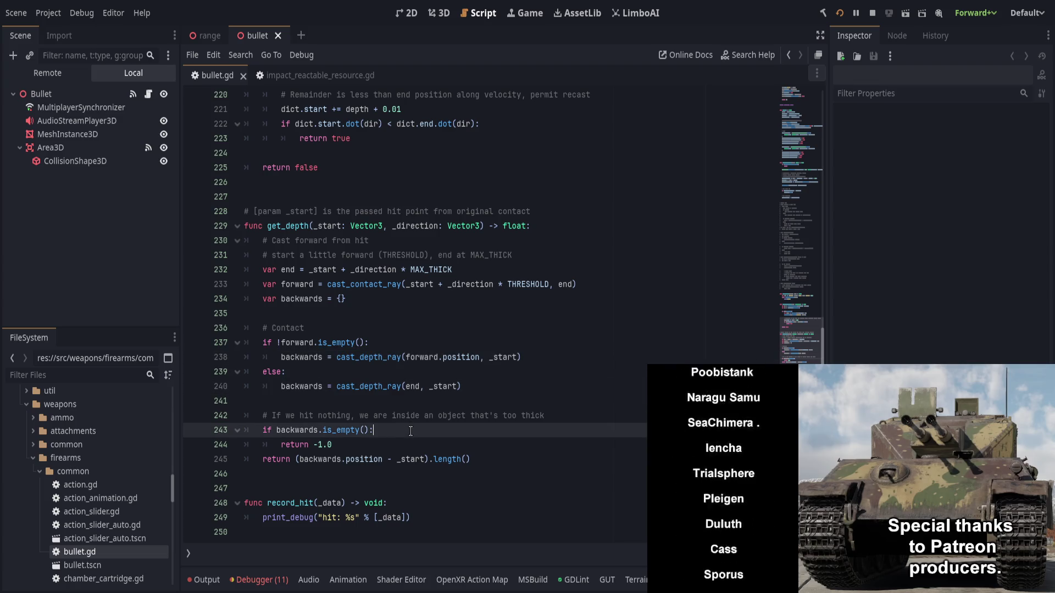
{"action": "left_click", "coordinate": [540, 395]}
{"action": "double_click", "coordinate": [368, 387]}
{"action": "double_click", "coordinate": [368, 357]}
{"action": "left_click", "coordinate": [528, 396]}
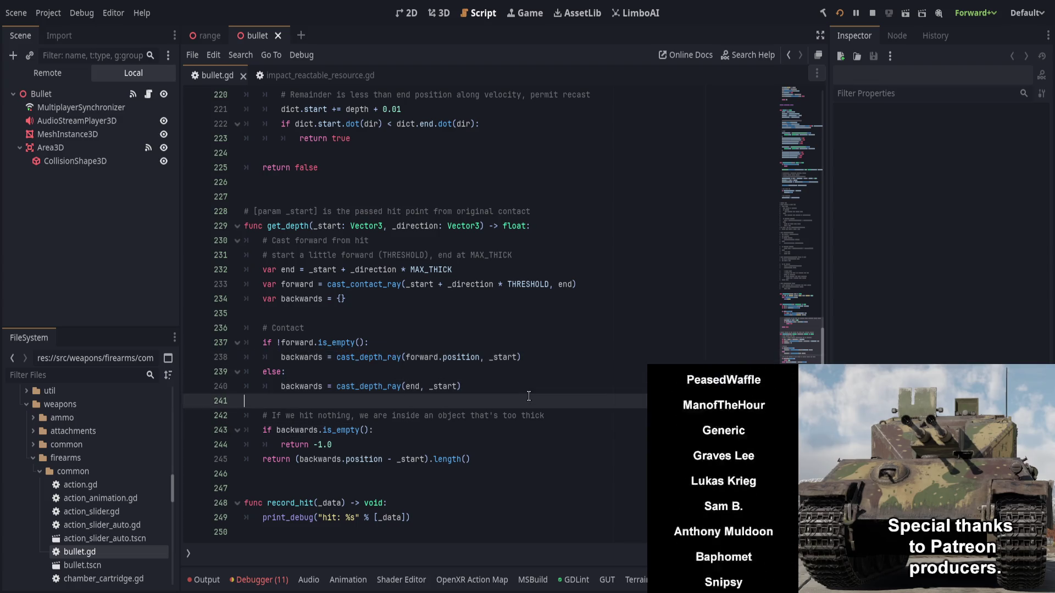
{"action": "key", "text": "Return"}
{"action": "key", "text": "Return"}
Step: Add a _debug_draw_ray(forward.position, _start, Color.BLUE) call inside the if branch
{"action": "key", "text": "Up"}
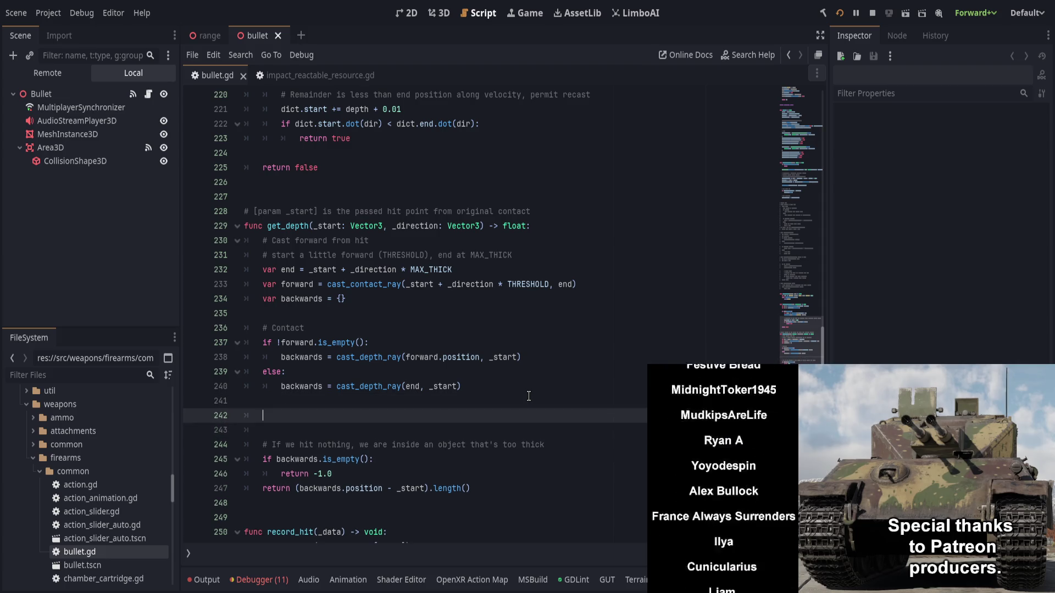
{"action": "type", "text": "debug"}
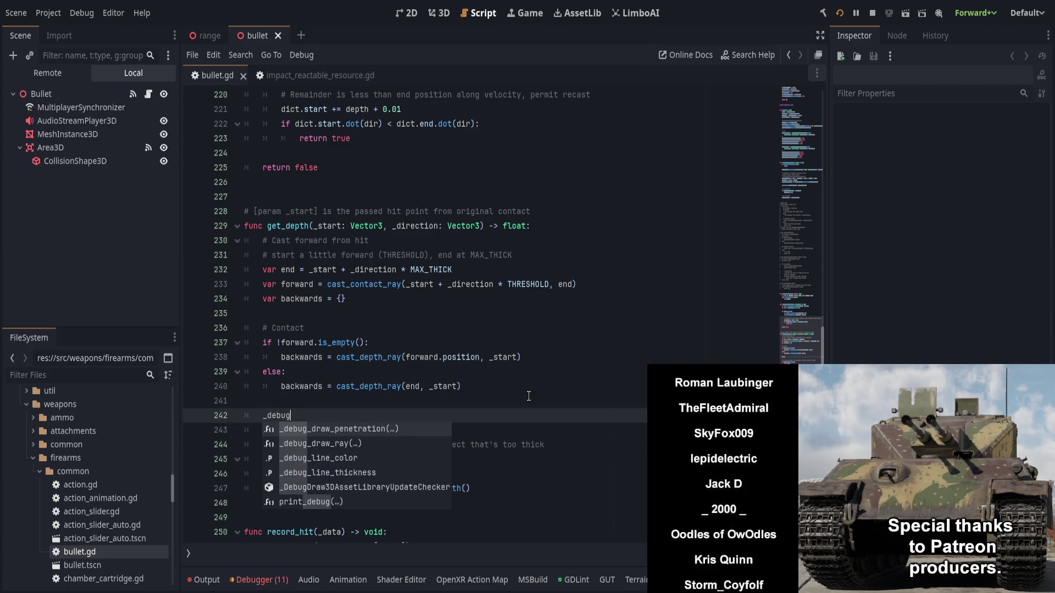
{"action": "key", "text": "Down"}
{"action": "key", "text": "Down"}
{"action": "key", "text": "Down"}
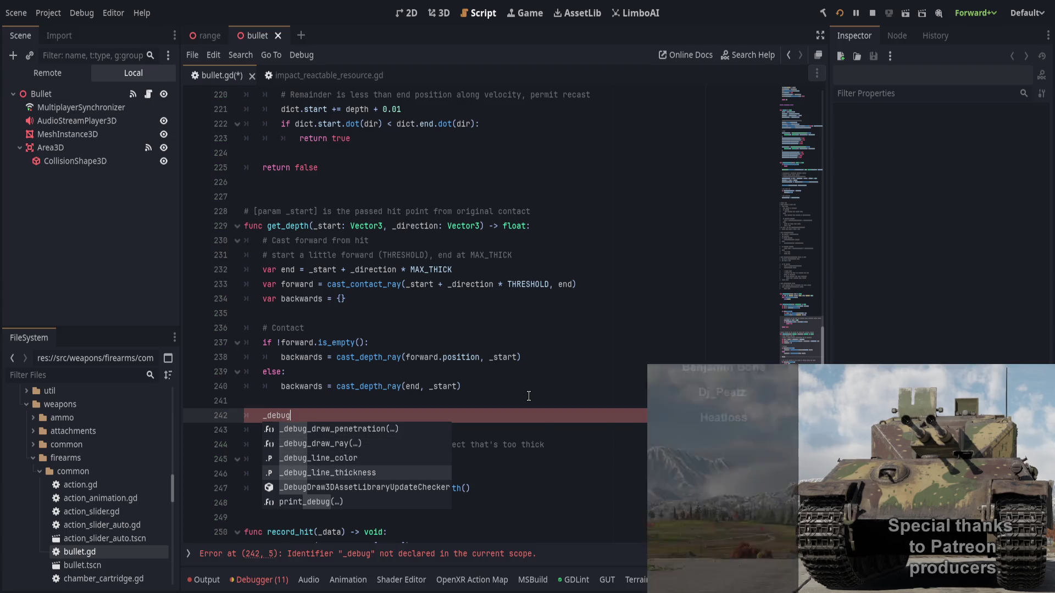
{"action": "type", "text": "ra"}
{"action": "key", "text": "Return"}
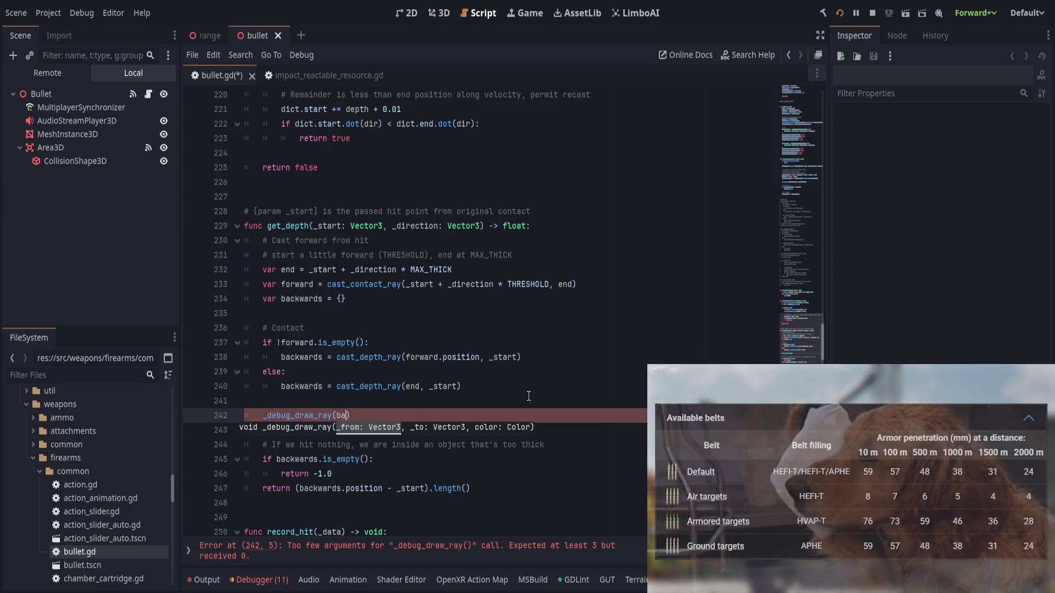
{"action": "type", "text": "backward"}
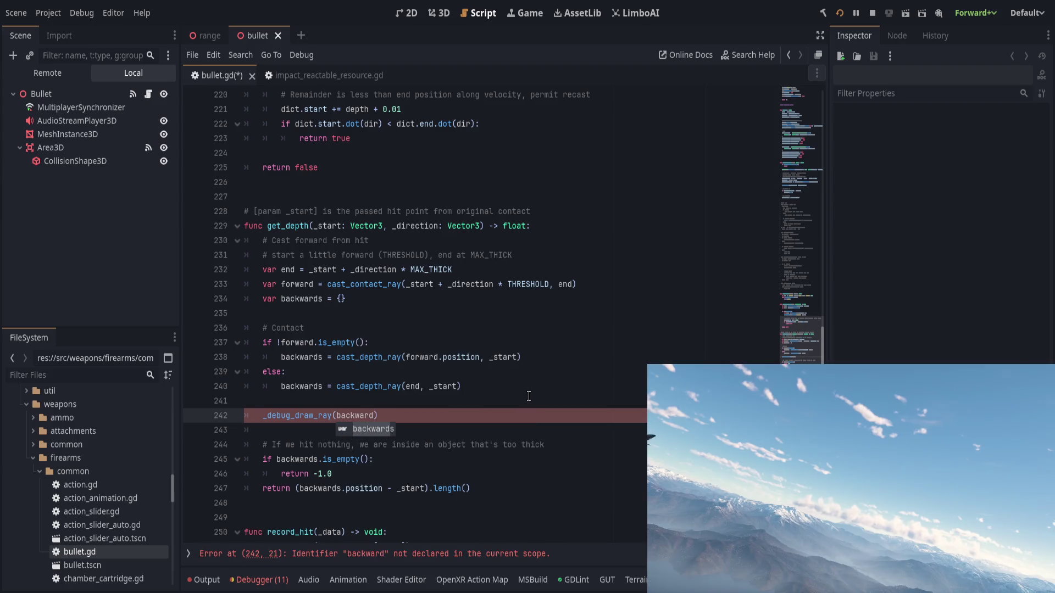
{"action": "key", "text": "ctrl+BackSpace"}
{"action": "key", "text": "alt+Up"}
{"action": "key", "text": "alt+Up"}
{"action": "key", "text": "alt+Up"}
{"action": "key", "text": "ctrl+BackSpace"}
{"action": "type", "text": "backwards"}
{"action": "key", "text": "ctrl+z"}
{"action": "key", "text": "ctrl+z"}
{"action": "key", "text": "ctrl+z"}
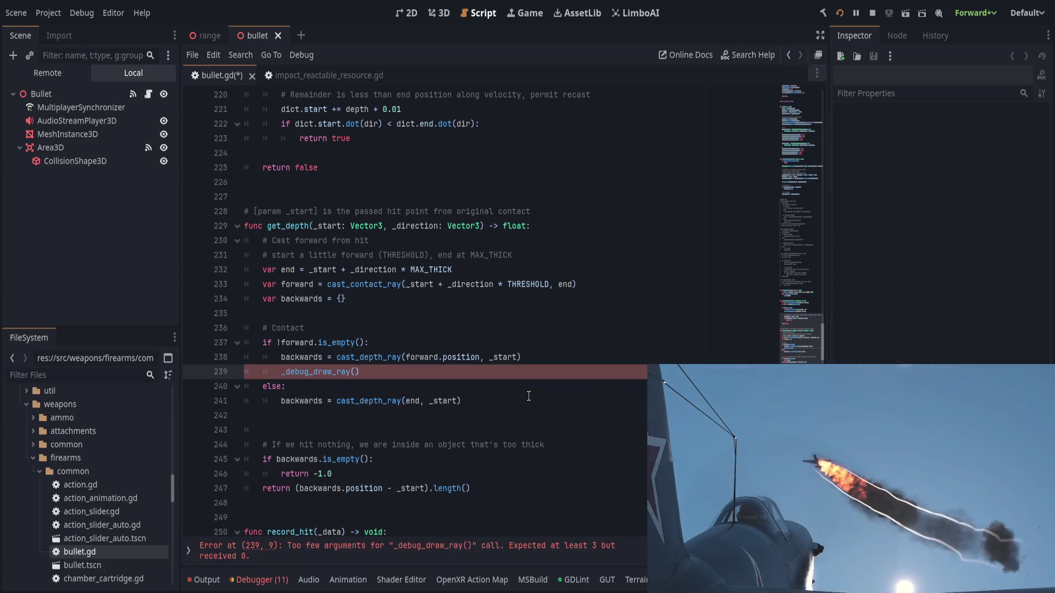
{"action": "type", "text": "forward.position"}
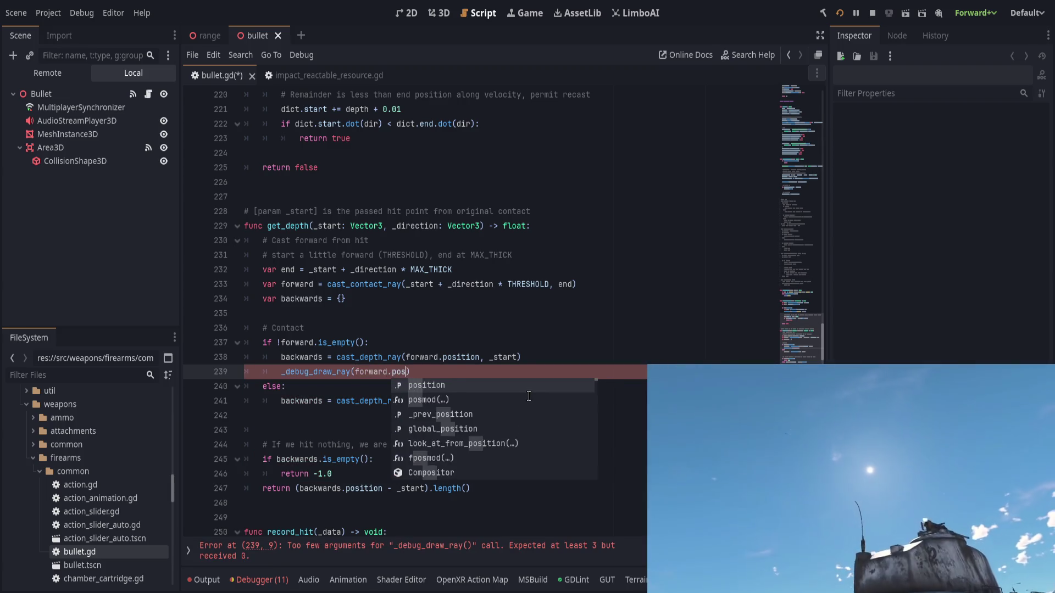
{"action": "type", "text": ", _start"}
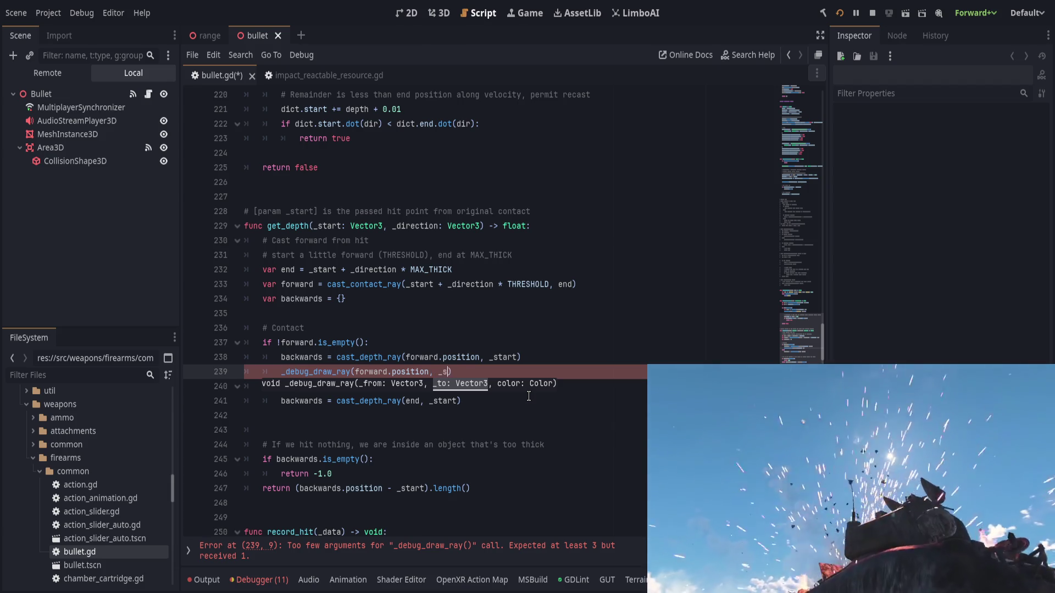
{"action": "type", "text": ", Color."}
{"action": "type", "text": "BLUE"}
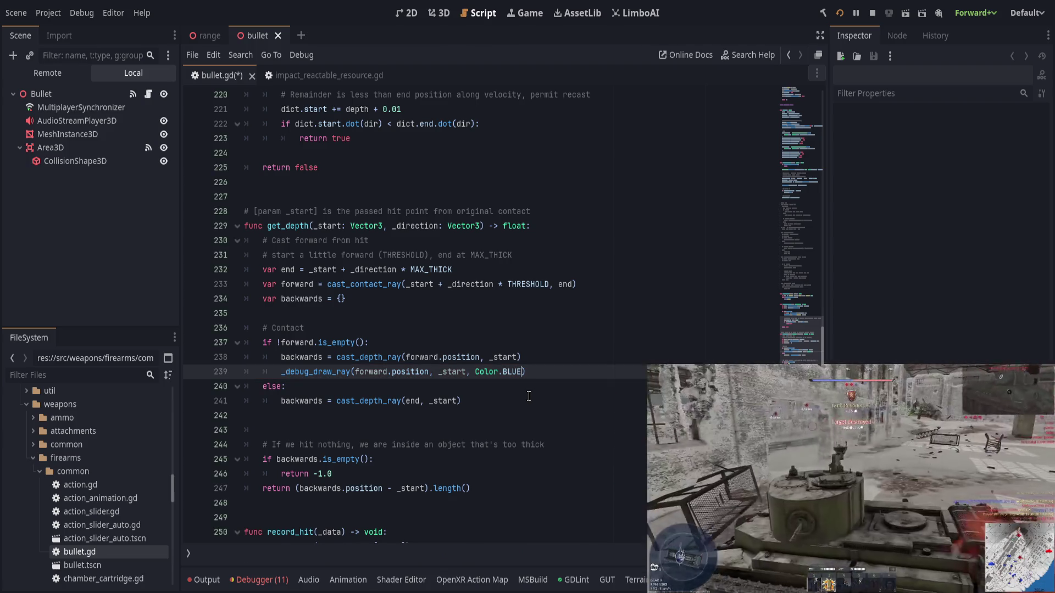
Step: Add _debug_draw_ray(end, _start, Color.GREEN) in the else branch, save, and run the game
{"action": "key", "text": "Down"}
{"action": "key", "text": "Down"}
{"action": "key", "text": "Return"}
{"action": "type", "text": "_debug_draw"}
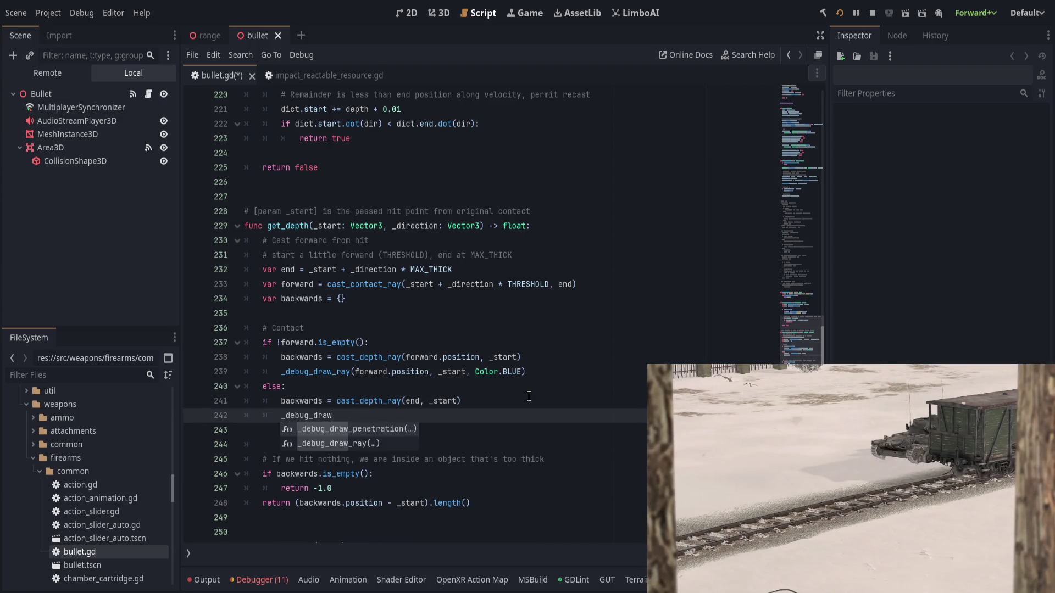
{"action": "key", "text": "Down"}
{"action": "key", "text": "Return"}
{"action": "type", "text": "forwa"}
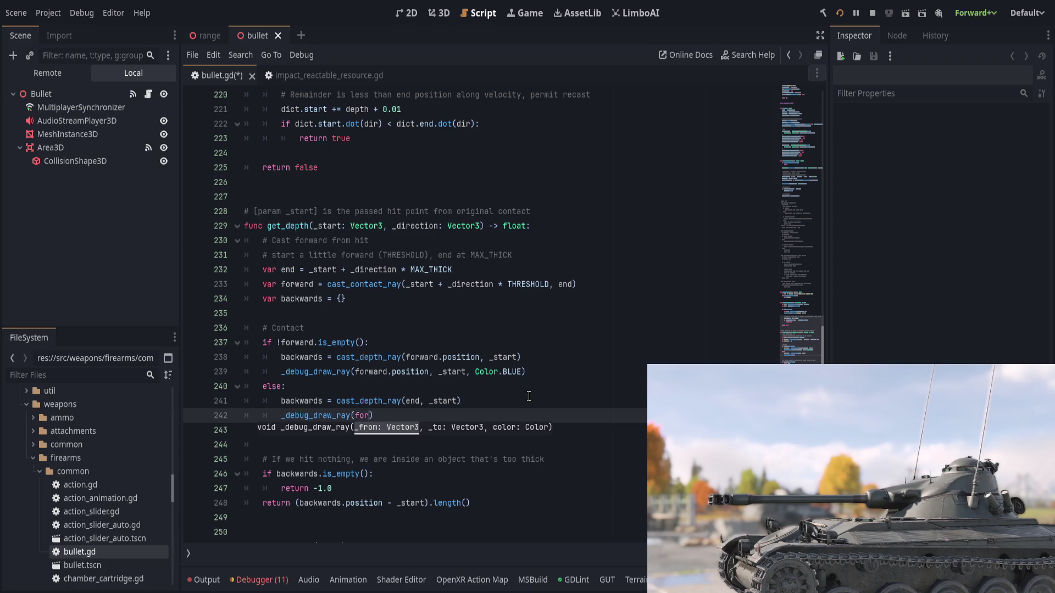
{"action": "key", "text": "BackSpace"}
{"action": "key", "text": "BackSpace"}
{"action": "key", "text": "BackSpace"}
{"action": "type", "text": "end, _sta"}
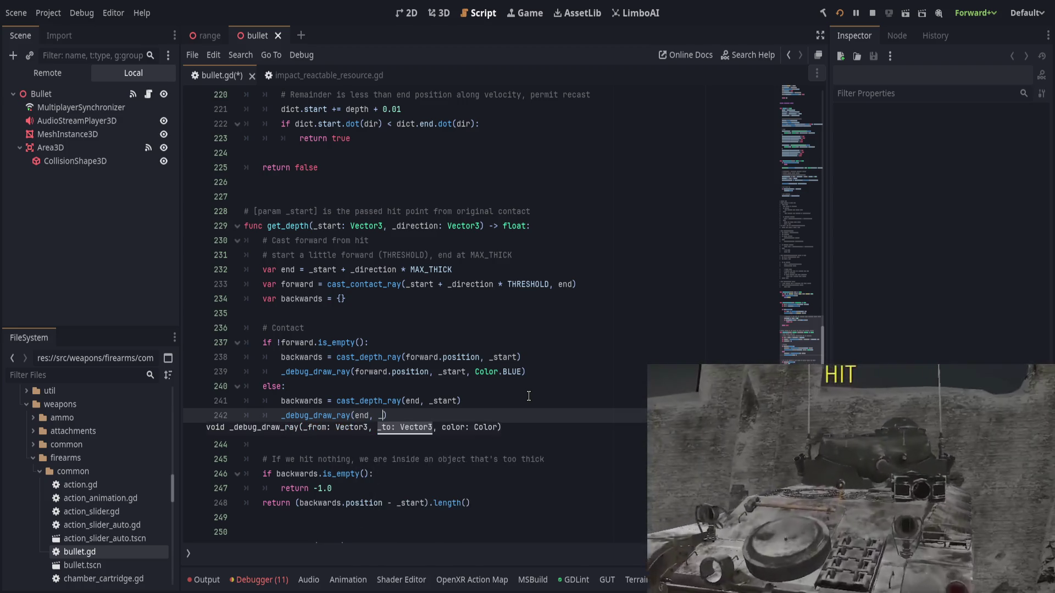
{"action": "type", "text": "rt, Color."}
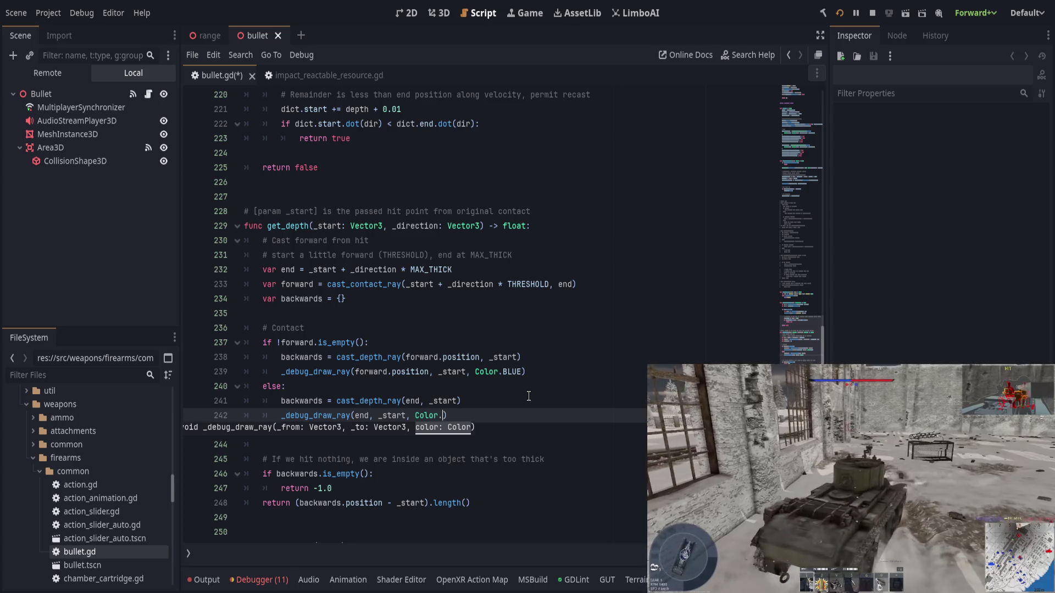
{"action": "type", "text": "GRE"}
{"action": "key", "text": "Return"}
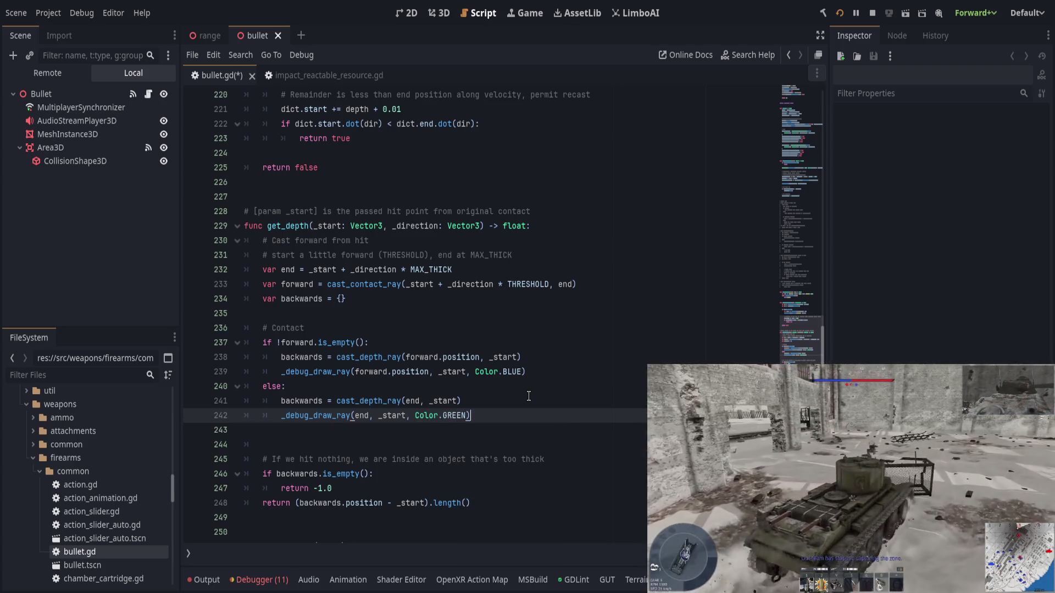
{"action": "key", "text": "ctrl+s"}
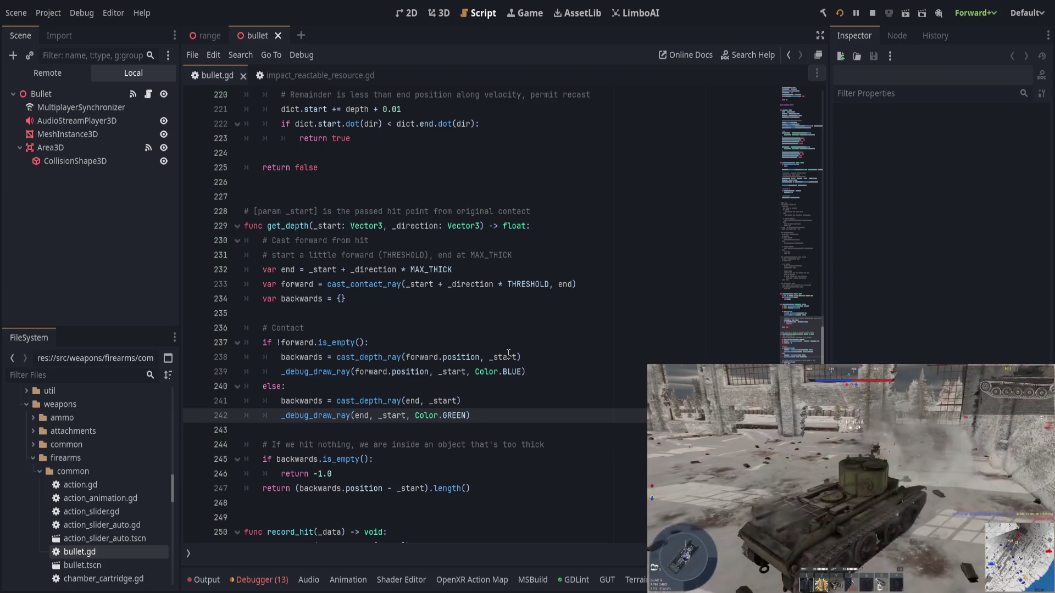
{"action": "key", "text": "F5"}
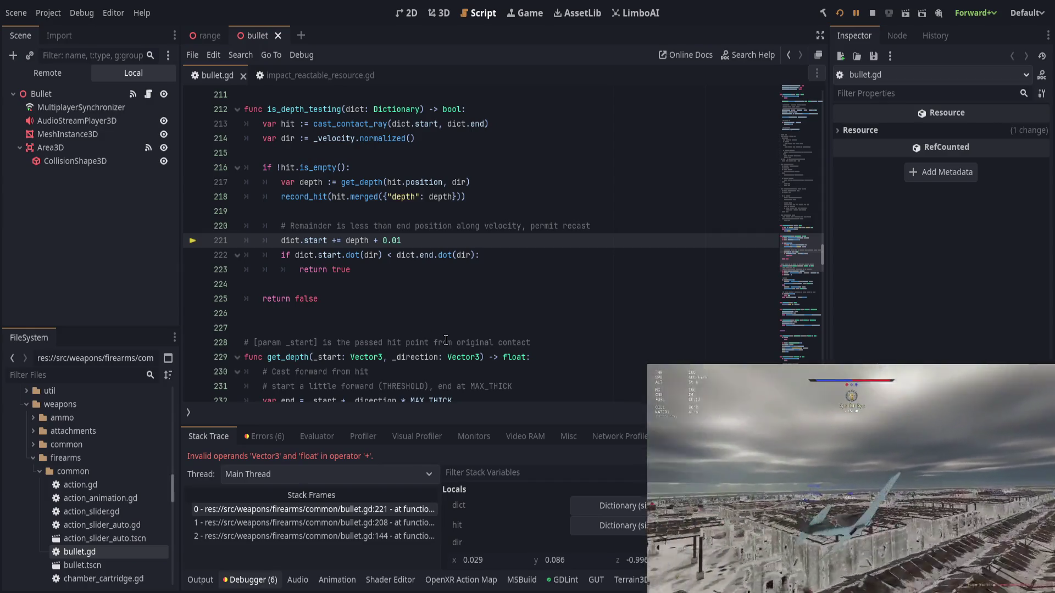
Step: Change line 221 to dict.start += dir * (depth + 0.01), save, and resume the game
{"action": "scroll", "coordinate": [442, 339], "scroll_direction": "up", "scroll_amount": 1}
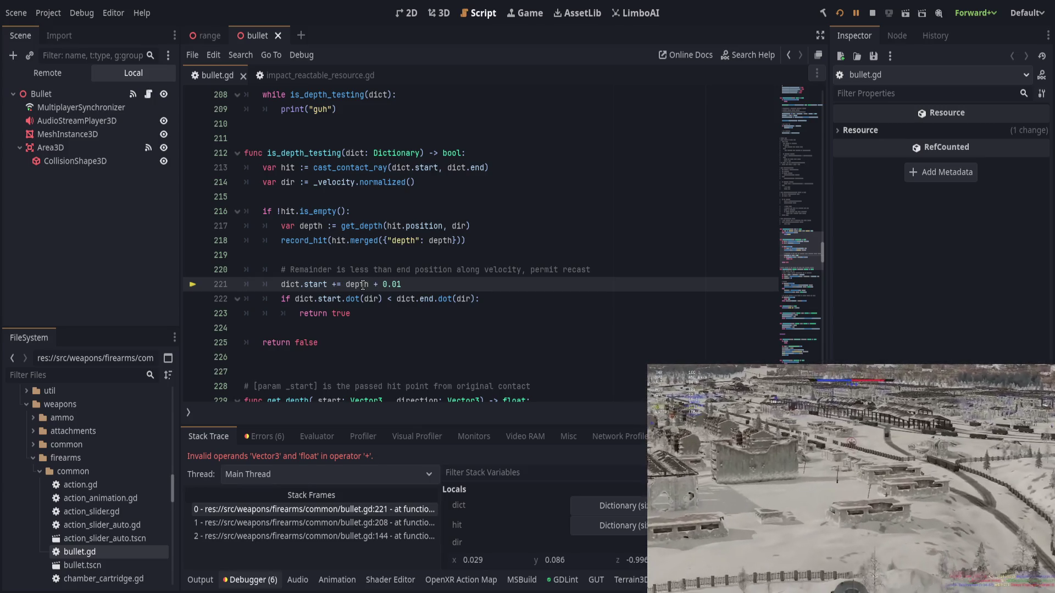
{"action": "left_click", "coordinate": [346, 283]}
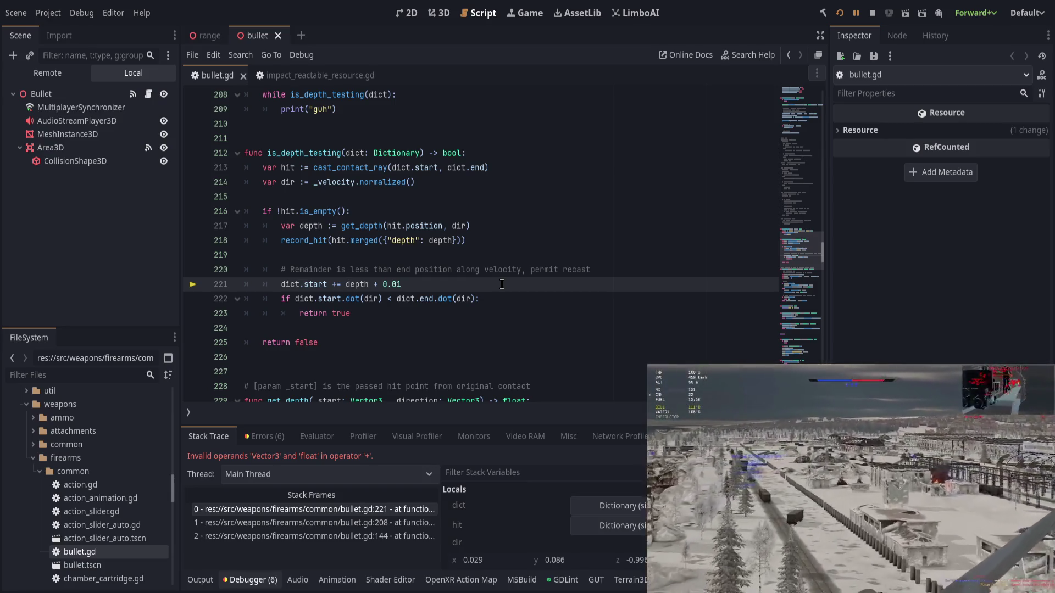
{"action": "type", "text": "dir * "}
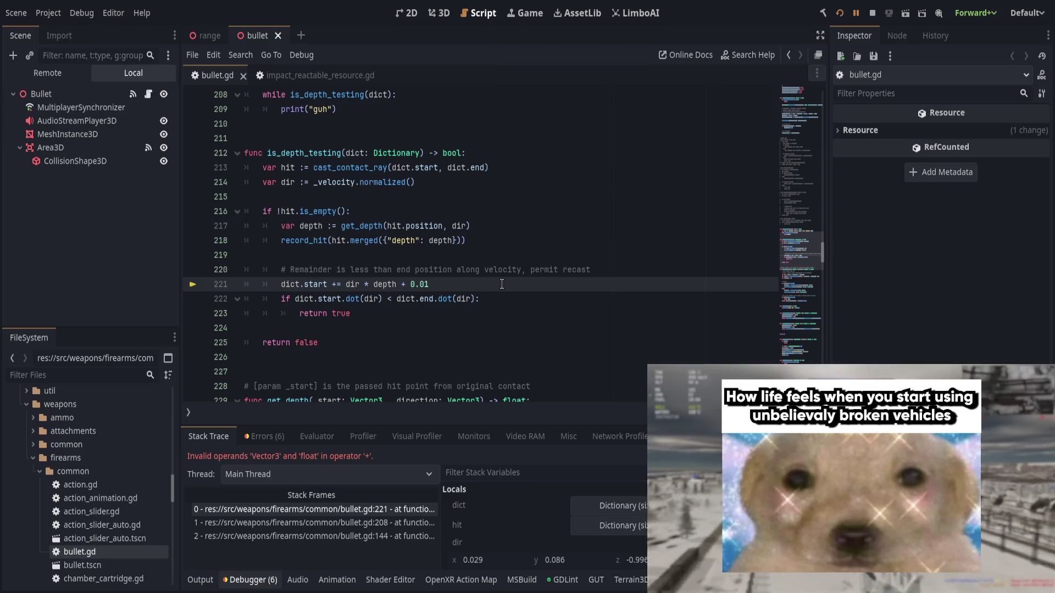
{"action": "type", "text": "("}
{"action": "key", "text": "End"}
{"action": "type", "text": ")"}
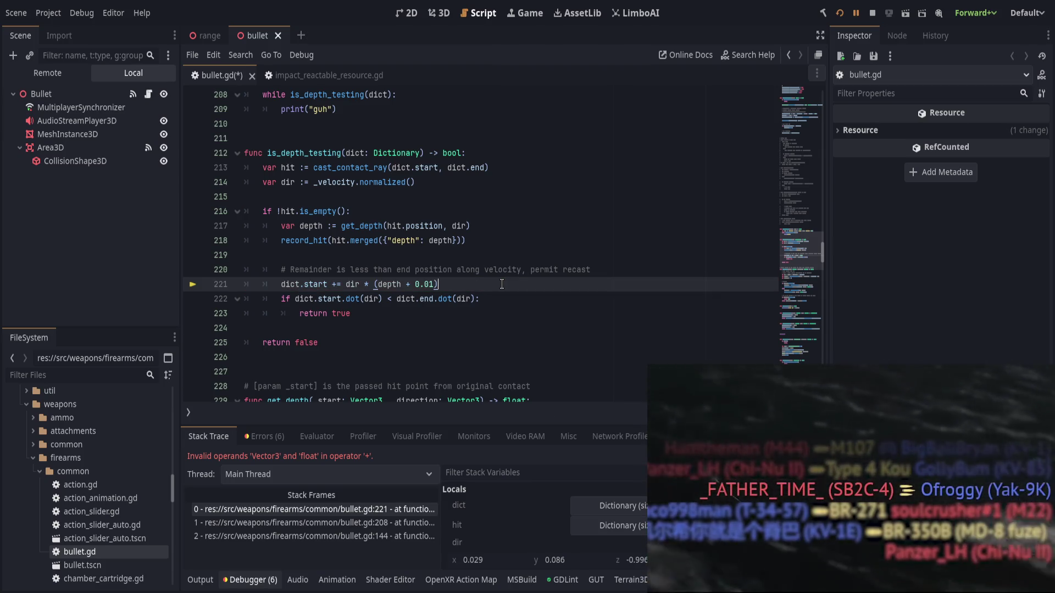
{"action": "key", "text": "ctrl+s"}
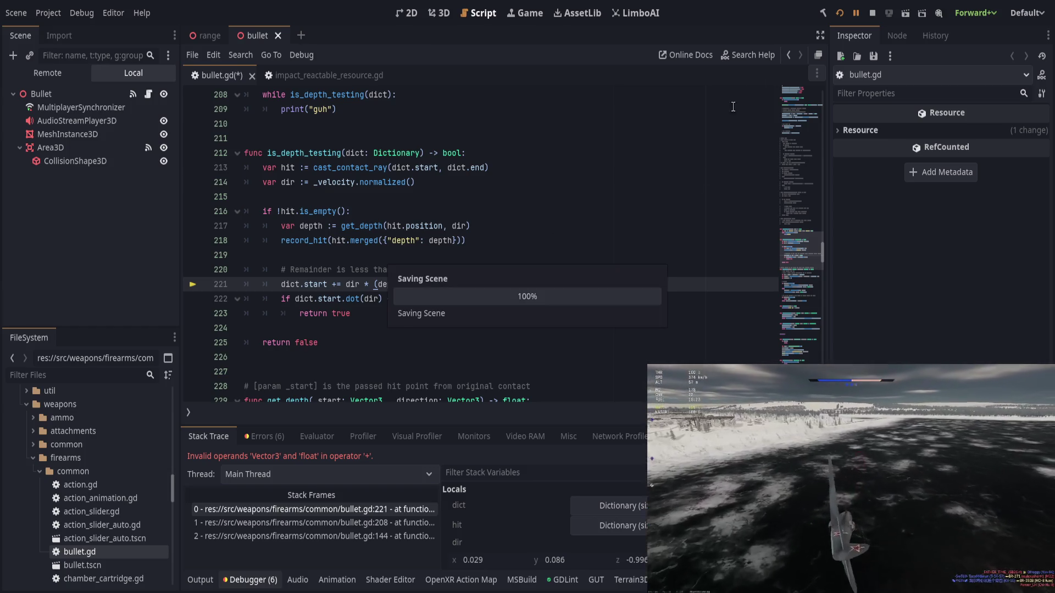
{"action": "key", "text": "F12"}
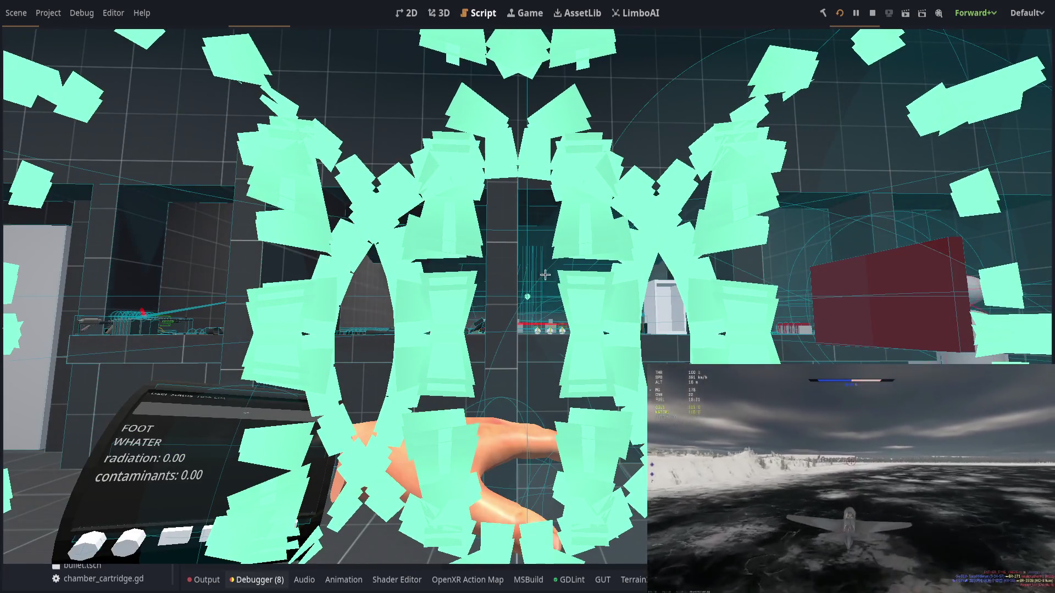
Step: Return to the script editor and place the caret on empty line 224
{"action": "key", "text": "alt+Tab"}
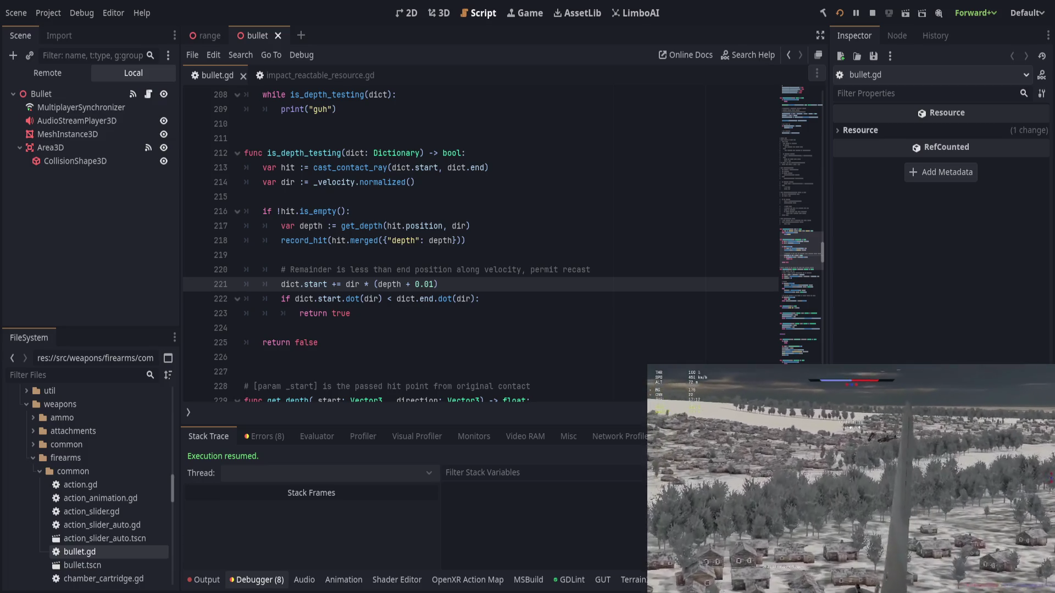
{"action": "scroll", "coordinate": [481, 247], "scroll_direction": "down", "scroll_amount": 1}
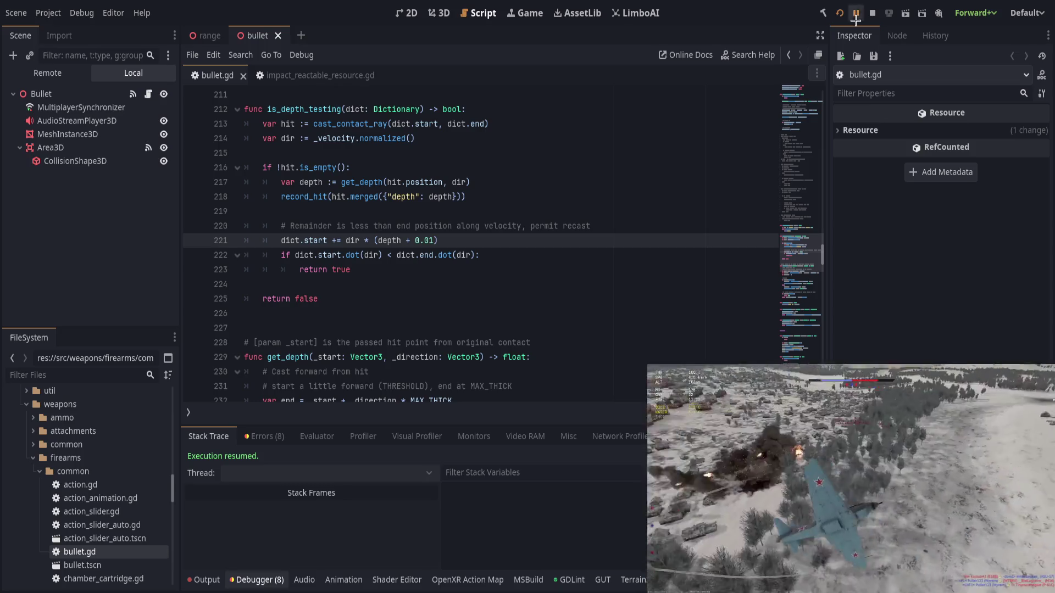
{"action": "left_click", "coordinate": [452, 255]}
{"action": "left_click", "coordinate": [433, 286]}
{"action": "scroll", "coordinate": [433, 286], "scroll_direction": "down", "scroll_amount": 3}
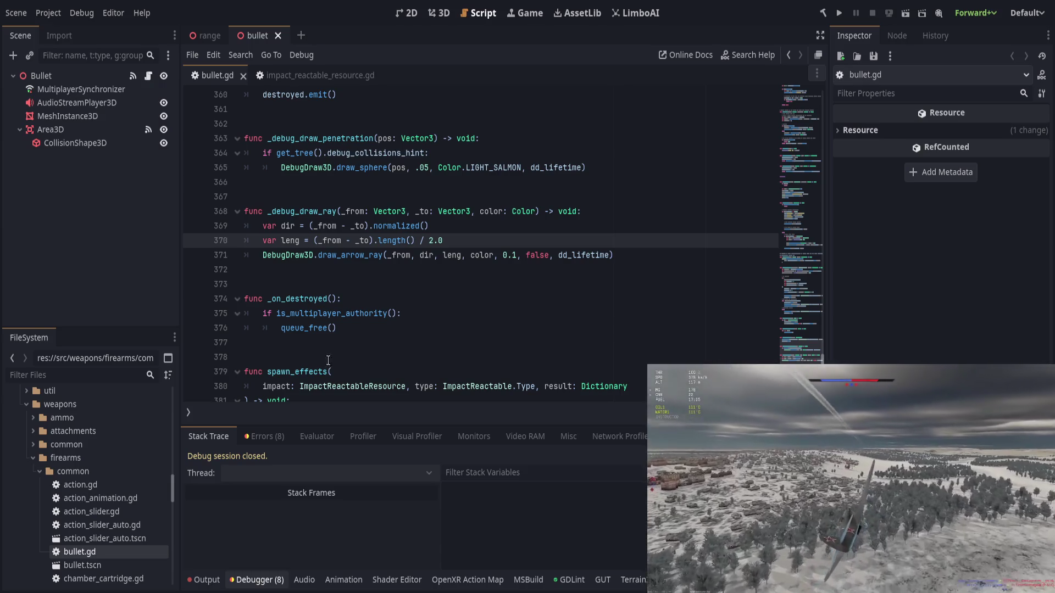
Step: Rerun the project and scroll through the guh and hit output until it breaks at line 217
{"action": "key", "text": "F5"}
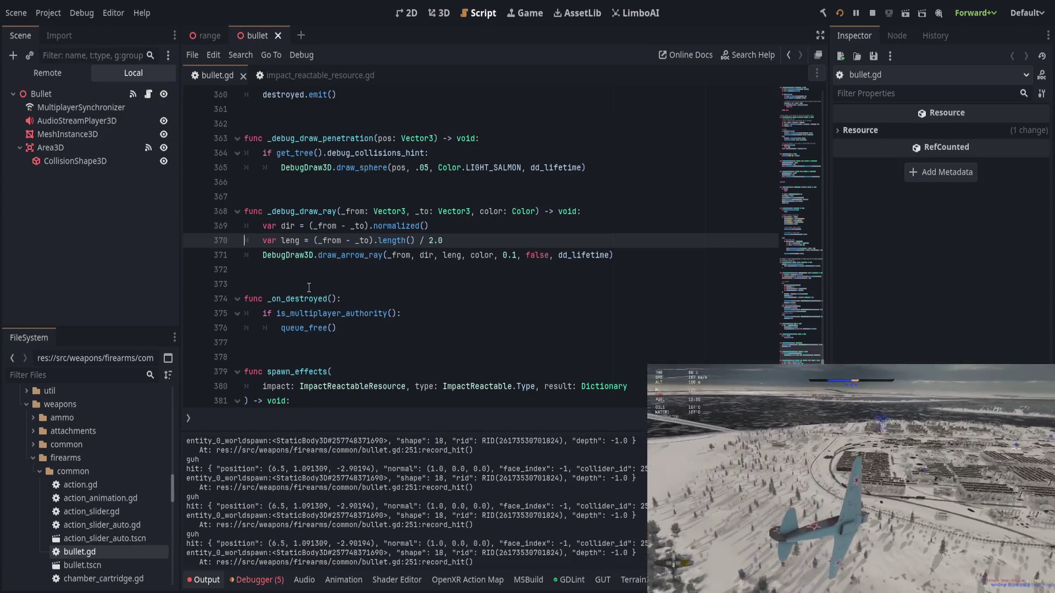
{"action": "scroll", "coordinate": [348, 296], "scroll_direction": "down", "scroll_amount": 3}
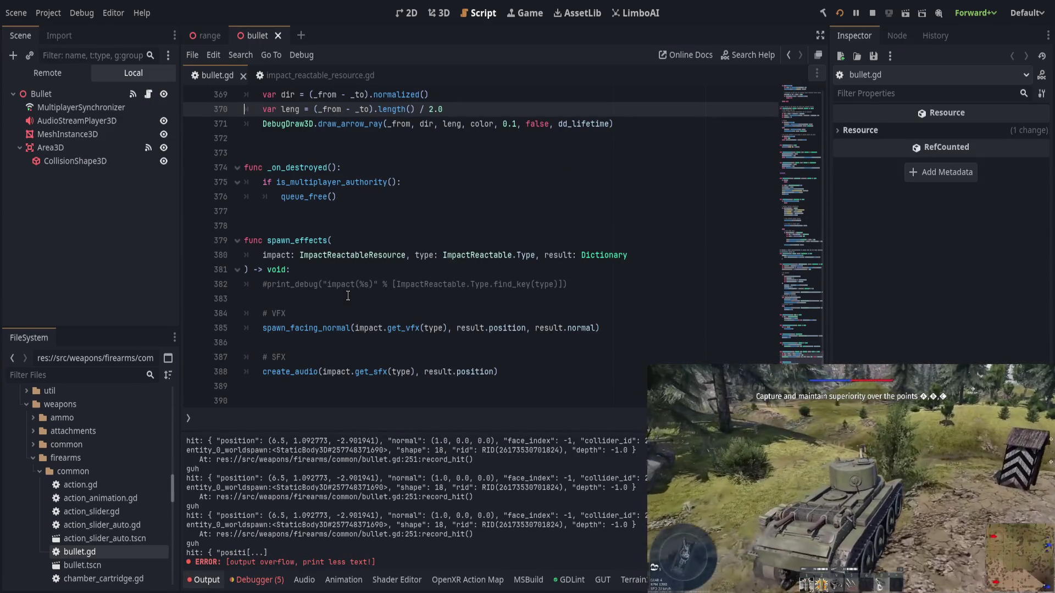
{"action": "scroll", "coordinate": [358, 304], "scroll_direction": "up", "scroll_amount": 15}
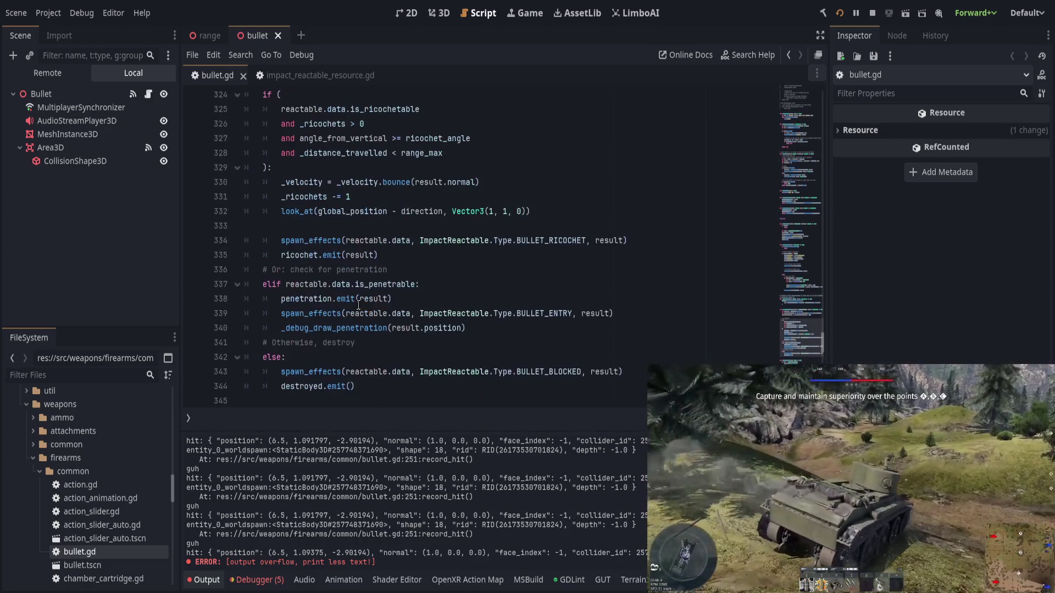
{"action": "scroll", "coordinate": [358, 305], "scroll_direction": "up", "scroll_amount": 9}
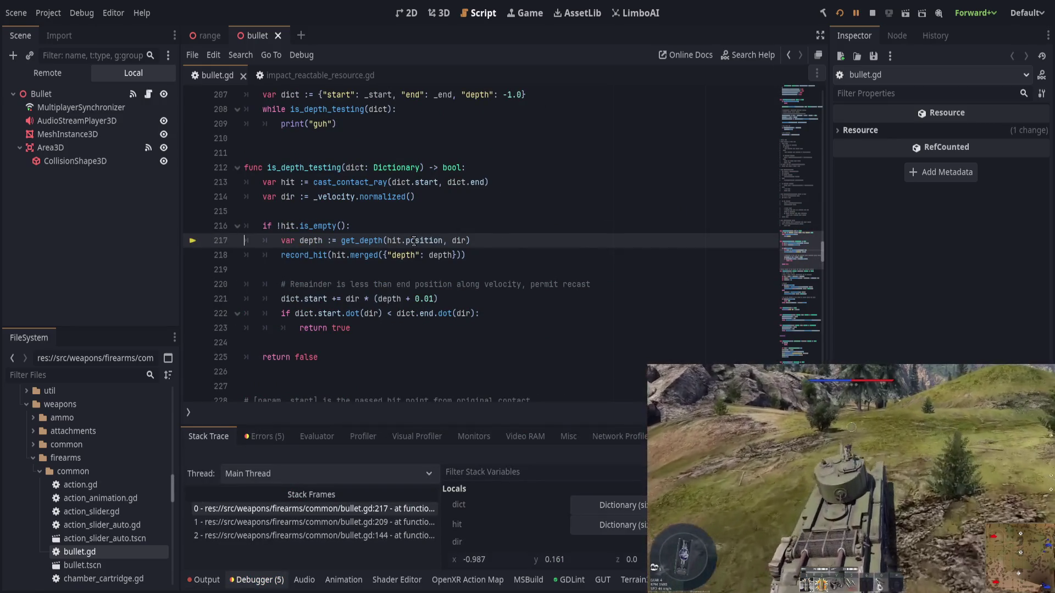
Step: Review the printed log and the debugger Errors list, then return to the Output
{"action": "left_click", "coordinate": [204, 580]}
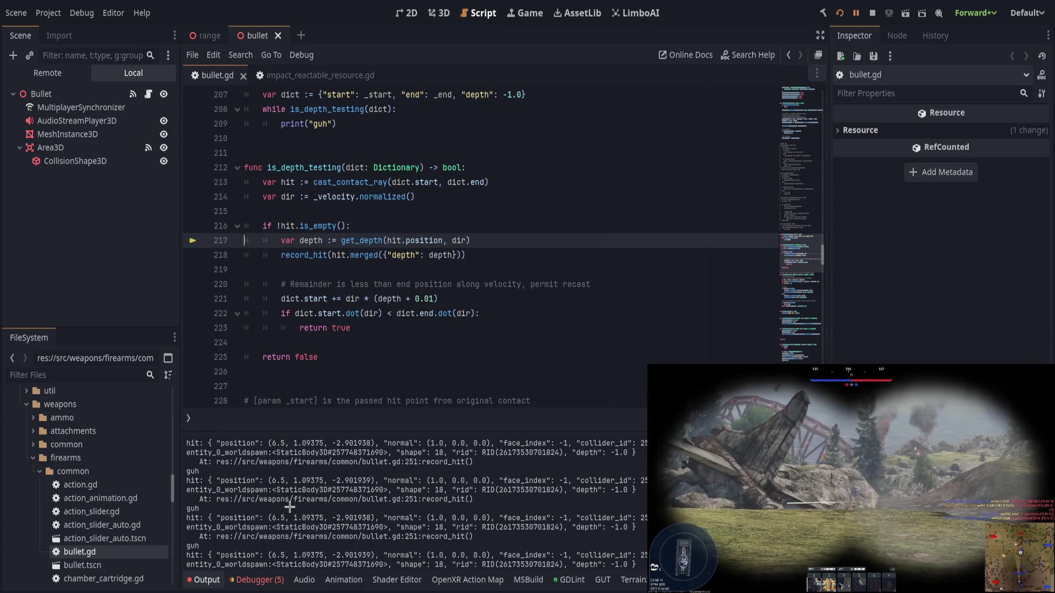
{"action": "left_click", "coordinate": [256, 576]}
{"action": "left_click", "coordinate": [264, 438]}
{"action": "left_click", "coordinate": [206, 436]}
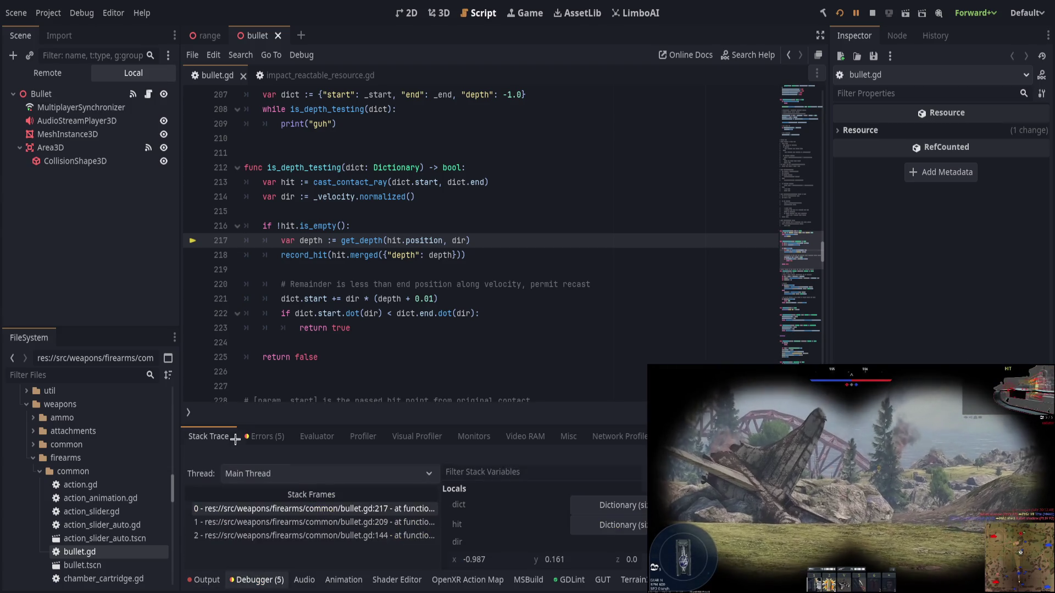
{"action": "left_click", "coordinate": [212, 578]}
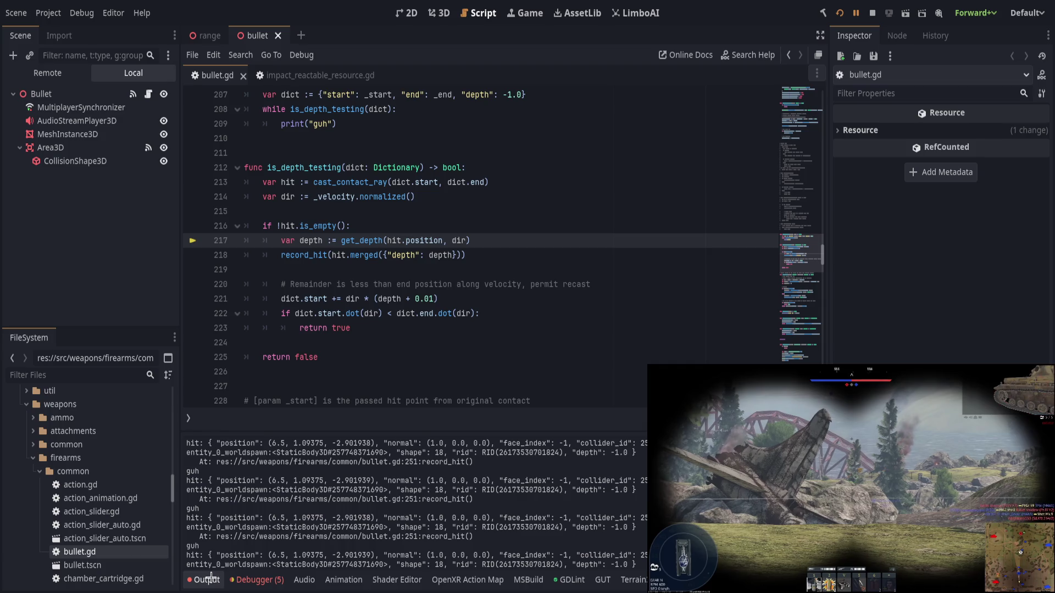
Step: Step over and into is_depth_testing until paused at the dot-product check on line 222
{"action": "key", "text": "F10"}
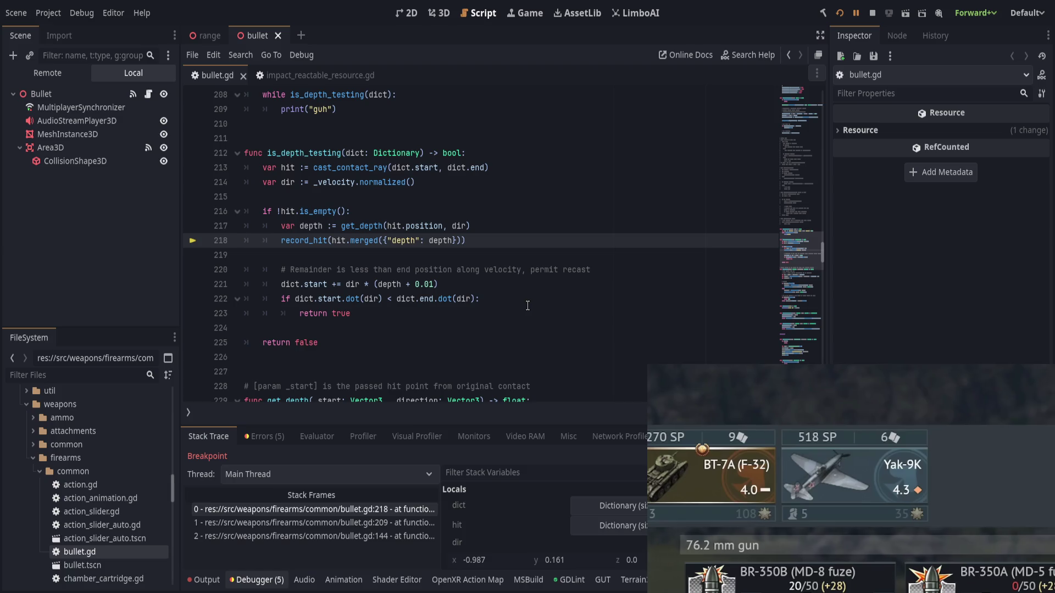
{"action": "key", "text": "F10"}
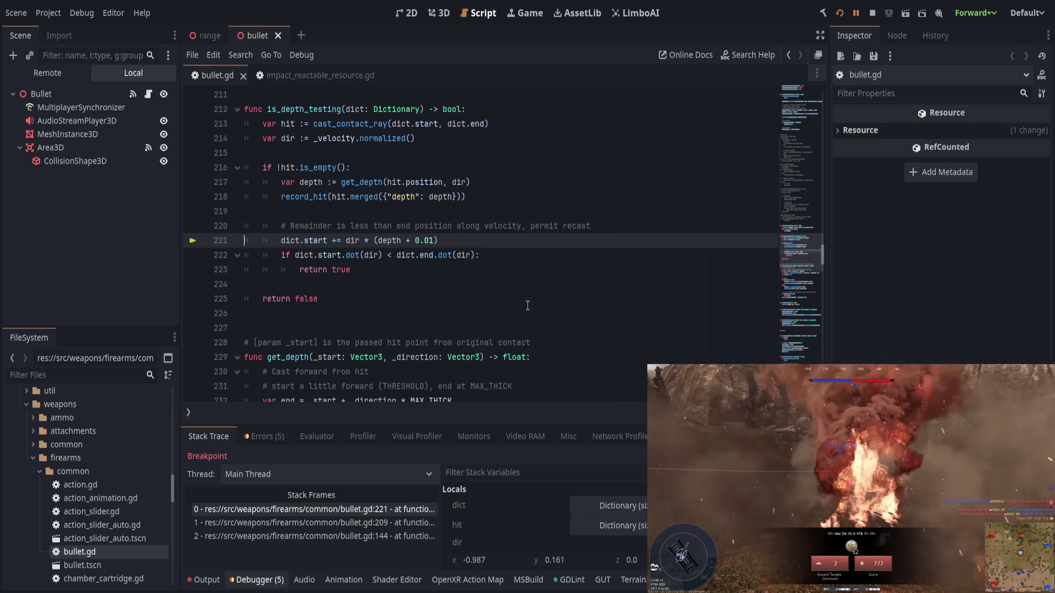
{"action": "key", "text": "F10"}
{"action": "key", "text": "F10"}
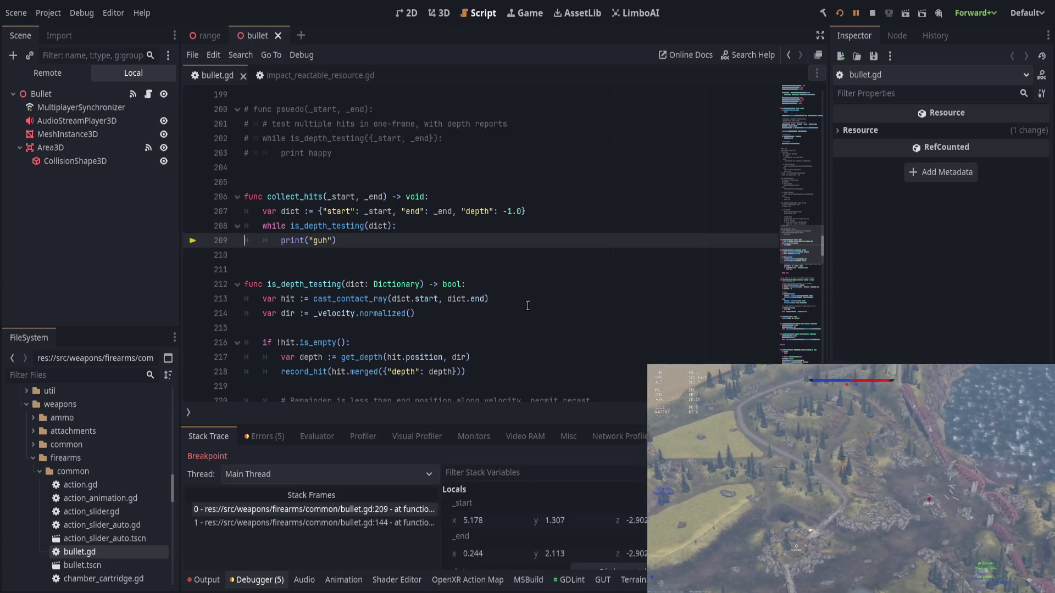
{"action": "key", "text": "F11"}
{"action": "key", "text": "F10"}
{"action": "key", "text": "F10"}
{"action": "key", "text": "F10"}
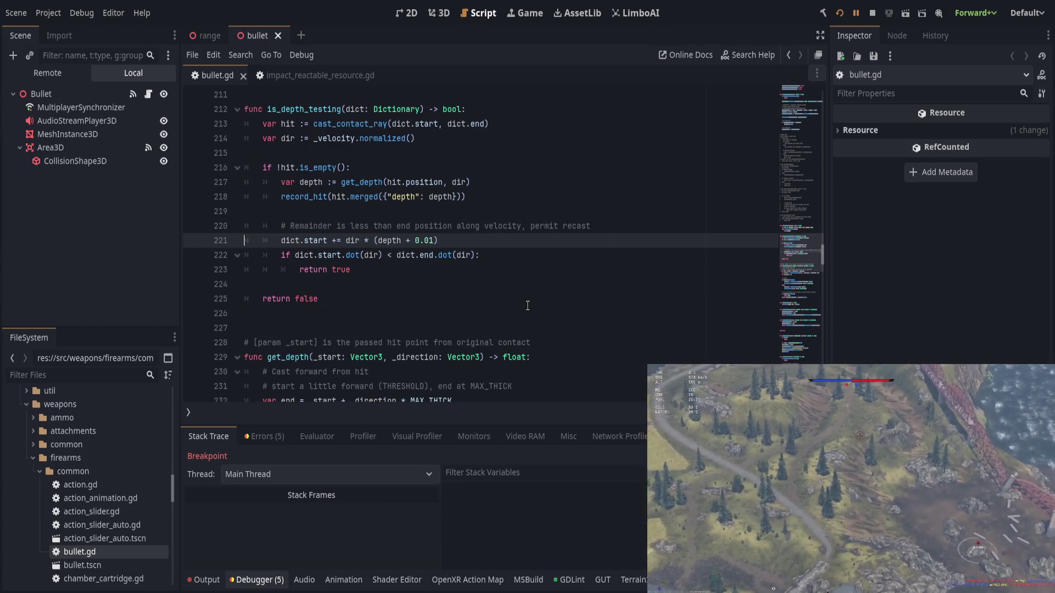
{"action": "key", "text": "F10"}
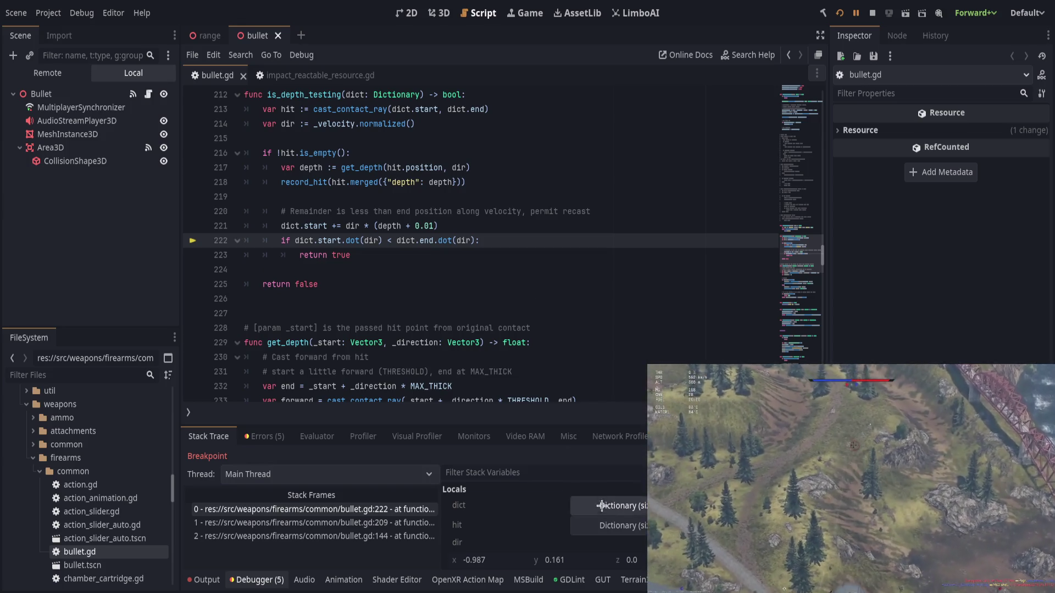
Step: Expand the dict local to inspect start, end and depth, enlarging the debugger panel
{"action": "left_click", "coordinate": [604, 505]}
{"action": "left_click_drag", "start_coordinate": [524, 427], "coordinate": [517, 309]}
{"action": "scroll", "coordinate": [549, 467], "scroll_direction": "down", "scroll_amount": 5}
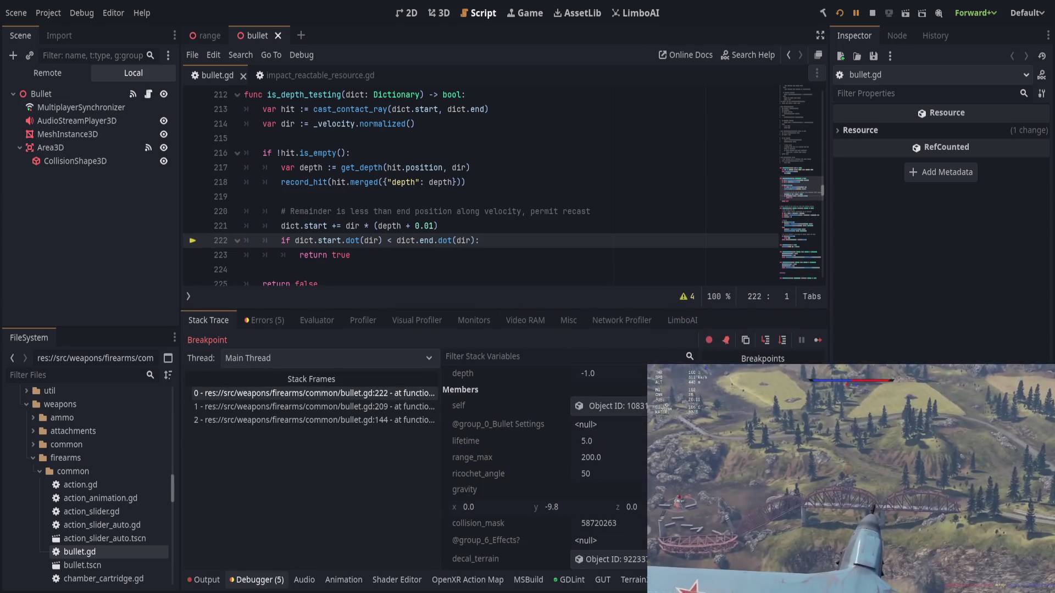
{"action": "scroll", "coordinate": [550, 467], "scroll_direction": "up", "scroll_amount": 4}
{"action": "scroll", "coordinate": [544, 467], "scroll_direction": "up", "scroll_amount": 1}
{"action": "left_click_drag", "start_coordinate": [440, 424], "coordinate": [427, 425]}
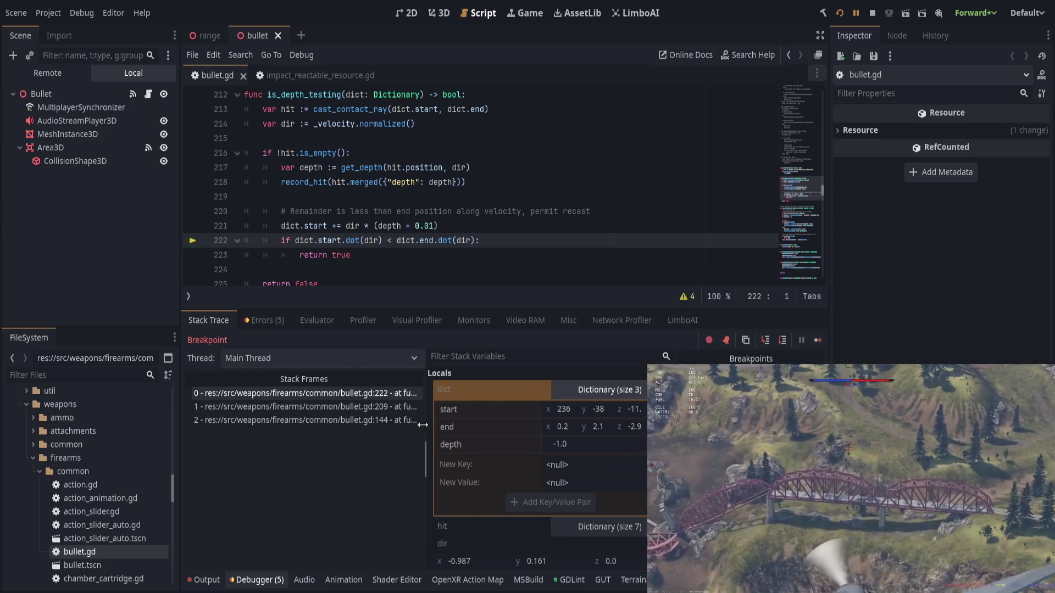
Step: Resume the game, clear the Output log, and return to the debugger view
{"action": "key", "text": "F12"}
{"action": "left_click", "coordinate": [206, 580]}
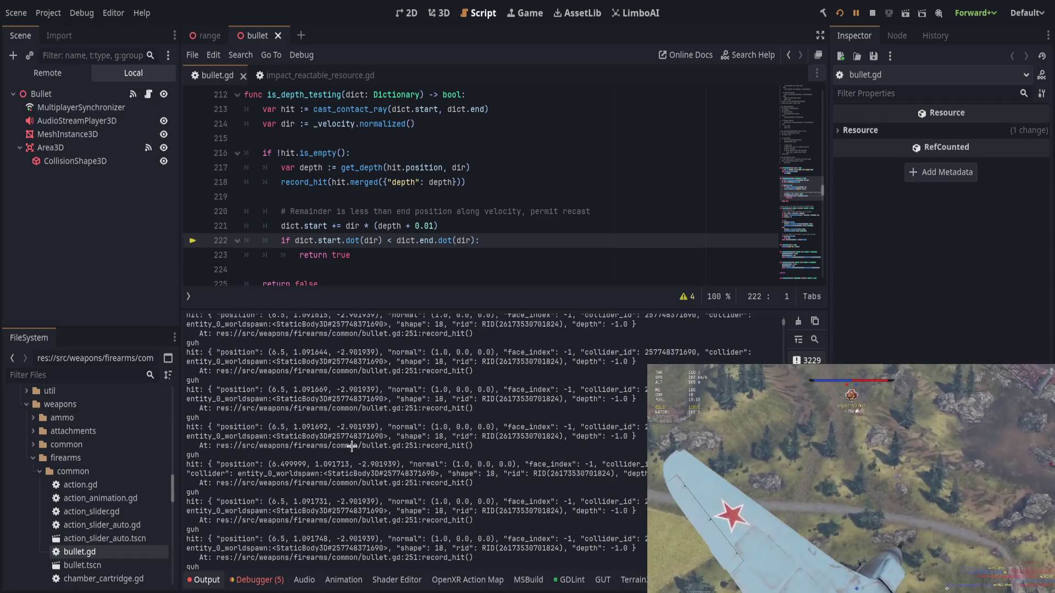
{"action": "key", "text": "ctrl+shift+k"}
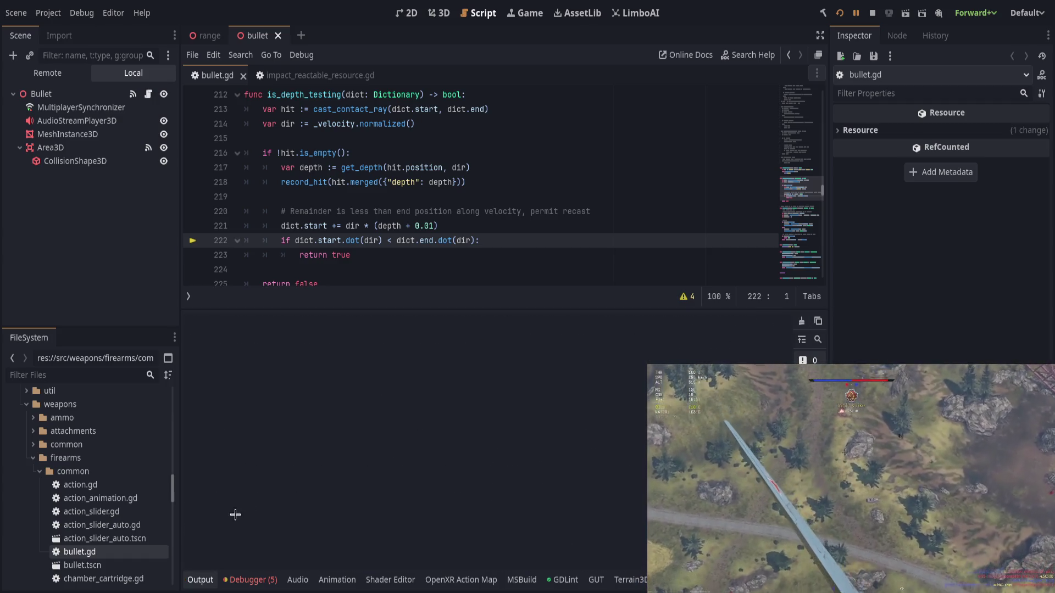
{"action": "left_click", "coordinate": [243, 582]}
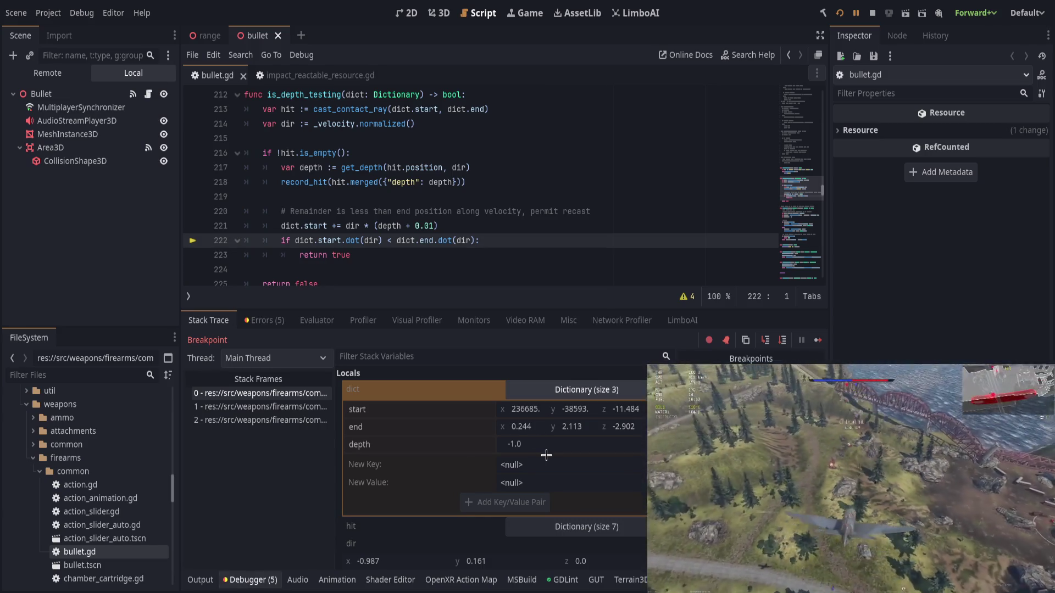
Step: Widen the Stack Frames column and step from line 222 to return true on line 223
{"action": "left_click_drag", "start_coordinate": [334, 434], "coordinate": [373, 434]}
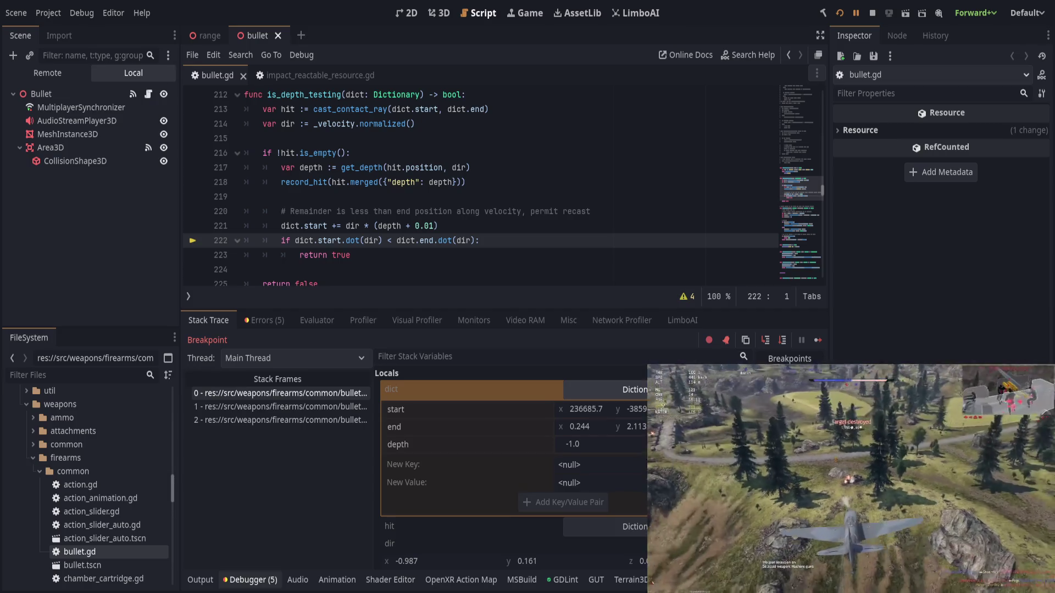
{"action": "left_click", "coordinate": [394, 240]}
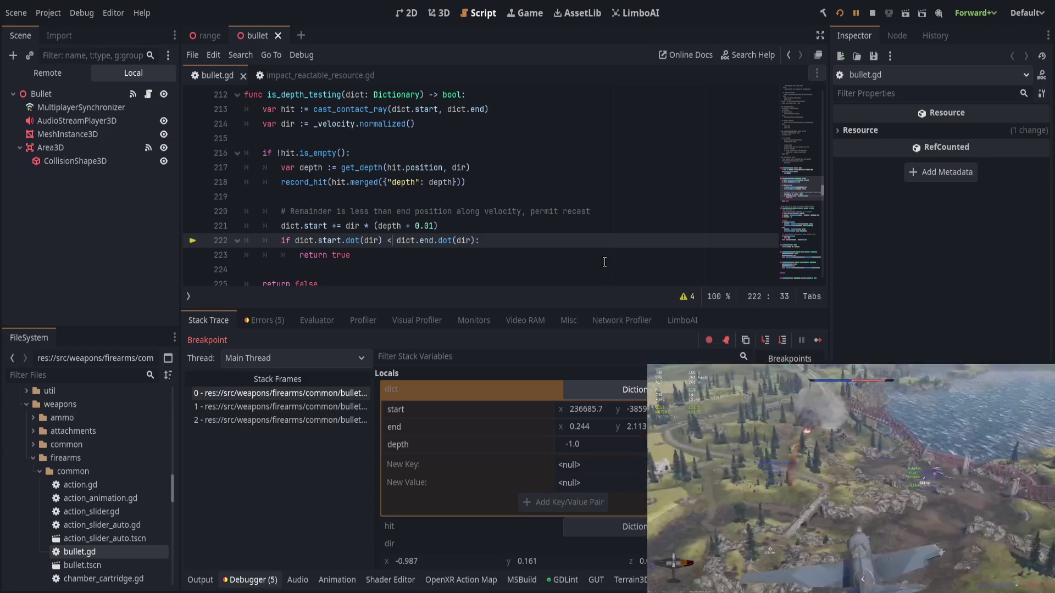
{"action": "left_click", "coordinate": [541, 244]}
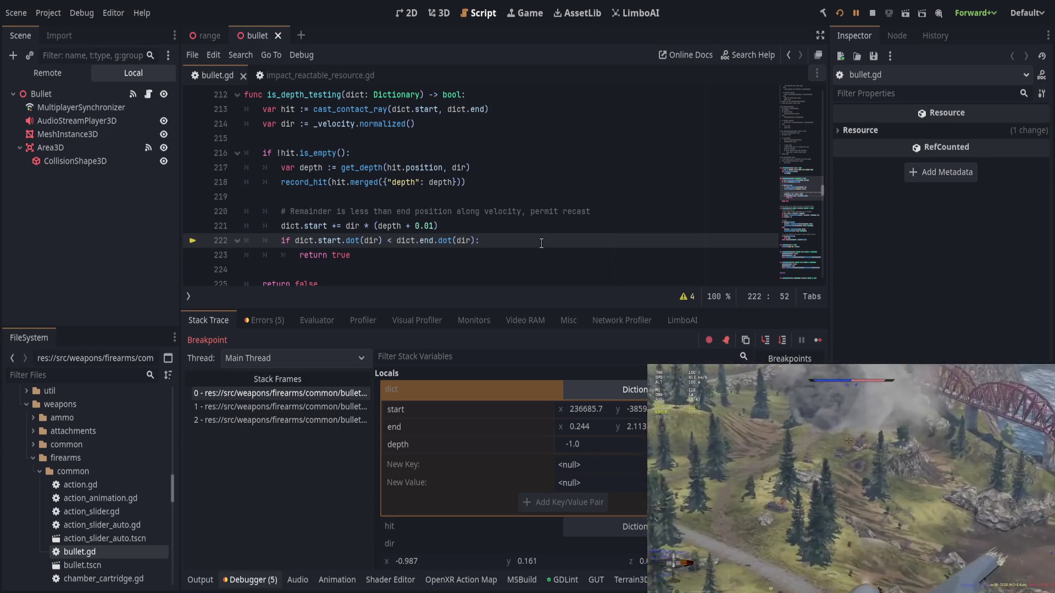
{"action": "key", "text": "F10"}
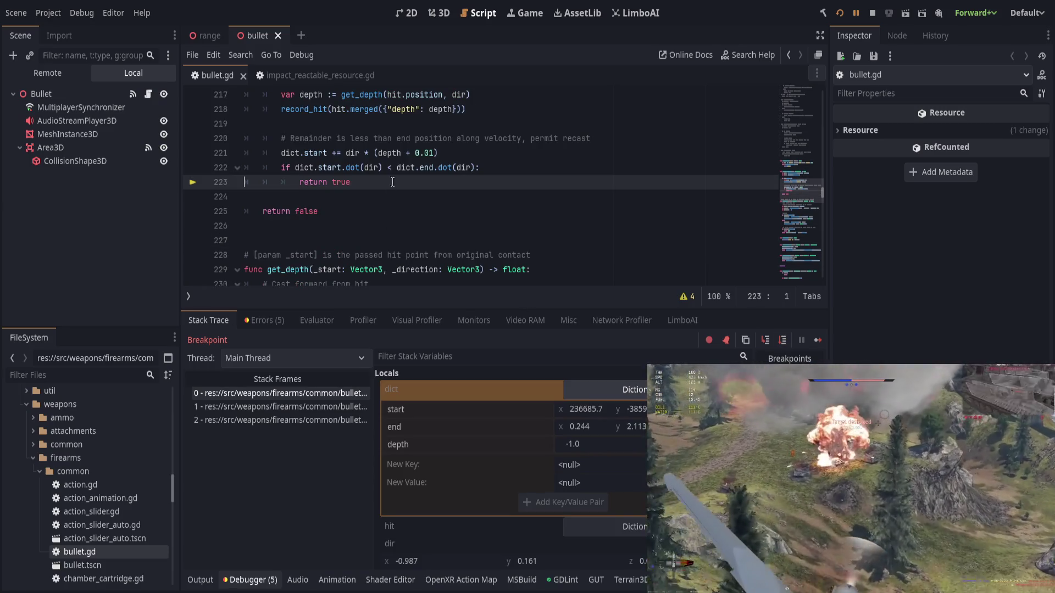
Step: Flip the recast check to '>' and make its comment read 'Remainder is > end position', saving
{"action": "left_click", "coordinate": [393, 169]}
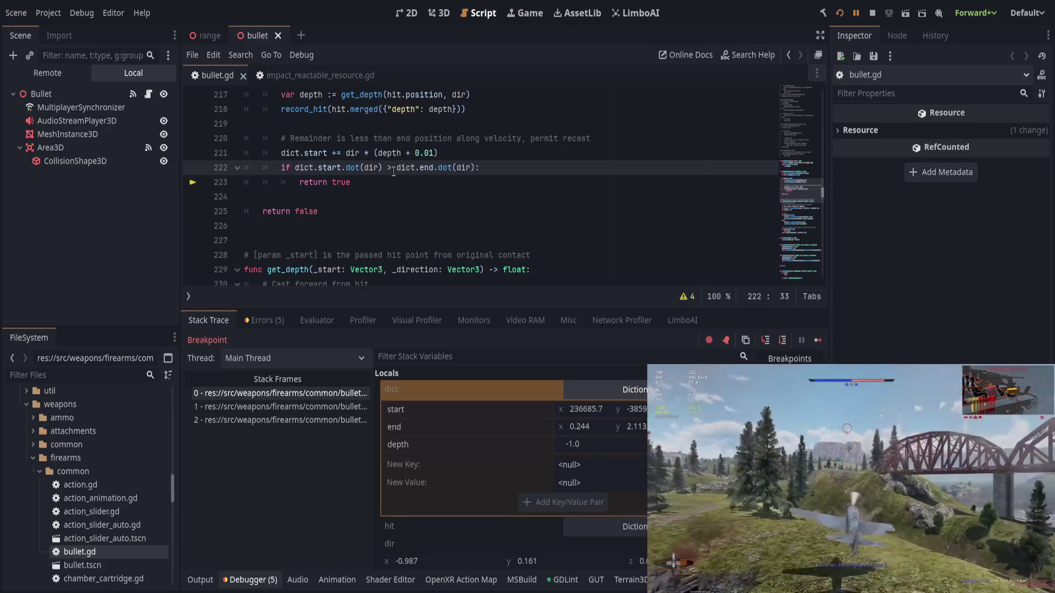
{"action": "key", "text": "ctrl+s"}
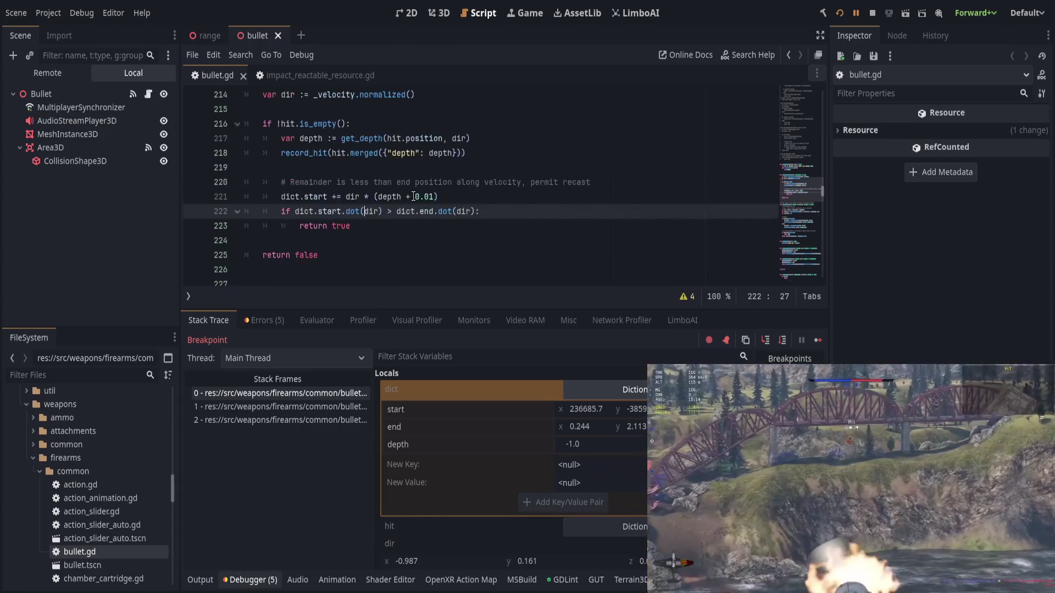
{"action": "scroll", "coordinate": [413, 197], "scroll_direction": "up", "scroll_amount": 1}
{"action": "left_click_drag", "start_coordinate": [350, 226], "coordinate": [391, 226]}
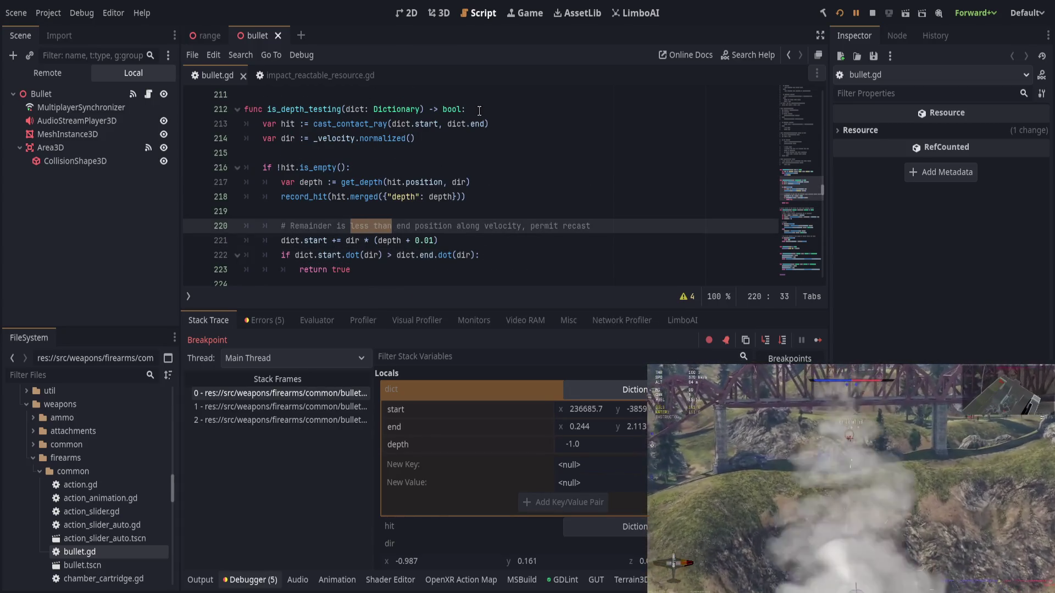
{"action": "type", "text": ">"}
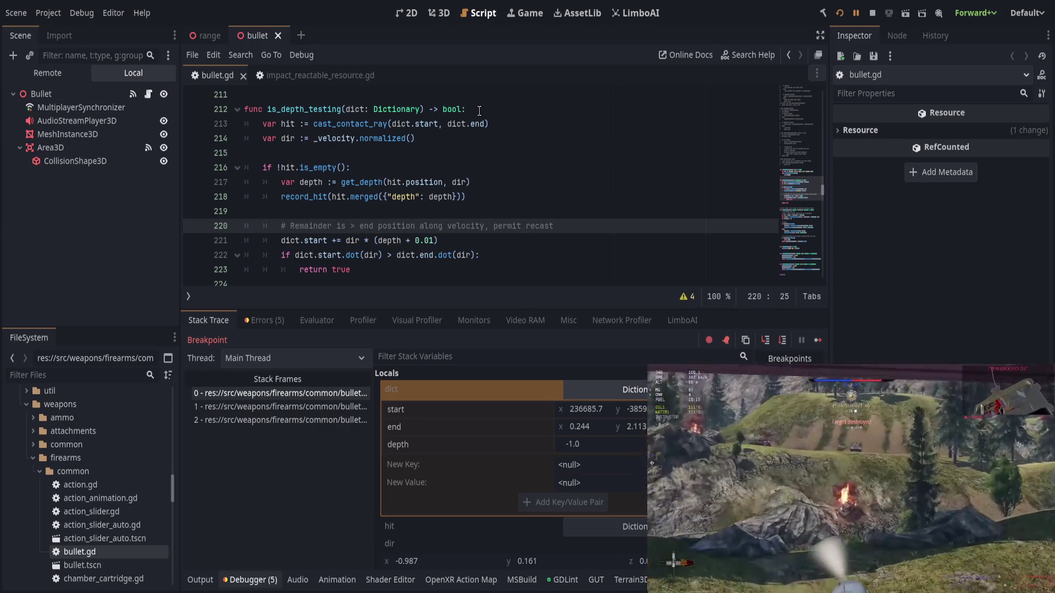
{"action": "key", "text": "ctrl+s"}
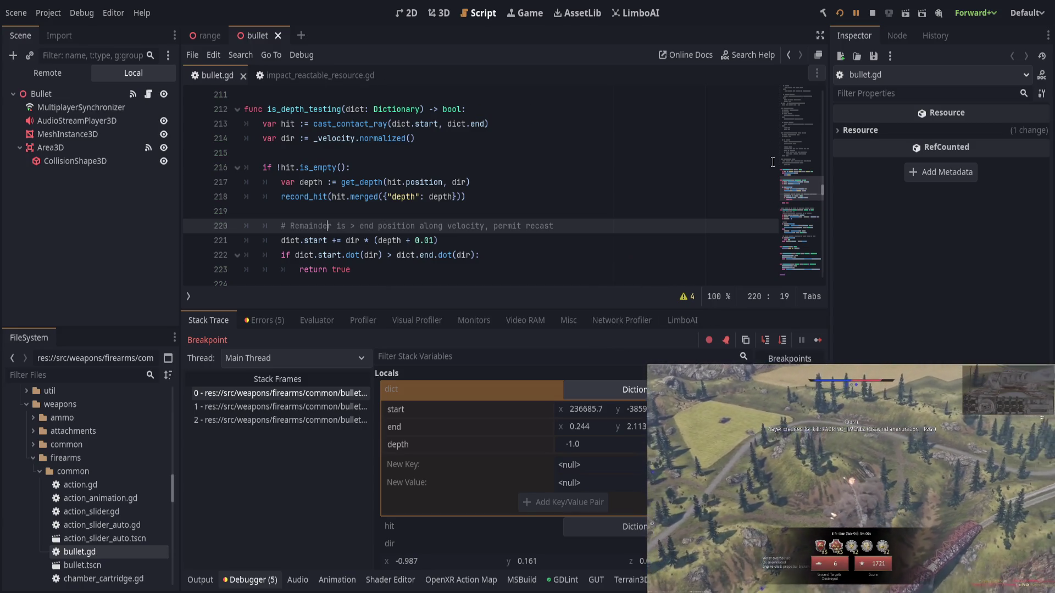
Step: Resume, then step through get_depth back to the collect_hits loop at line 209
{"action": "left_click", "coordinate": [857, 12]}
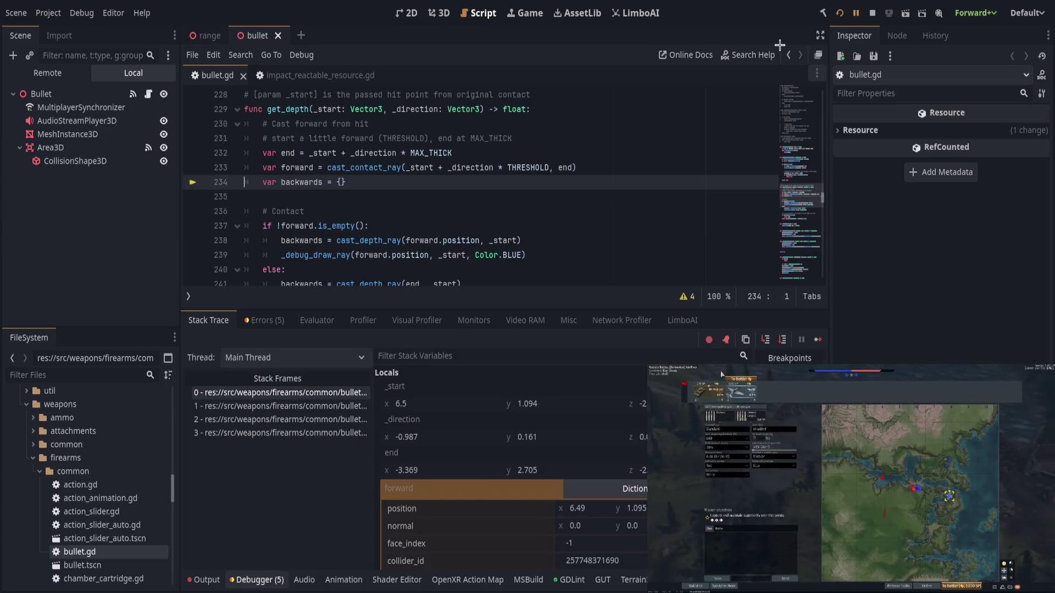
{"action": "key", "text": "F10"}
{"action": "key", "text": "F10"}
{"action": "key", "text": "F10"}
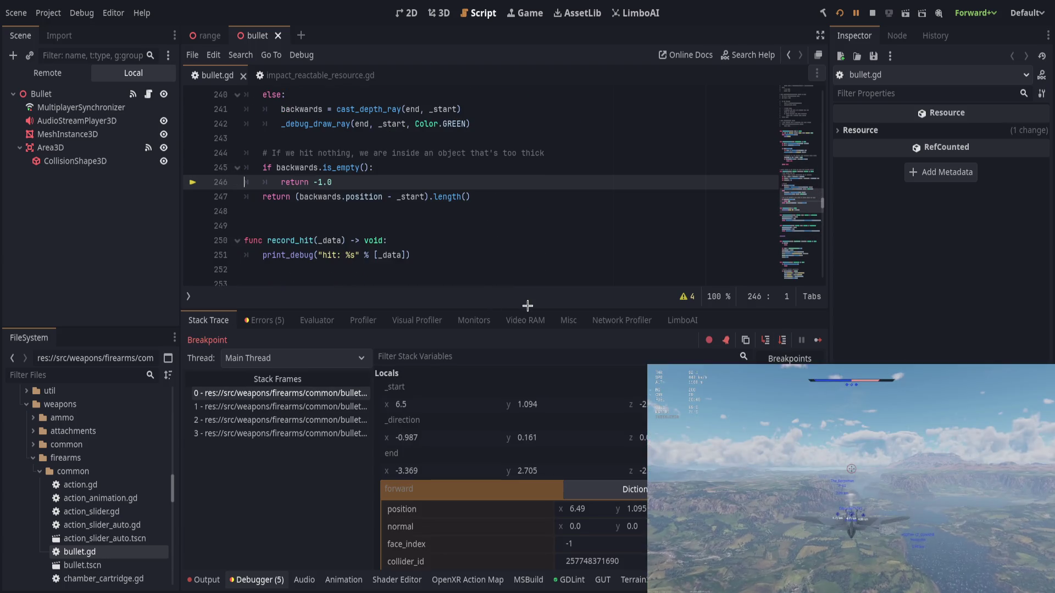
{"action": "key", "text": "F10"}
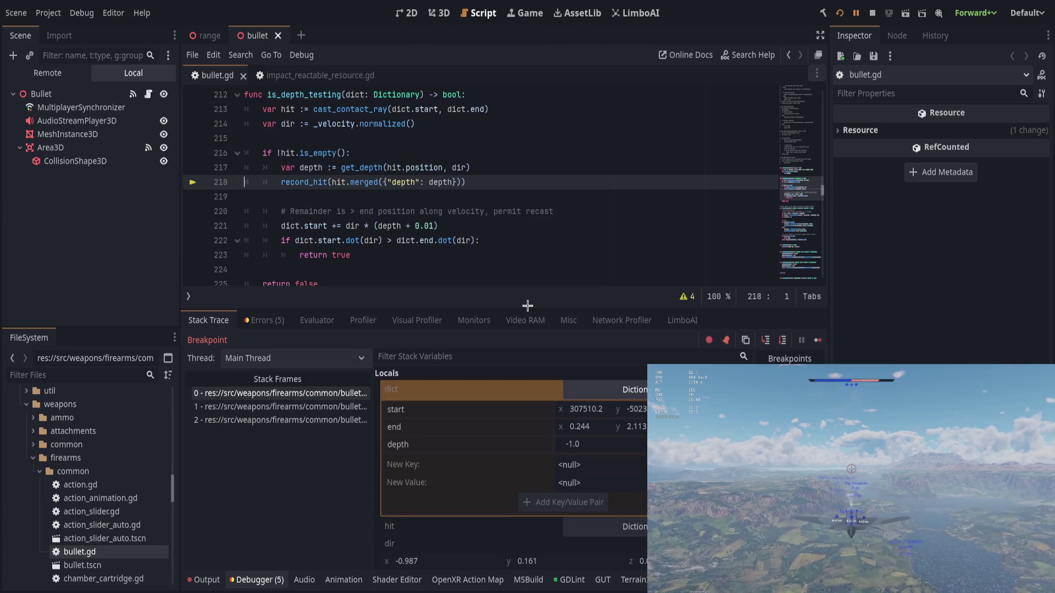
{"action": "key", "text": "F10"}
{"action": "key", "text": "F10"}
{"action": "key", "text": "F10"}
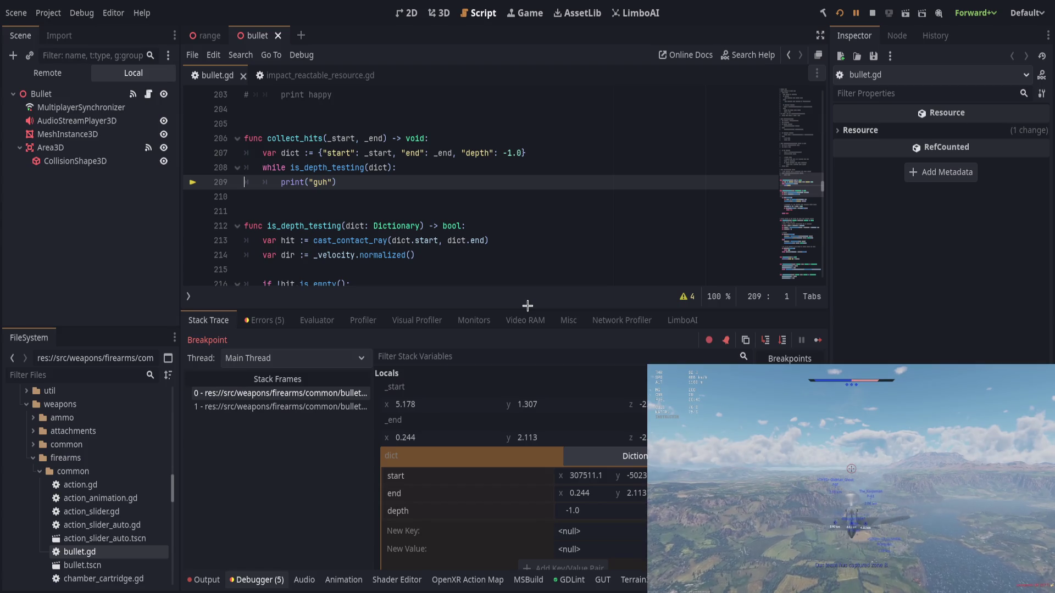
{"action": "scroll", "coordinate": [347, 258], "scroll_direction": "up", "scroll_amount": 2}
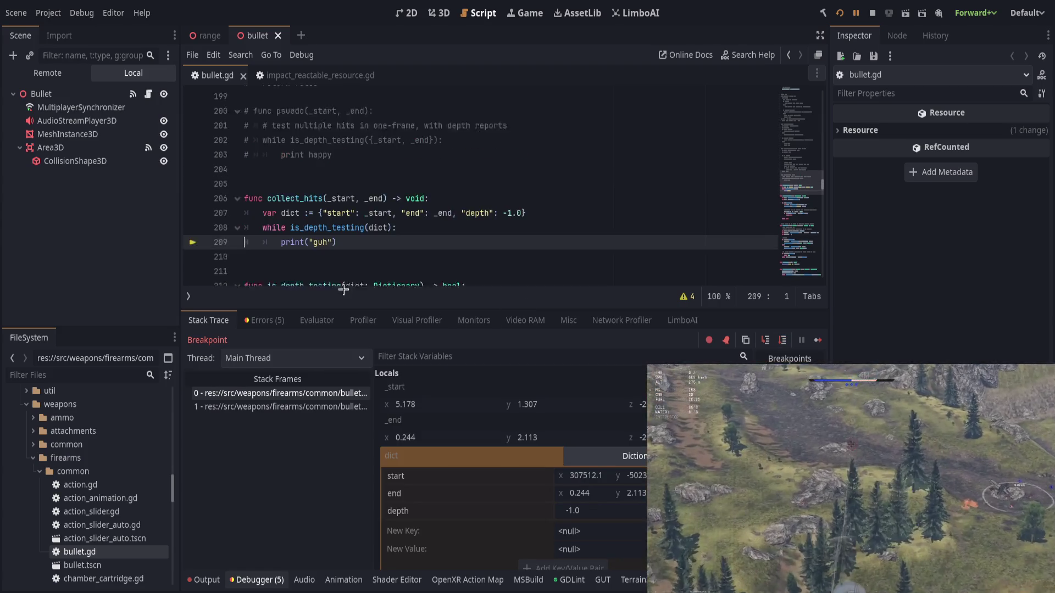
{"action": "scroll", "coordinate": [346, 259], "scroll_direction": "down", "scroll_amount": 6}
{"action": "left_click", "coordinate": [379, 218]}
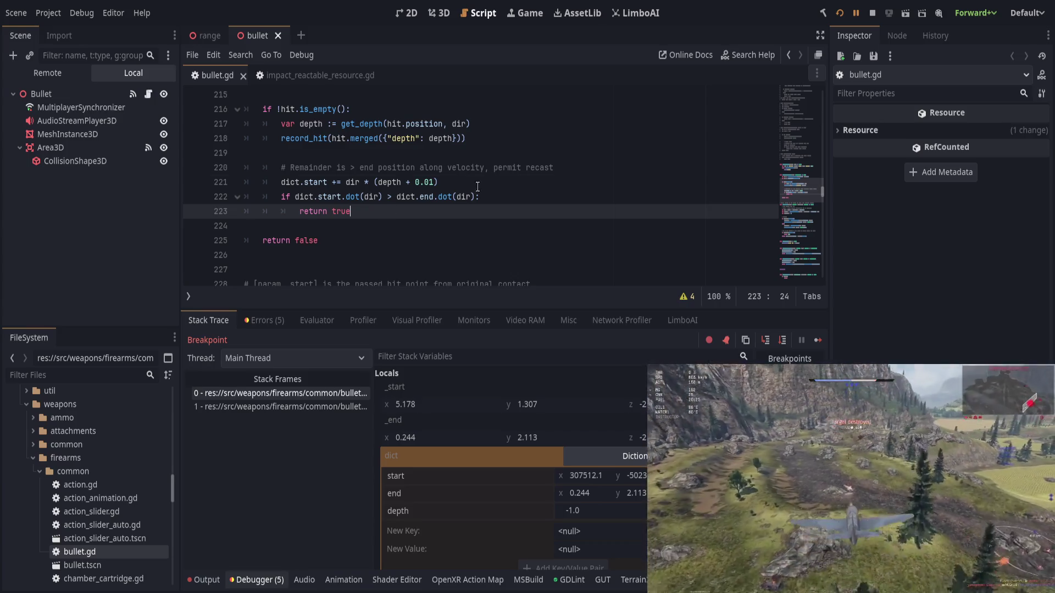
Step: Insert a print("%s > %s" % [...]) line above the check, pasting in the dot-product comparison
{"action": "left_click", "coordinate": [477, 187]}
{"action": "key", "text": "Return"}
{"action": "type", "text": "print(\"%"}
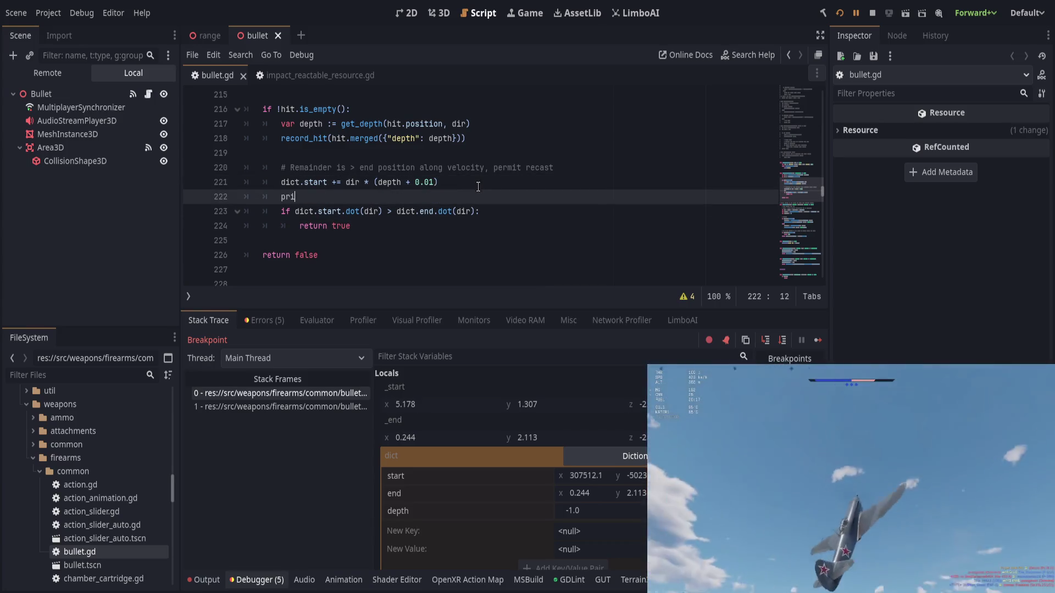
{"action": "type", "text": "s > %s"}
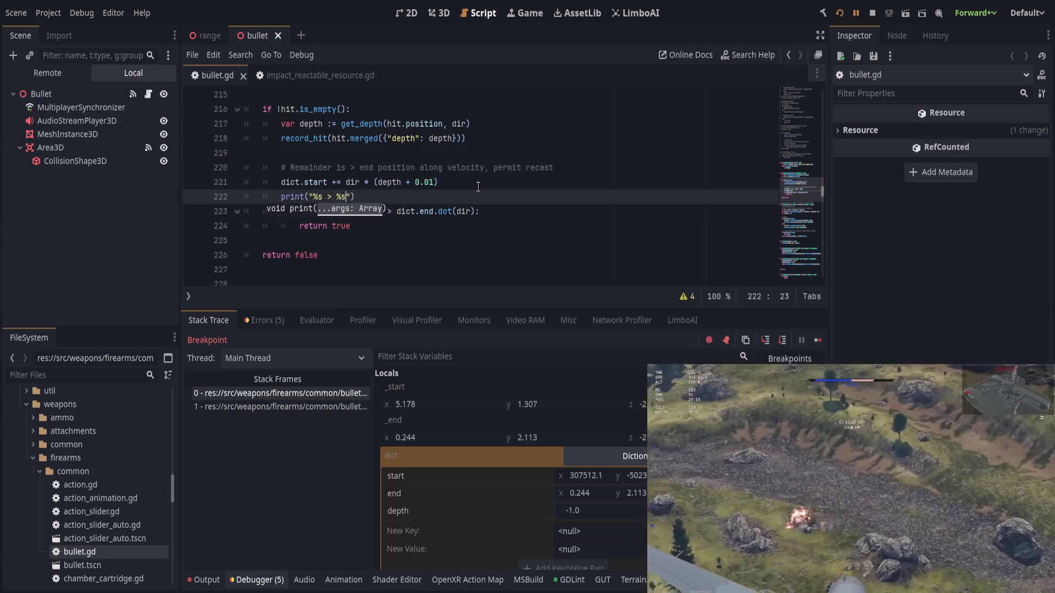
{"action": "type", "text": "\" %"}
{"action": "left_click", "coordinate": [299, 208]}
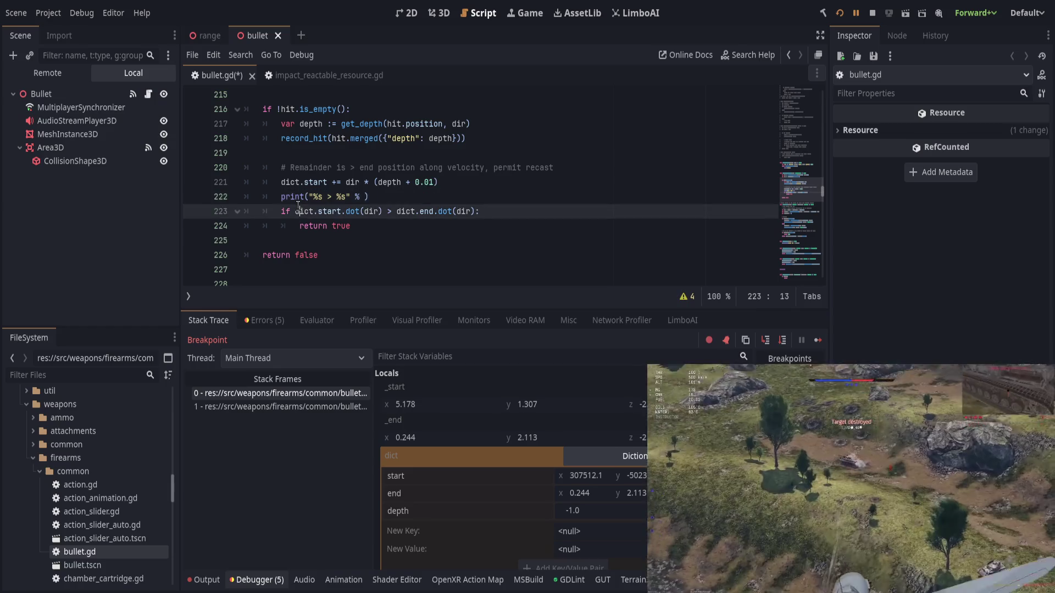
{"action": "double_click", "coordinate": [298, 208]}
{"action": "left_click_drag", "start_coordinate": [298, 208], "coordinate": [479, 211]}
{"action": "key", "text": "ctrl+c"}
{"action": "left_click", "coordinate": [365, 195]}
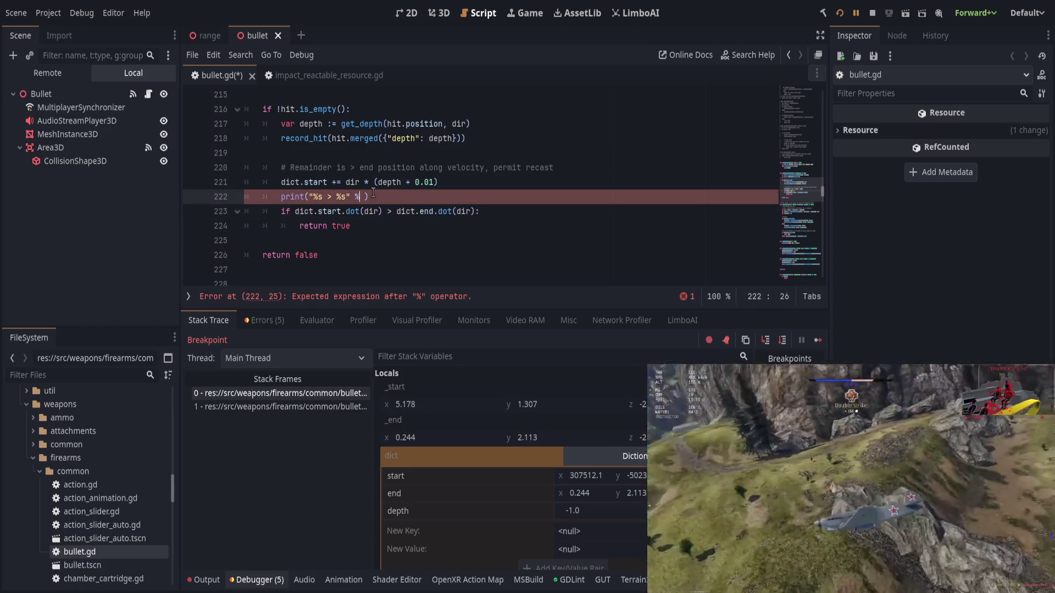
{"action": "type", "text": "["}
{"action": "key", "text": "ctrl+v"}
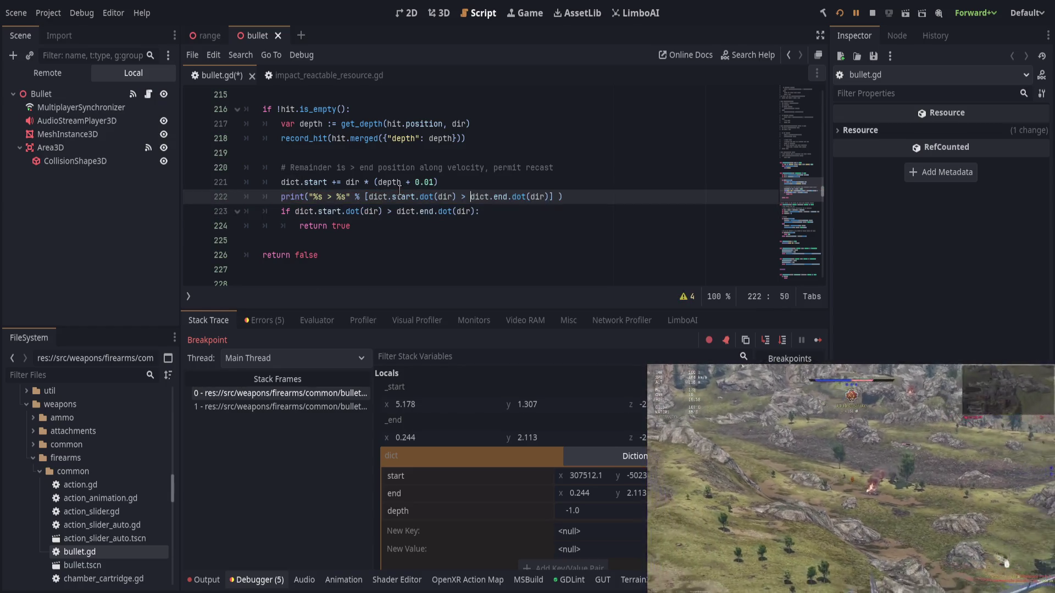
Step: Replace the '>' between dict.start.dot(dir) and dict.end.dot(dir) with a comma and save
{"action": "key", "text": "Left"}
{"action": "key", "text": "Left"}
{"action": "key", "text": "Left"}
{"action": "key", "text": "BackSpace"}
{"action": "key", "text": "BackSpace"}
{"action": "key", "text": "BackSpace"}
{"action": "type", "text": ","}
{"action": "key", "text": "End"}
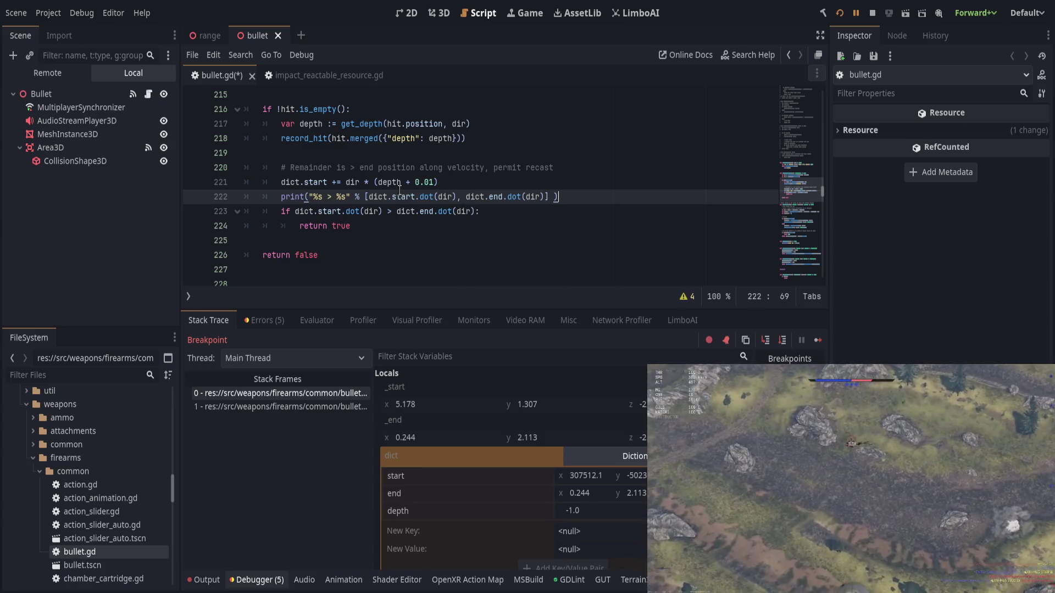
{"action": "key", "text": "ctrl+s"}
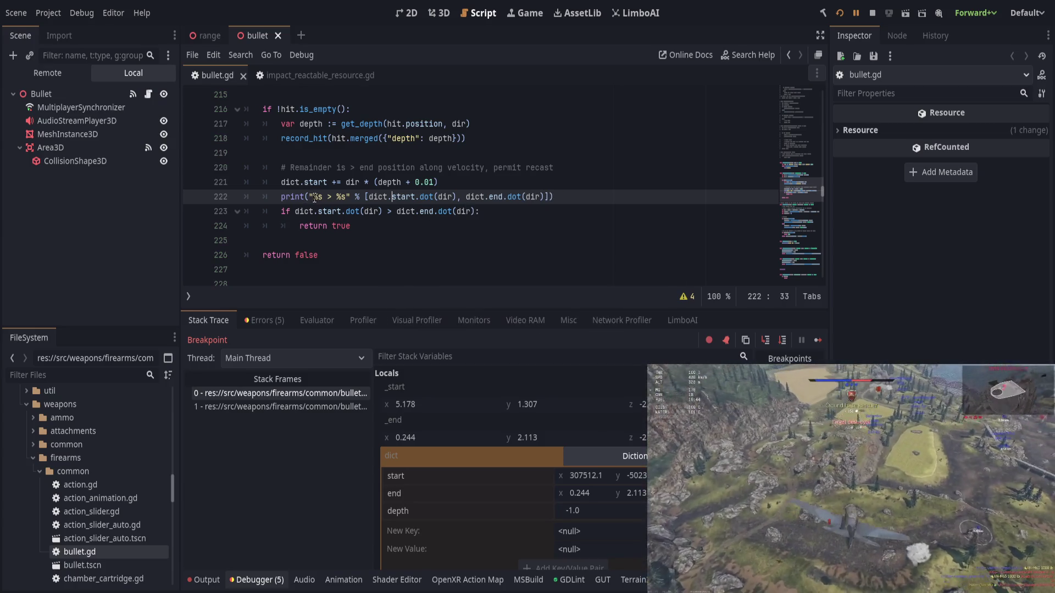
{"action": "key", "text": "ctrl+s"}
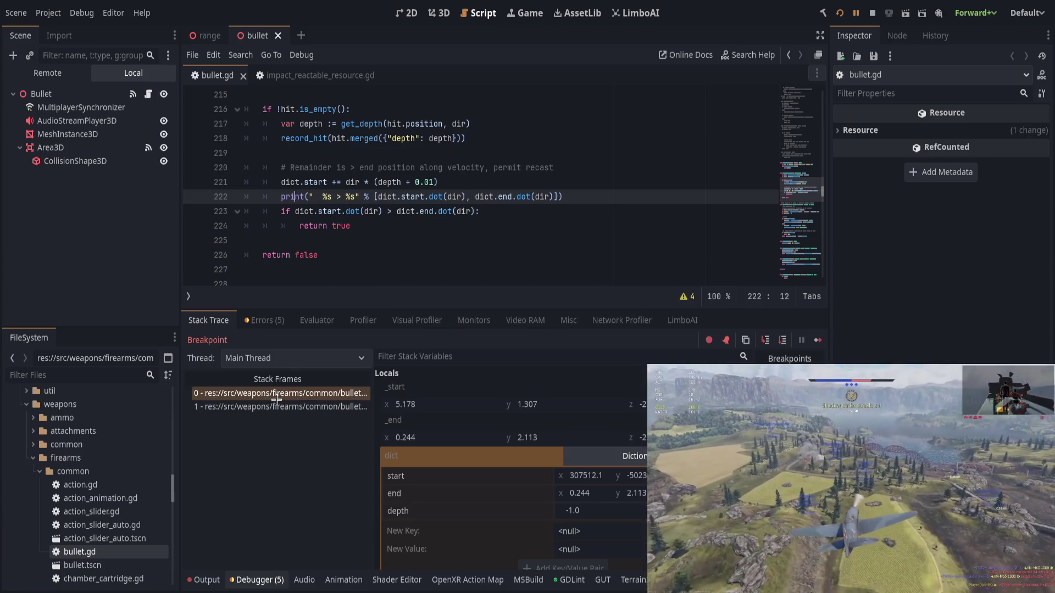
Step: Resume, pause to check the Output log, and restart the game with the new print
{"action": "key", "text": "F12"}
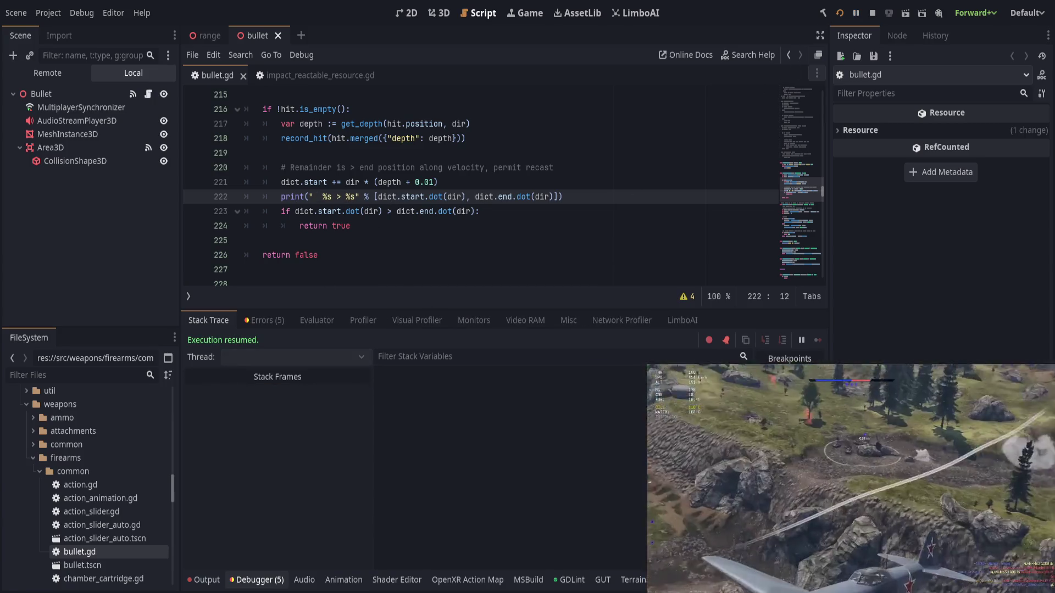
{"action": "left_click", "coordinate": [855, 13]}
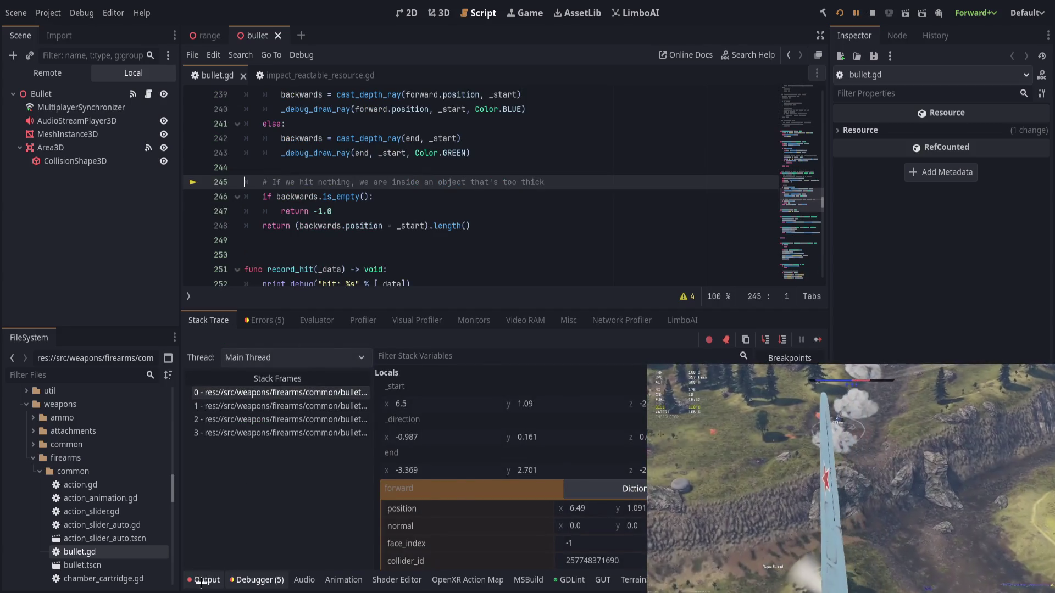
{"action": "left_click", "coordinate": [203, 580]}
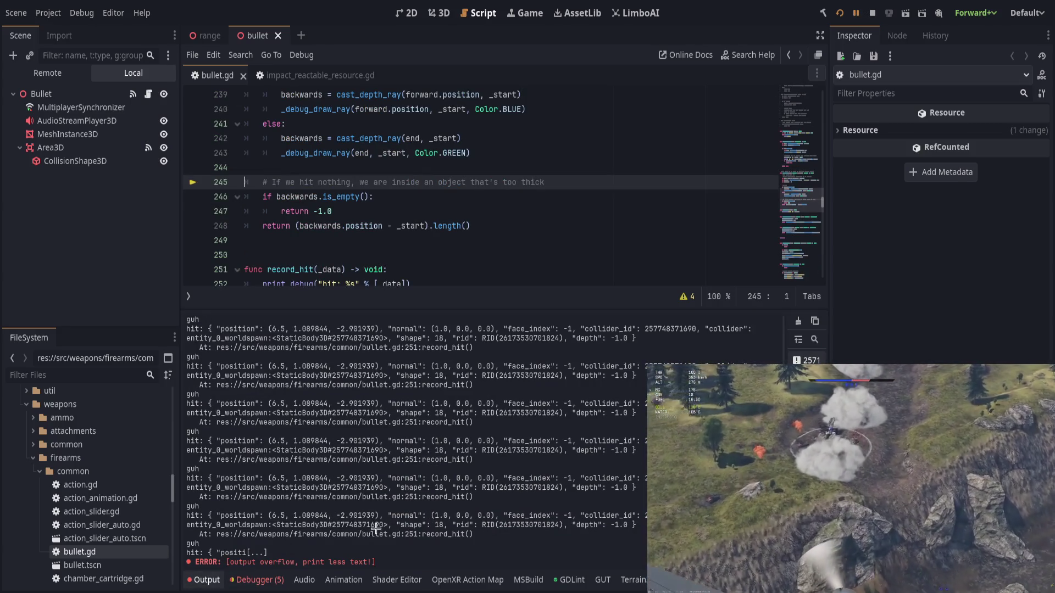
{"action": "scroll", "coordinate": [375, 528], "scroll_direction": "up", "scroll_amount": 3}
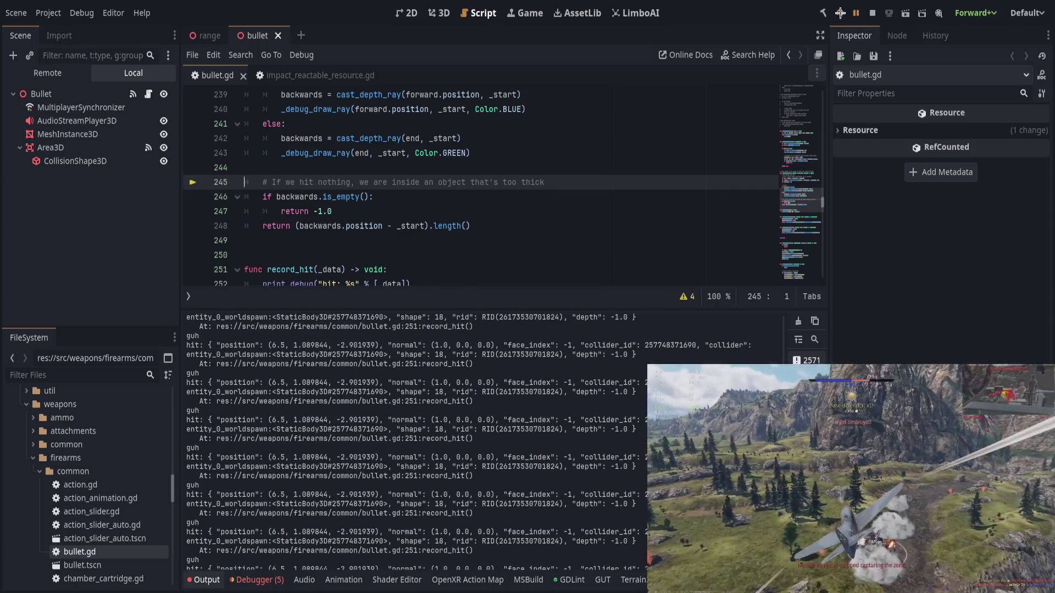
{"action": "left_click", "coordinate": [840, 13]}
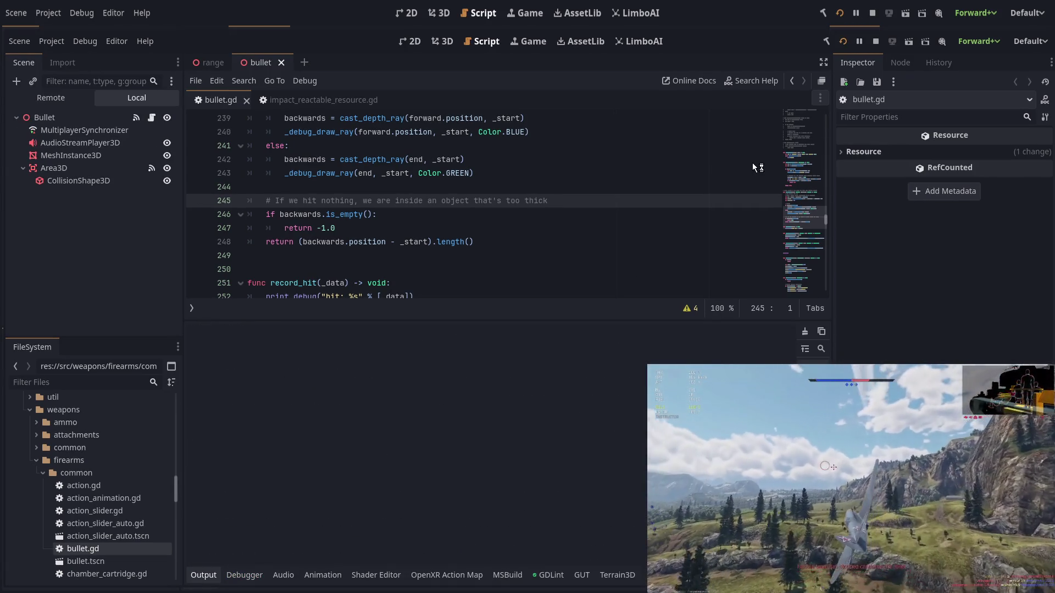
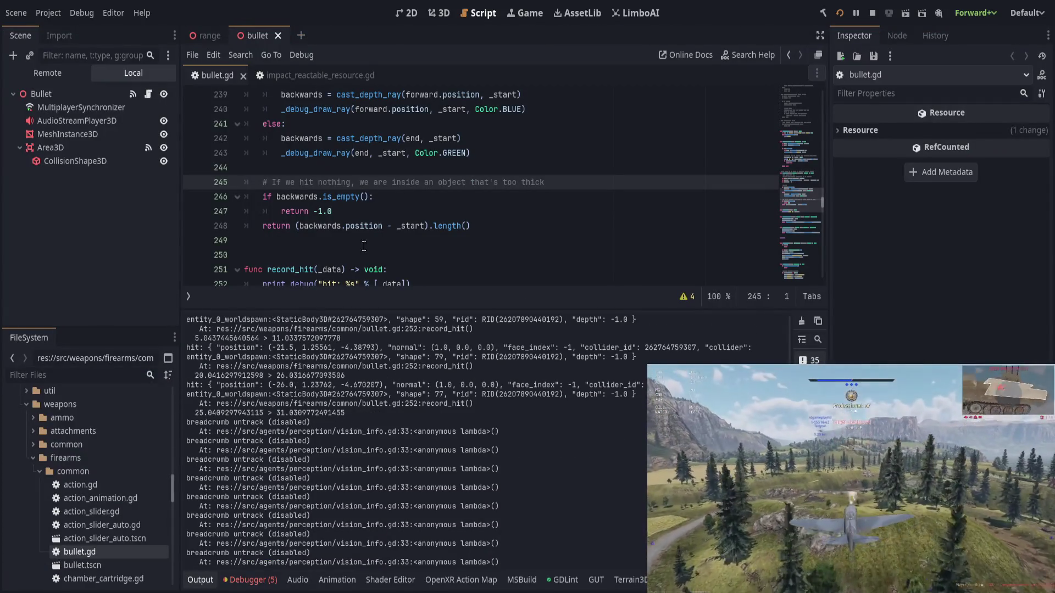
Step: Delete the 'breadcrumb untrack (disabled)' print_debug line at vision_info.gd line 33 and save
{"action": "left_click", "coordinate": [371, 216]}
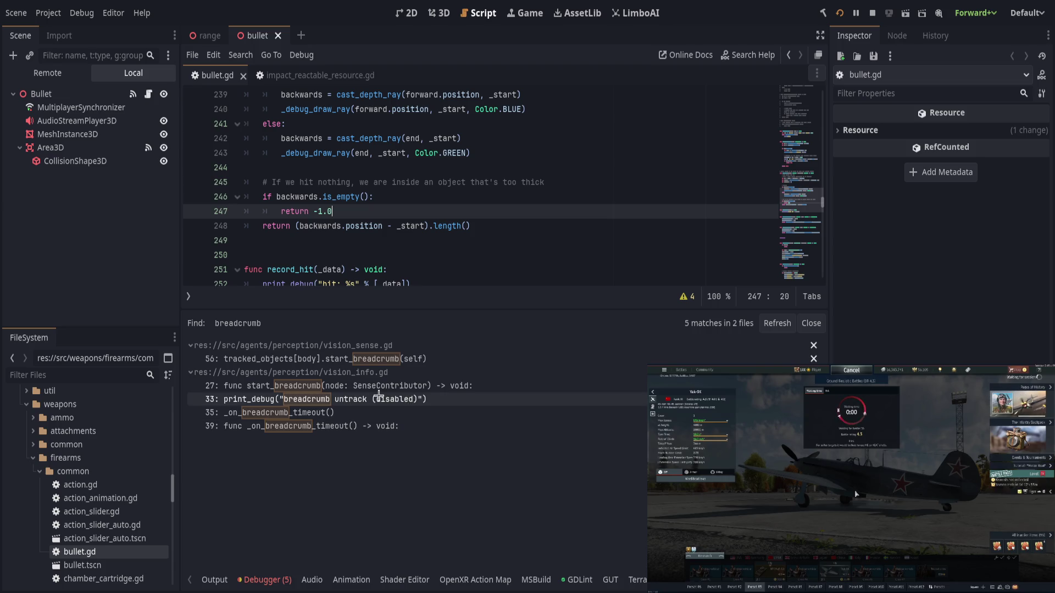
{"action": "left_click", "coordinate": [308, 398]}
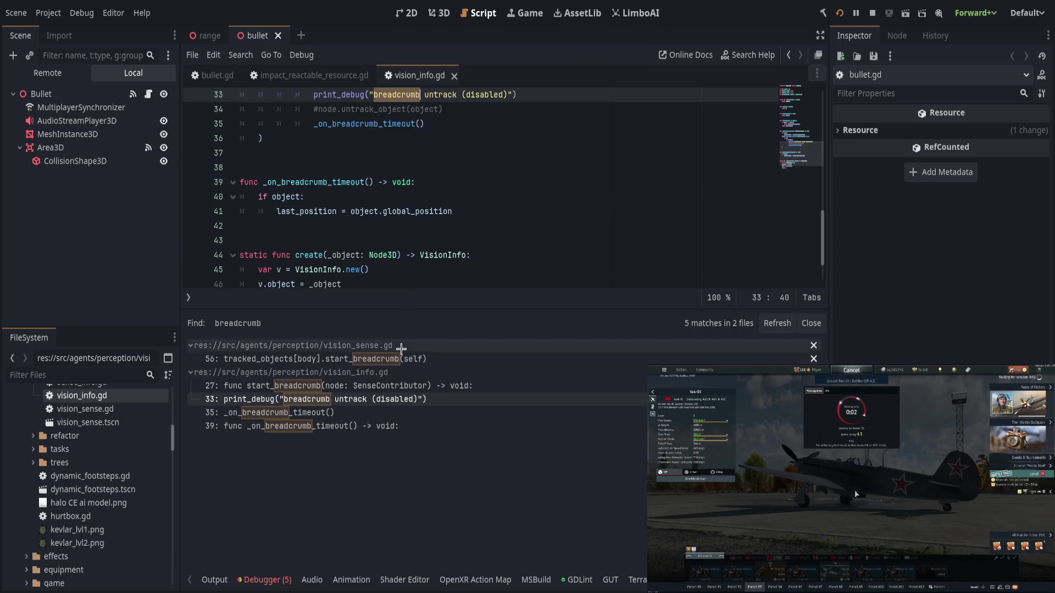
{"action": "left_click", "coordinate": [575, 229]}
{"action": "key", "text": "ctrl+shift+k"}
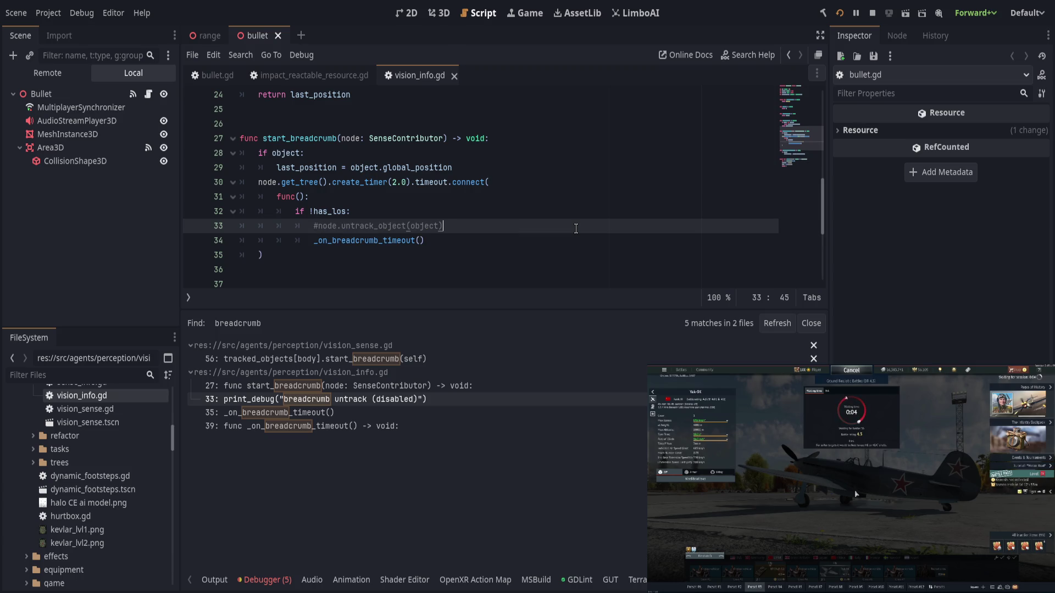
{"action": "key", "text": "ctrl+s"}
Step: Move the caret to the end of line 33 and bring up the Output log
{"action": "key", "text": "Left"}
{"action": "key", "text": "Left"}
{"action": "key", "text": "Left"}
{"action": "key", "text": "Left"}
{"action": "key", "text": "Left"}
{"action": "key", "text": "Left"}
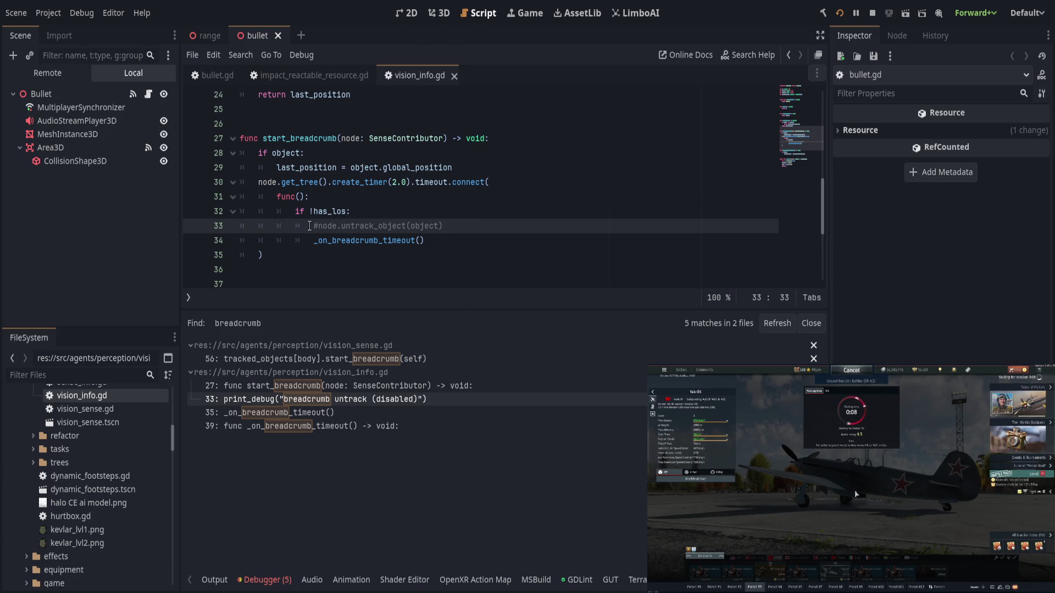
{"action": "key", "text": "End"}
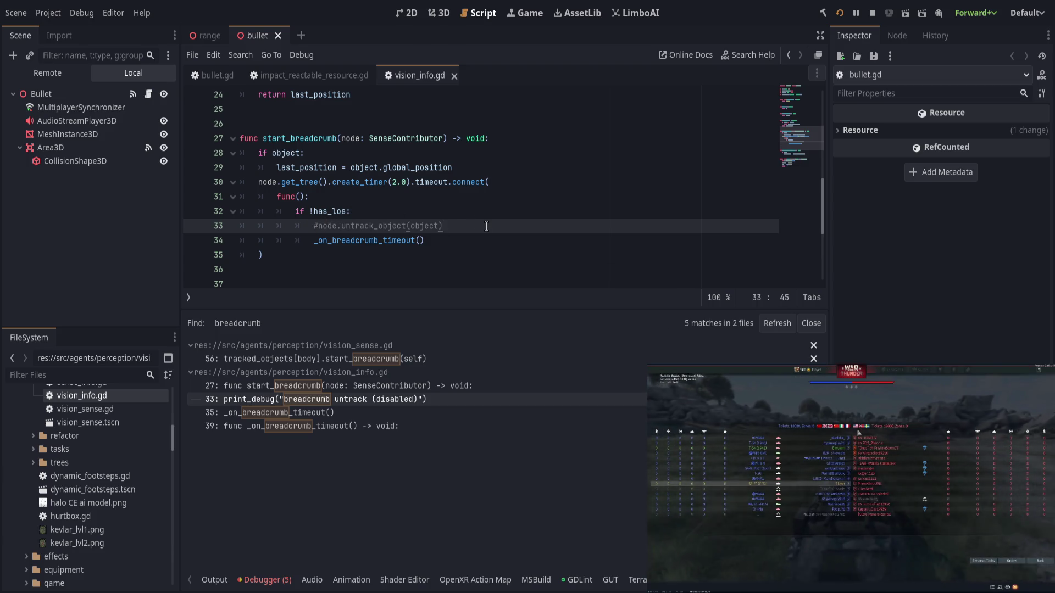
{"action": "left_click", "coordinate": [214, 581]}
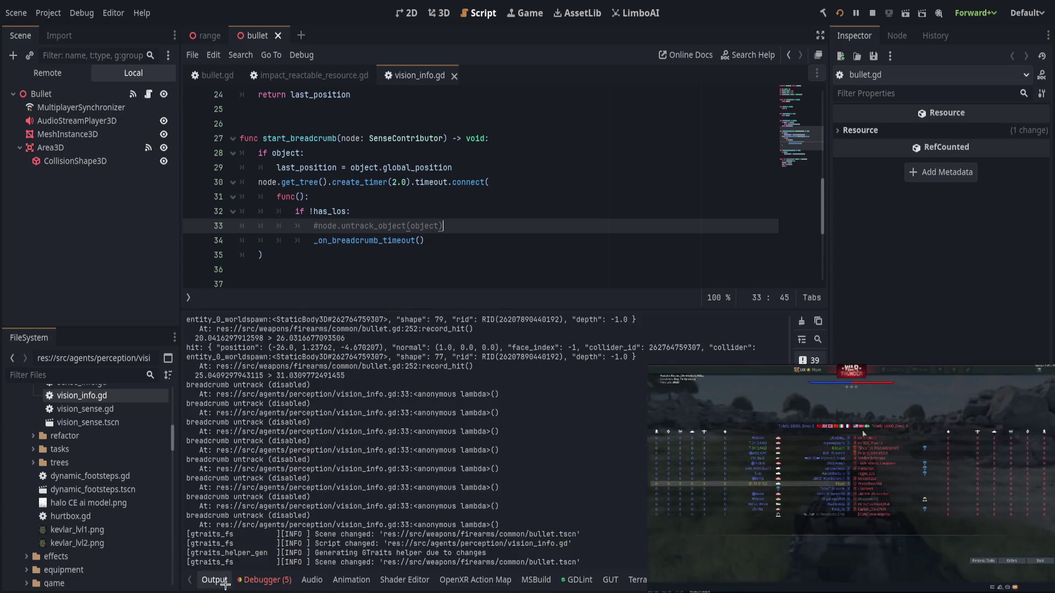
Step: Read through the hit entries in the Output log, highlighting lines to inspect them
{"action": "scroll", "coordinate": [306, 551], "scroll_direction": "up", "scroll_amount": 3}
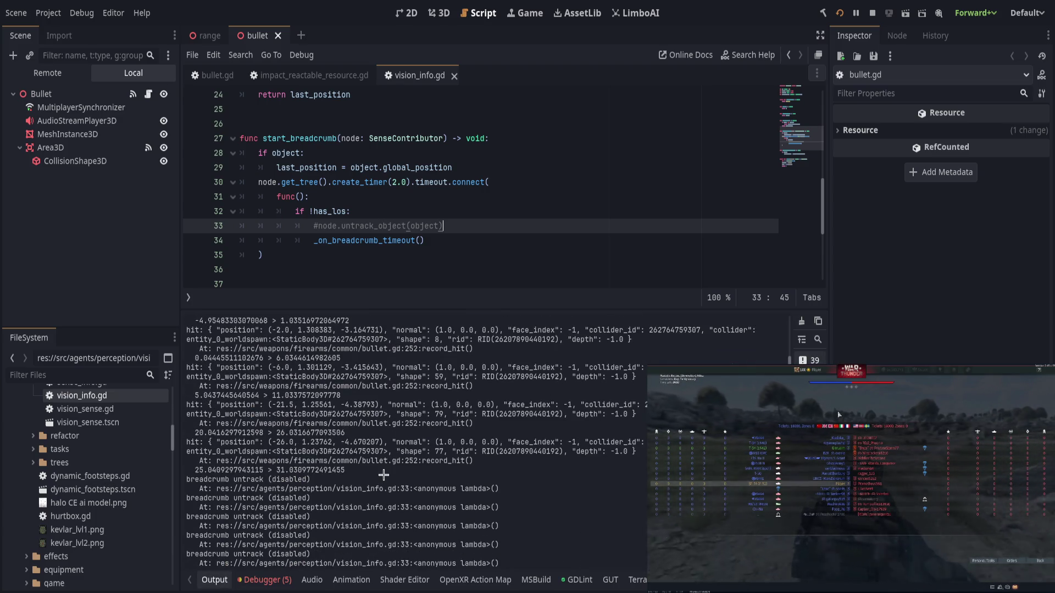
{"action": "left_click_drag", "start_coordinate": [339, 457], "coordinate": [341, 405]}
{"action": "left_click", "coordinate": [409, 453]}
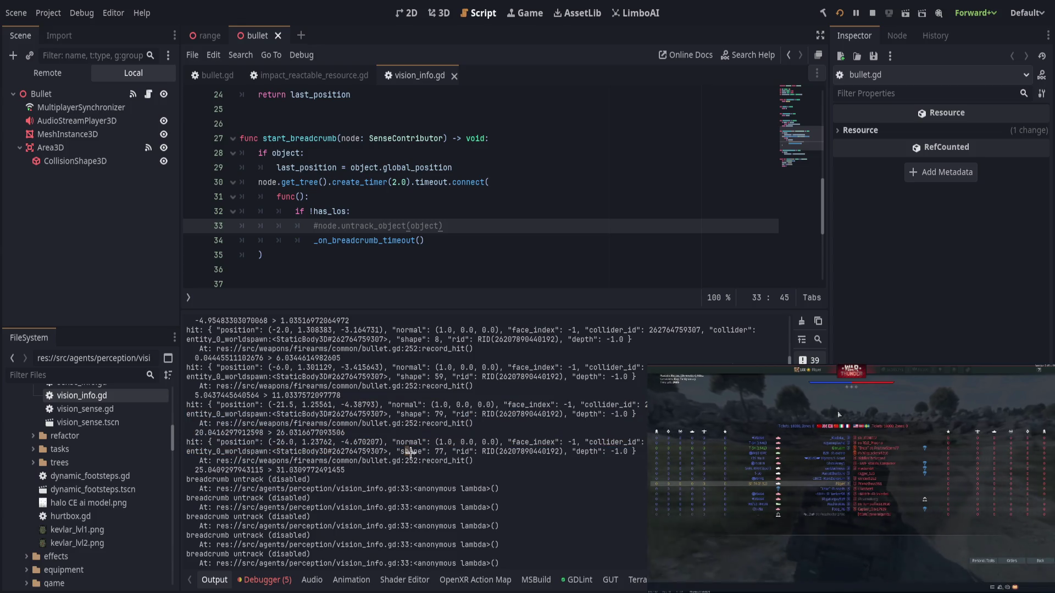
{"action": "mouse_move", "coordinate": [324, 442]}
{"action": "left_mouse_down"}
{"action": "mouse_move", "coordinate": [632, 446]}
{"action": "mouse_move", "coordinate": [269, 451]}
{"action": "mouse_move", "coordinate": [513, 443]}
{"action": "mouse_move", "coordinate": [637, 452]}
{"action": "left_mouse_up"}
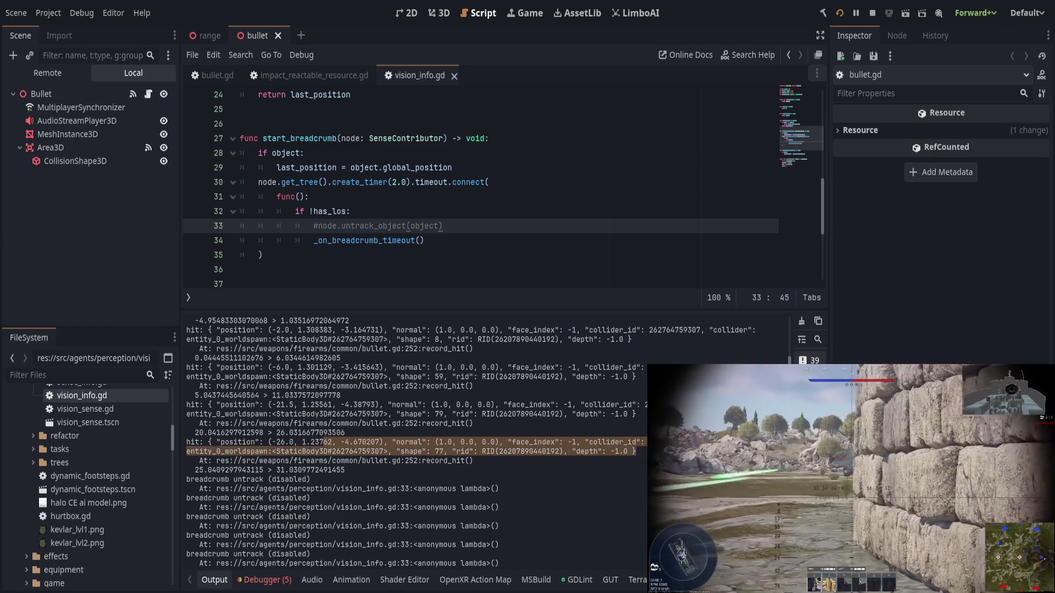
{"action": "left_click", "coordinate": [637, 451]}
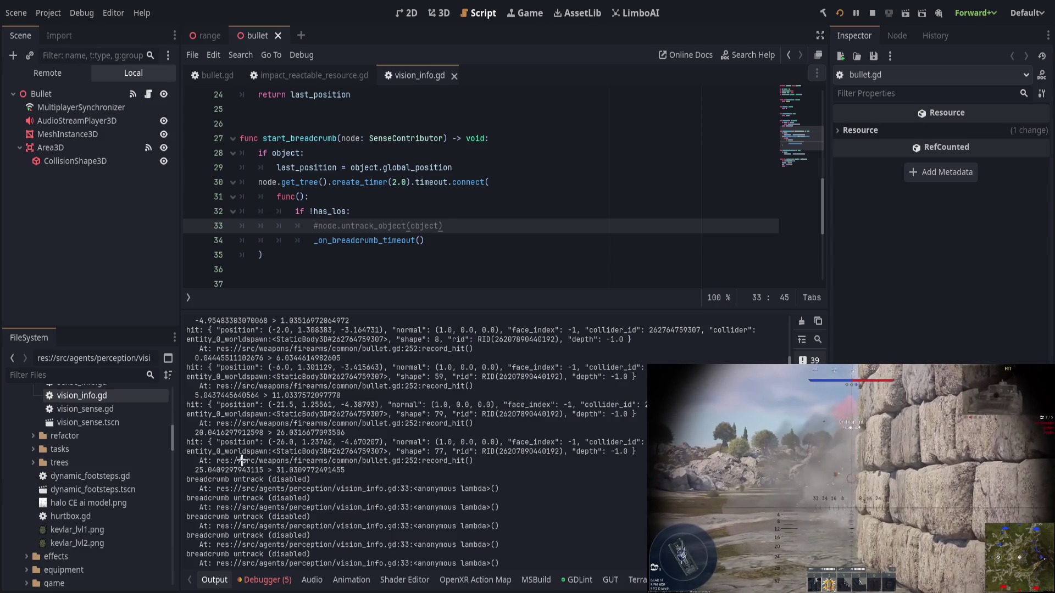
{"action": "left_click_drag", "start_coordinate": [251, 460], "coordinate": [399, 467]}
{"action": "left_click", "coordinate": [403, 466]}
Step: Check the depth values line, then clear the Output log and collapse the bottom panel
{"action": "scroll", "coordinate": [403, 466], "scroll_direction": "up", "scroll_amount": 3}
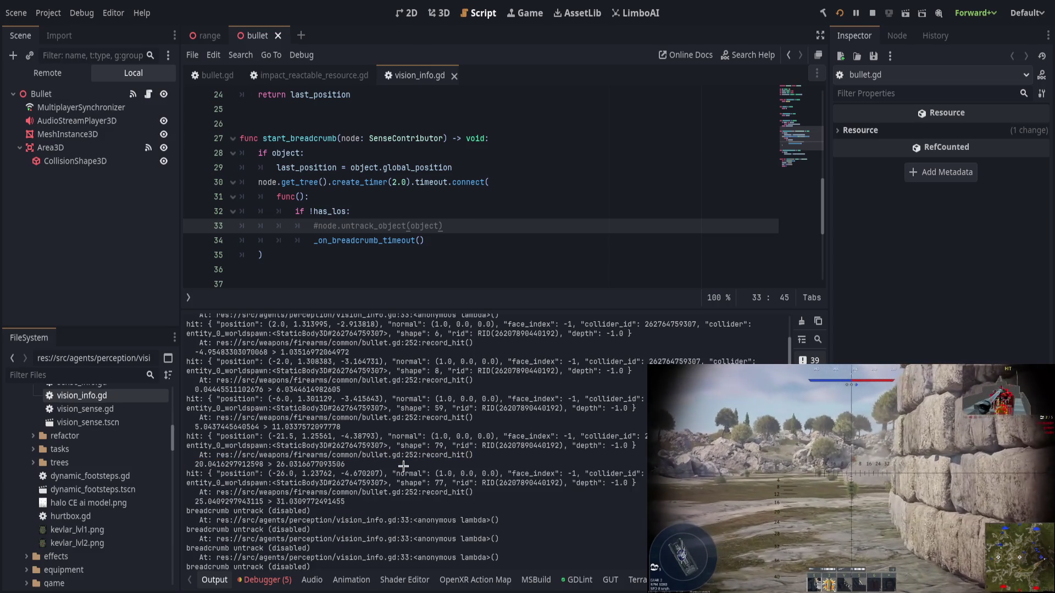
{"action": "left_click_drag", "start_coordinate": [216, 463], "coordinate": [382, 465]}
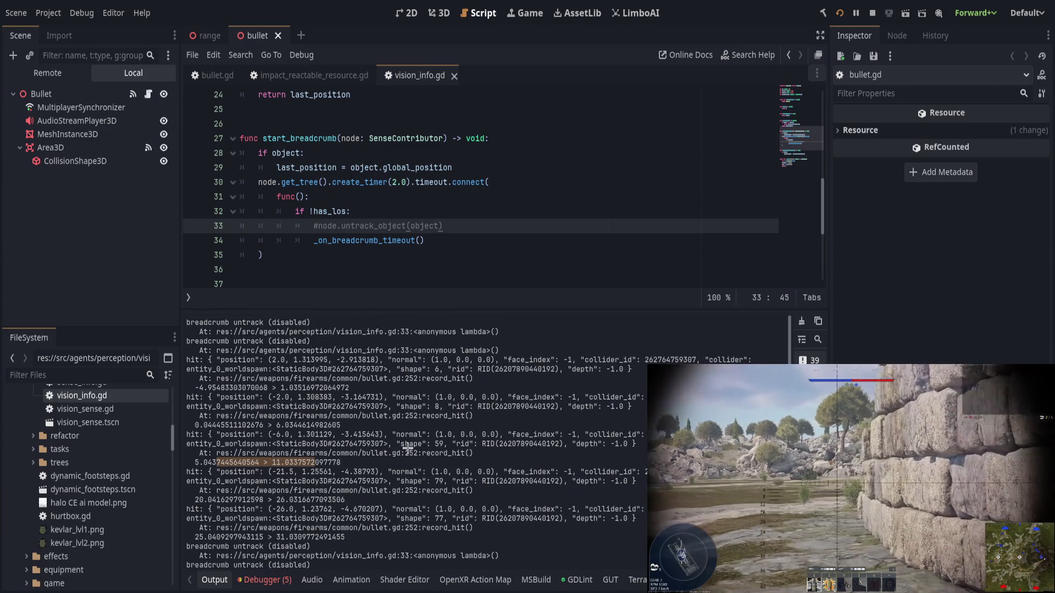
{"action": "left_click", "coordinate": [417, 381]}
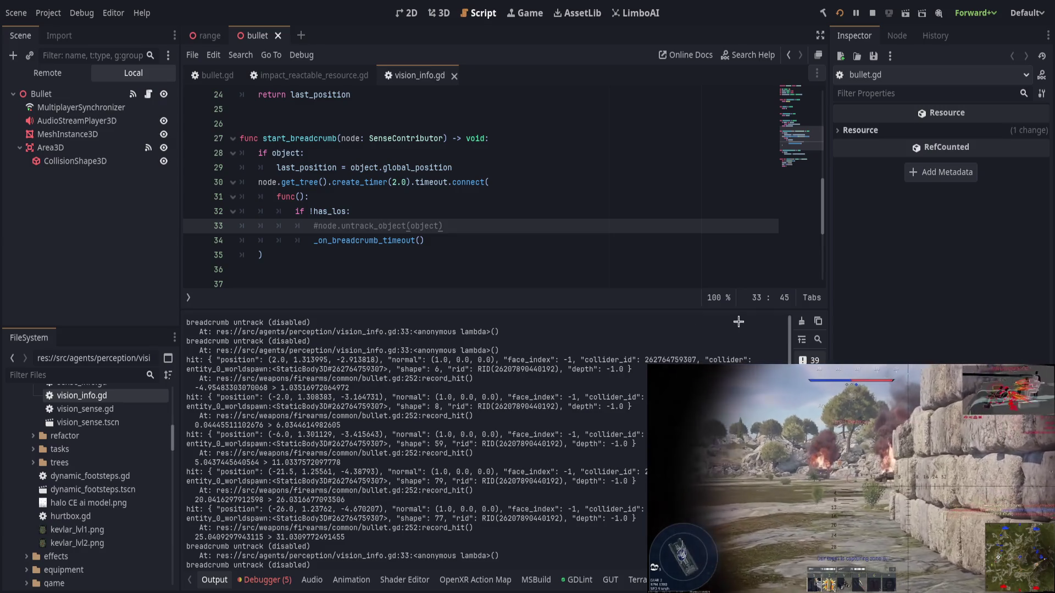
{"action": "left_click", "coordinate": [802, 321]}
{"action": "left_click", "coordinate": [214, 580]}
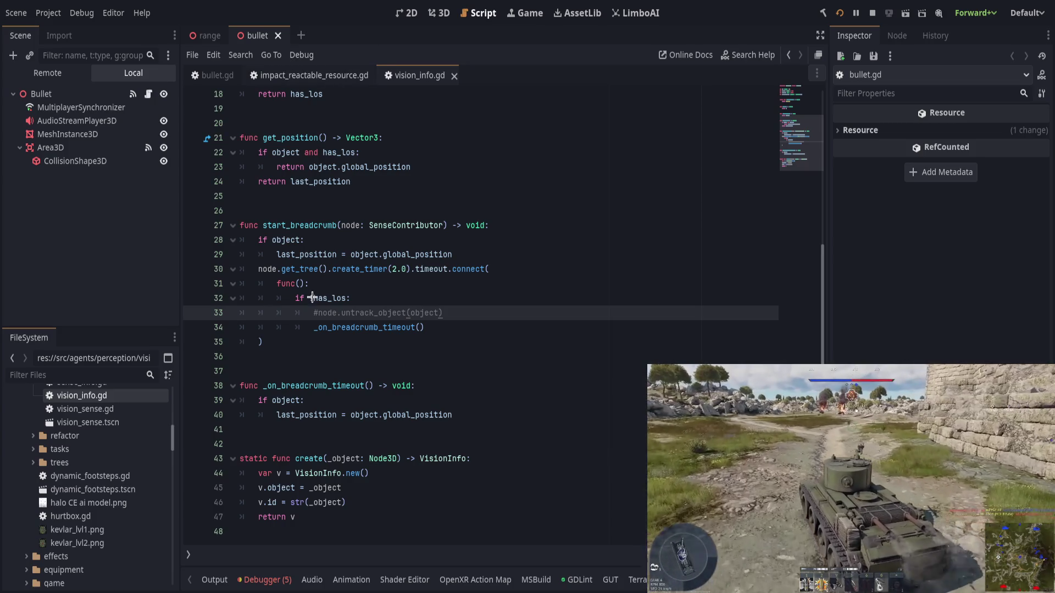
Step: Back in bullet.gd, replace record_hit's print_debug body with pass and save
{"action": "key", "text": "alt+Left"}
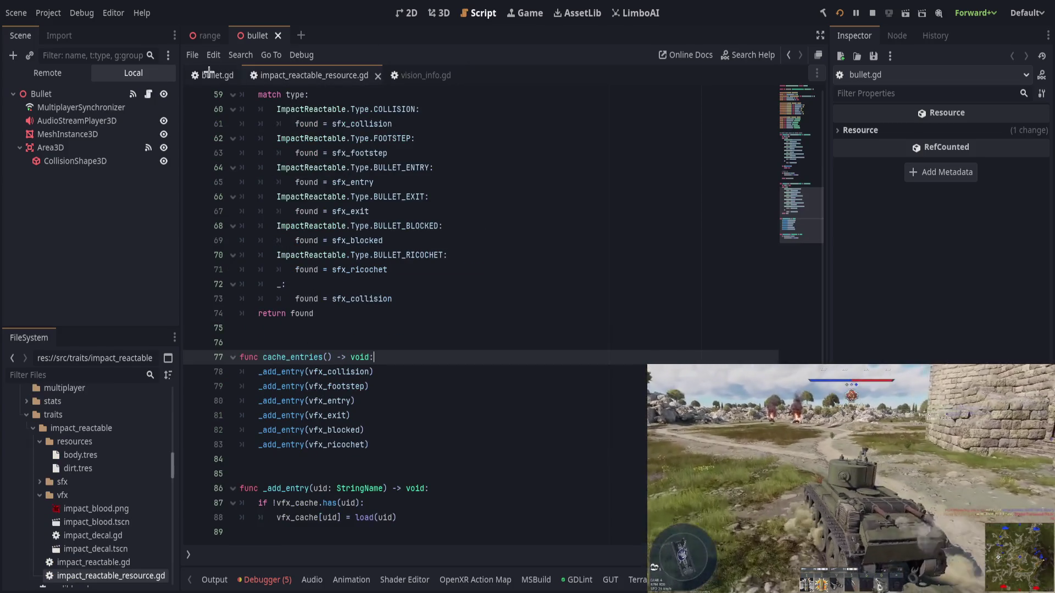
{"action": "key", "text": "alt+Left"}
{"action": "left_click", "coordinate": [435, 284]}
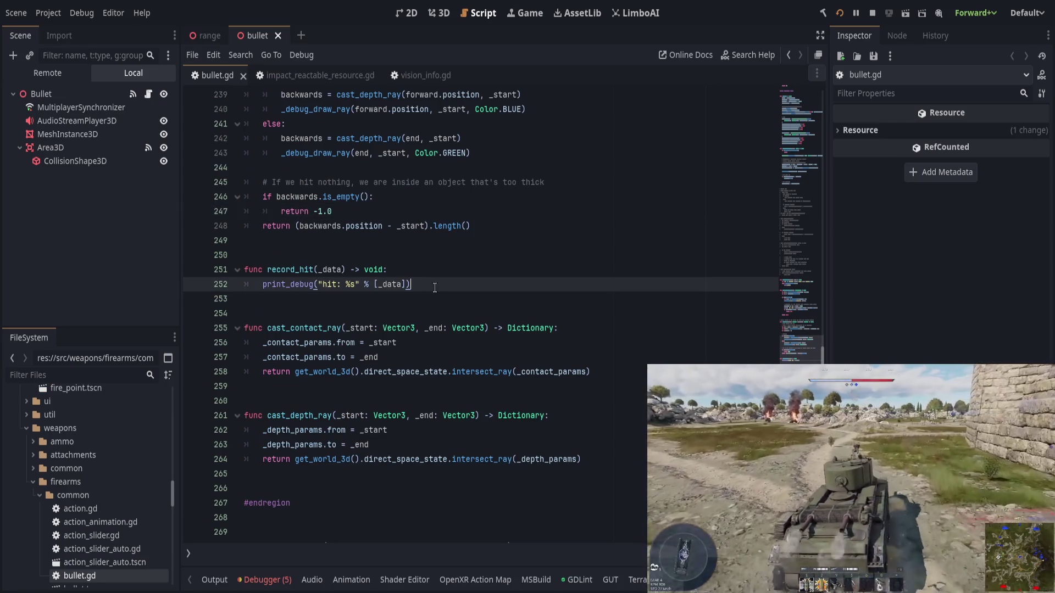
{"action": "key", "text": "shift+Home"}
{"action": "type", "text": "pass"}
{"action": "key", "text": "ctrl+s"}
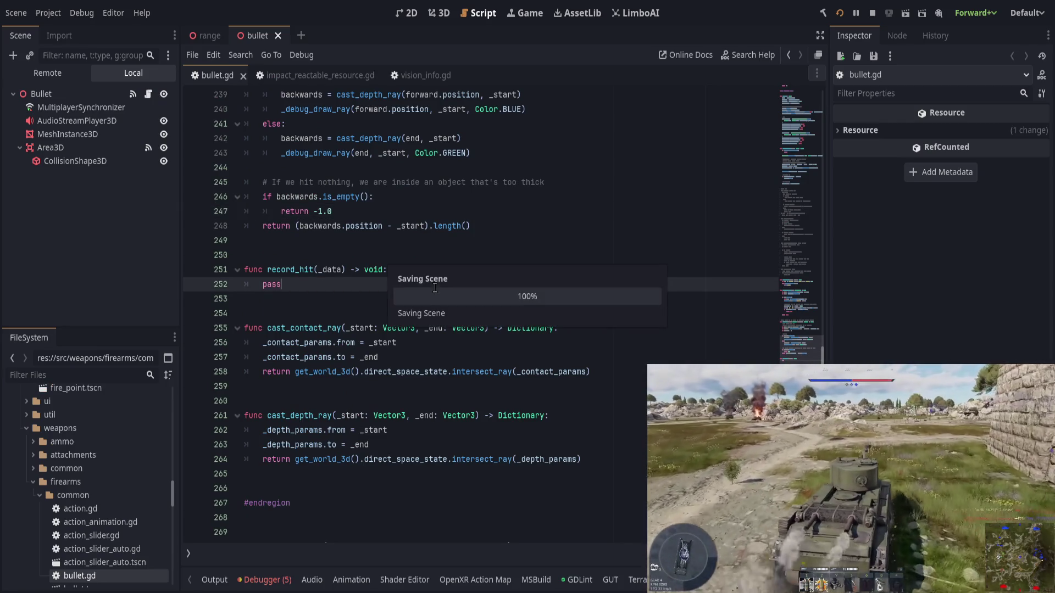
Step: Add depth to the depth-testing print (' %s: %s > %s' % [depth, ...]), save, and check the output
{"action": "scroll", "coordinate": [344, 424], "scroll_direction": "up", "scroll_amount": 3}
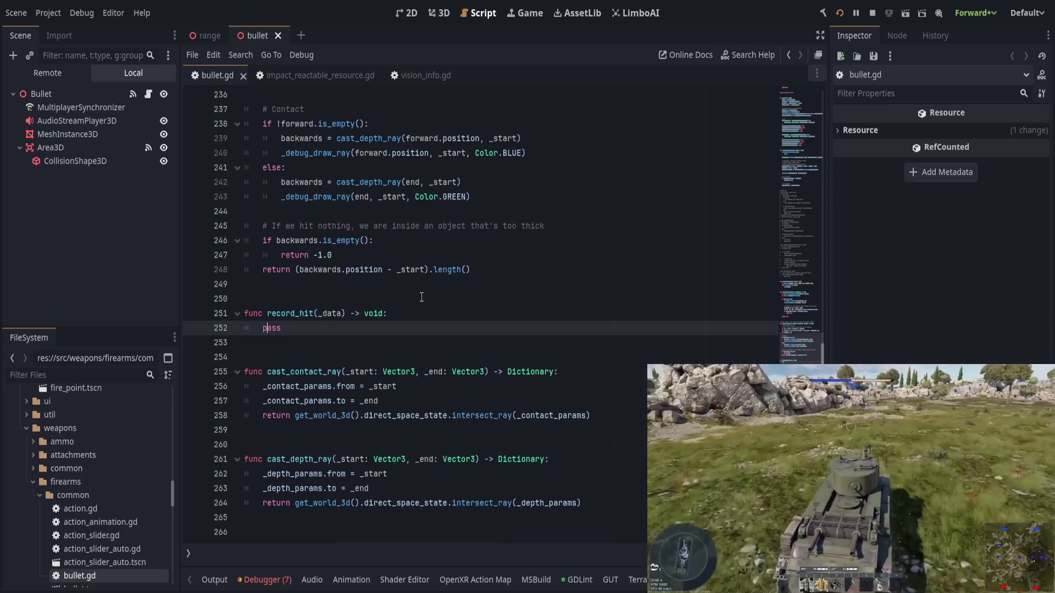
{"action": "scroll", "coordinate": [344, 424], "scroll_direction": "up", "scroll_amount": 7}
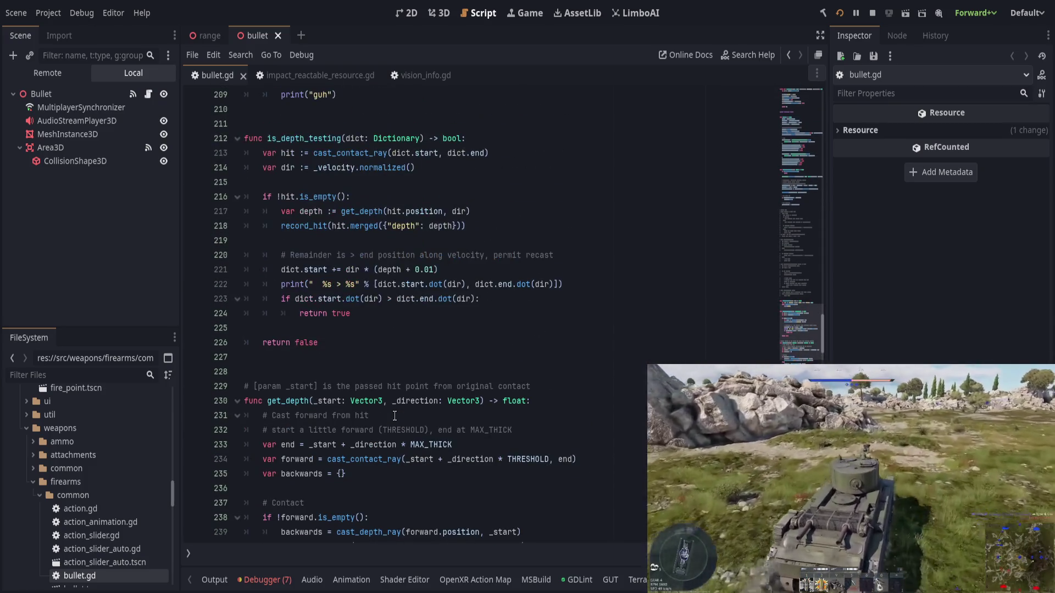
{"action": "scroll", "coordinate": [394, 416], "scroll_direction": "up", "scroll_amount": 1}
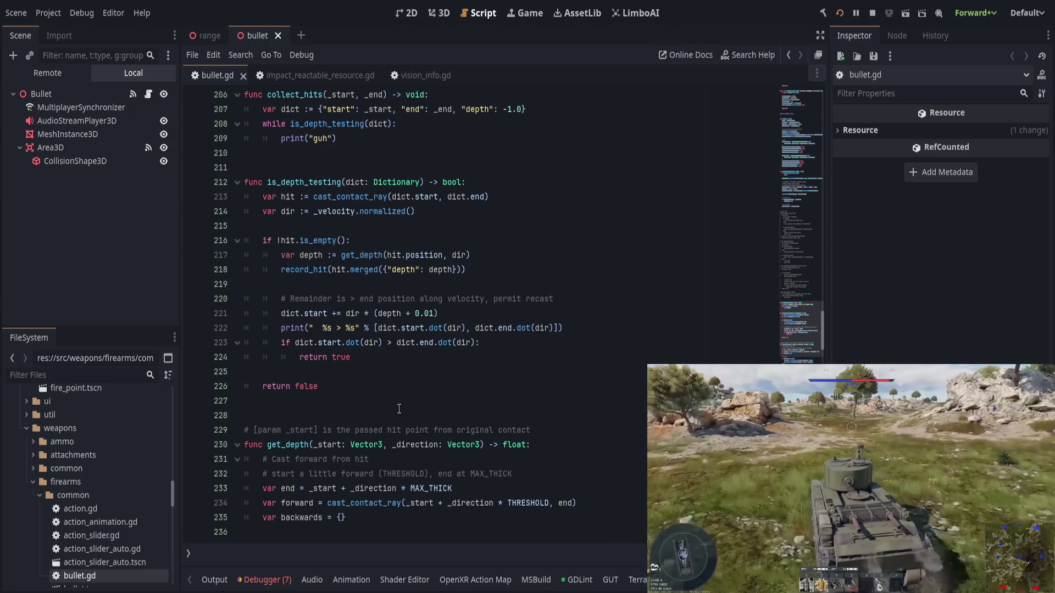
{"action": "left_click", "coordinate": [402, 355]}
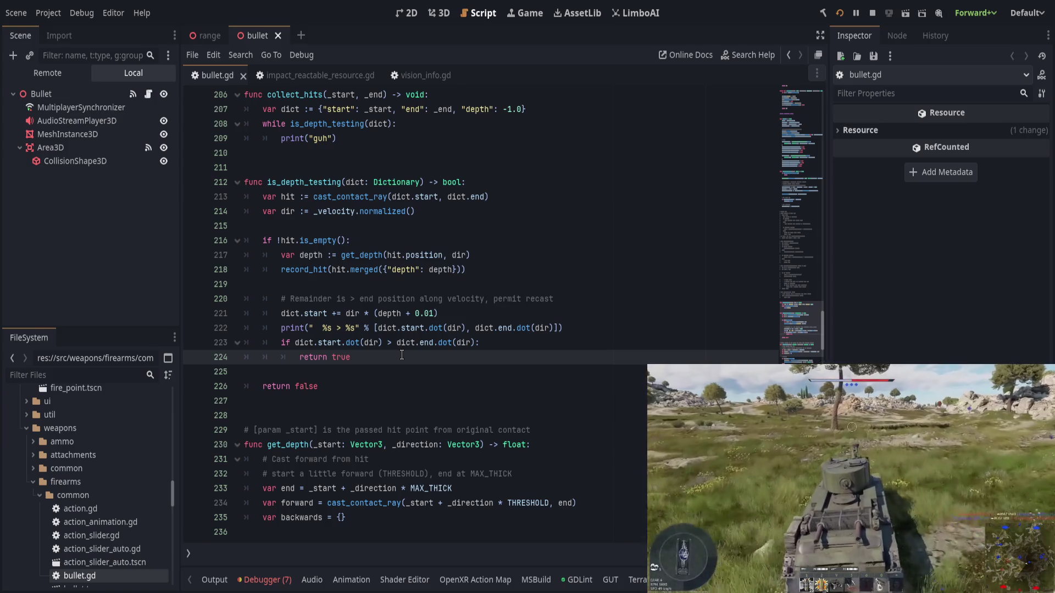
{"action": "left_click", "coordinate": [323, 330]}
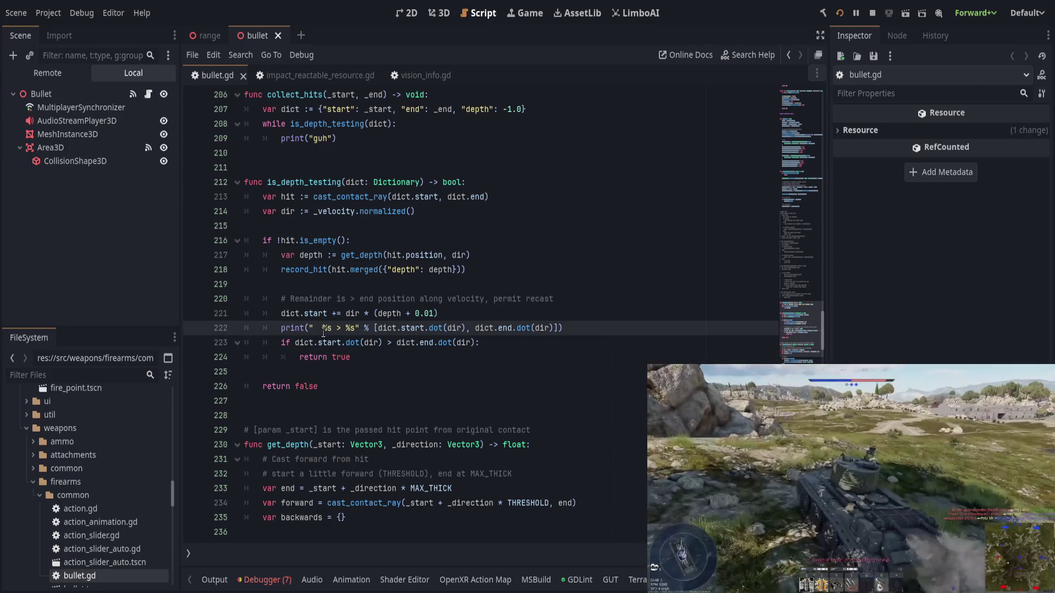
{"action": "type", "text": "%s: "}
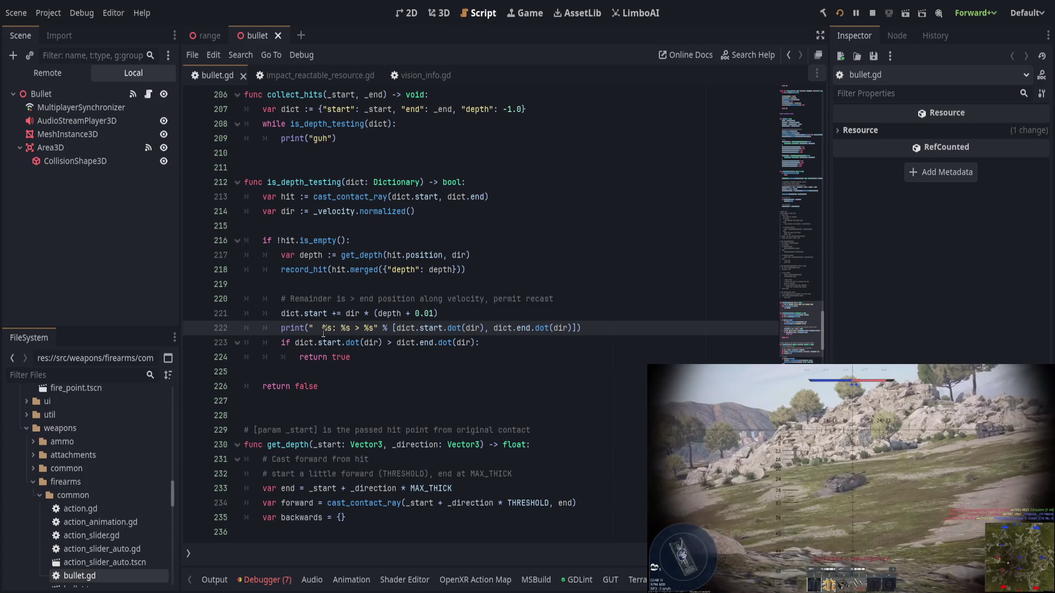
{"action": "type", "text": "depth,"}
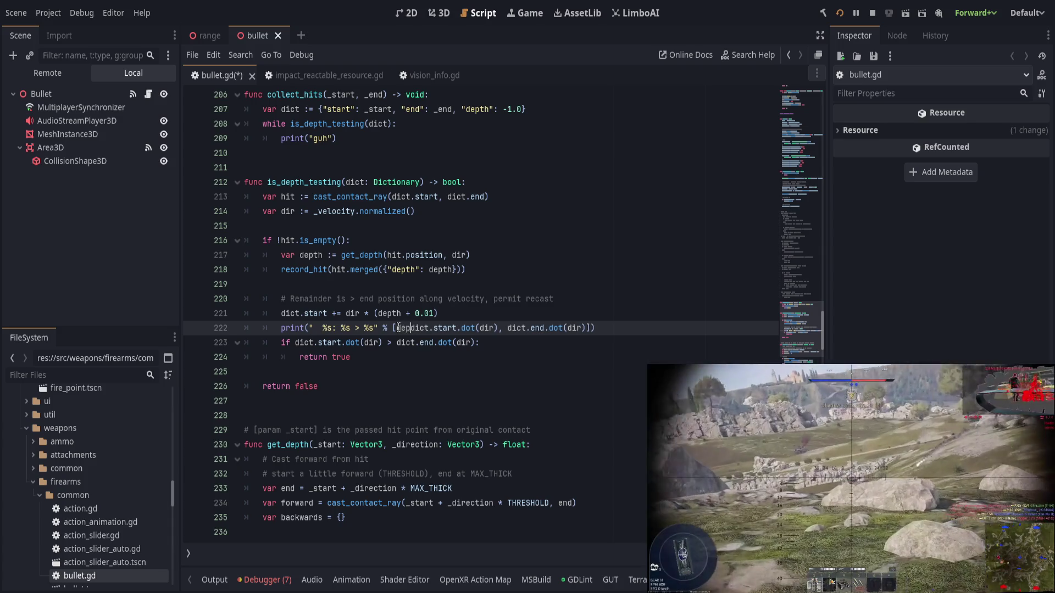
{"action": "key", "text": "ctrl+s"}
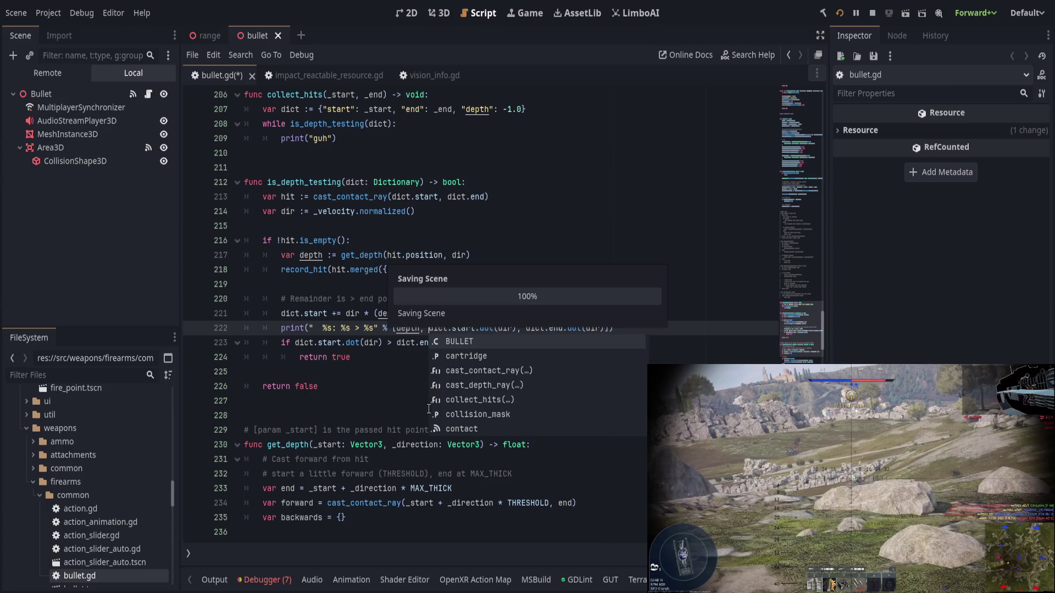
{"action": "left_click", "coordinate": [401, 362]}
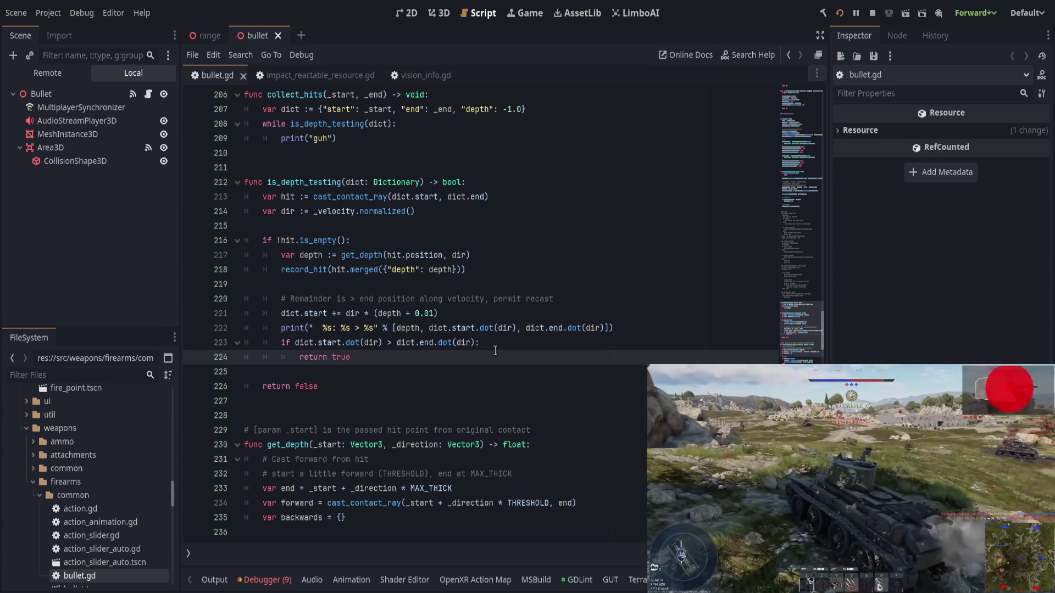
{"action": "left_click", "coordinate": [214, 579]}
{"action": "left_click_drag", "start_coordinate": [187, 376], "coordinate": [387, 396]}
{"action": "left_click", "coordinate": [388, 397]}
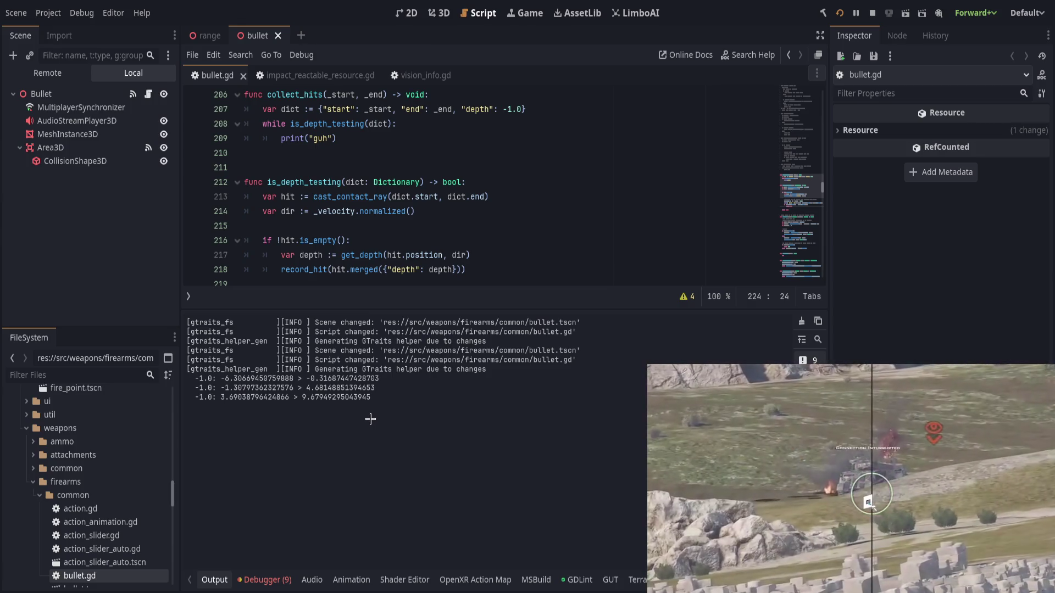
{"action": "left_click", "coordinate": [214, 580]}
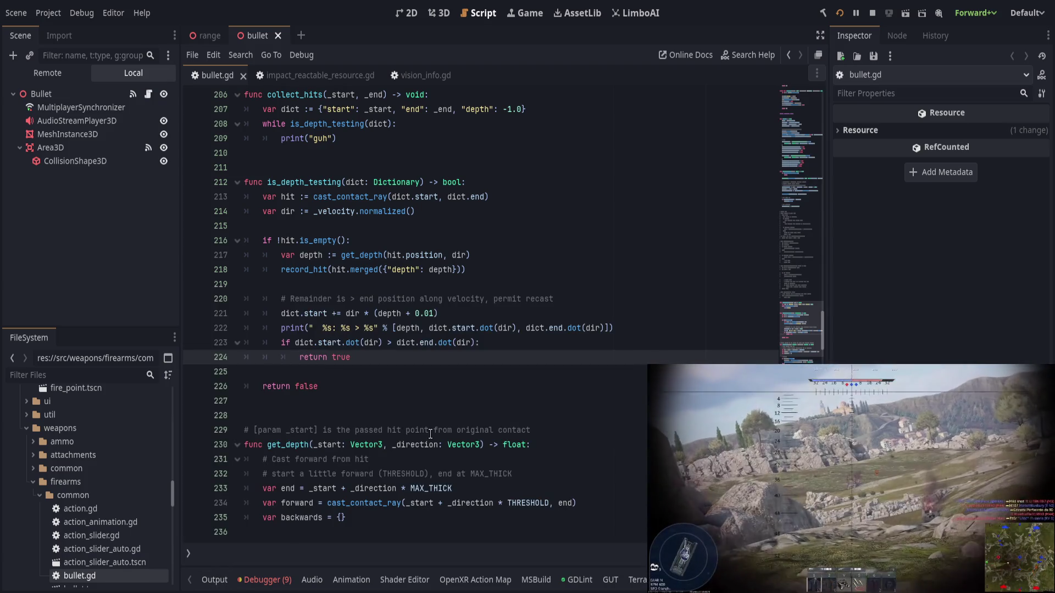
{"action": "left_click", "coordinate": [389, 340]}
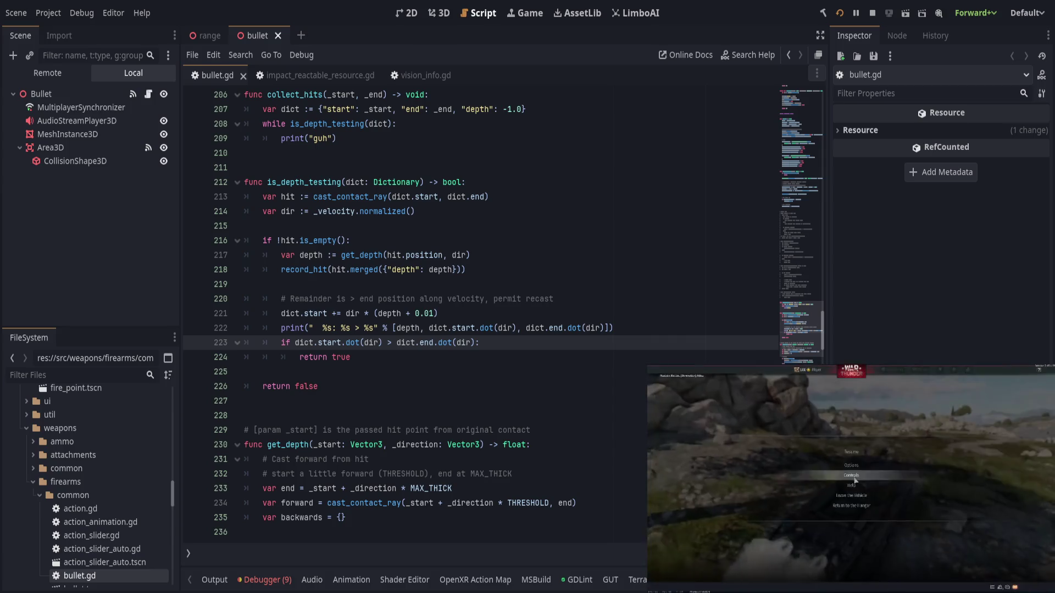
{"action": "scroll", "coordinate": [476, 298], "scroll_direction": "up", "scroll_amount": 5}
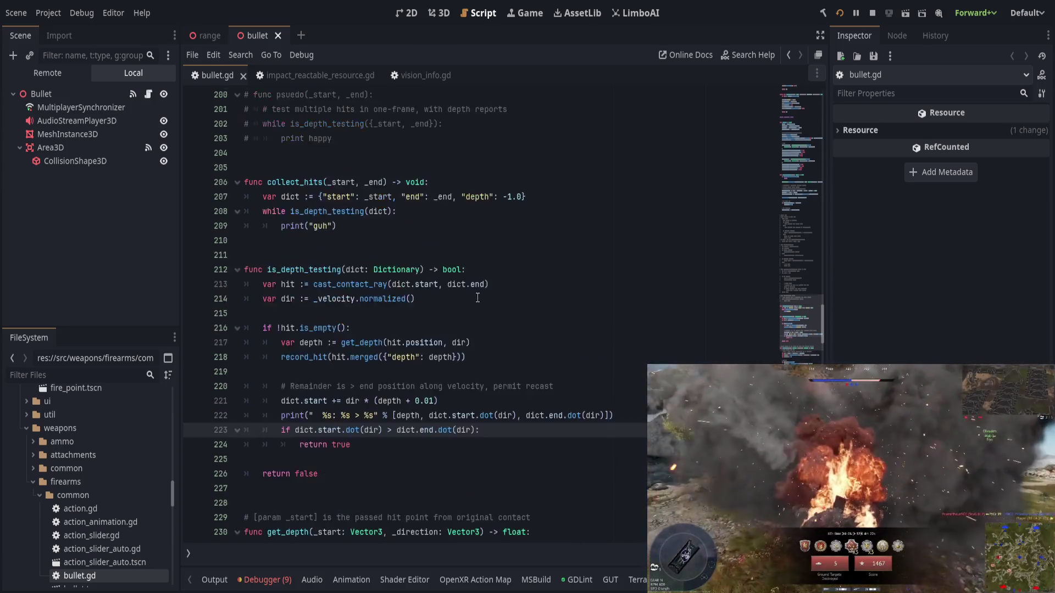
{"action": "left_click", "coordinate": [464, 347]}
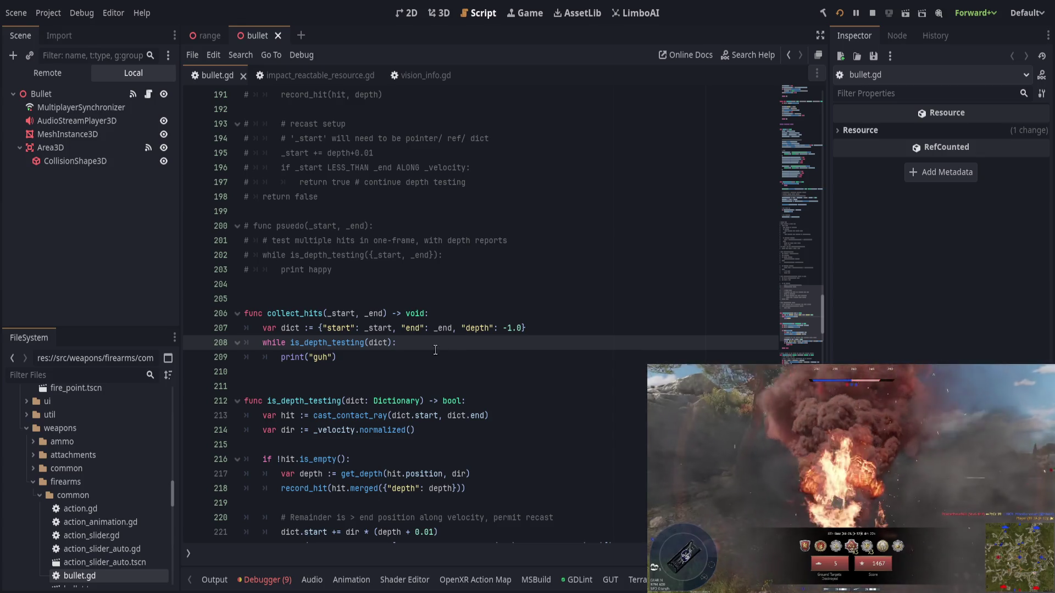
{"action": "scroll", "coordinate": [472, 387], "scroll_direction": "up", "scroll_amount": 6}
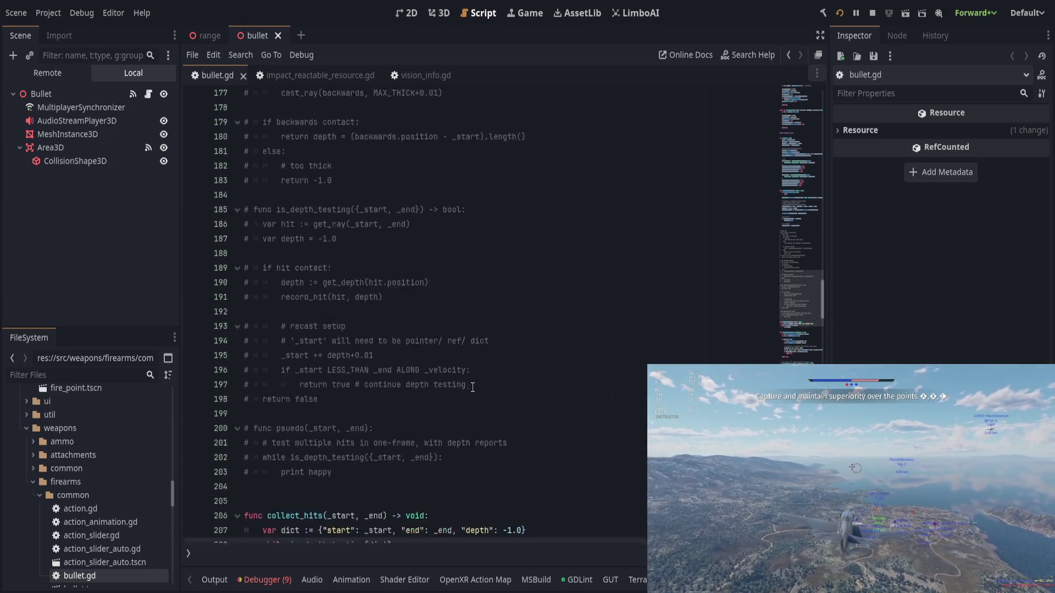
{"action": "scroll", "coordinate": [476, 387], "scroll_direction": "down", "scroll_amount": 9}
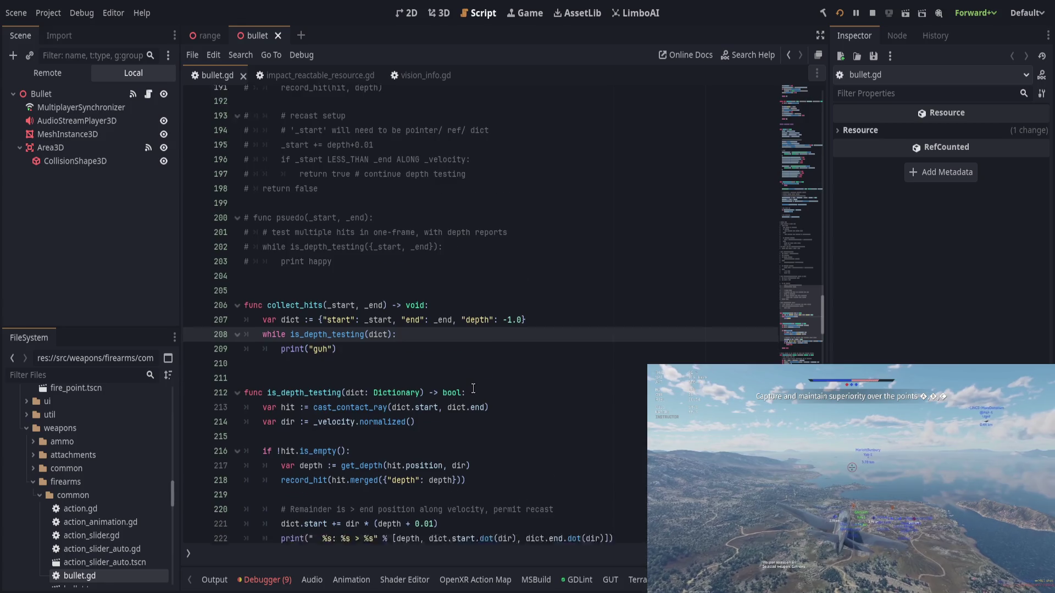
{"action": "left_click", "coordinate": [511, 276]}
Step: Insert print("first") as the first line of is_depth_testing, save, and clear the output
{"action": "key", "text": "Return"}
{"action": "type", "text": "print(\"fir"}
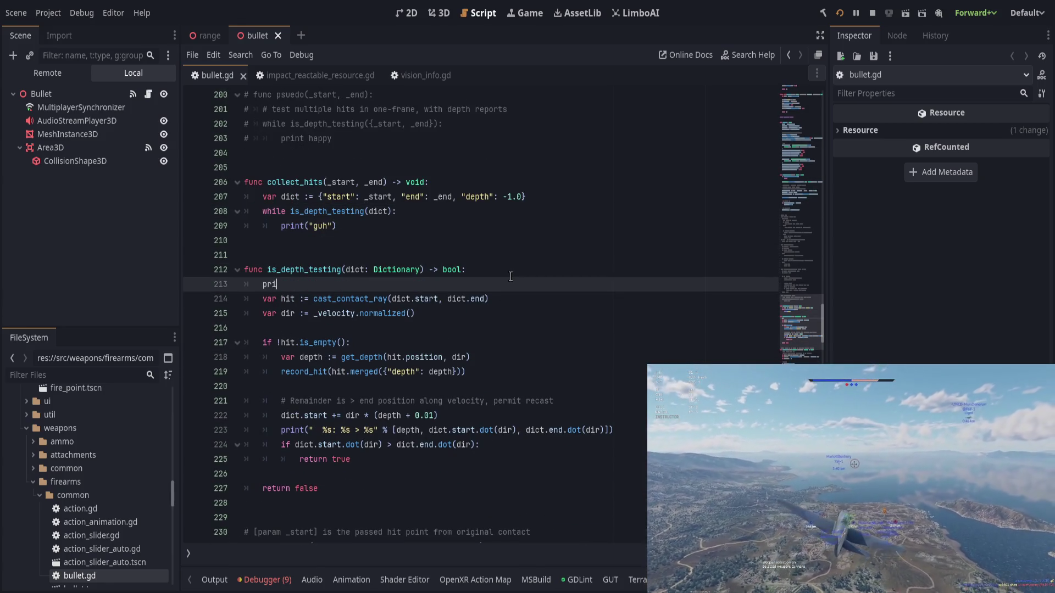
{"action": "type", "text": "st"}
{"action": "key", "text": "End"}
{"action": "key", "text": "ctrl+s"}
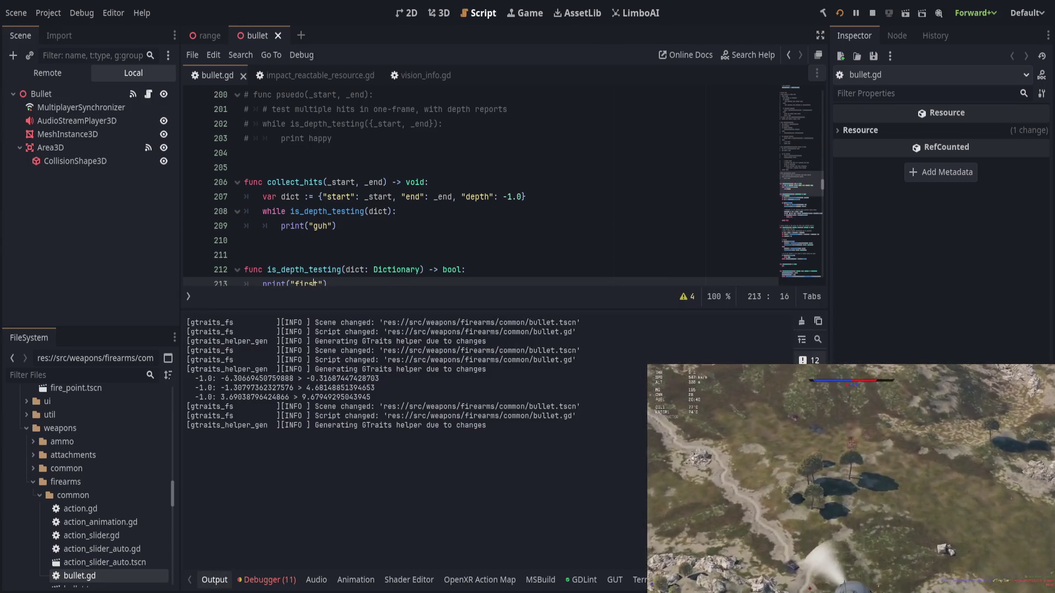
{"action": "left_click", "coordinate": [802, 322]}
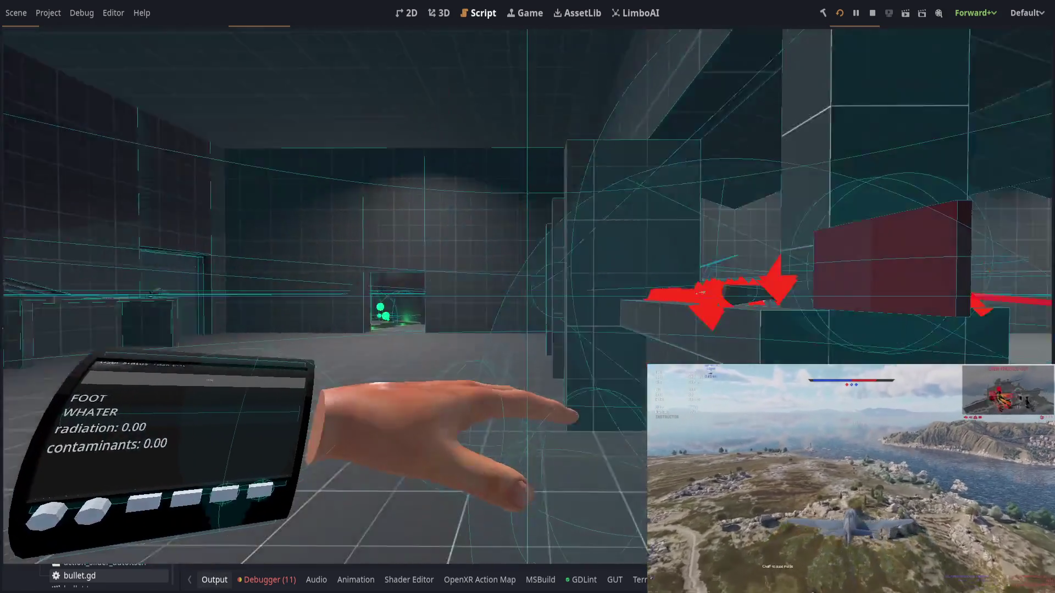
Step: Scroll through the Output log to check the repeated 'first' lines from the test run
{"action": "scroll", "coordinate": [396, 423], "scroll_direction": "up", "scroll_amount": 10}
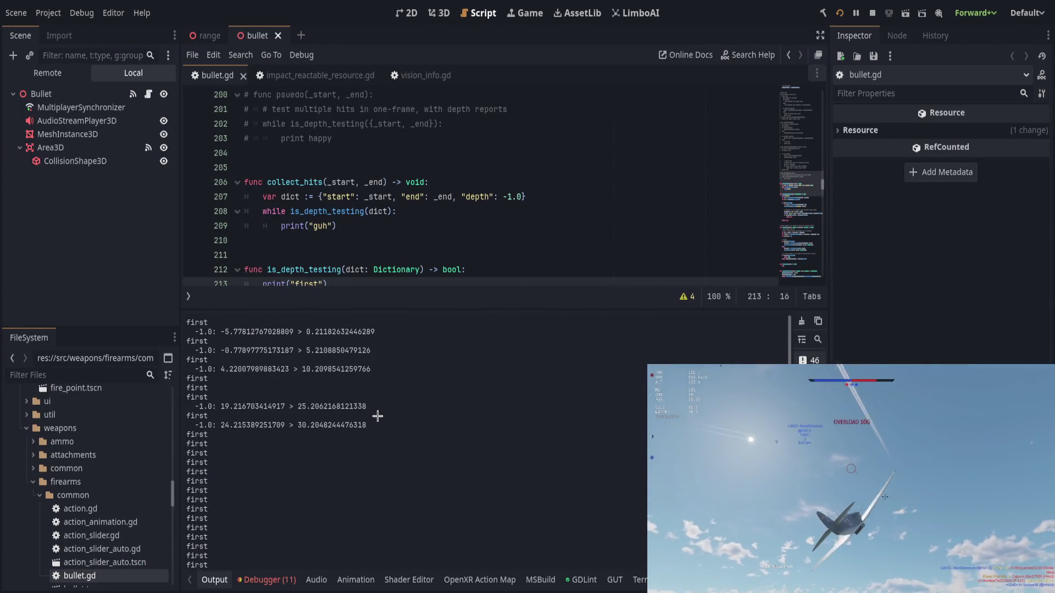
{"action": "scroll", "coordinate": [364, 405], "scroll_direction": "down", "scroll_amount": 5}
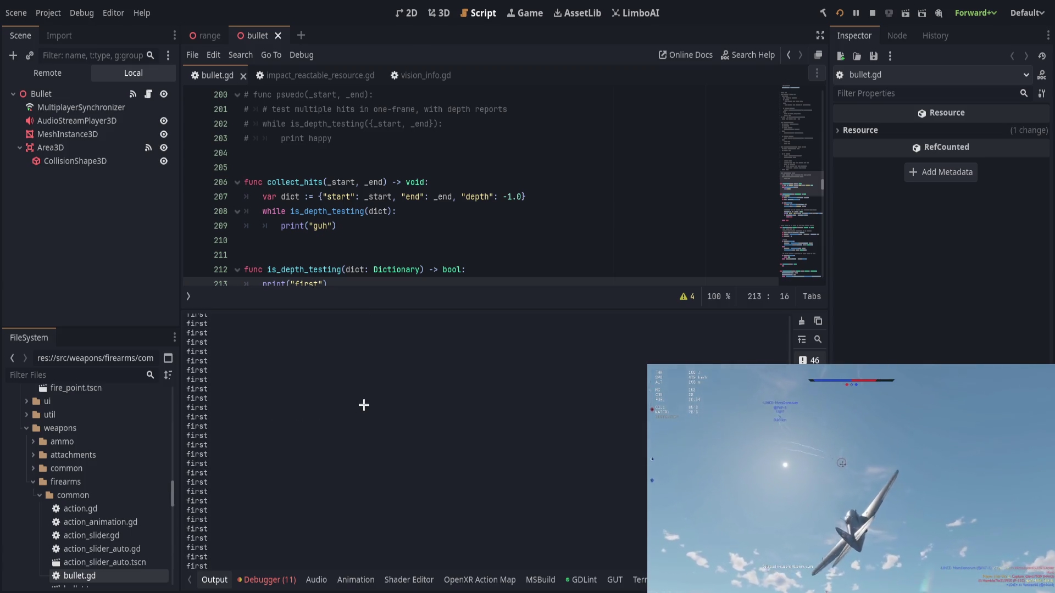
{"action": "scroll", "coordinate": [363, 404], "scroll_direction": "up", "scroll_amount": 5}
{"action": "mouse_move", "coordinate": [358, 307]}
{"action": "left_mouse_down"}
{"action": "mouse_move", "coordinate": [366, 427]}
{"action": "mouse_move", "coordinate": [384, 300]}
{"action": "mouse_move", "coordinate": [363, 445]}
{"action": "left_mouse_up"}
{"action": "scroll", "coordinate": [389, 391], "scroll_direction": "down", "scroll_amount": 5}
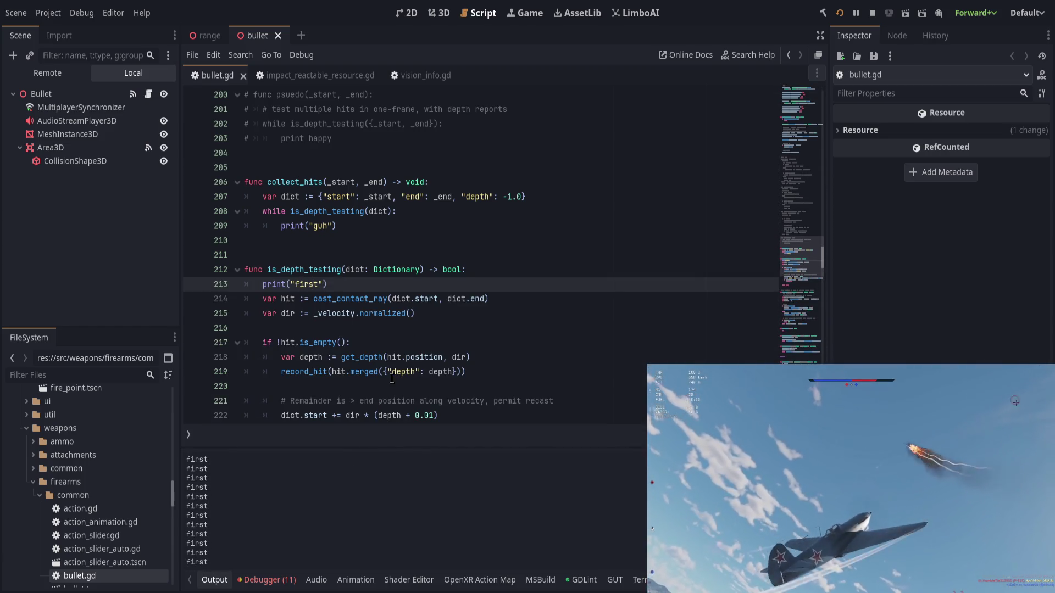
{"action": "scroll", "coordinate": [399, 375], "scroll_direction": "down", "scroll_amount": 8}
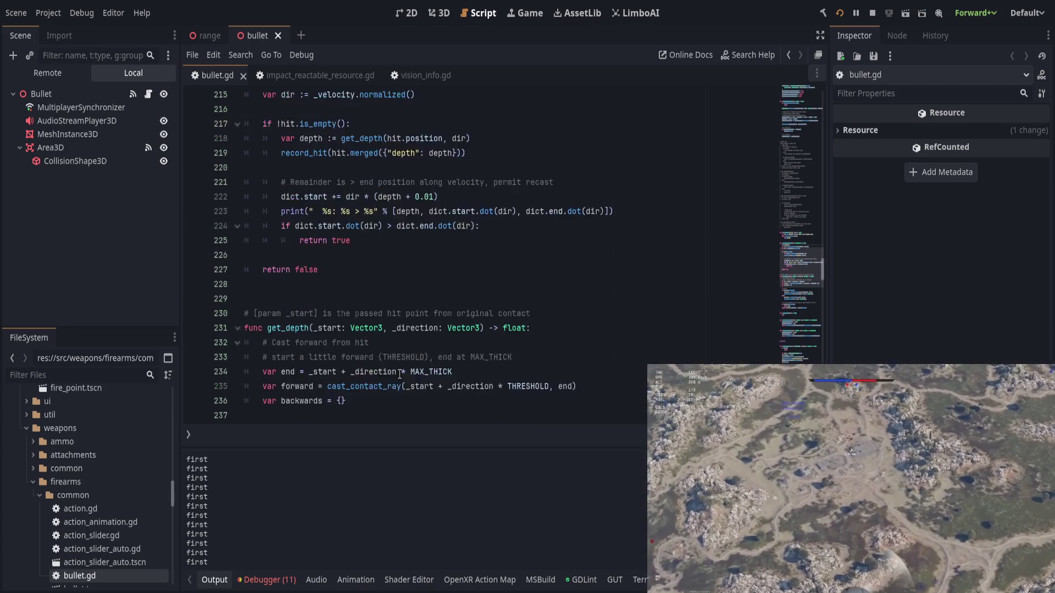
{"action": "scroll", "coordinate": [399, 374], "scroll_direction": "down", "scroll_amount": 2}
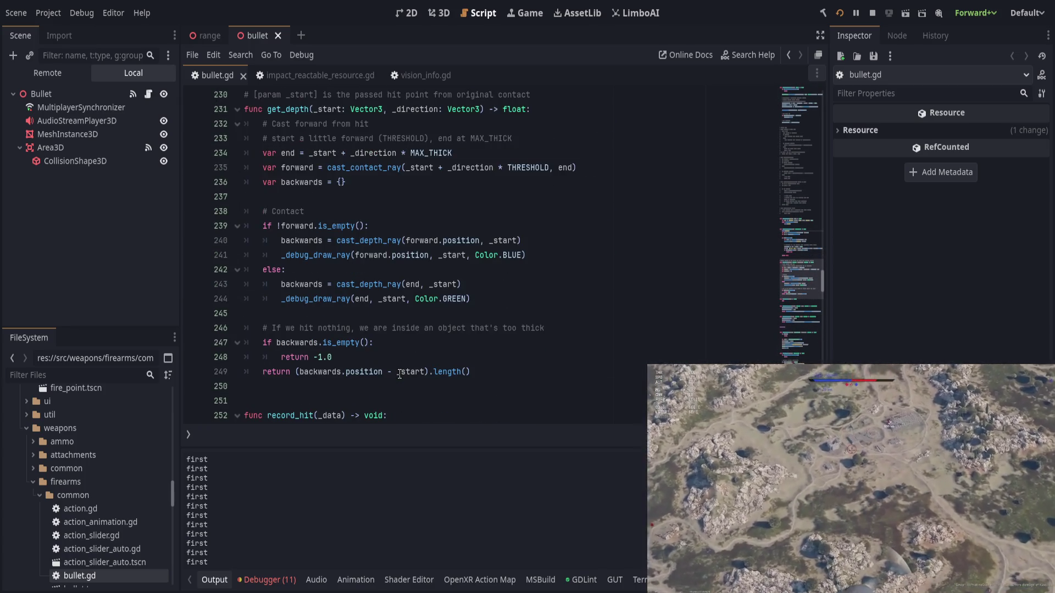
Step: Change > to < in both the recast condition and its debug print format string
{"action": "scroll", "coordinate": [400, 375], "scroll_direction": "down", "scroll_amount": 2}
{"action": "scroll", "coordinate": [399, 374], "scroll_direction": "up", "scroll_amount": 1}
{"action": "scroll", "coordinate": [400, 375], "scroll_direction": "down", "scroll_amount": 3}
{"action": "scroll", "coordinate": [399, 374], "scroll_direction": "up", "scroll_amount": 7}
{"action": "scroll", "coordinate": [400, 374], "scroll_direction": "up", "scroll_amount": 4}
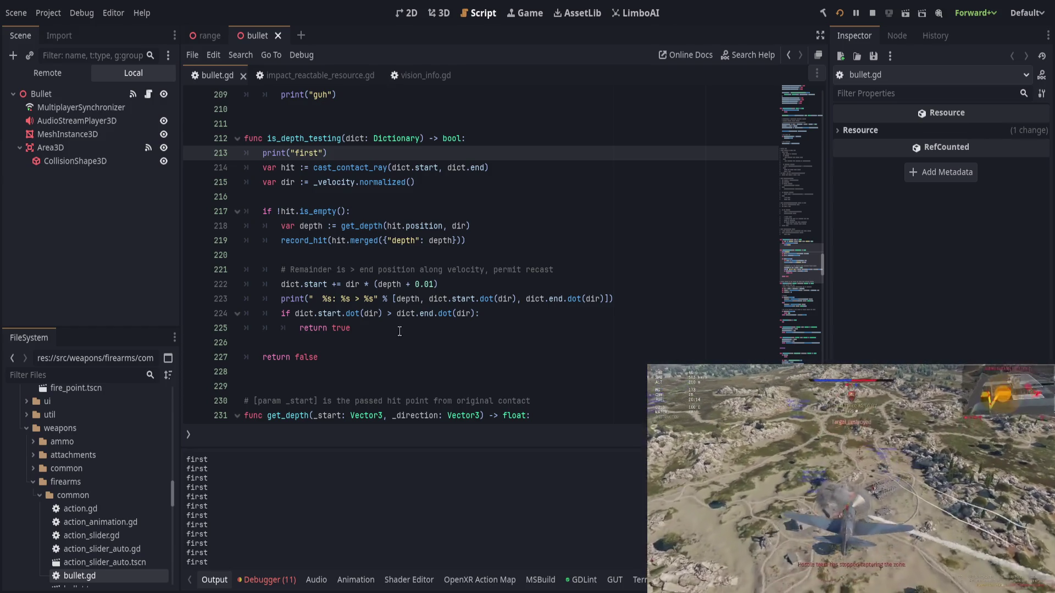
{"action": "double_click", "coordinate": [390, 314]}
{"action": "type", "text": "<"}
{"action": "left_click", "coordinate": [360, 298]}
{"action": "key", "text": "BackSpace"}
{"action": "type", "text": "<"}
Step: Prefix the recast condition with 'depth > 0.0 and' and save bullet.gd
{"action": "key", "text": "Down"}
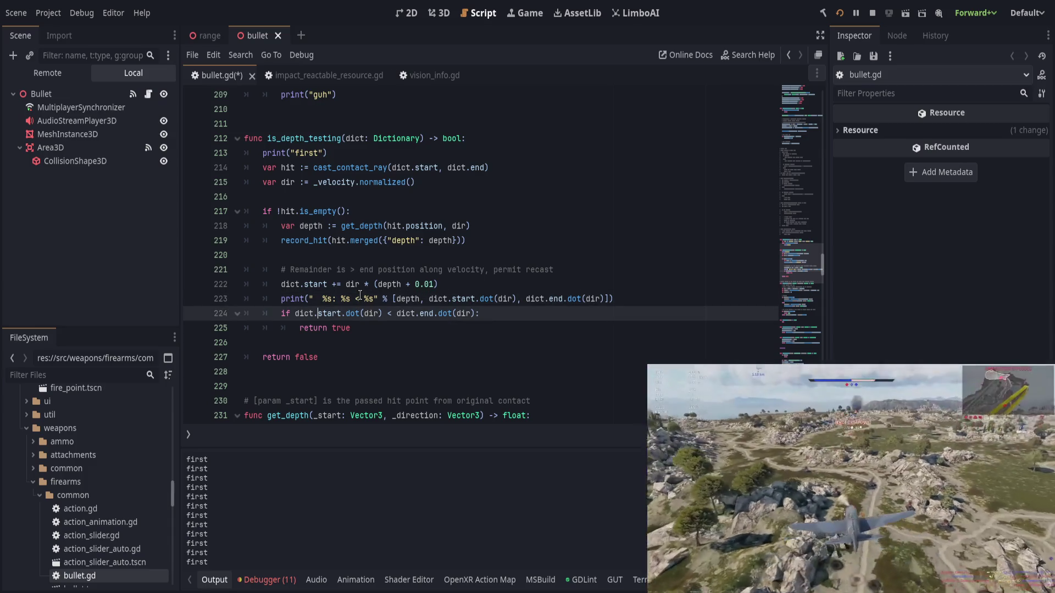
{"action": "type", "text": "depth >"}
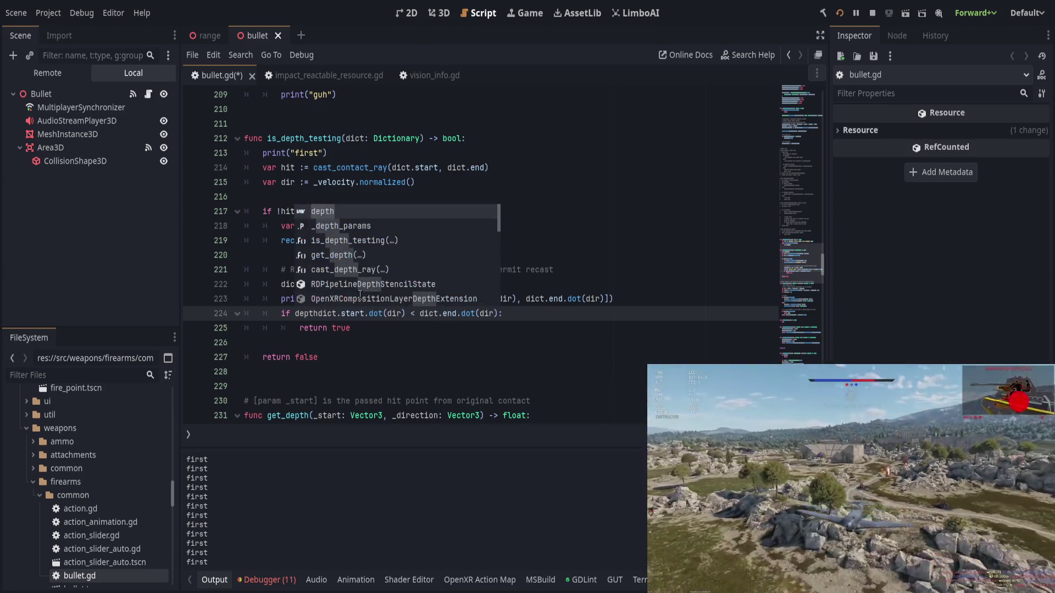
{"action": "type", "text": " 0.0 ad"}
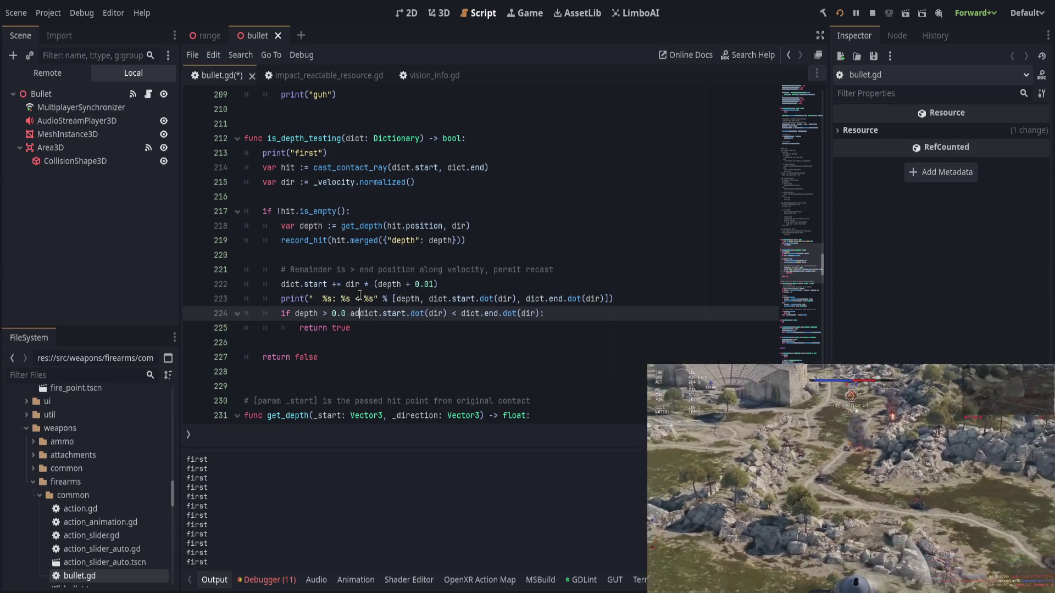
{"action": "type", "text": "nd"}
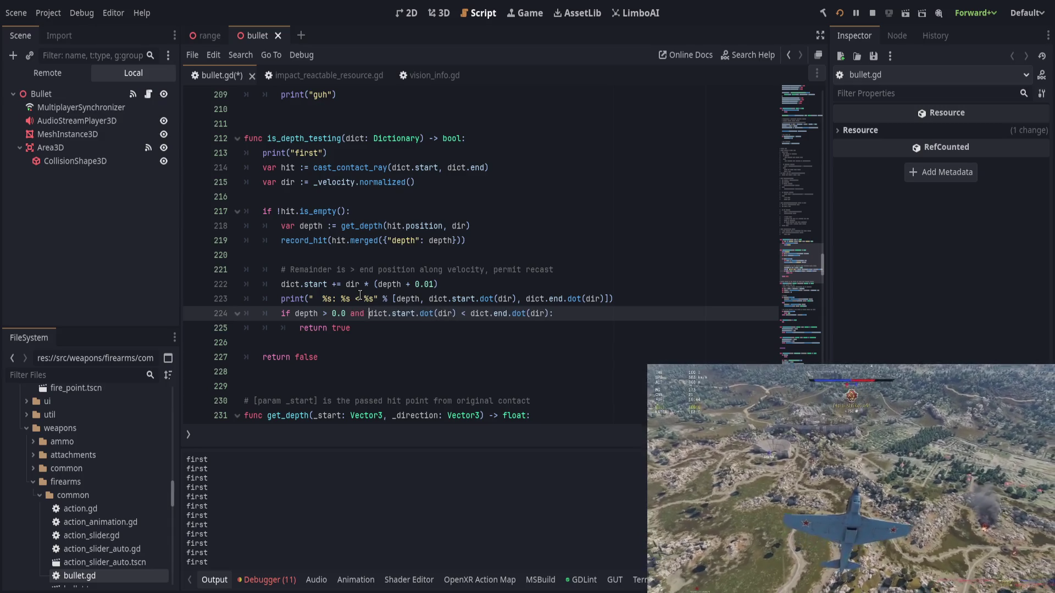
{"action": "key", "text": "ctrl+s"}
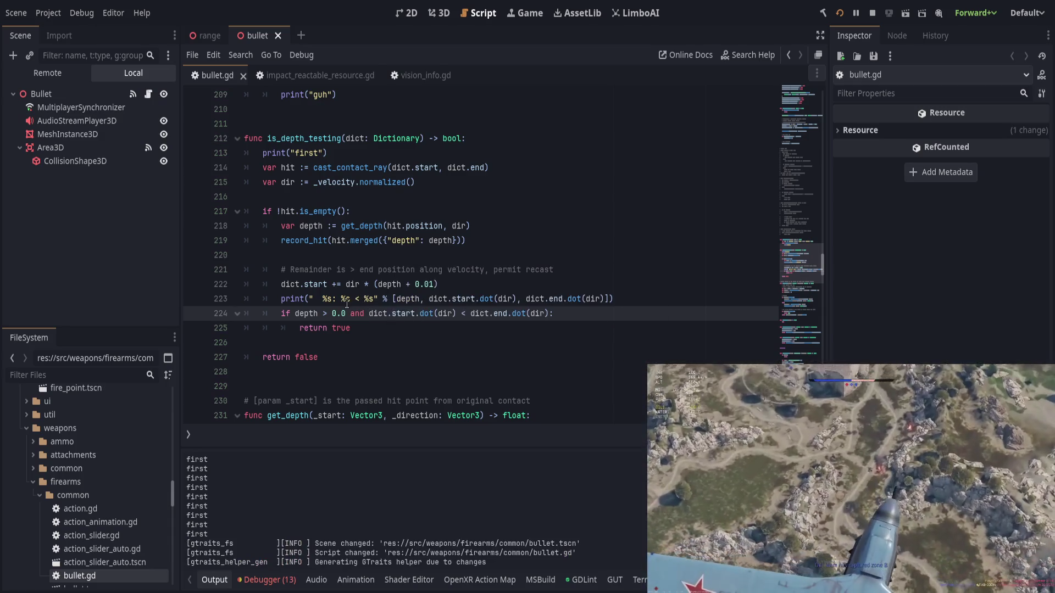
{"action": "left_click", "coordinate": [332, 297]}
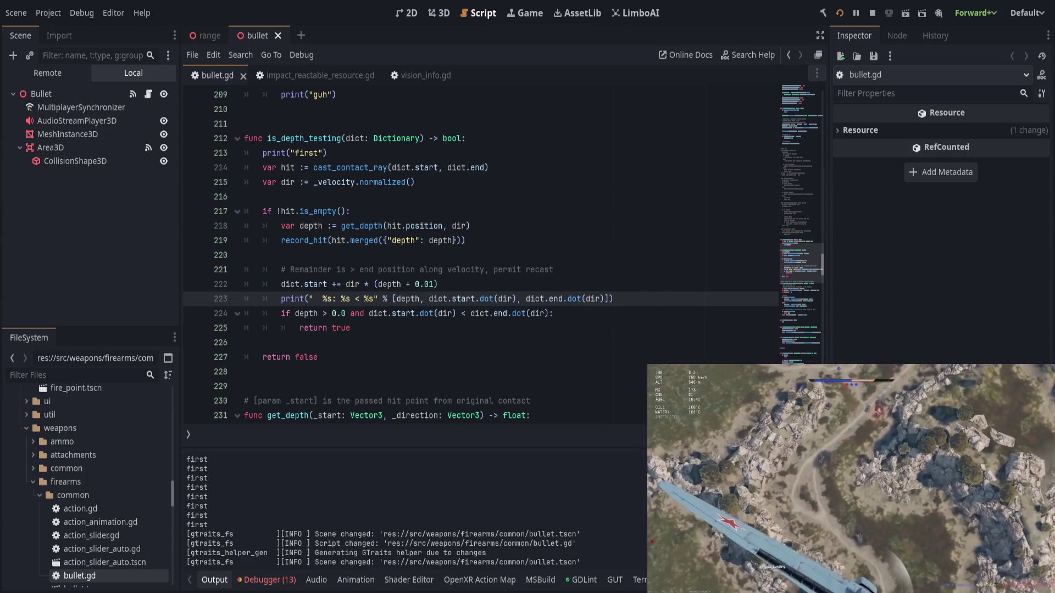
Step: Fire test shots in the running game, then return to the script editor
{"action": "key", "text": "alt+Tab"}
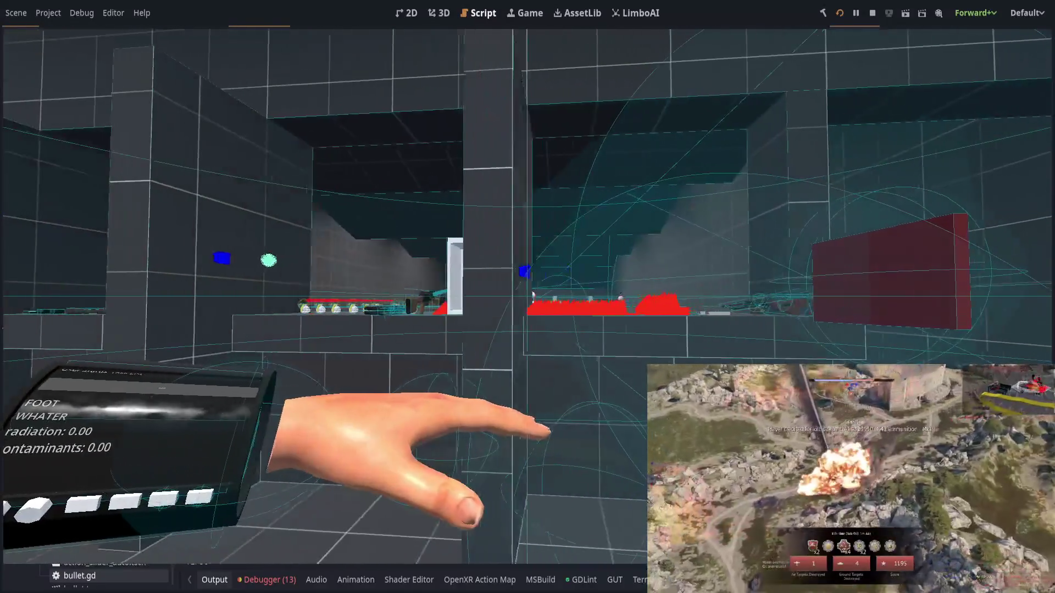
{"action": "key", "text": "alt+Tab"}
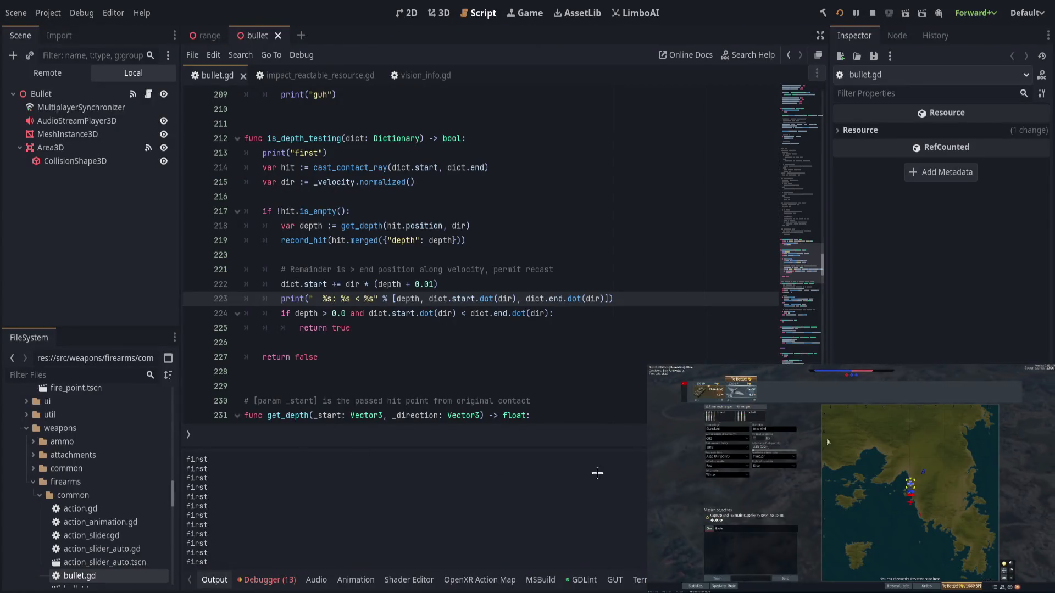
{"action": "key", "text": "alt+Tab"}
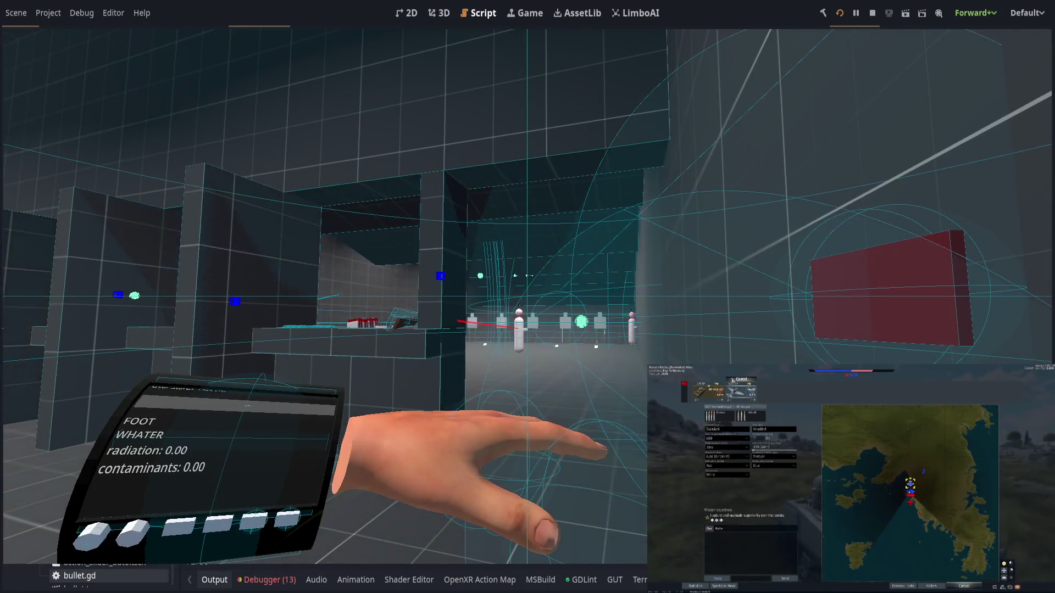
{"action": "key", "text": "alt+Tab"}
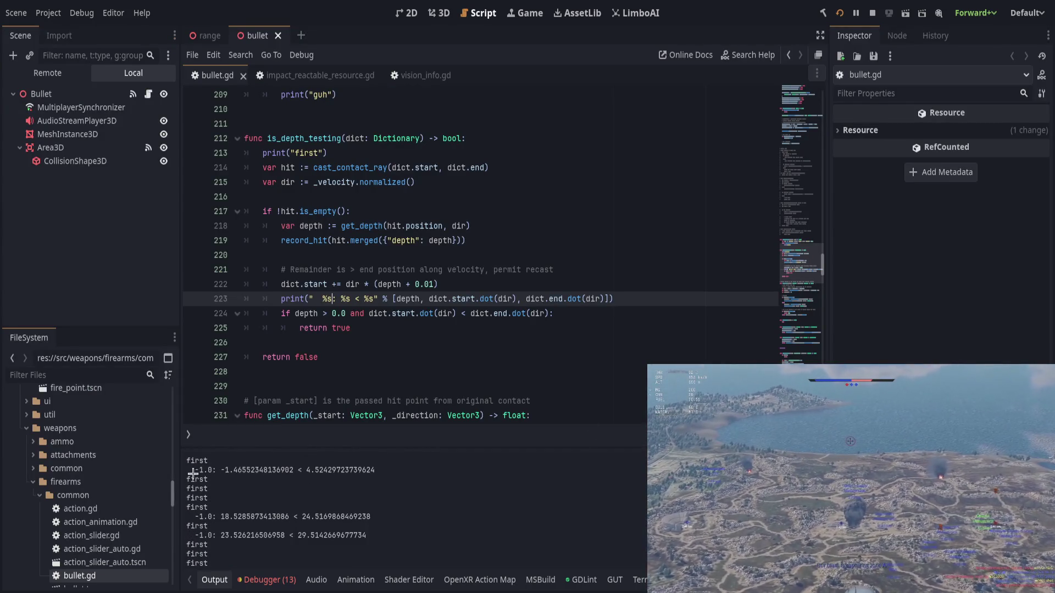
Step: Read the printed depth comparison lines, then set a breakpoint on the return true line
{"action": "left_click_drag", "start_coordinate": [203, 471], "coordinate": [336, 530]}
{"action": "left_click", "coordinate": [337, 531]}
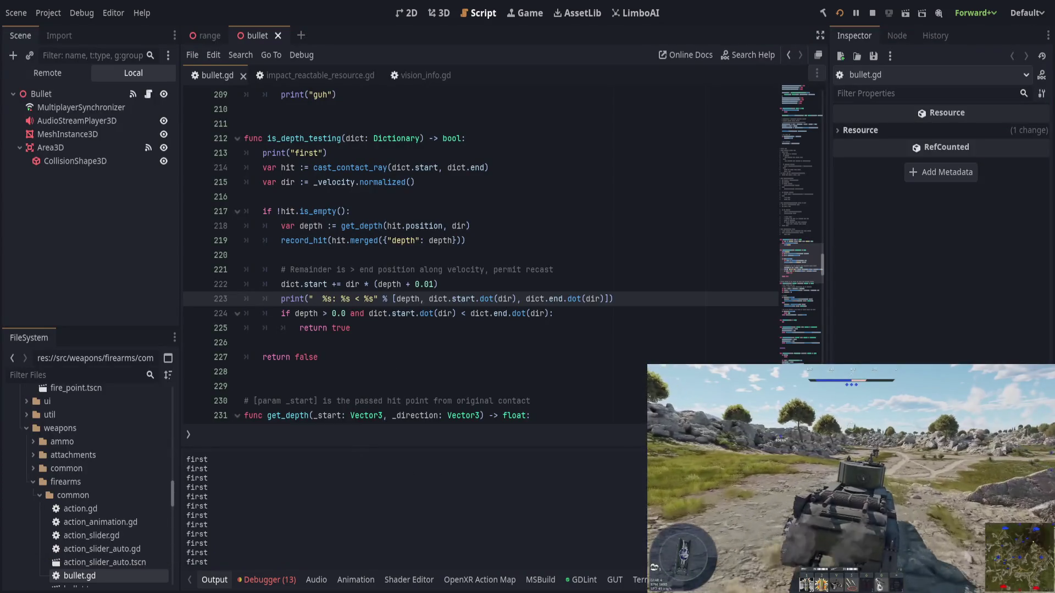
{"action": "left_click", "coordinate": [193, 328]}
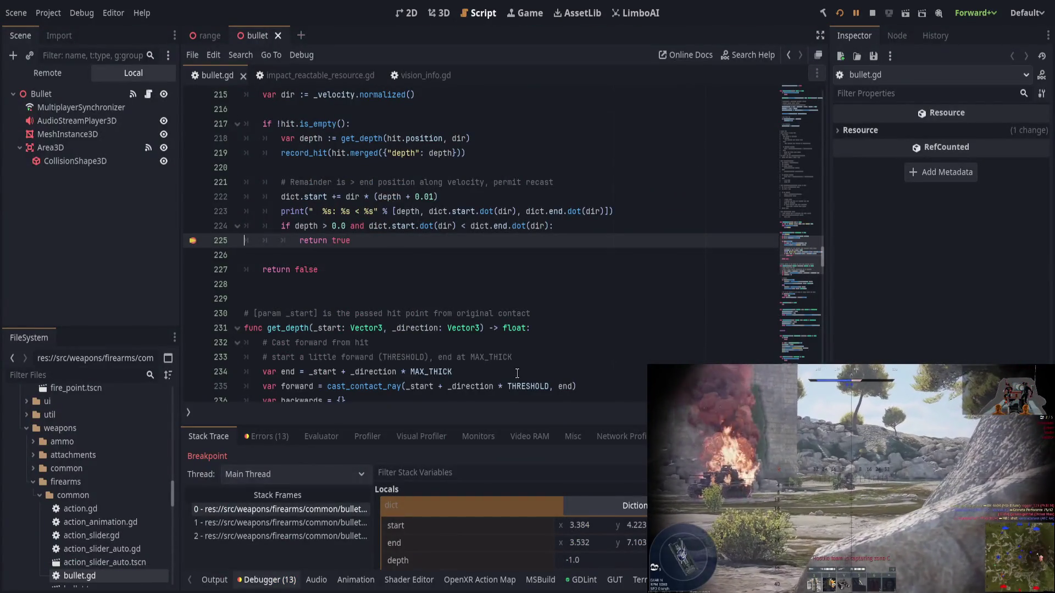
Step: Step with F10 back out to the physics update, checking the printed output after each step
{"action": "left_click", "coordinate": [214, 580]}
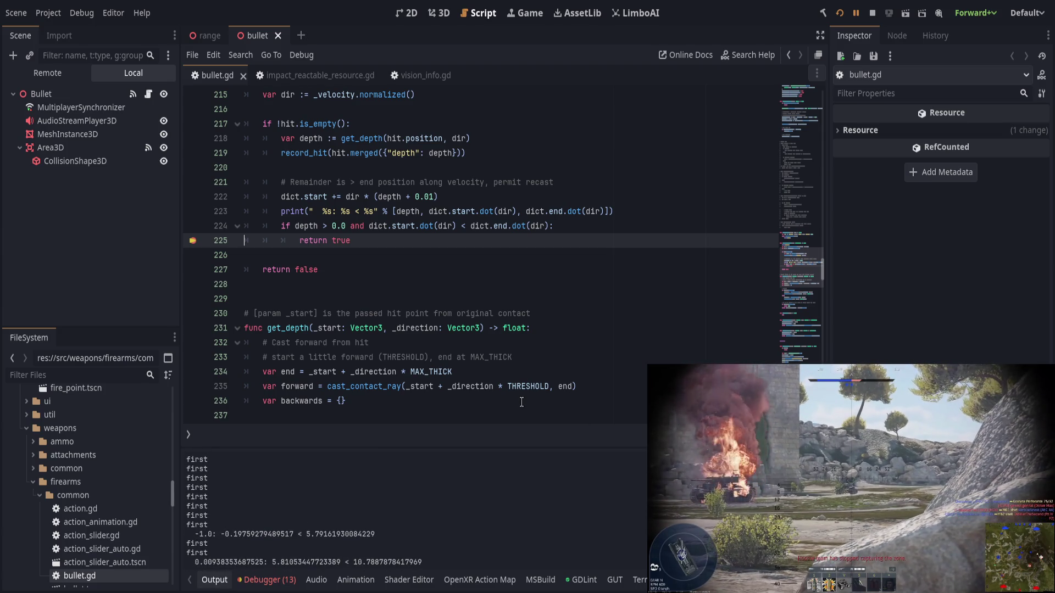
{"action": "key", "text": "F10"}
{"action": "left_click", "coordinate": [215, 579]}
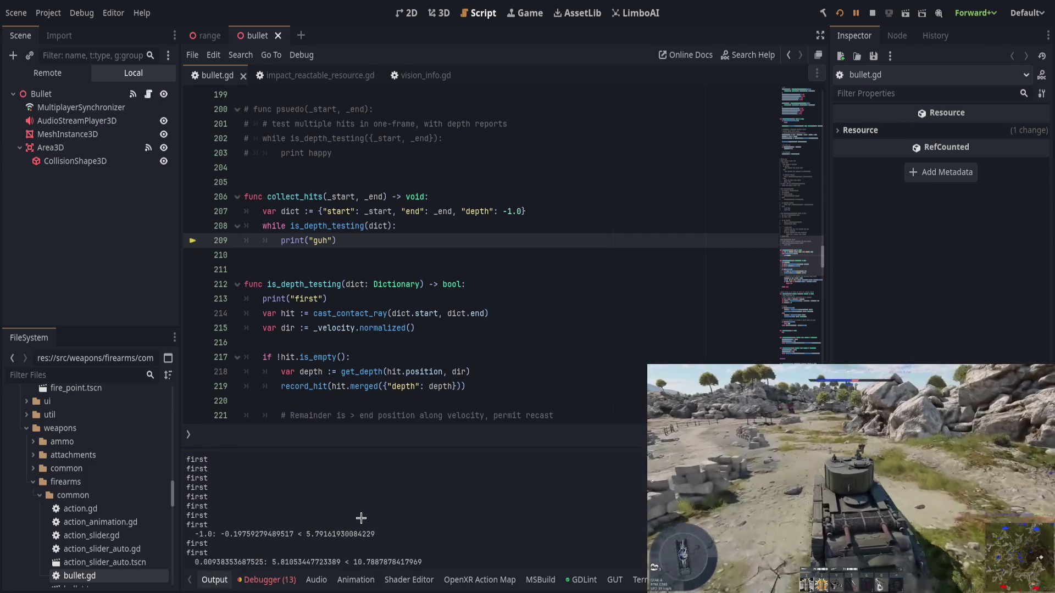
{"action": "key", "text": "F10"}
{"action": "key", "text": "F10"}
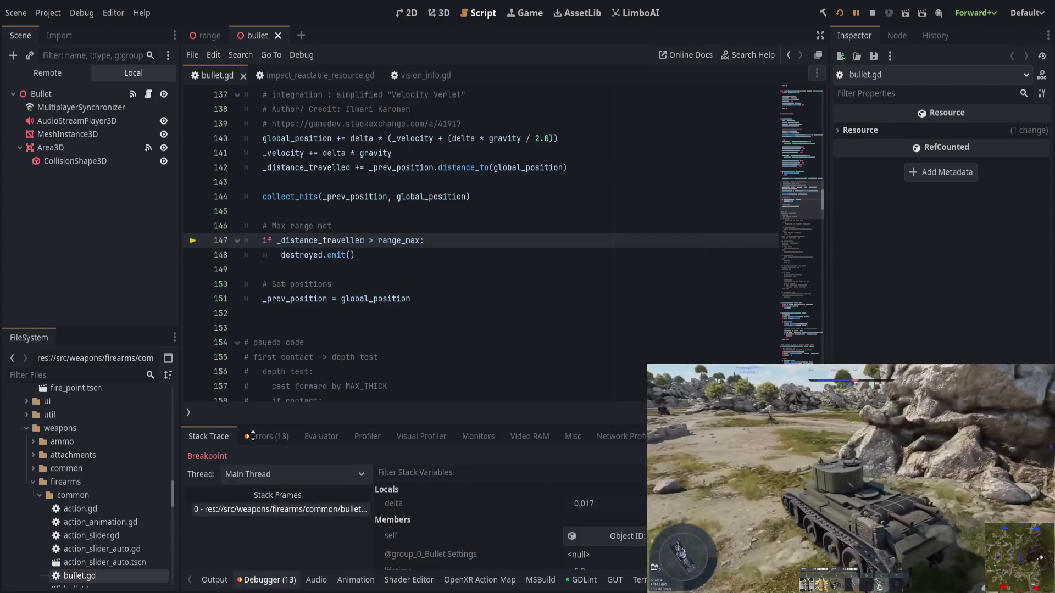
{"action": "left_click", "coordinate": [214, 580]}
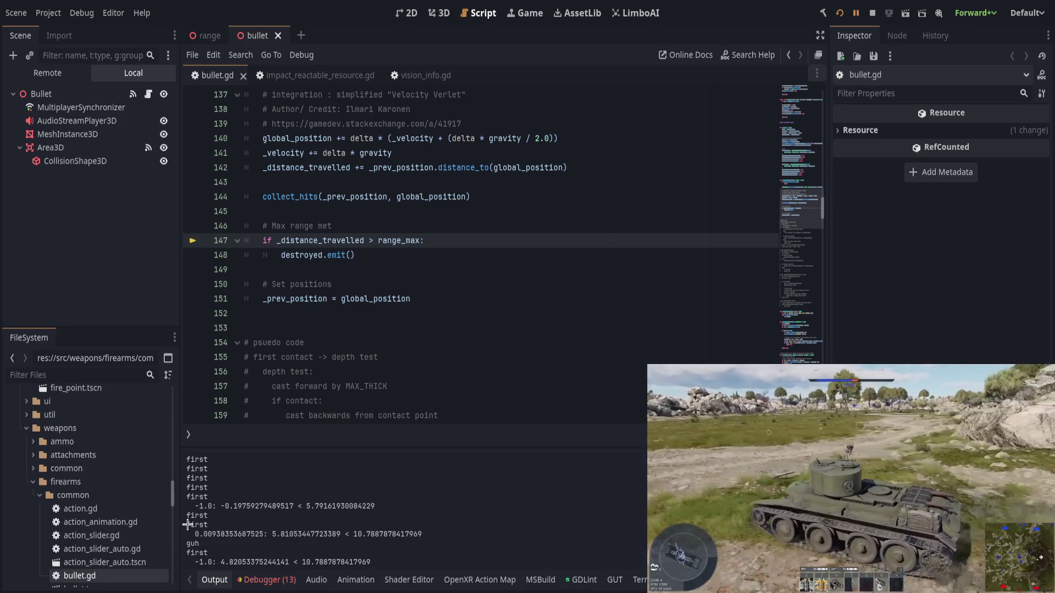
Step: Clear the Output log and resume the paused game with F12
{"action": "triple_click", "coordinate": [199, 533]}
{"action": "key", "text": "ctrl+alt+k"}
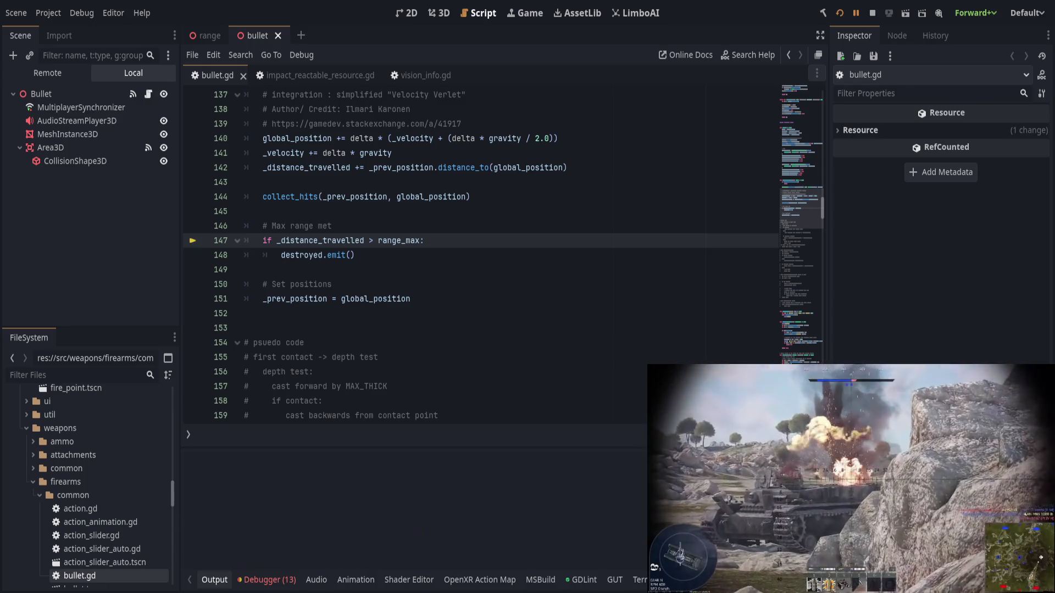
{"action": "left_click", "coordinate": [558, 308]}
{"action": "key", "text": "F12"}
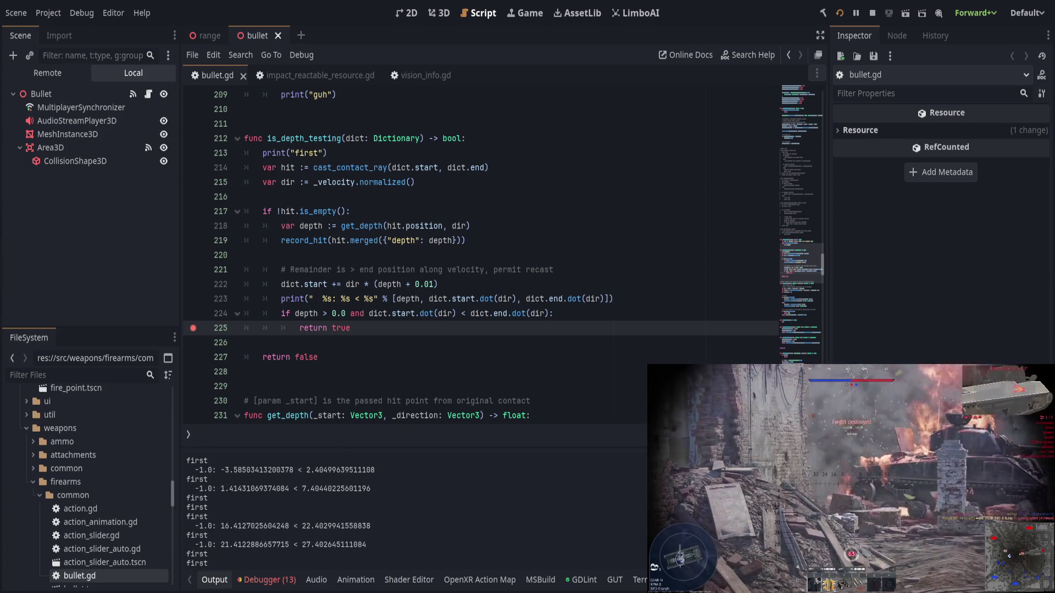
Step: Check the error list in the Debugger panel, then collapse it
{"action": "scroll", "coordinate": [396, 343], "scroll_direction": "up", "scroll_amount": 4}
{"action": "scroll", "coordinate": [396, 343], "scroll_direction": "down", "scroll_amount": 4}
{"action": "left_click", "coordinate": [269, 580]}
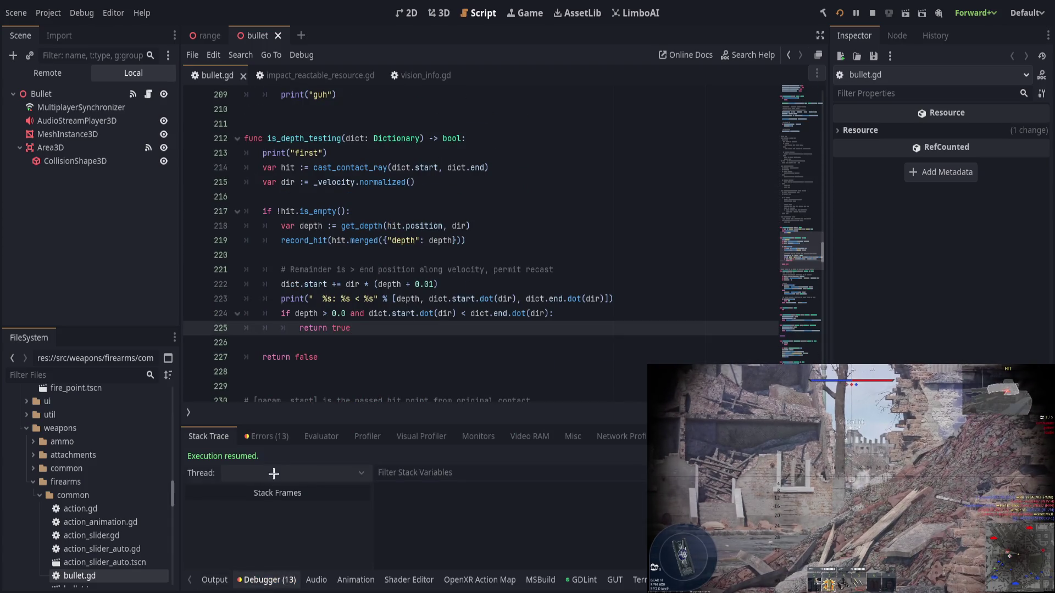
{"action": "left_click", "coordinate": [267, 437]}
{"action": "left_click", "coordinate": [267, 580]}
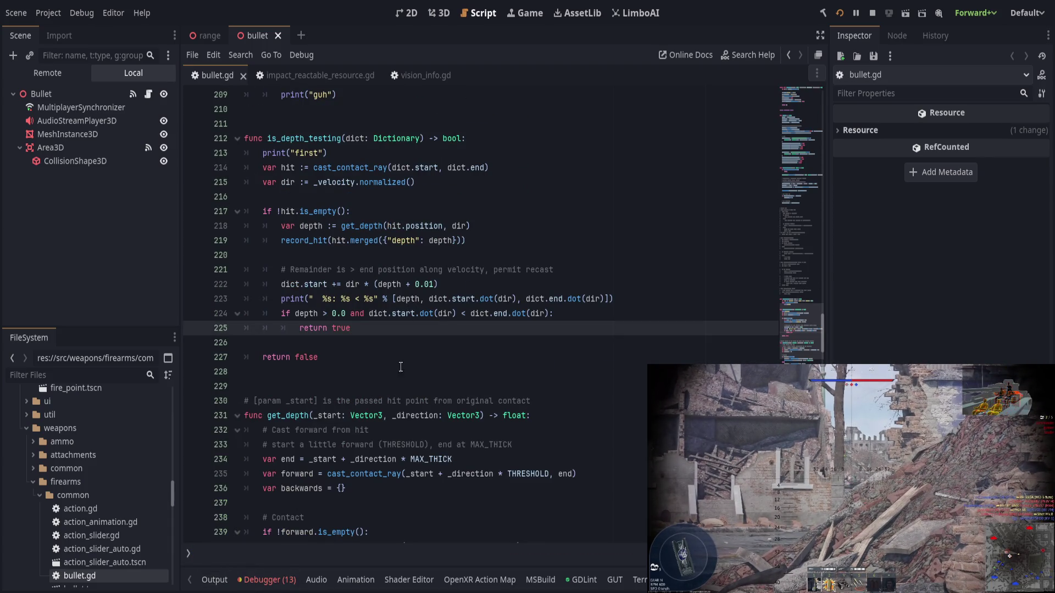
Step: Scroll to record_hit and put the caret on the blank line 251 above it
{"action": "scroll", "coordinate": [408, 367], "scroll_direction": "up", "scroll_amount": 6}
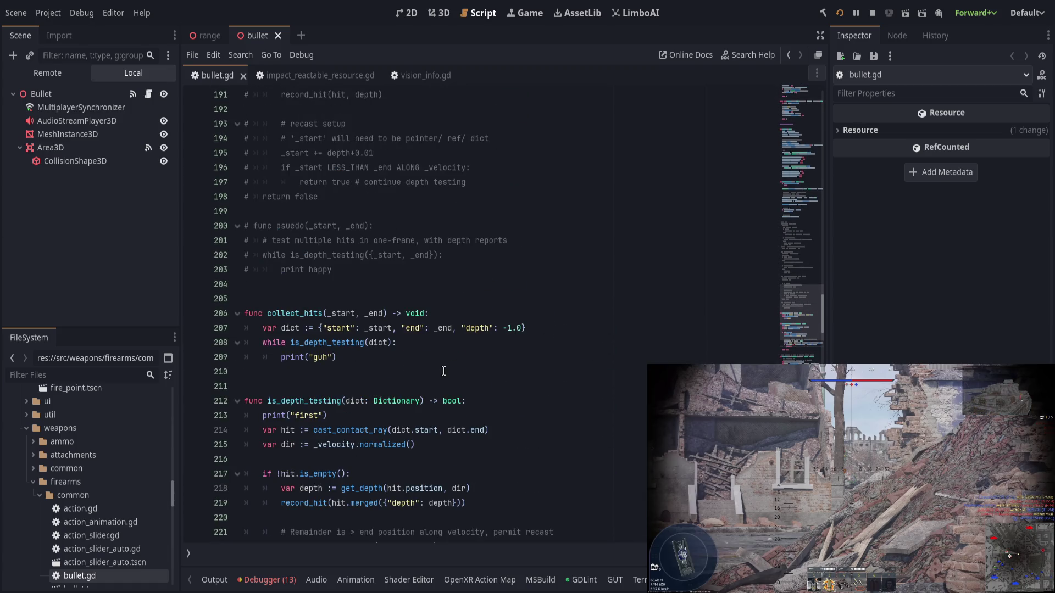
{"action": "scroll", "coordinate": [443, 371], "scroll_direction": "up", "scroll_amount": 5}
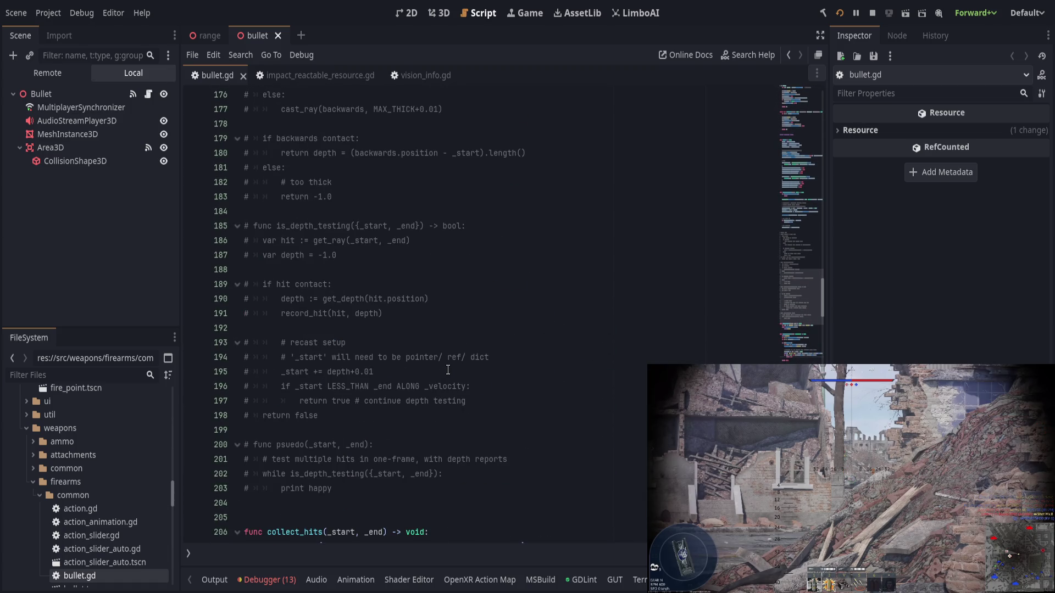
{"action": "scroll", "coordinate": [448, 370], "scroll_direction": "down", "scroll_amount": 13}
{"action": "scroll", "coordinate": [451, 372], "scroll_direction": "down", "scroll_amount": 7}
{"action": "left_click", "coordinate": [460, 315]}
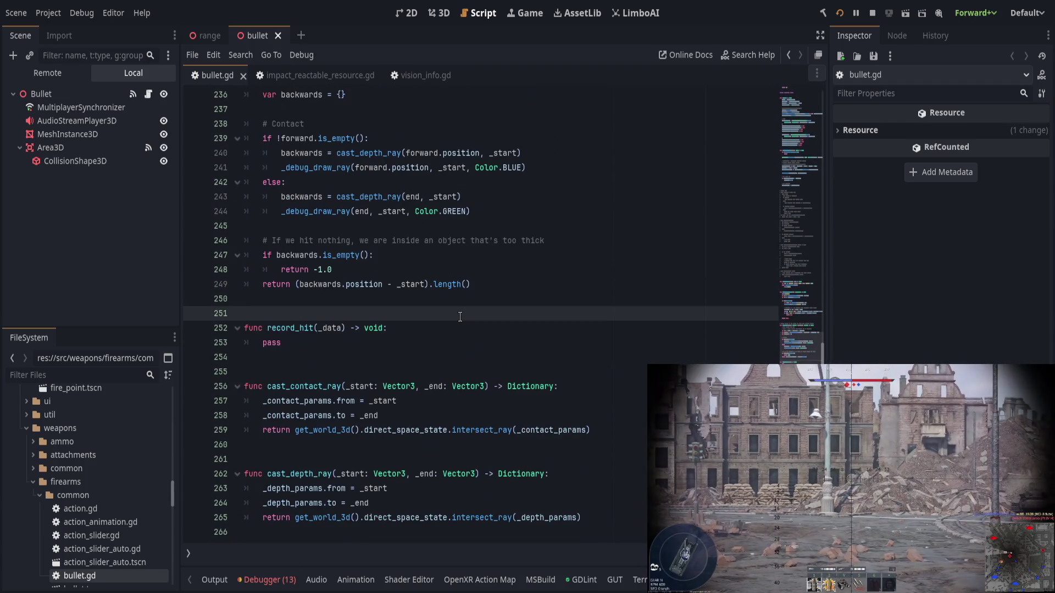
Step: Start a var _hits declaration on line 251, settling on a {} initializer instead of a Dictionary type
{"action": "type", "text": "var _hits"}
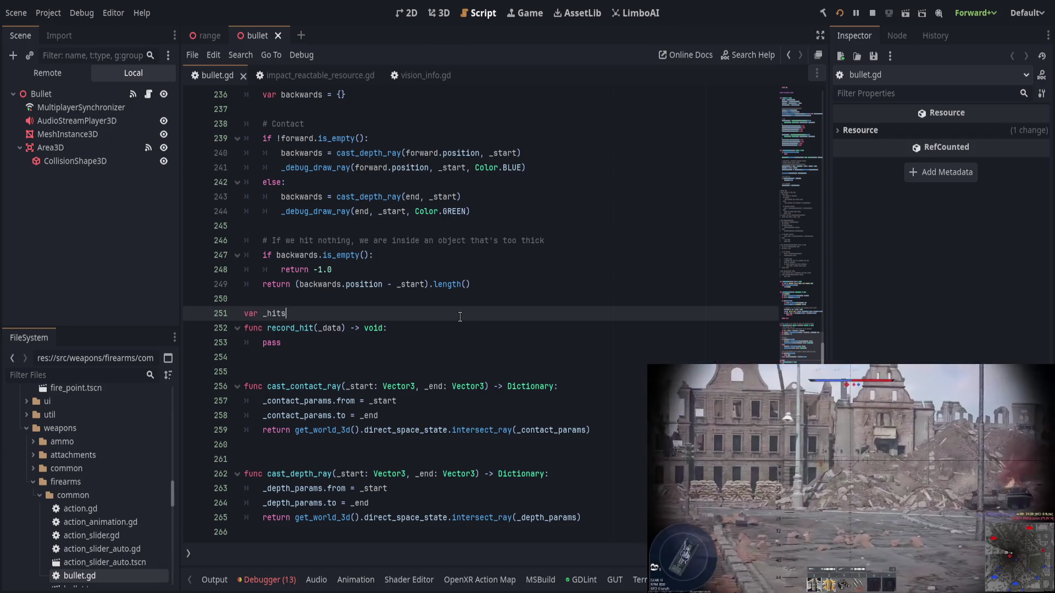
{"action": "key", "text": "Down"}
{"action": "key", "text": "Down"}
{"action": "key", "text": "Up"}
{"action": "key", "text": "Up"}
{"action": "type", "text": ": "}
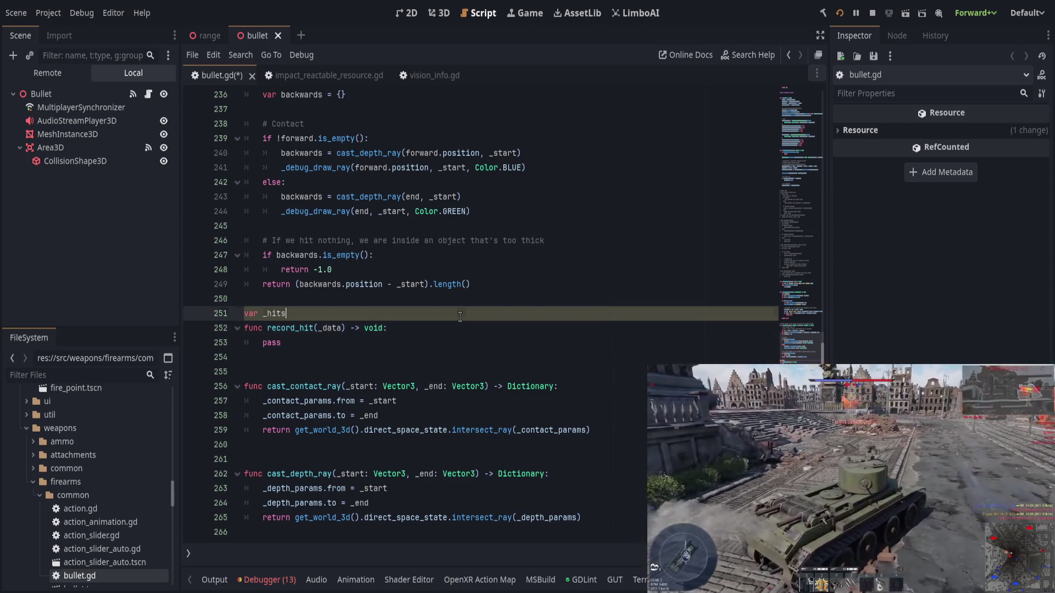
{"action": "type", "text": "Dictionary"}
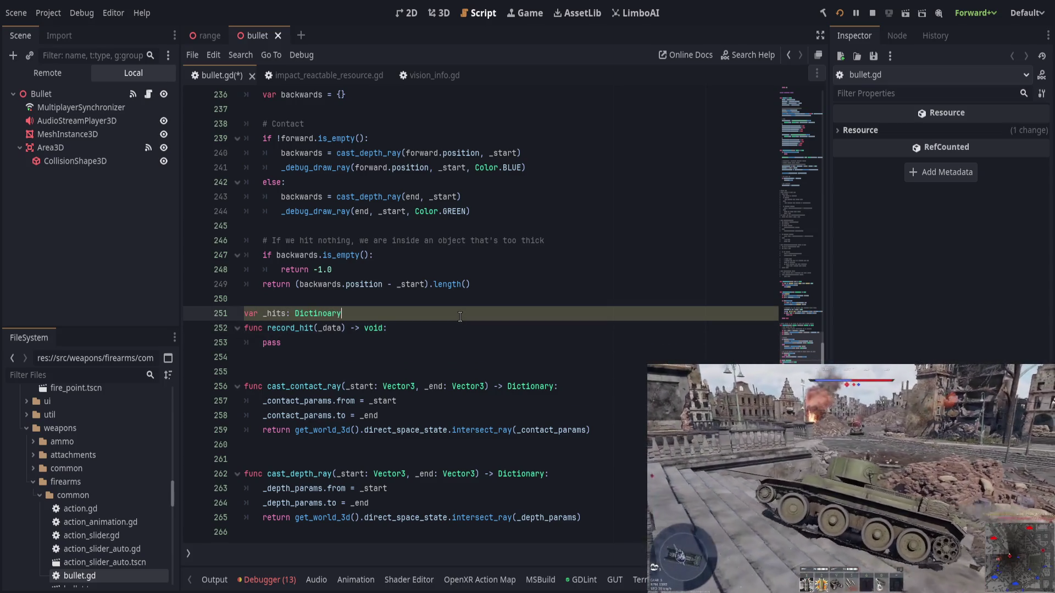
{"action": "key", "text": "ctrl+BackSpace"}
{"action": "key", "text": "BackSpace"}
{"action": "type", "text": "={"}
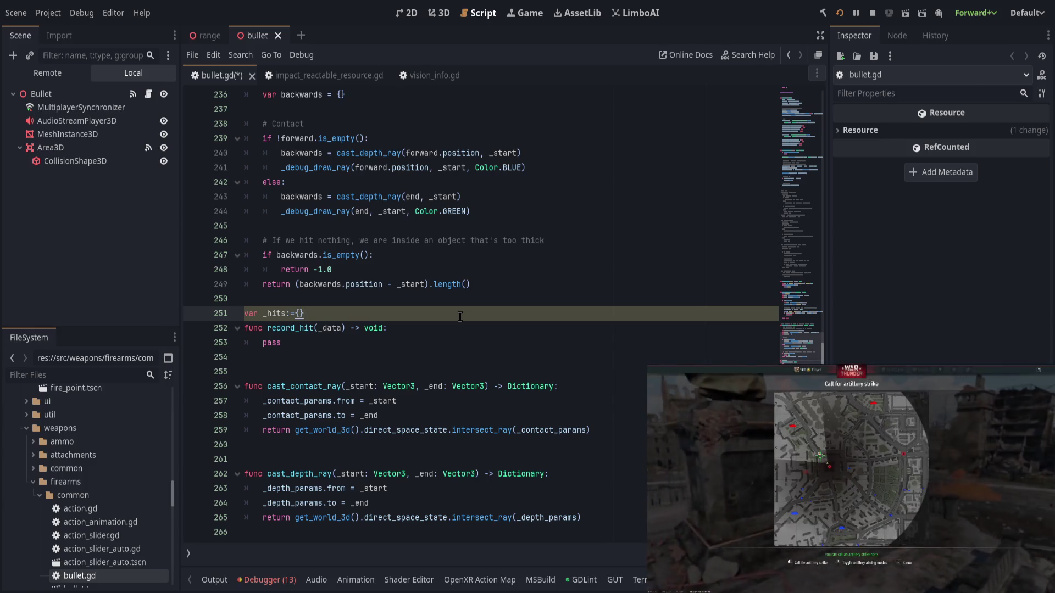
Step: Replace the pass placeholder in record_hit with _hits
{"action": "key", "text": "Down"}
{"action": "key", "text": "Down"}
{"action": "key", "text": "ctrl+shift+Left"}
{"action": "key", "text": "BackSpace"}
{"action": "type", "text": "_hits"}
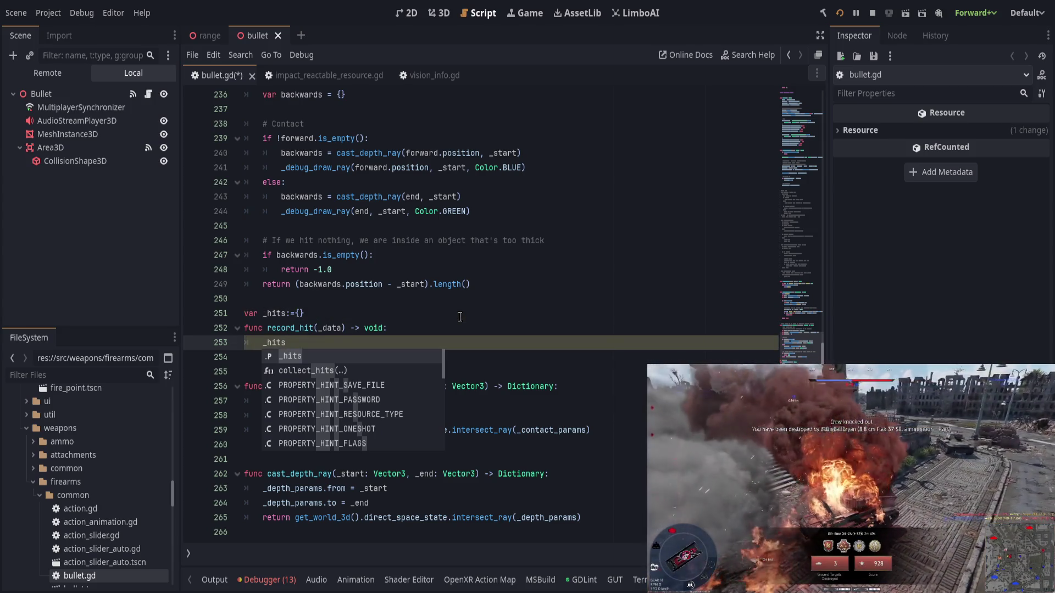
{"action": "type", "text": ".has"}
{"action": "key", "text": "BackSpace"}
{"action": "key", "text": "BackSpace"}
{"action": "key", "text": "BackSpace"}
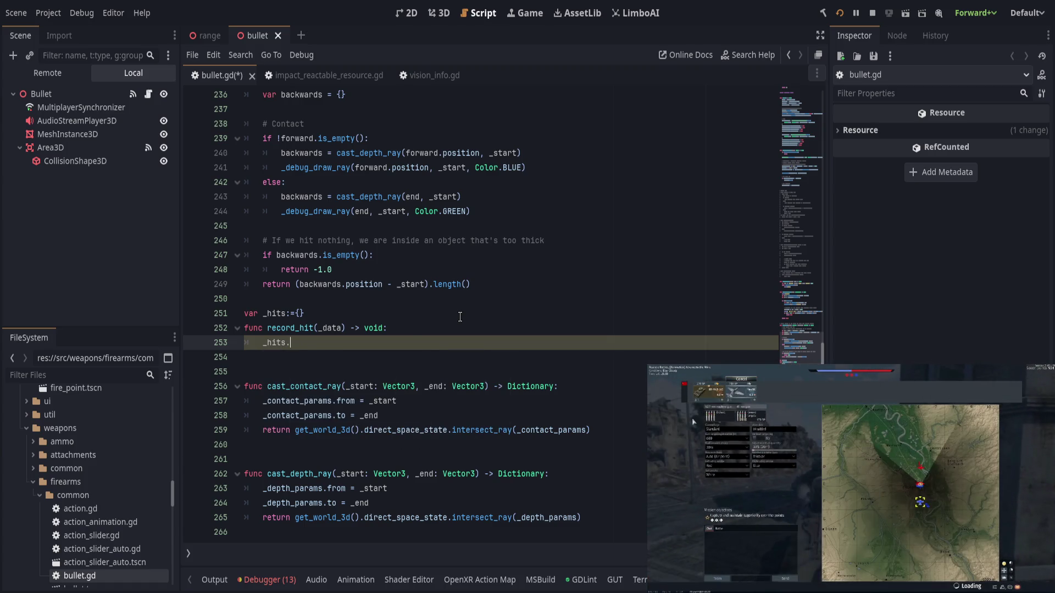
{"action": "key", "text": "BackSpace"}
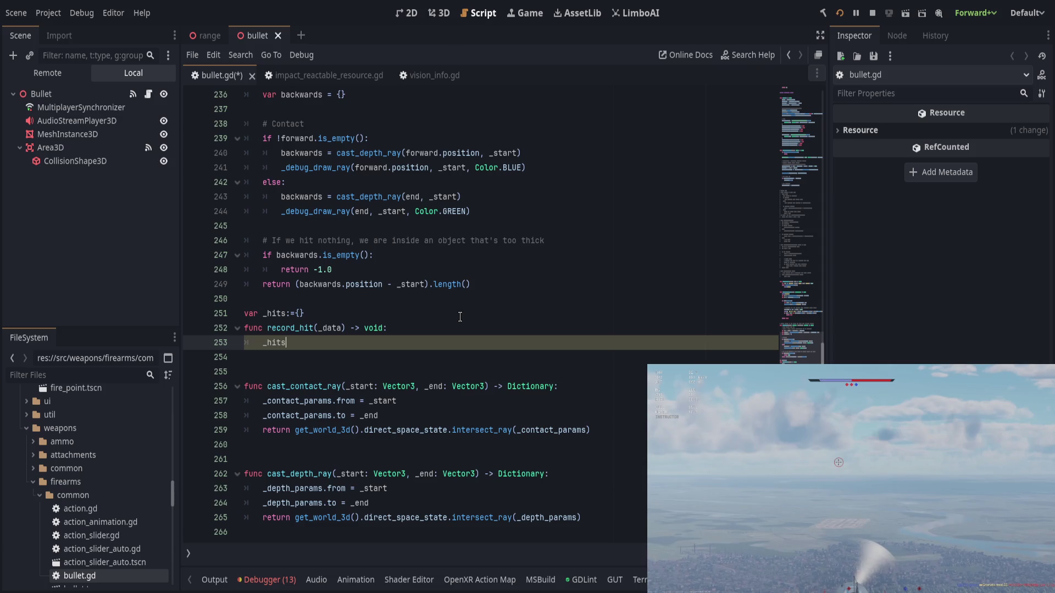
Step: Change the _hits initializer to [] and complete record_hit as _hits.append(_data)
{"action": "key", "text": "Up"}
{"action": "key", "text": "Up"}
{"action": "key", "text": "End"}
{"action": "key", "text": "BackSpace"}
{"action": "key", "text": "BackSpace"}
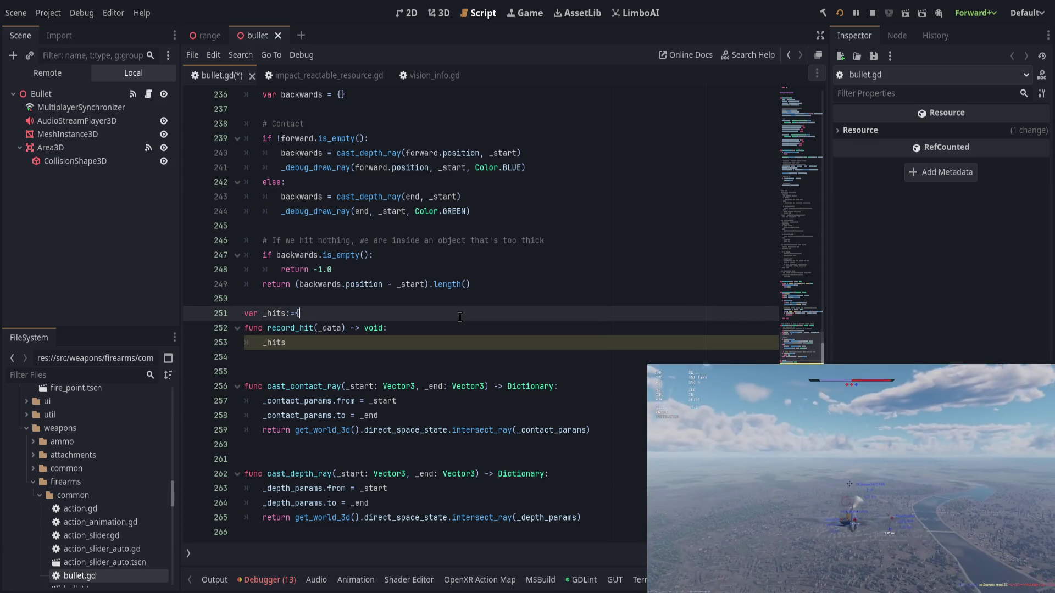
{"action": "type", "text": "[]"}
{"action": "key", "text": "Down"}
{"action": "key", "text": "Down"}
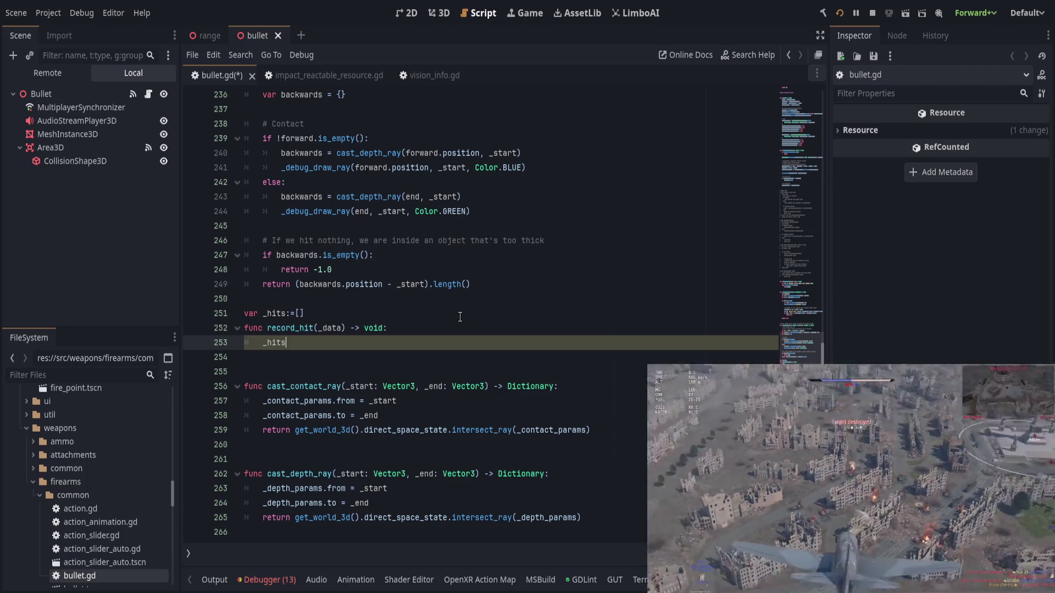
{"action": "type", "text": ".append"}
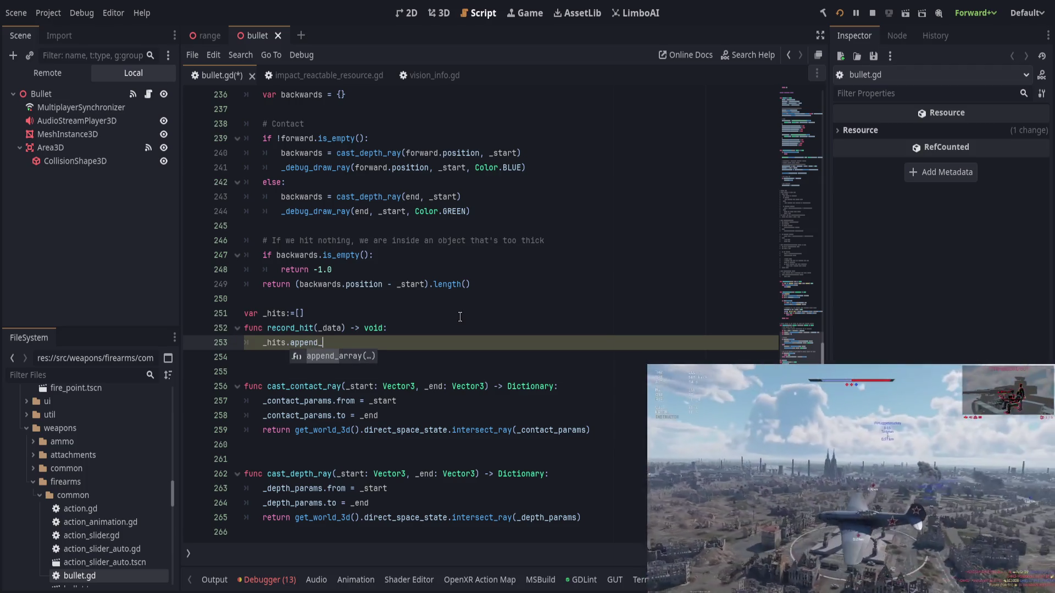
{"action": "key", "text": "Return"}
{"action": "type", "text": "_data)"}
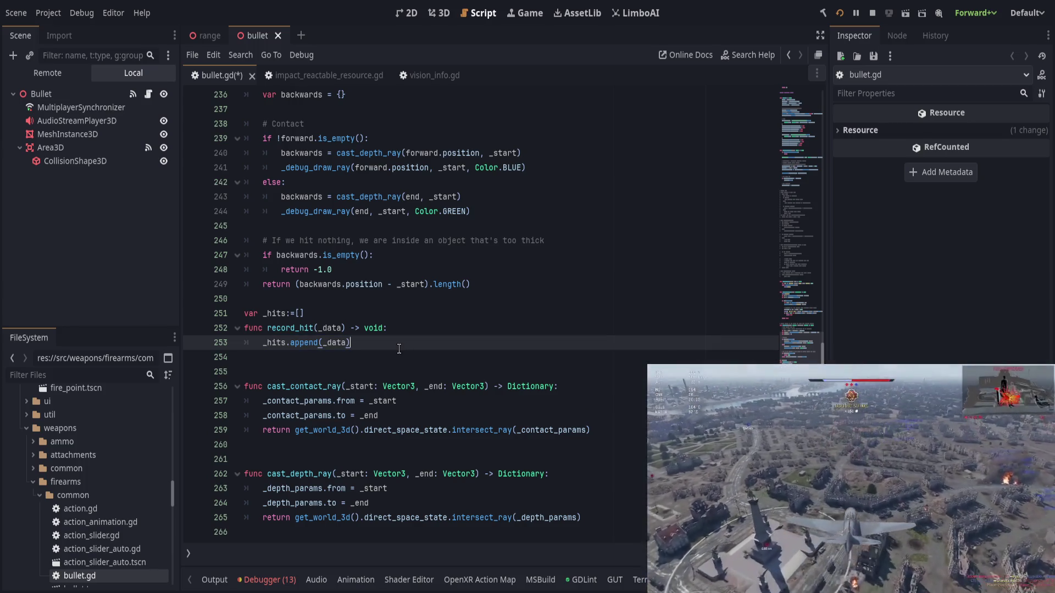
{"action": "scroll", "coordinate": [399, 347], "scroll_direction": "down", "scroll_amount": 10}
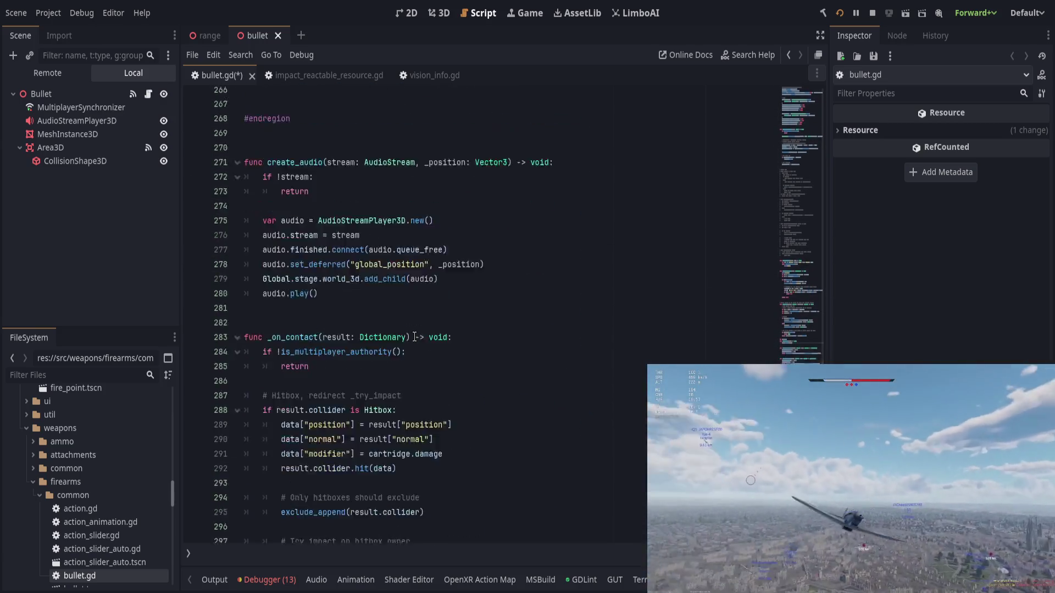
Step: Open blank lines above queue_free inside _on_destroyed's authority block
{"action": "scroll", "coordinate": [414, 335], "scroll_direction": "down", "scroll_amount": 20}
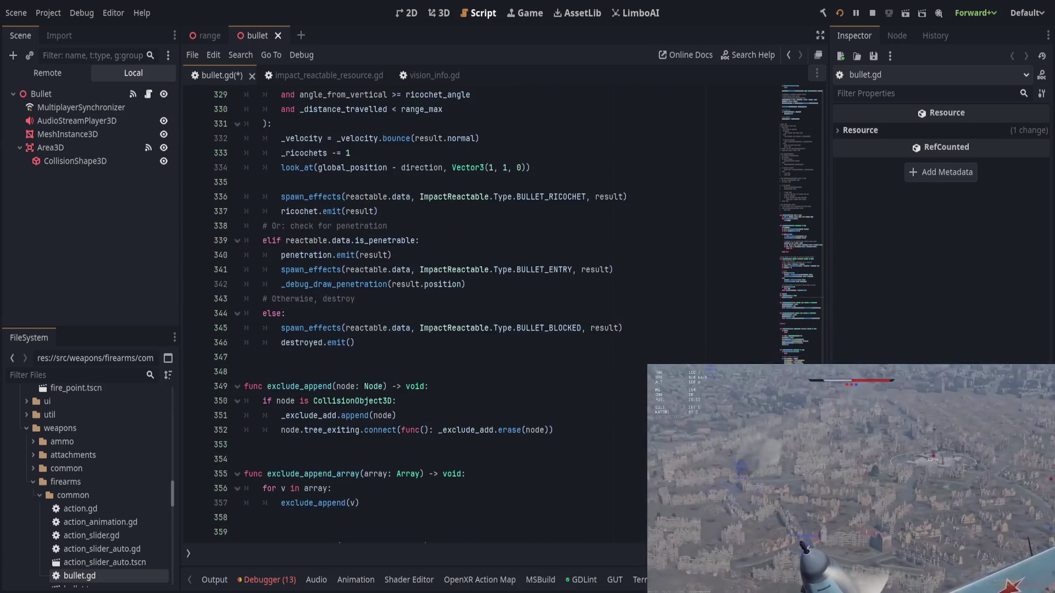
{"action": "scroll", "coordinate": [475, 388], "scroll_direction": "down", "scroll_amount": 2}
{"action": "scroll", "coordinate": [475, 387], "scroll_direction": "up", "scroll_amount": 6}
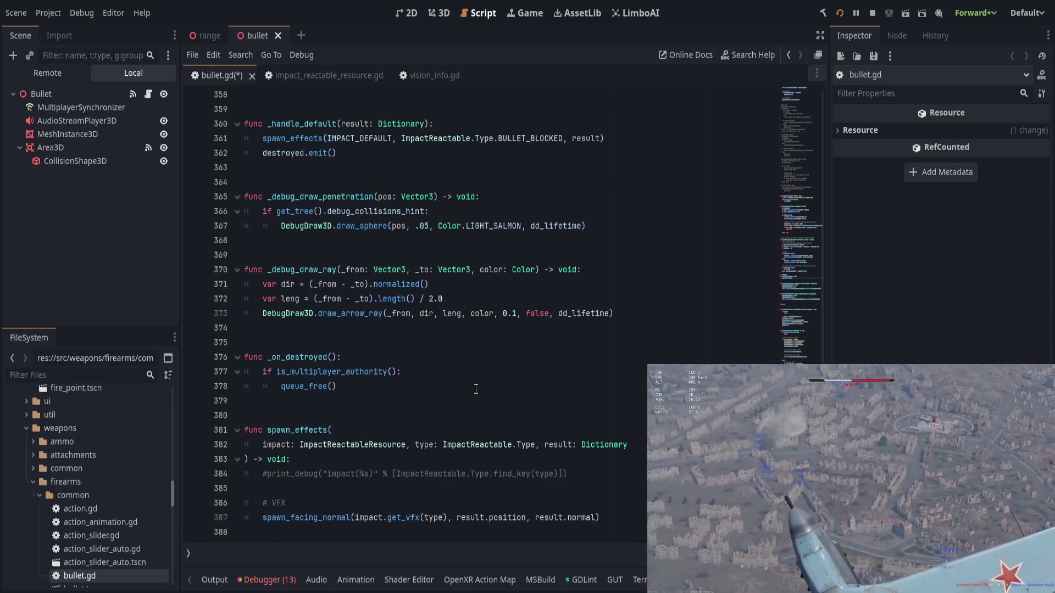
{"action": "left_click", "coordinate": [486, 386]}
{"action": "key", "text": "ctrl+shift+Return"}
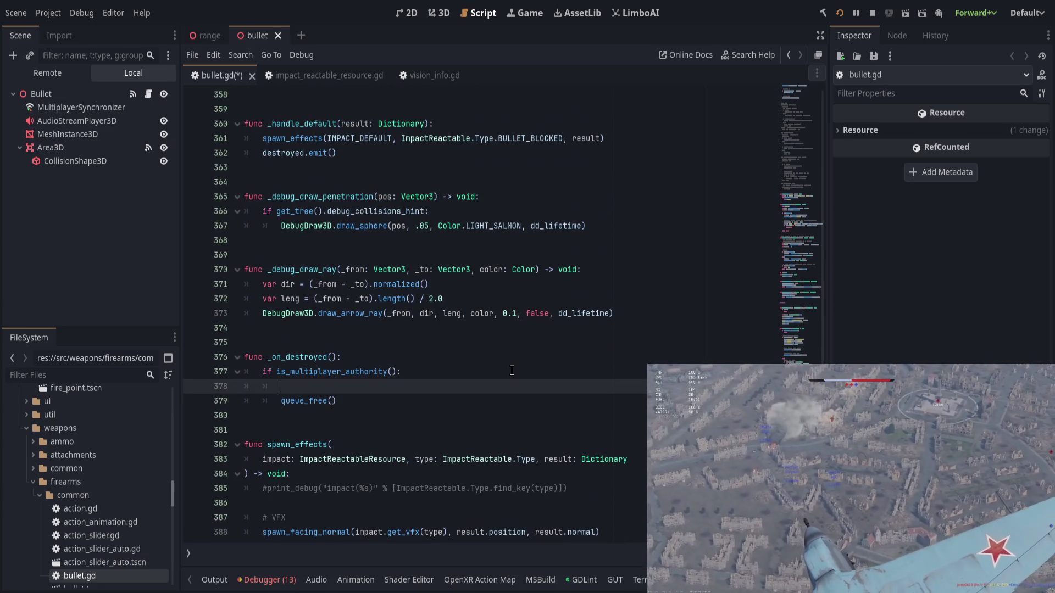
{"action": "key", "text": "Return"}
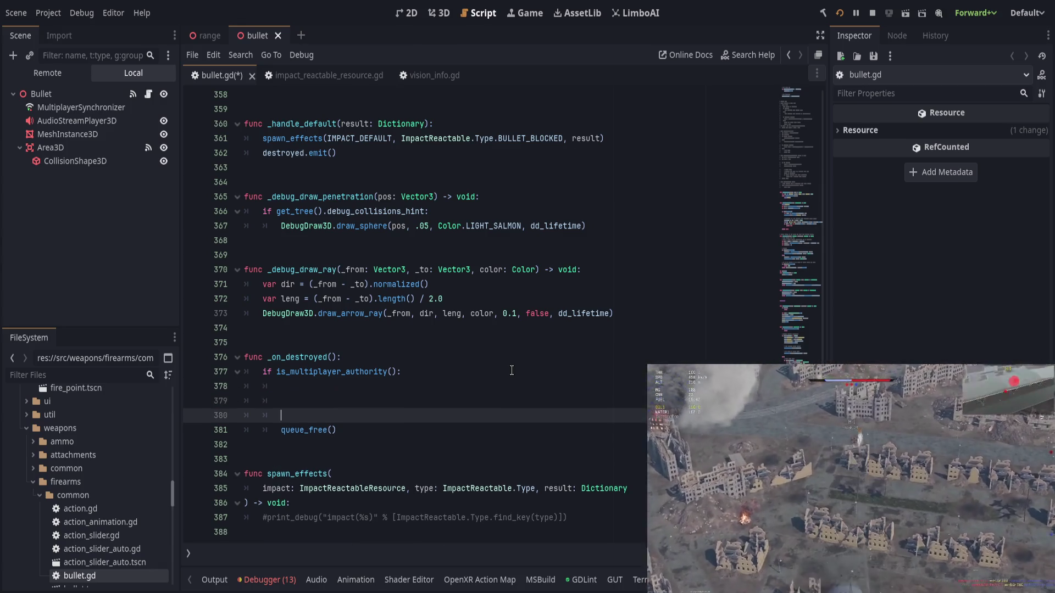
{"action": "key", "text": "Return"}
{"action": "key", "text": "Up"}
{"action": "key", "text": "Up"}
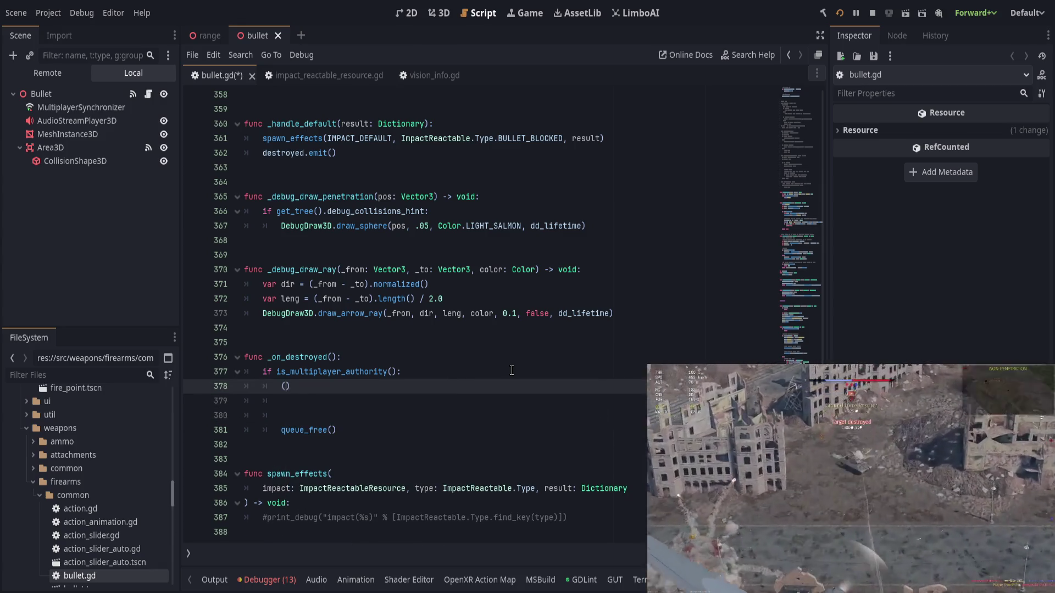
Step: Declare var hit_depths := _hits.map(...) with a lambda returning each hit's depth
{"action": "type", "text": "r"}
{"action": "key", "text": "BackSpace"}
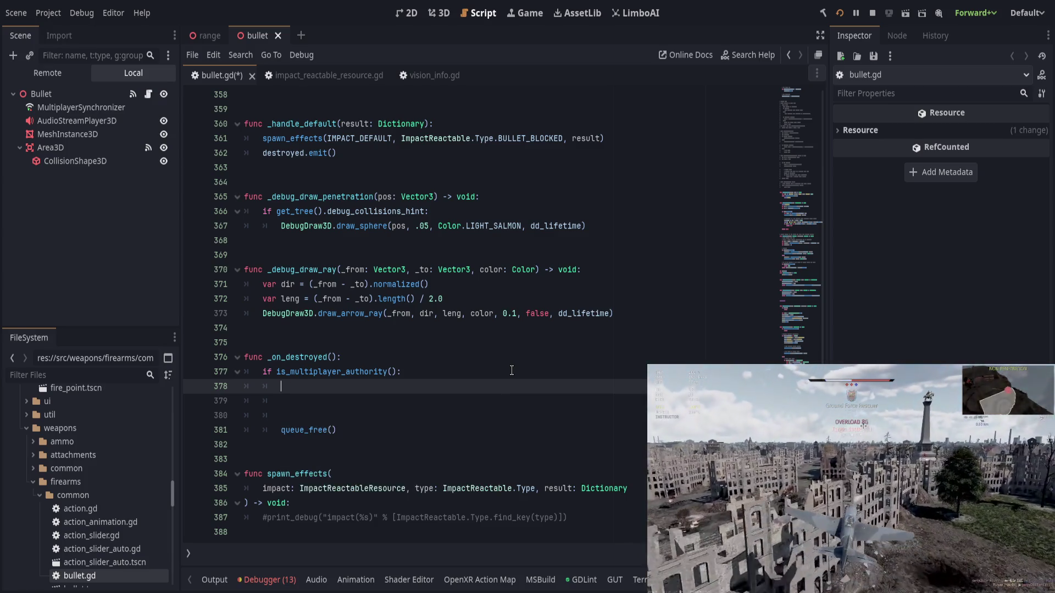
{"action": "type", "text": "var hits"}
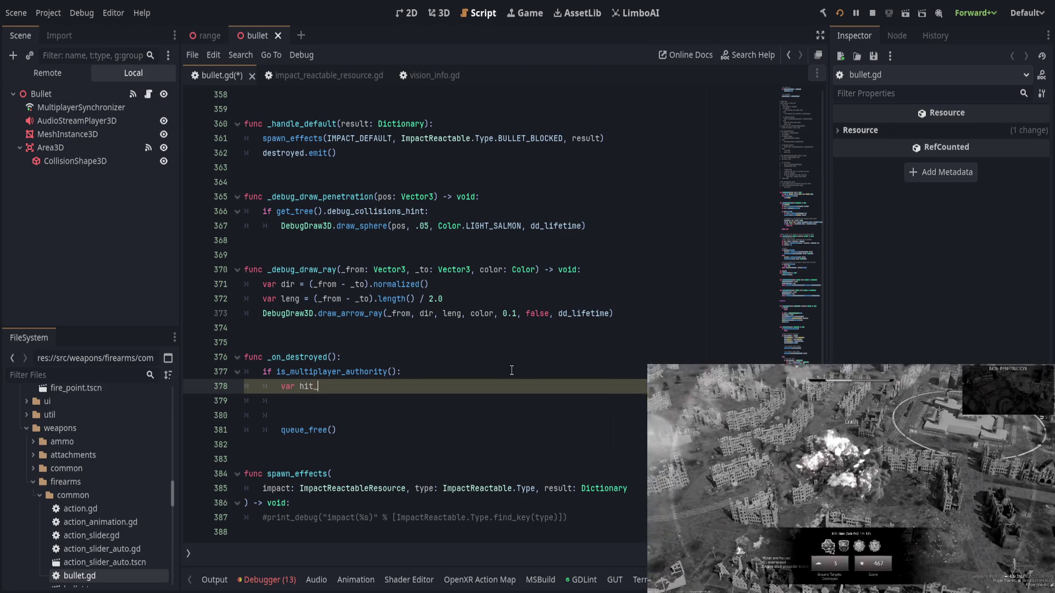
{"action": "type", "text": "depths := "}
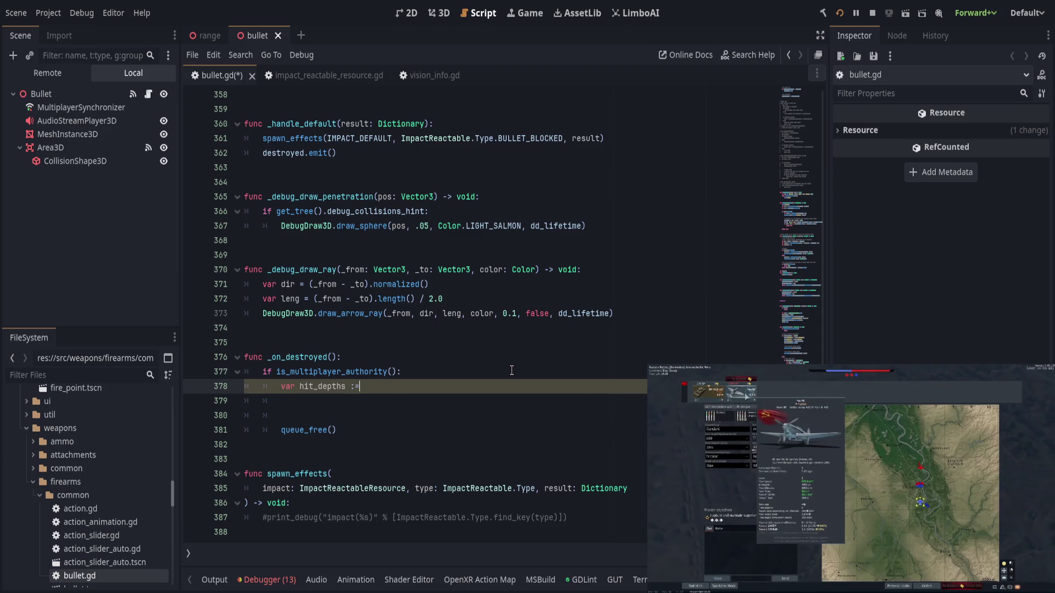
{"action": "type", "text": "_hits."}
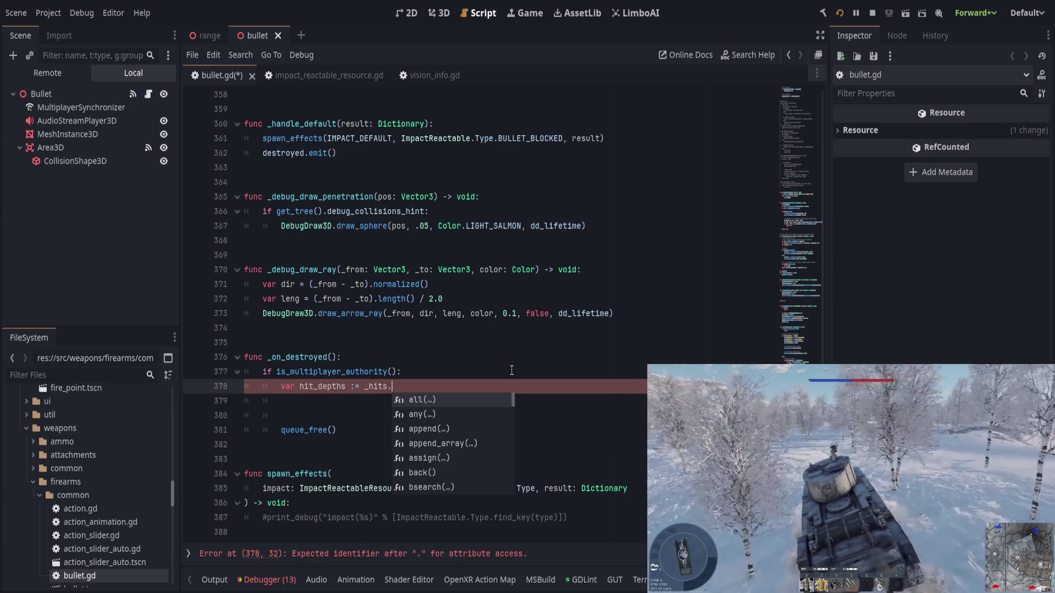
{"action": "type", "text": "f"}
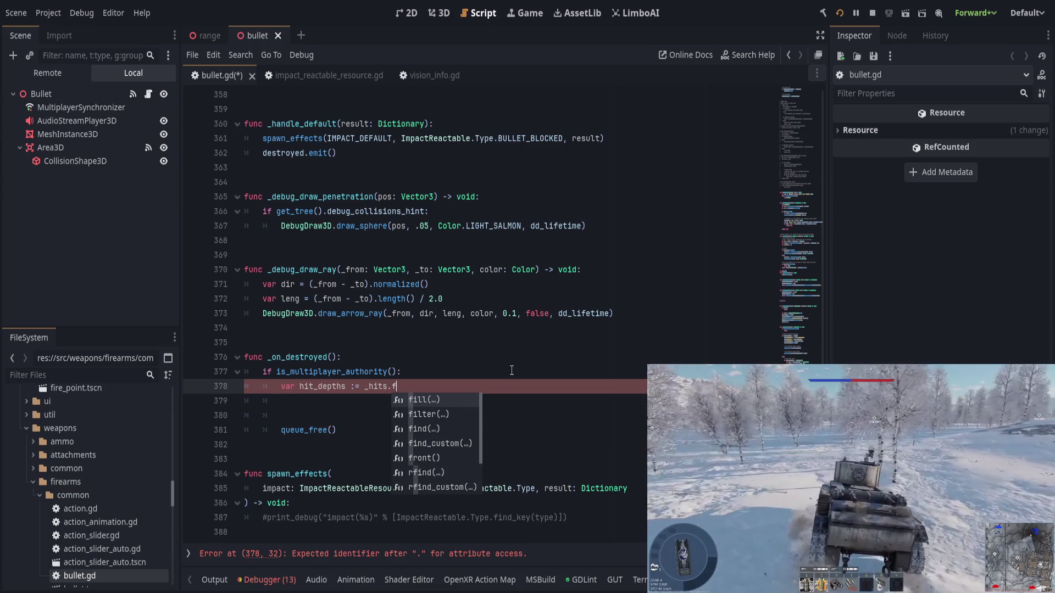
{"action": "key", "text": "BackSpace"}
{"action": "type", "text": "m"}
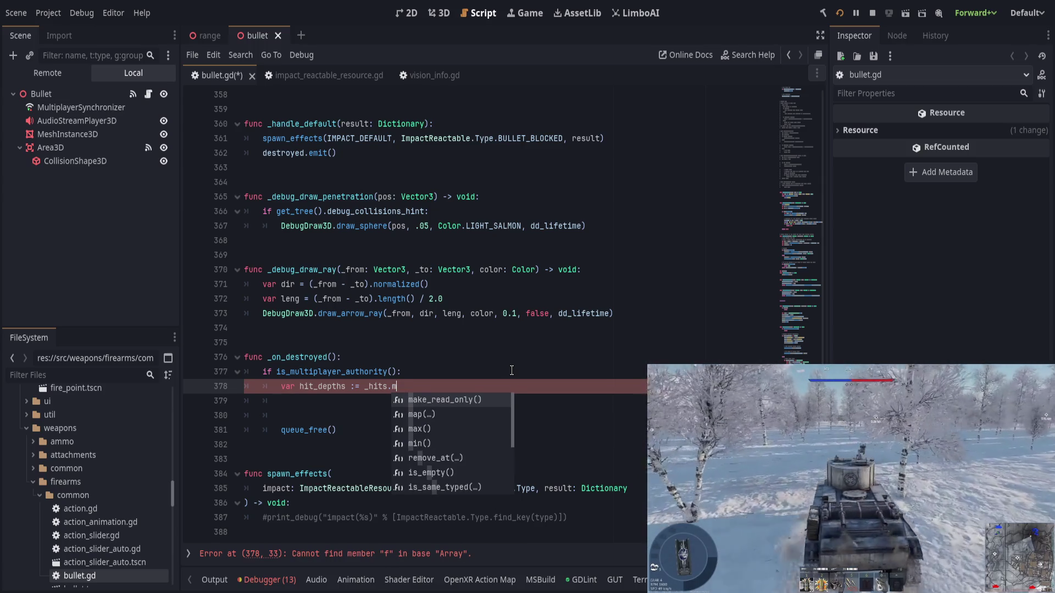
{"action": "key", "text": "Down"}
{"action": "key", "text": "Return"}
{"action": "left_click", "coordinate": [485, 358]}
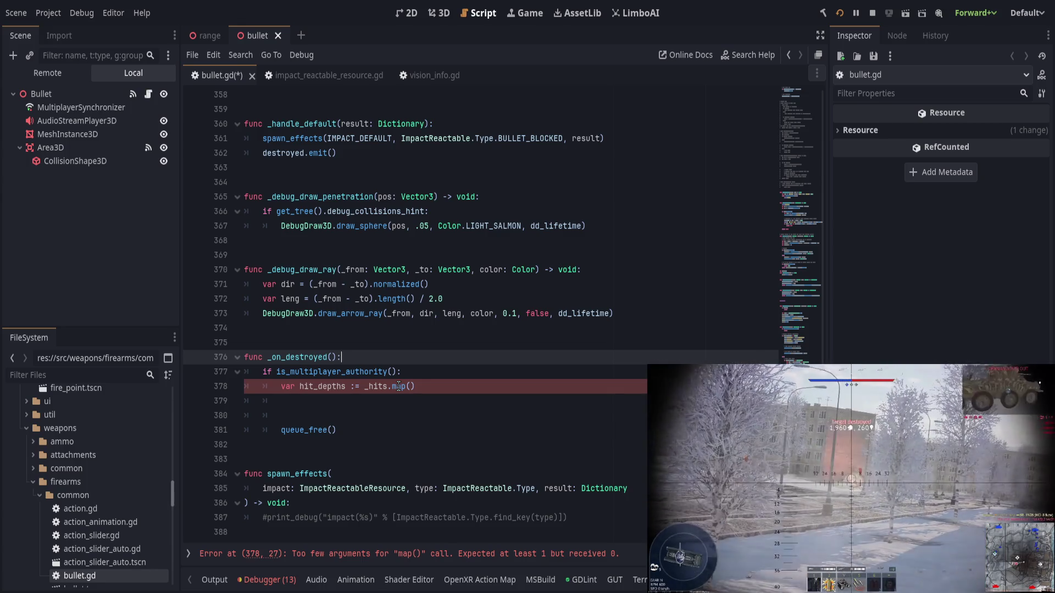
{"action": "left_click", "coordinate": [412, 387]}
{"action": "type", "text": "func()"}
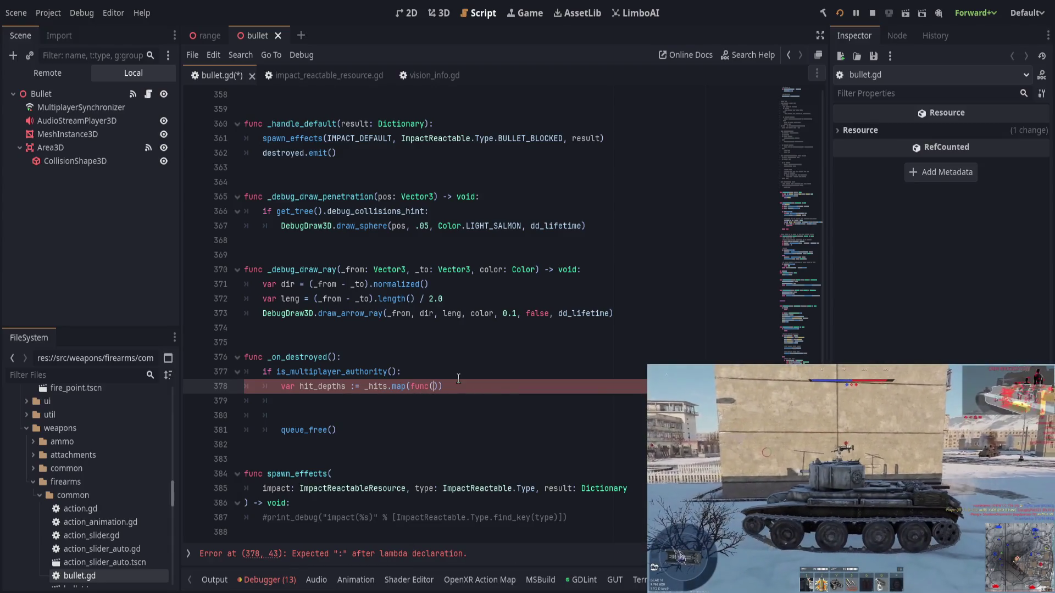
{"action": "type", "text": "d"}
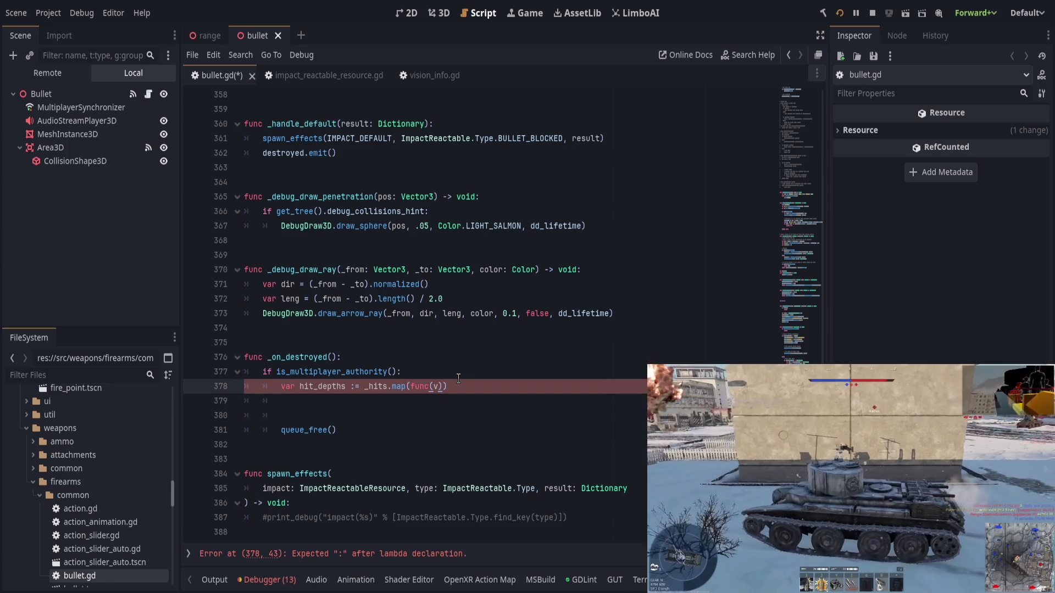
{"action": "type", "text": "): return v."}
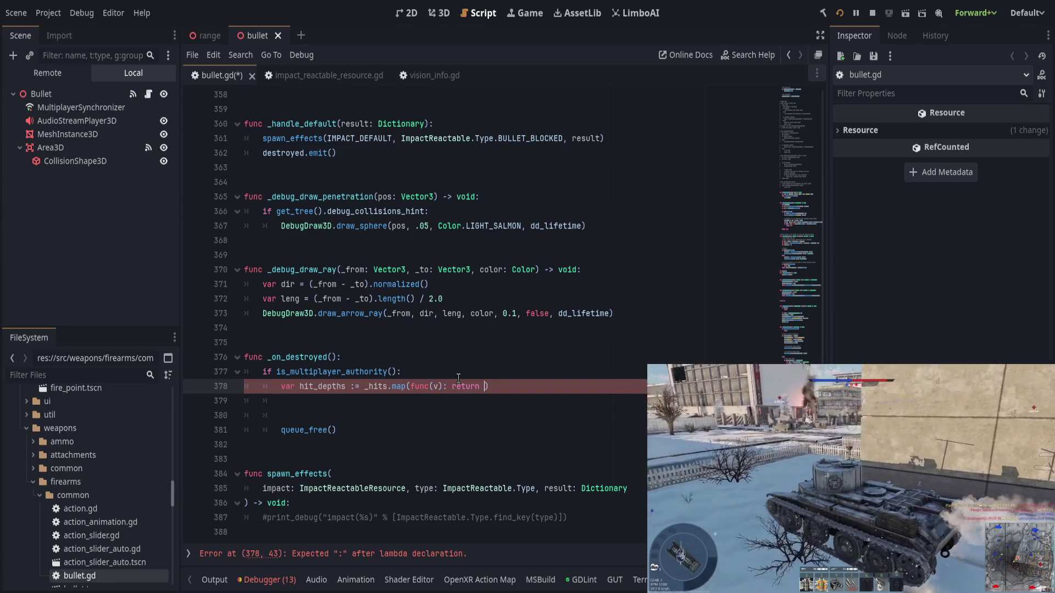
{"action": "type", "text": "depth"}
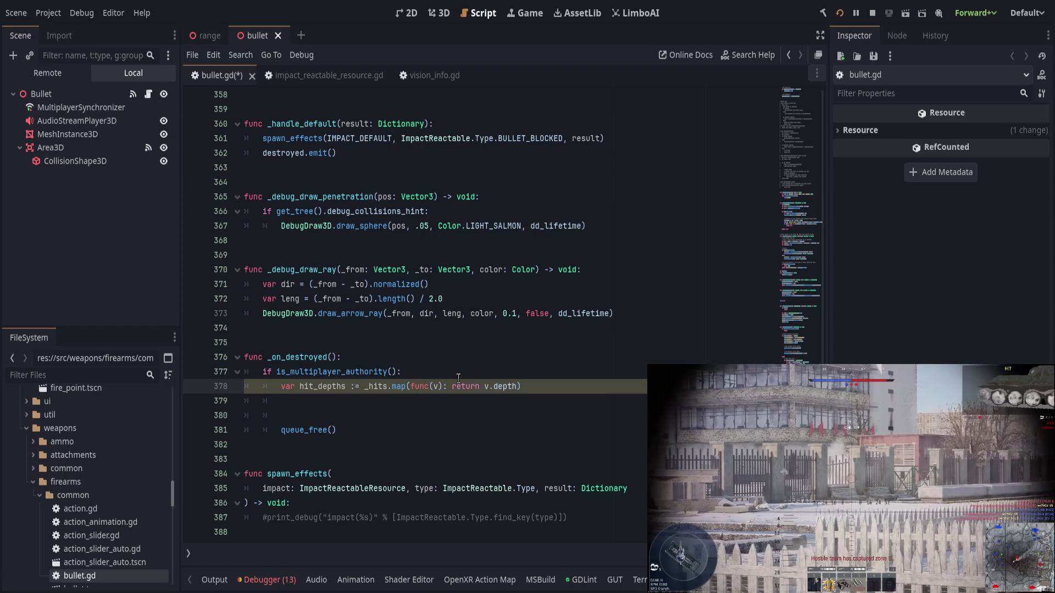
Step: Add print("hits %s" % [hit_depths]) below it, remove the extra blank line, and save
{"action": "key", "text": "Down"}
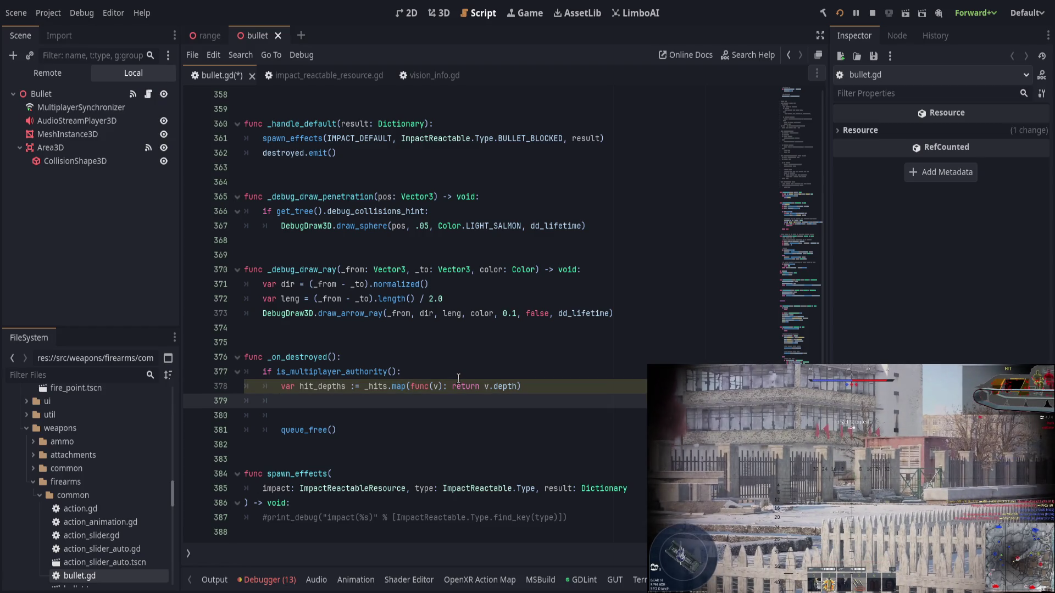
{"action": "type", "text": "print(\"hit_depths %"}
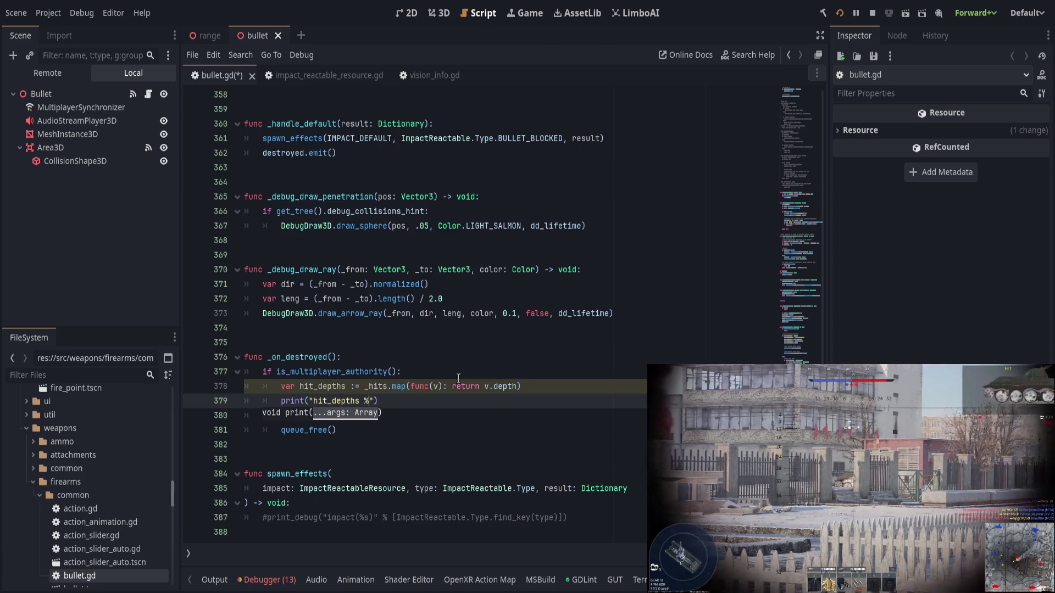
{"action": "type", "text": "s\""}
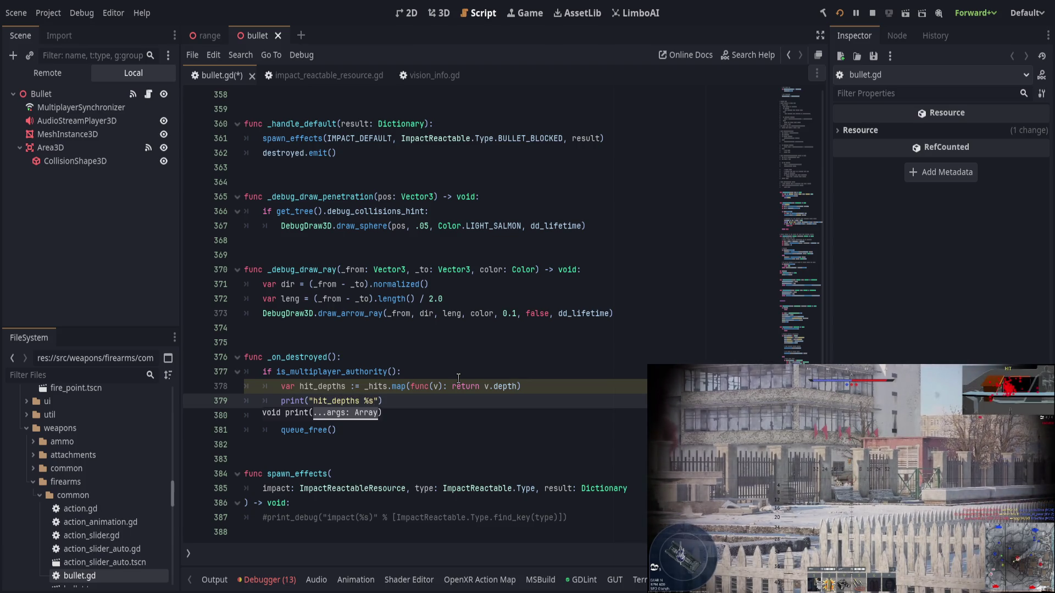
{"action": "type", "text": " % [hit_de"}
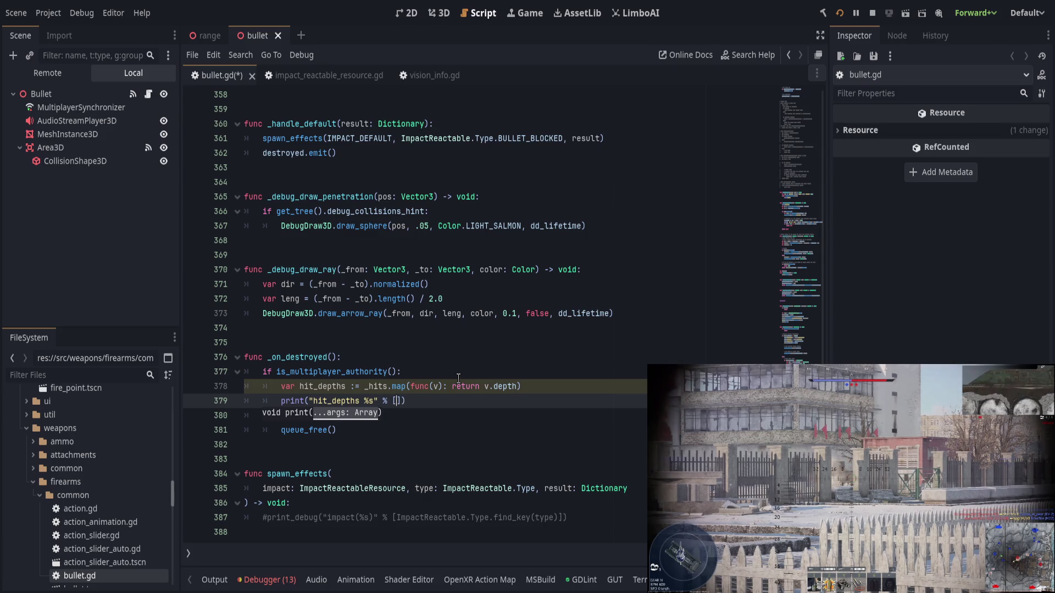
{"action": "type", "text": "pths"}
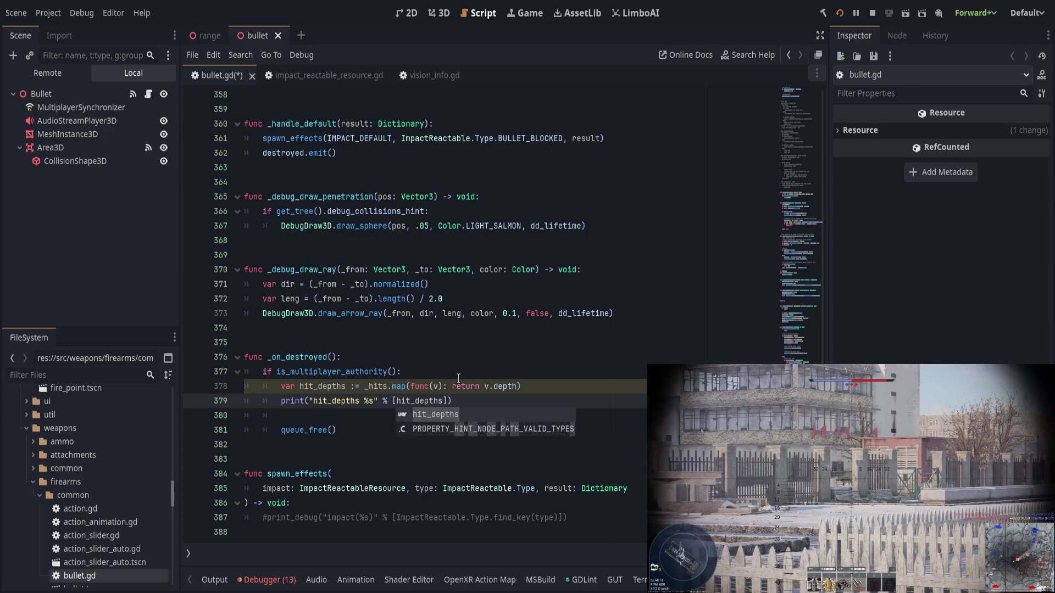
{"action": "key", "text": "Down"}
{"action": "left_click_drag", "start_coordinate": [328, 400], "coordinate": [360, 401]}
{"action": "type", "text": "s"}
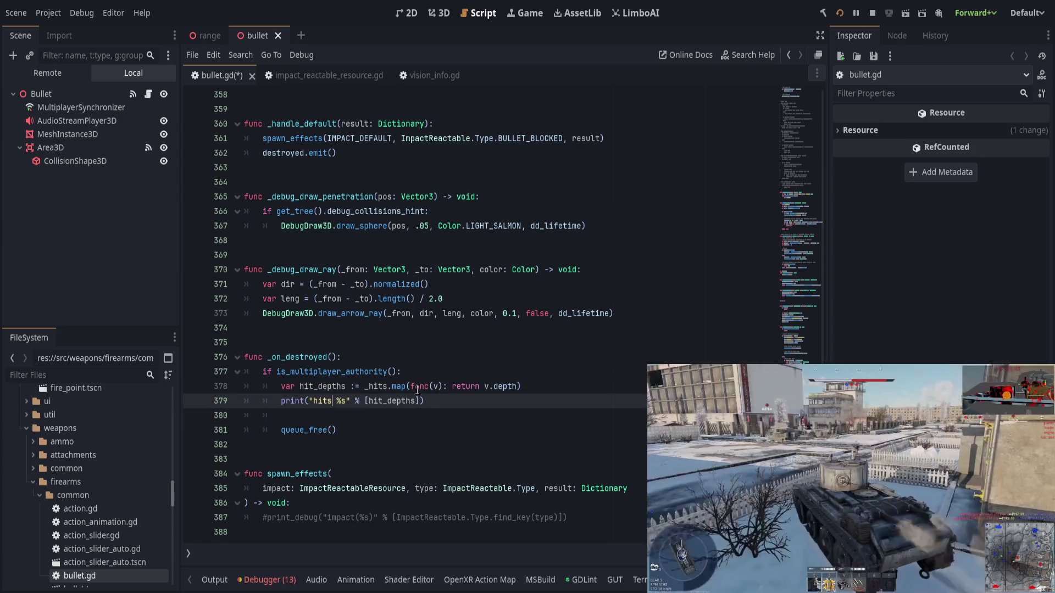
{"action": "left_click", "coordinate": [496, 412]}
{"action": "key", "text": "ctrl+shift+k"}
{"action": "key", "text": "ctrl+s"}
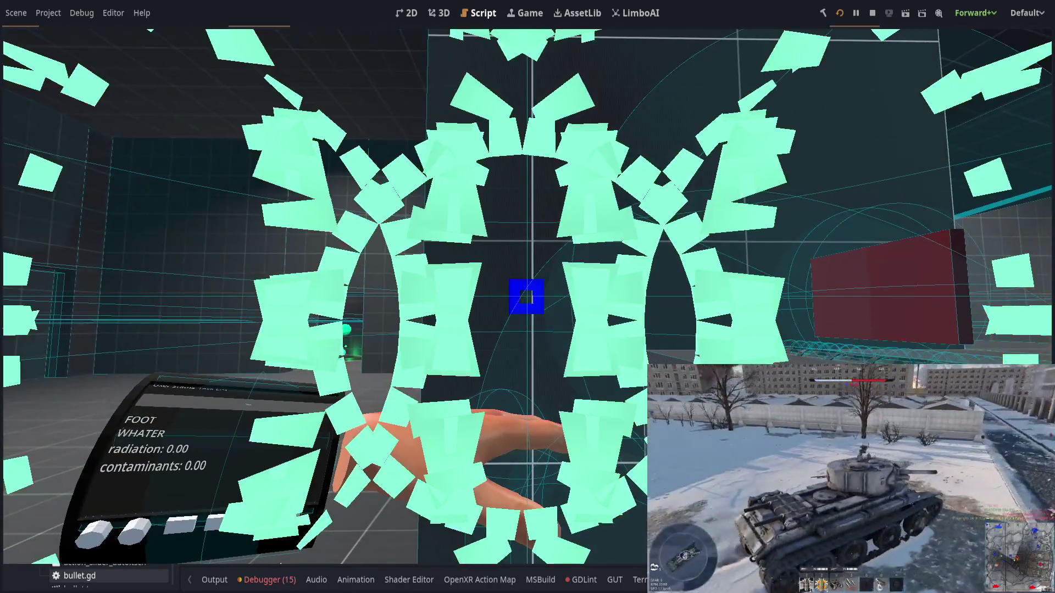
Step: Return to the script editor and scroll up to the print("first") line in is_depth_testing
{"action": "key", "text": "alt+Tab"}
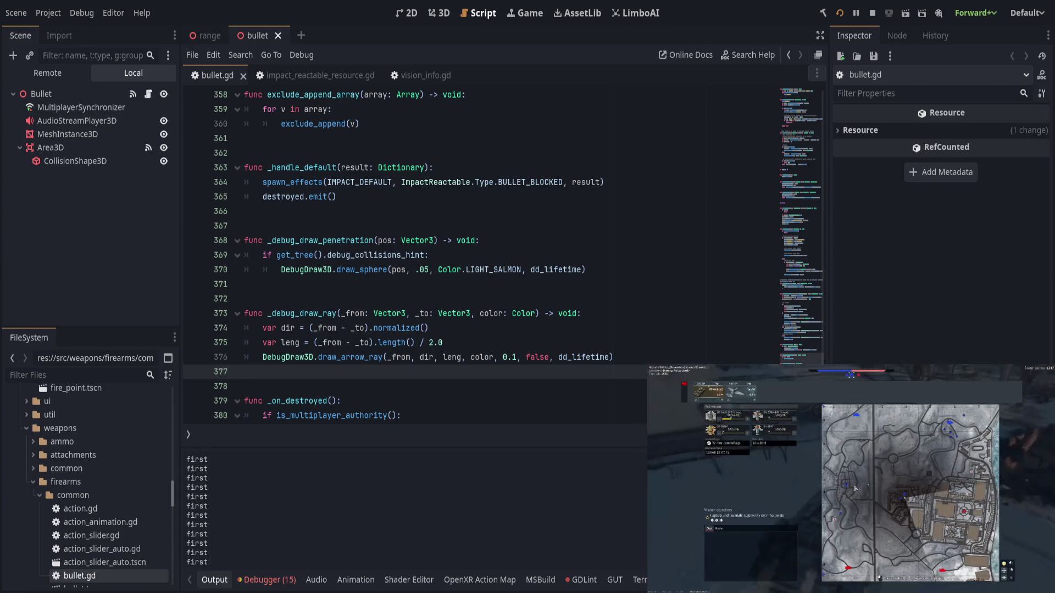
{"action": "scroll", "coordinate": [458, 330], "scroll_direction": "up", "scroll_amount": 10}
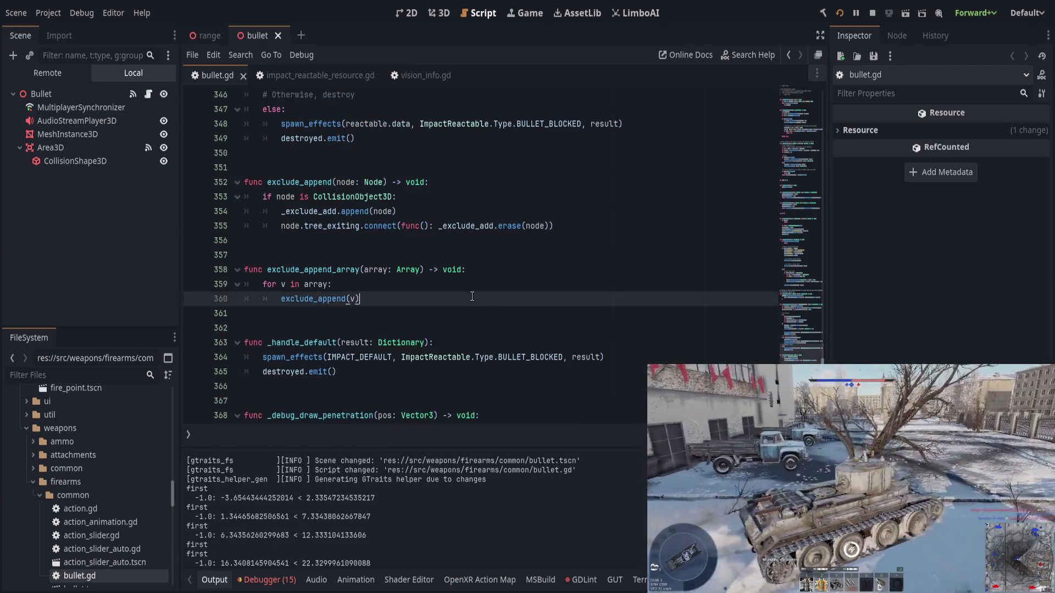
{"action": "scroll", "coordinate": [458, 330], "scroll_direction": "up", "scroll_amount": 13}
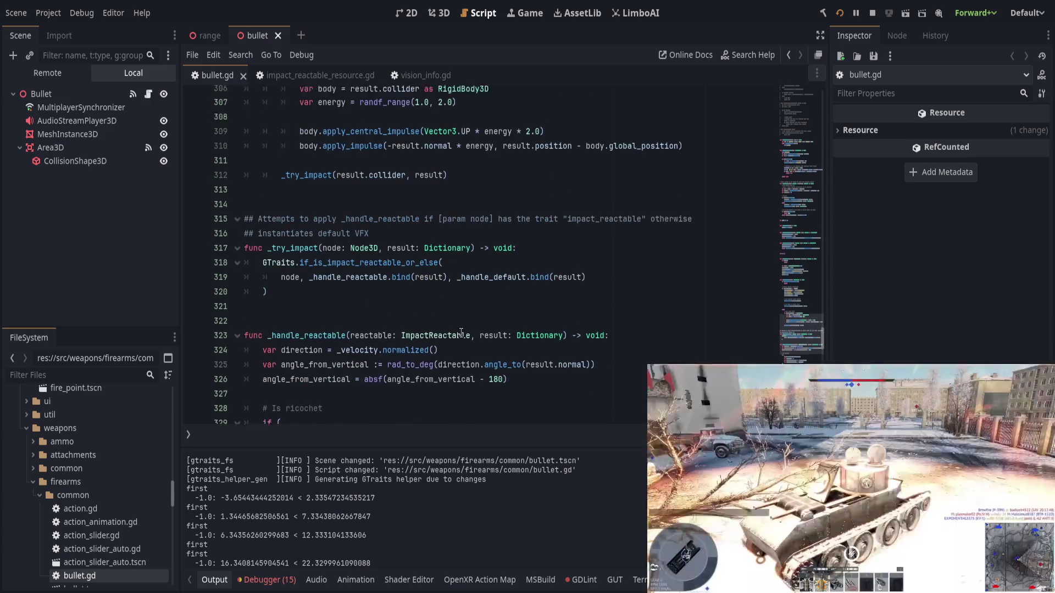
{"action": "scroll", "coordinate": [461, 332], "scroll_direction": "up", "scroll_amount": 20}
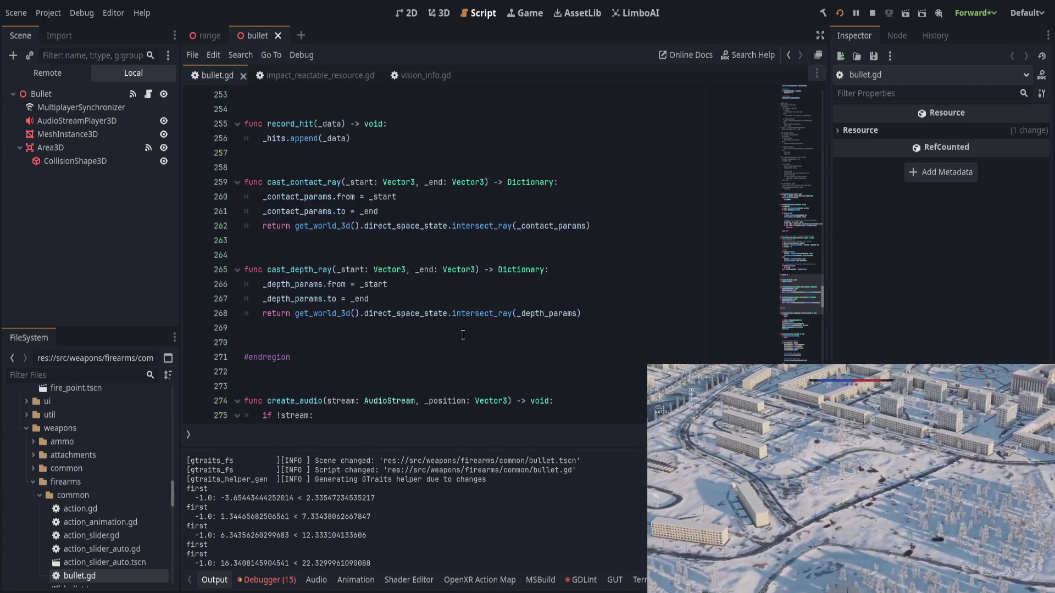
{"action": "scroll", "coordinate": [463, 336], "scroll_direction": "up", "scroll_amount": 7}
{"action": "left_click", "coordinate": [445, 254]}
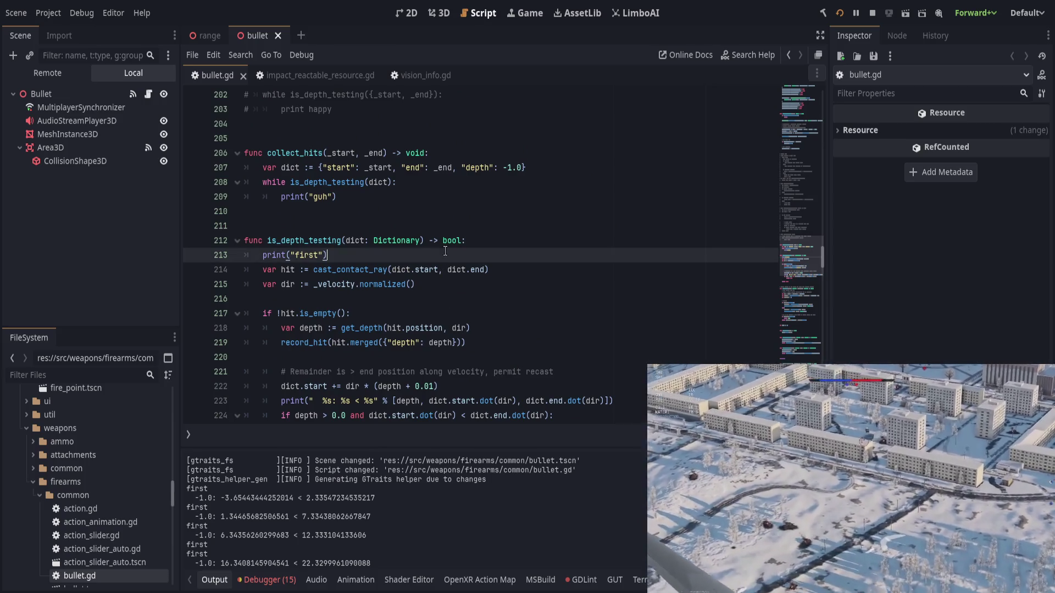
Step: Delete the print("first") line, replace the loop's print("guh") with pass, and save
{"action": "key", "text": "ctrl+shift+k"}
{"action": "left_click", "coordinate": [391, 197]}
{"action": "key", "text": "shift+Home"}
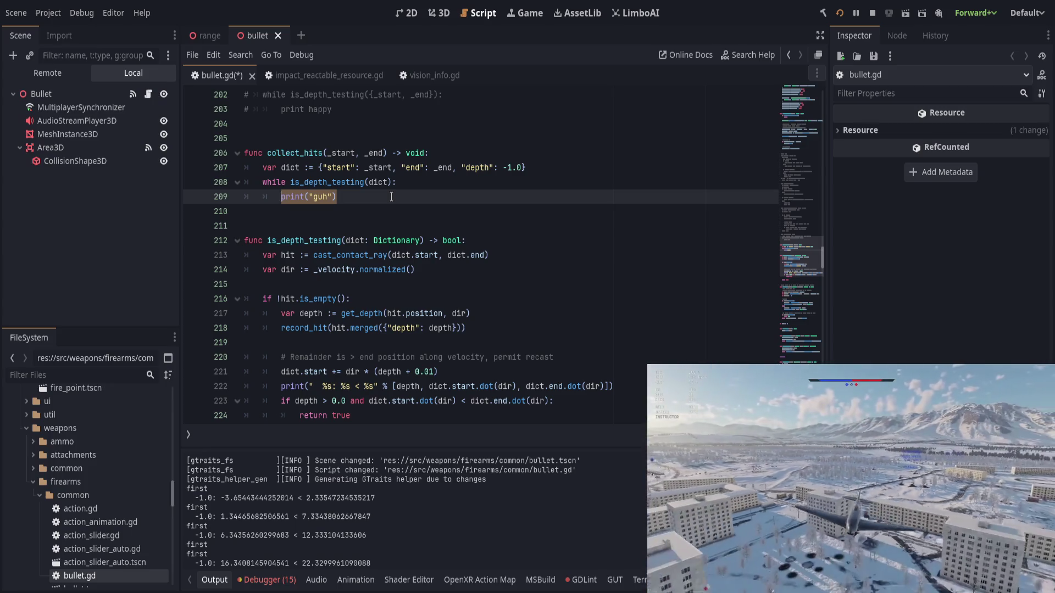
{"action": "type", "text": "print(\"tsil"}
{"action": "key", "text": "BackSpace"}
{"action": "key", "text": "BackSpace"}
{"action": "key", "text": "BackSpace"}
{"action": "key", "text": "shift+Home"}
{"action": "type", "text": "pass"}
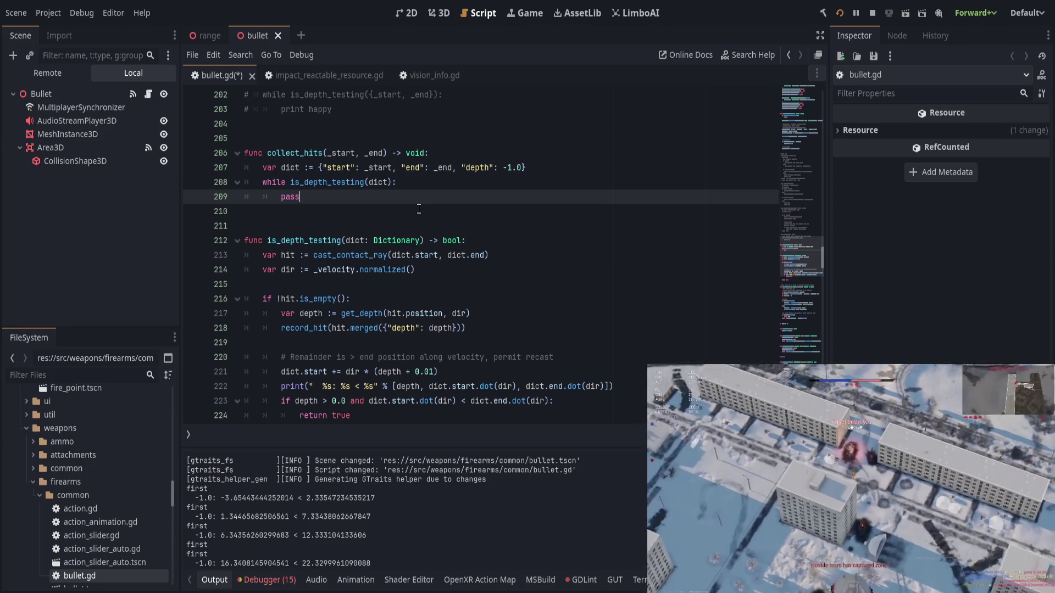
{"action": "key", "text": "ctrl+s"}
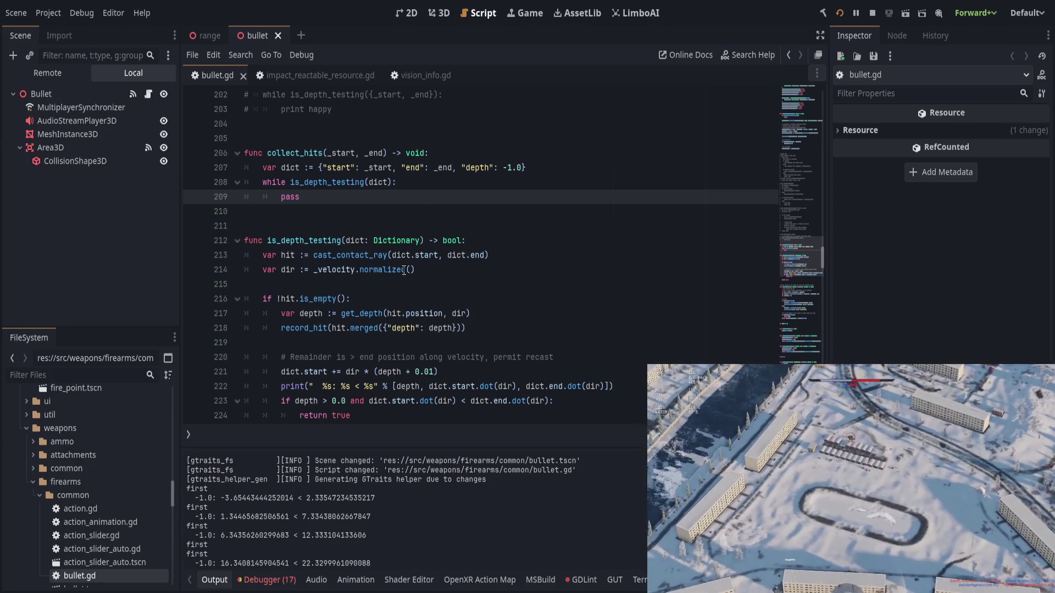
{"action": "scroll", "coordinate": [403, 311], "scroll_direction": "down", "scroll_amount": 2}
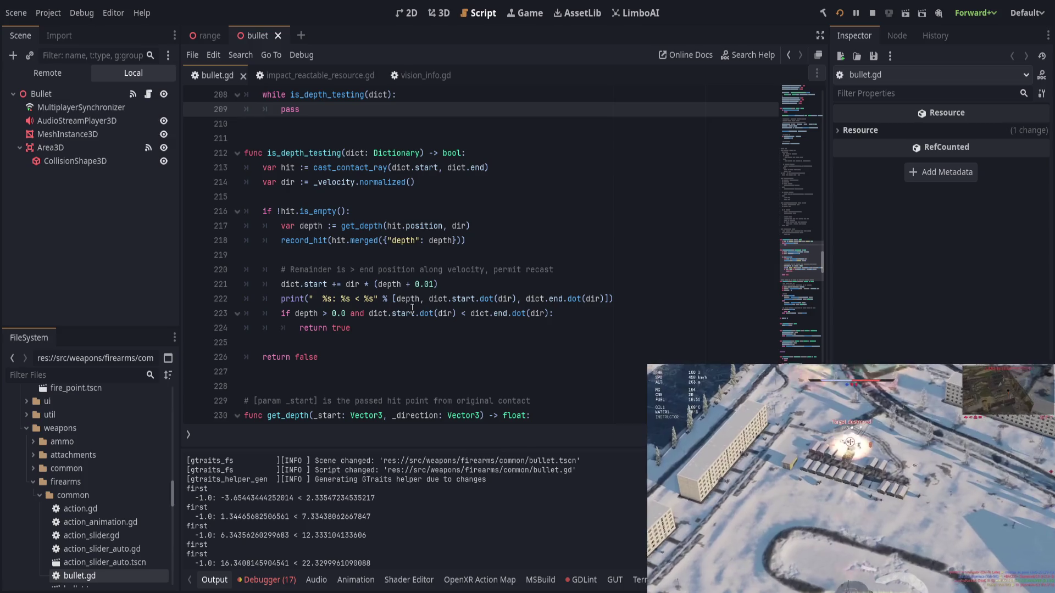
Step: Inspect the uses of depth, hit and get_depth, and toggle a breakpoint on line 233
{"action": "left_click", "coordinate": [382, 330]}
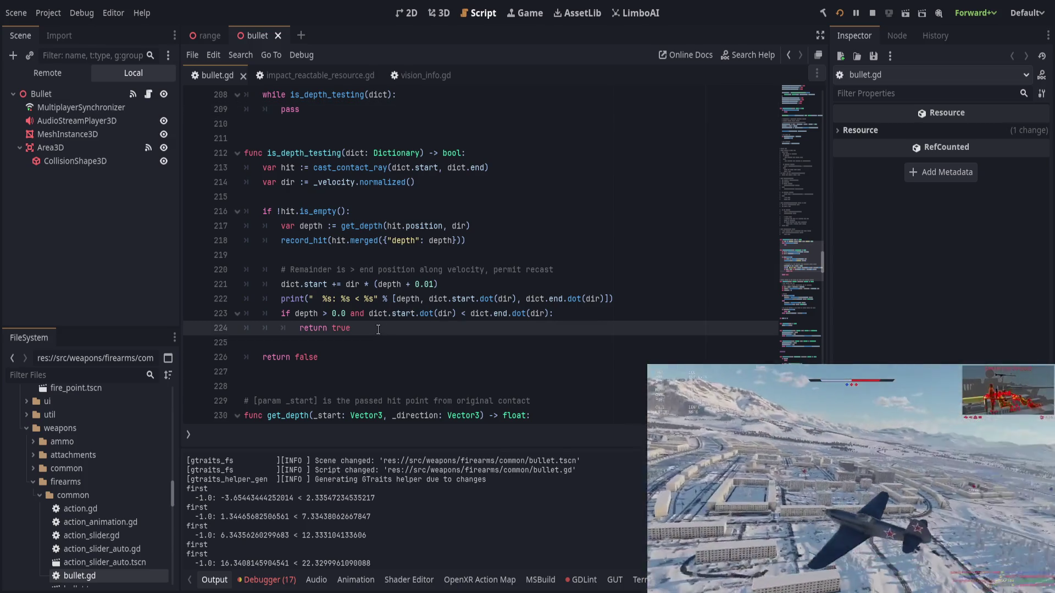
{"action": "double_click", "coordinate": [311, 227]}
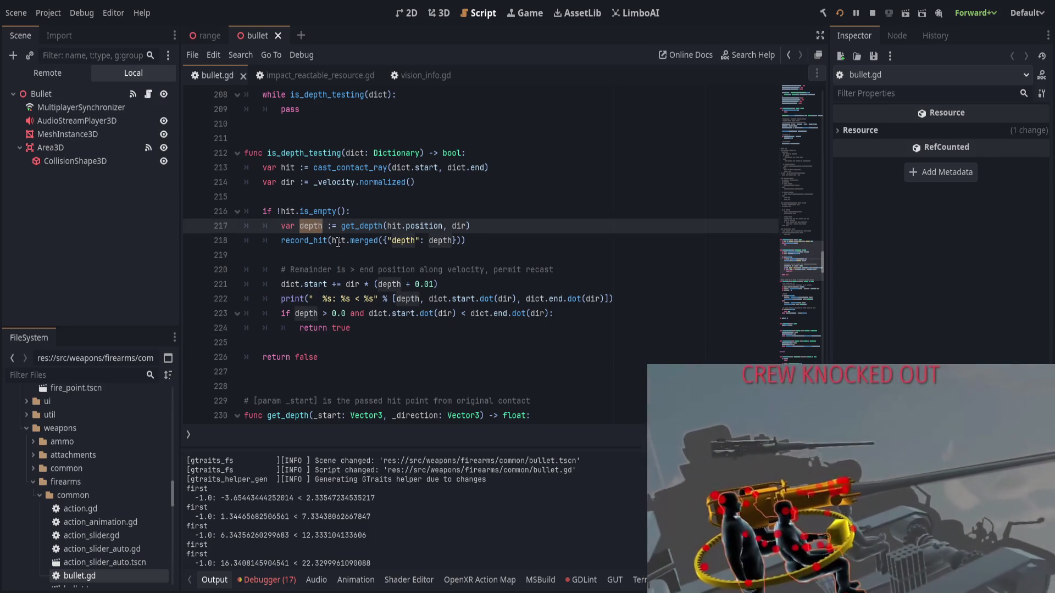
{"action": "double_click", "coordinate": [338, 242]}
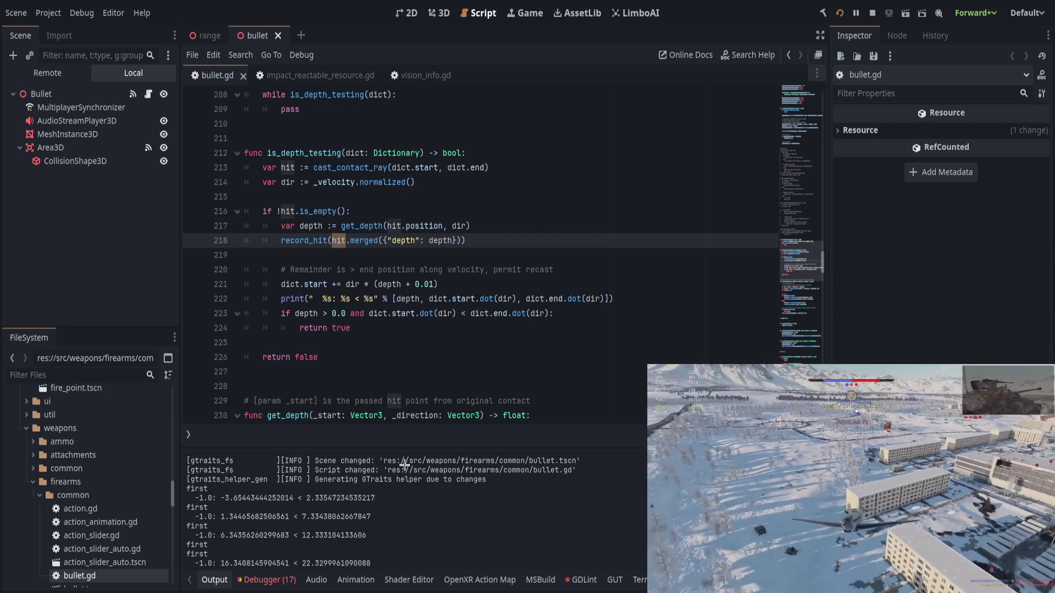
{"action": "double_click", "coordinate": [363, 226]}
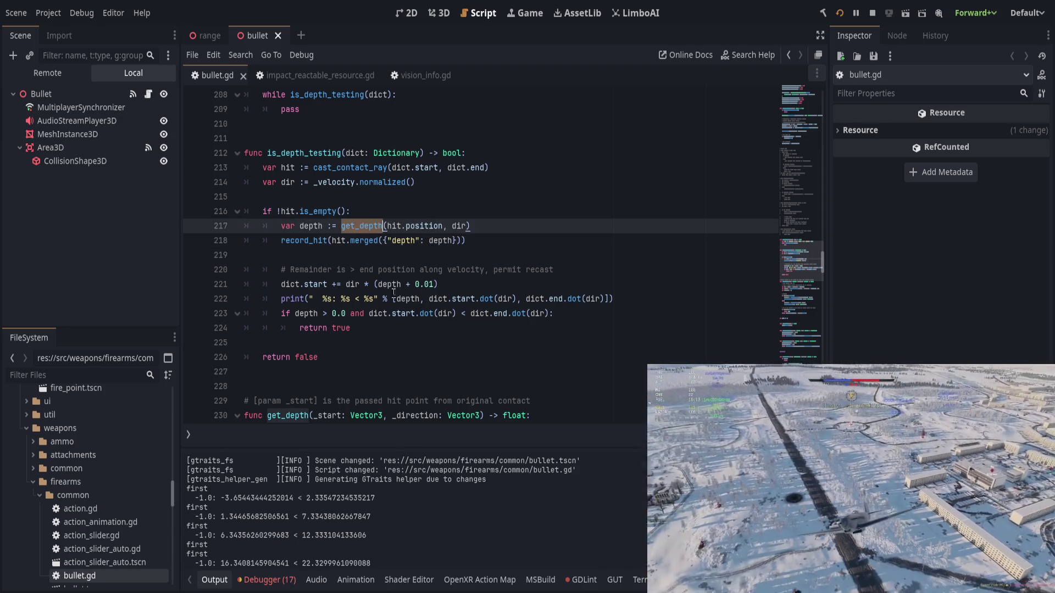
{"action": "scroll", "coordinate": [405, 405], "scroll_direction": "down", "scroll_amount": 3}
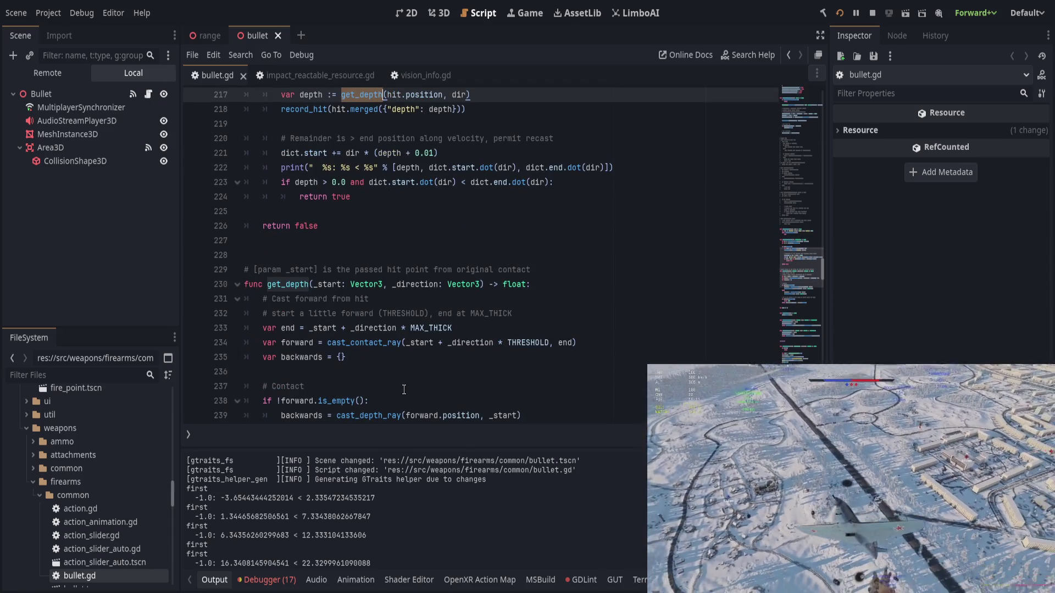
{"action": "left_click", "coordinate": [193, 327]}
{"action": "left_click", "coordinate": [380, 357]}
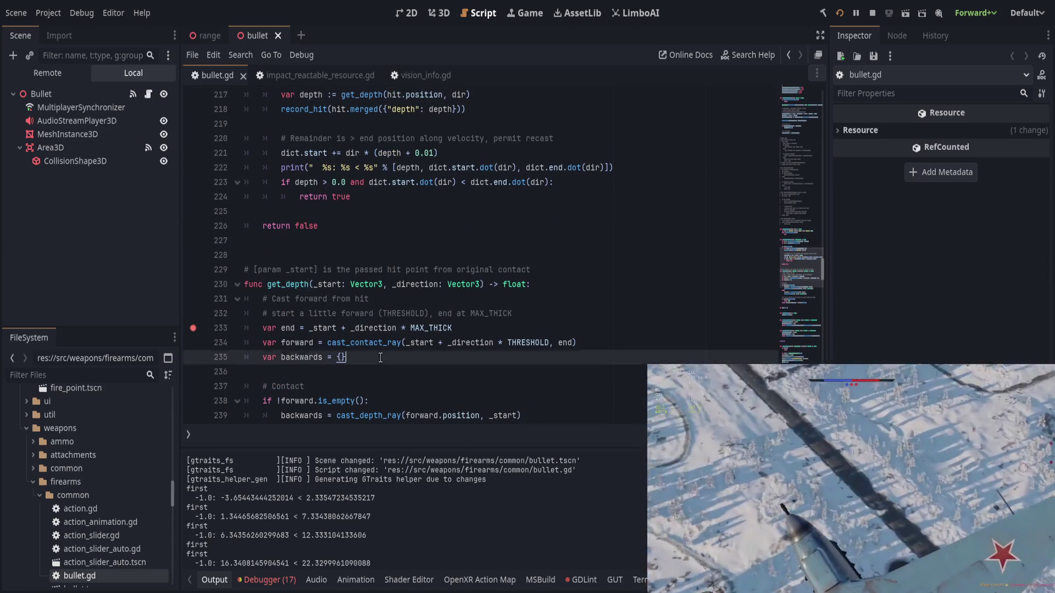
{"action": "scroll", "coordinate": [383, 354], "scroll_direction": "down", "scroll_amount": 3}
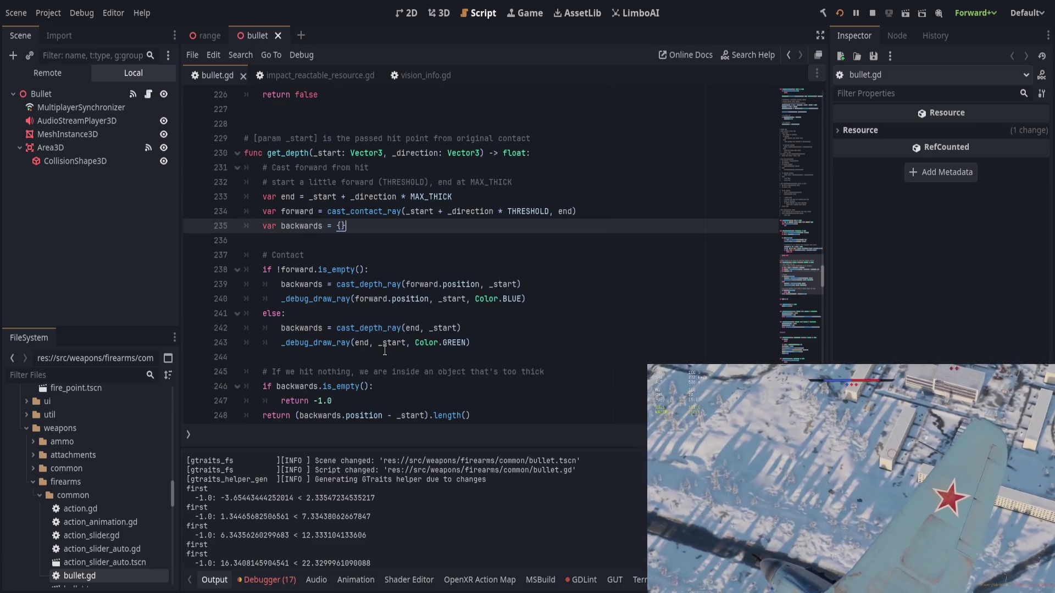
{"action": "scroll", "coordinate": [385, 351], "scroll_direction": "down", "scroll_amount": 7}
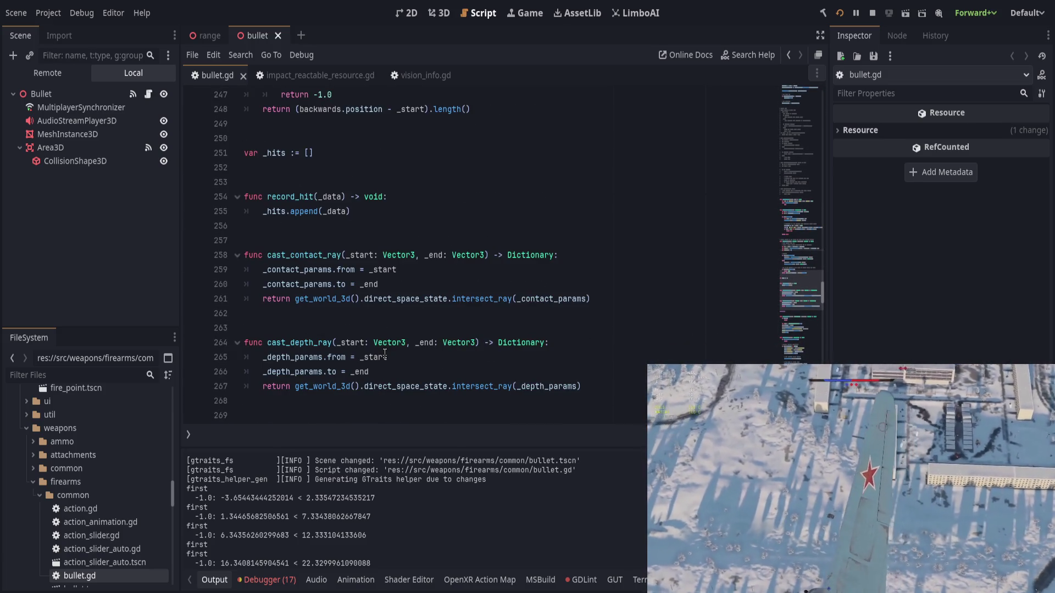
{"action": "scroll", "coordinate": [384, 353], "scroll_direction": "up", "scroll_amount": 5}
{"action": "scroll", "coordinate": [387, 360], "scroll_direction": "down", "scroll_amount": 3}
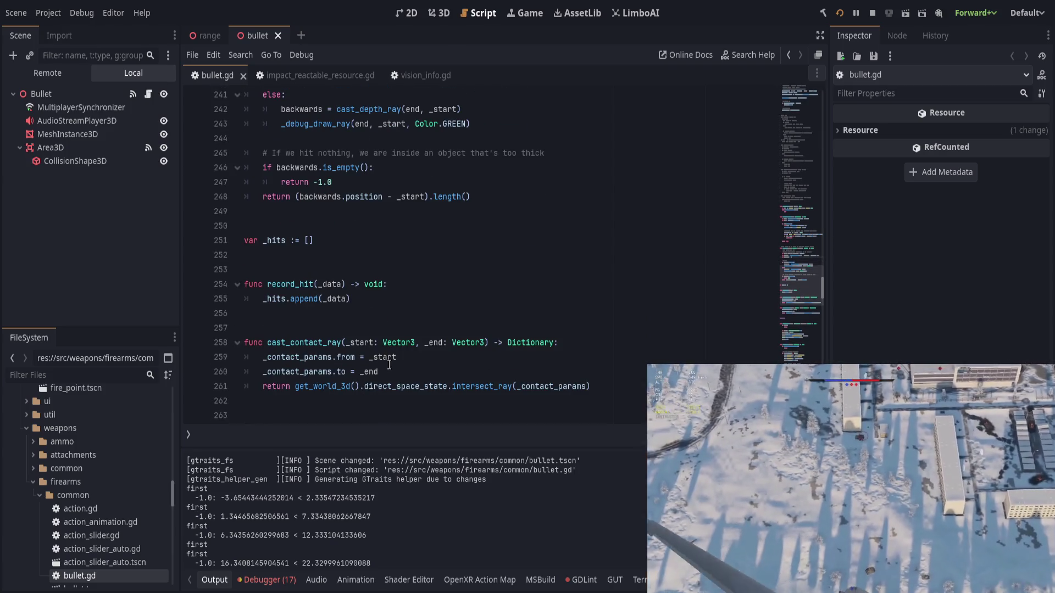
{"action": "scroll", "coordinate": [389, 364], "scroll_direction": "up", "scroll_amount": 2}
{"action": "scroll", "coordinate": [329, 330], "scroll_direction": "down", "scroll_amount": 4}
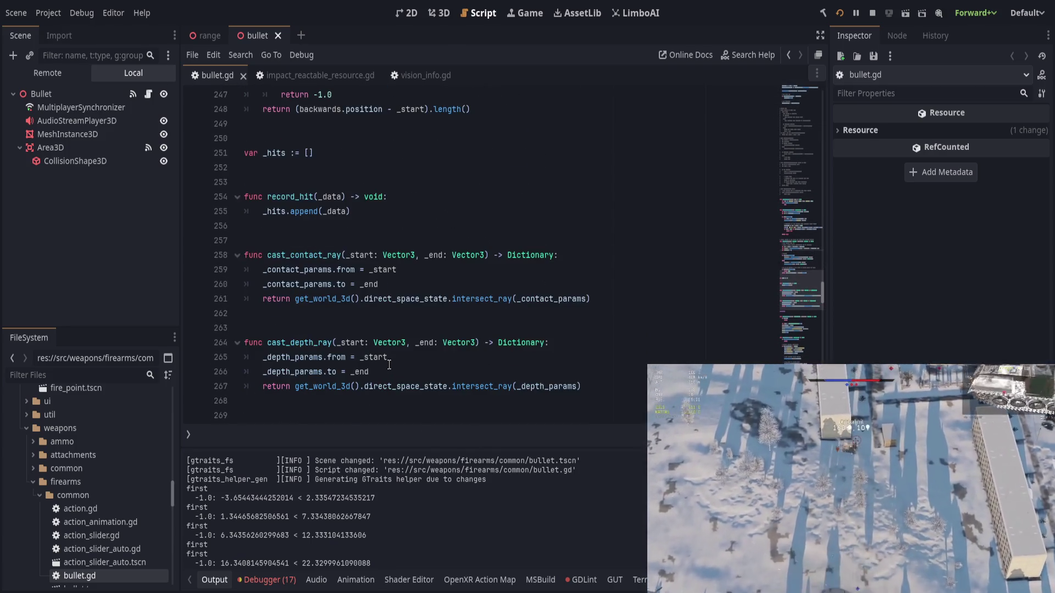
Step: Move cast_contact_ray's intersect_ray call from its return into a new 'var result' assignment
{"action": "left_click_drag", "start_coordinate": [320, 301], "coordinate": [624, 300]}
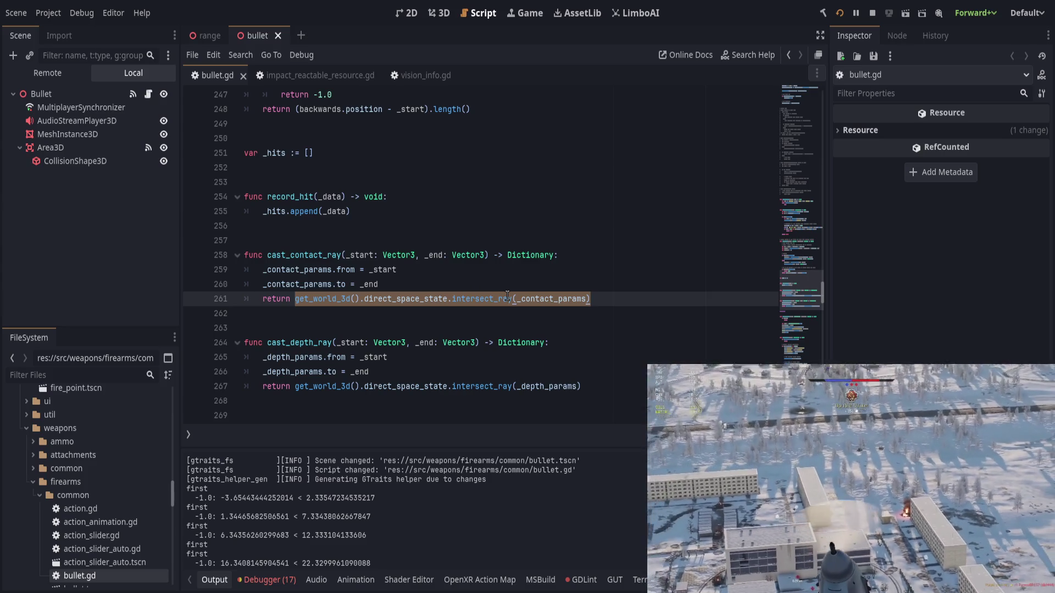
{"action": "key", "text": "ctrl+x"}
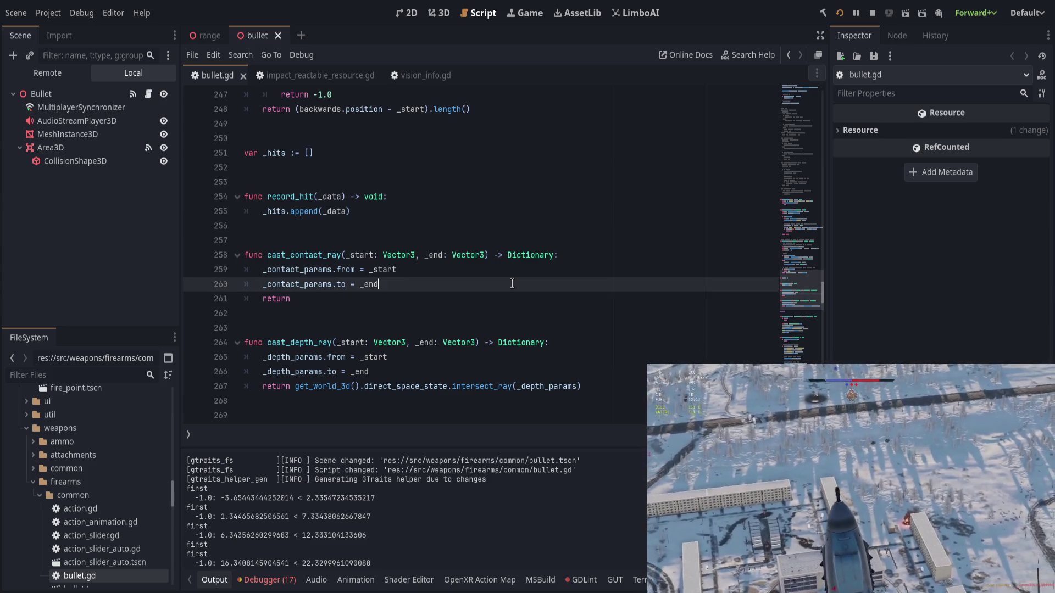
{"action": "key", "text": "Home"}
{"action": "key", "text": "Return"}
{"action": "key", "text": "Return"}
{"action": "key", "text": "Up"}
{"action": "type", "text": "var resul"}
{"action": "key", "text": "ctrl+v"}
{"action": "key", "text": "Return"}
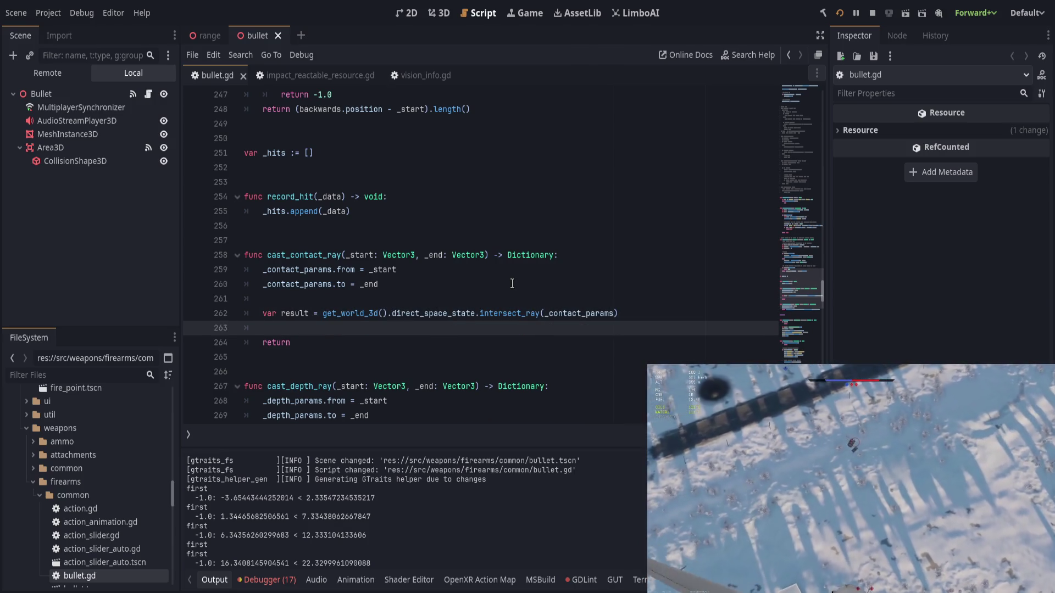
Step: Add _debug_draw_ray(_start, result, Color.WHITE) on line 263
{"action": "type", "text": "_debug_draw_"}
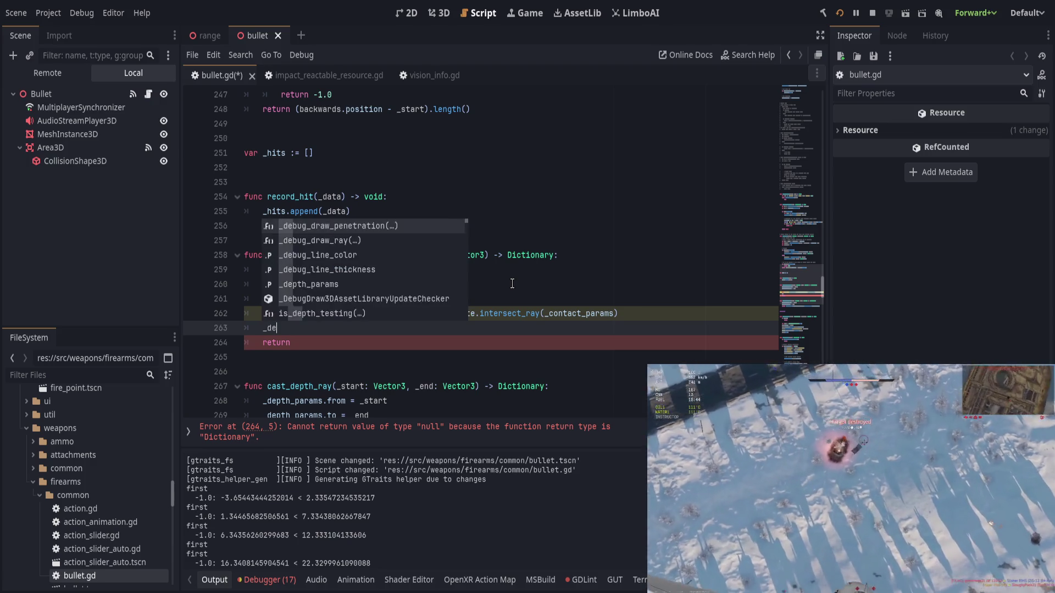
{"action": "type", "text": "r"}
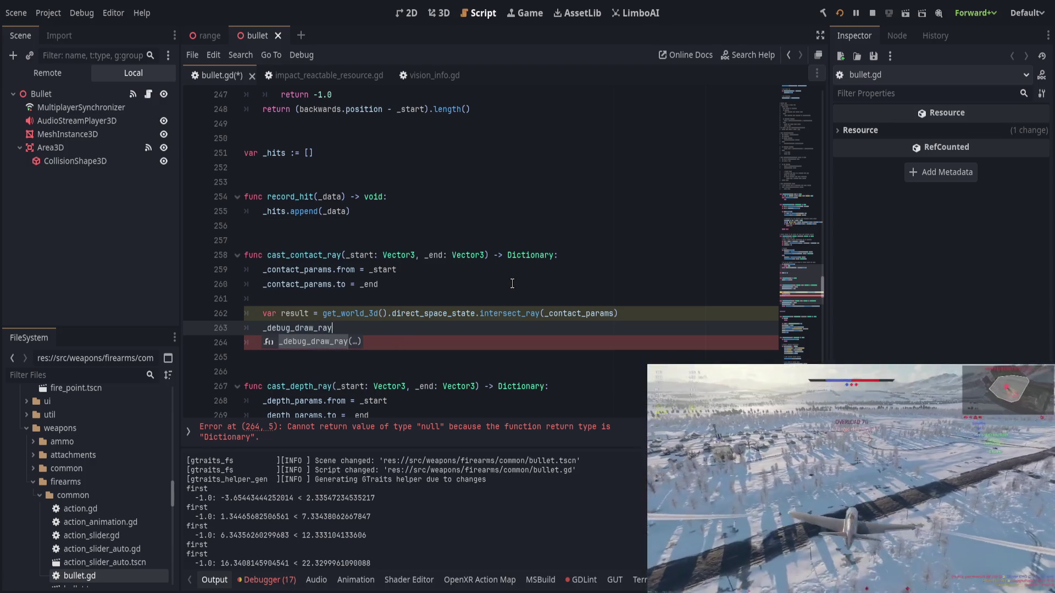
{"action": "key", "text": "Return"}
{"action": "type", "text": "start, result,"}
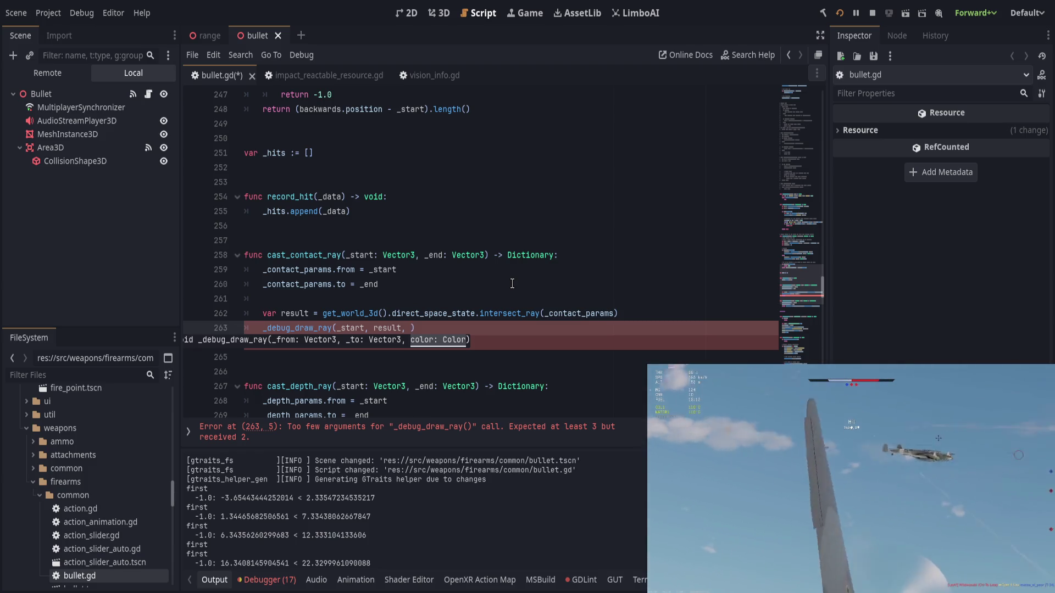
{"action": "type", "text": "Color.white"}
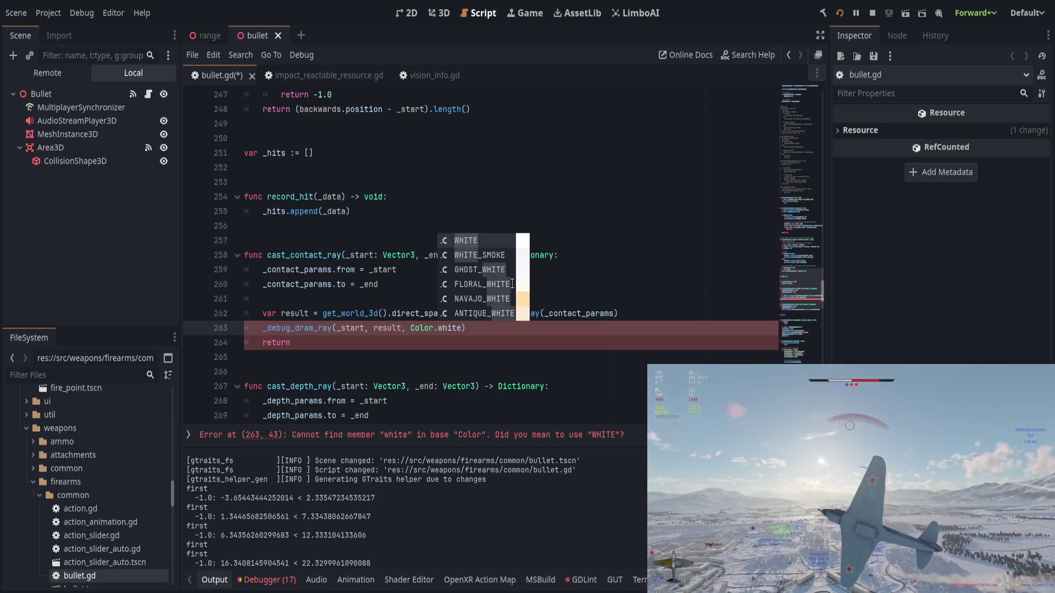
{"action": "key", "text": "Return"}
Step: Make cast_contact_ray end with 'return result'
{"action": "key", "text": "Down"}
{"action": "type", "text": "re"}
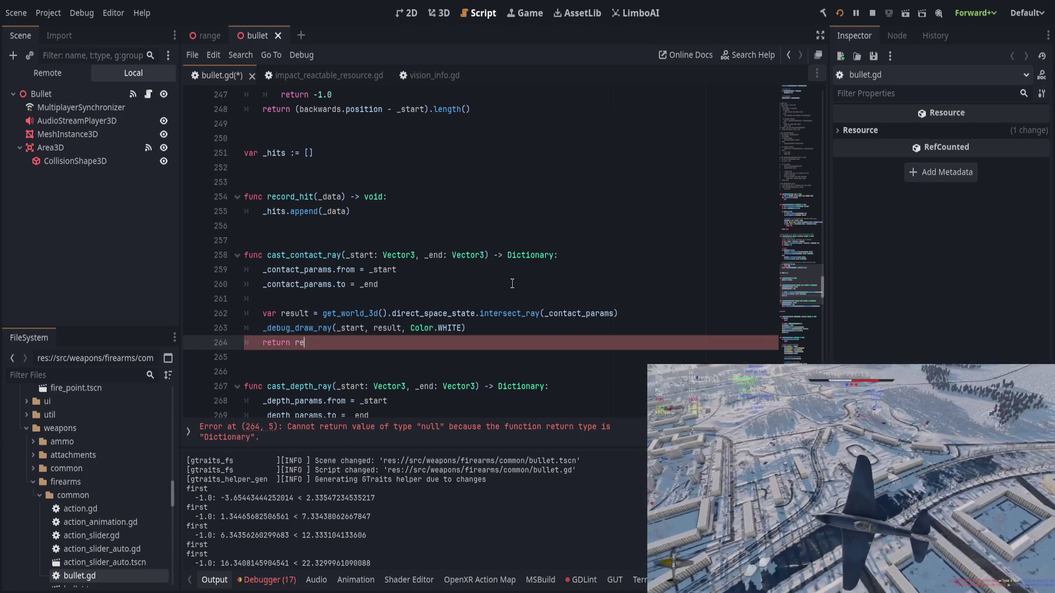
{"action": "type", "text": "stul"}
{"action": "key", "text": "BackSpace"}
{"action": "key", "text": "BackSpace"}
{"action": "key", "text": "BackSpace"}
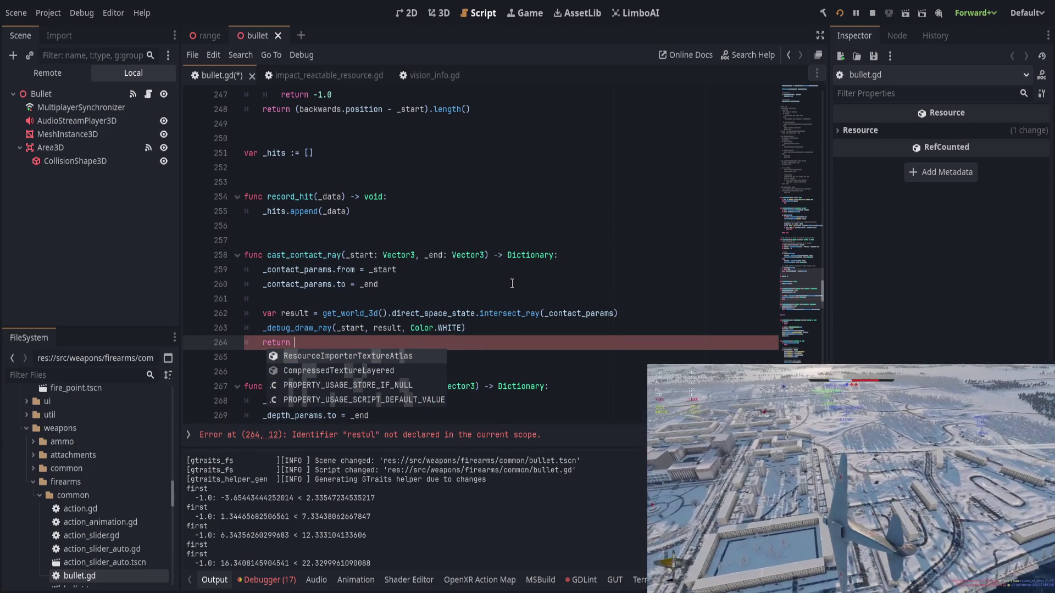
{"action": "type", "text": "result"}
{"action": "scroll", "coordinate": [494, 253], "scroll_direction": "down", "scroll_amount": 2}
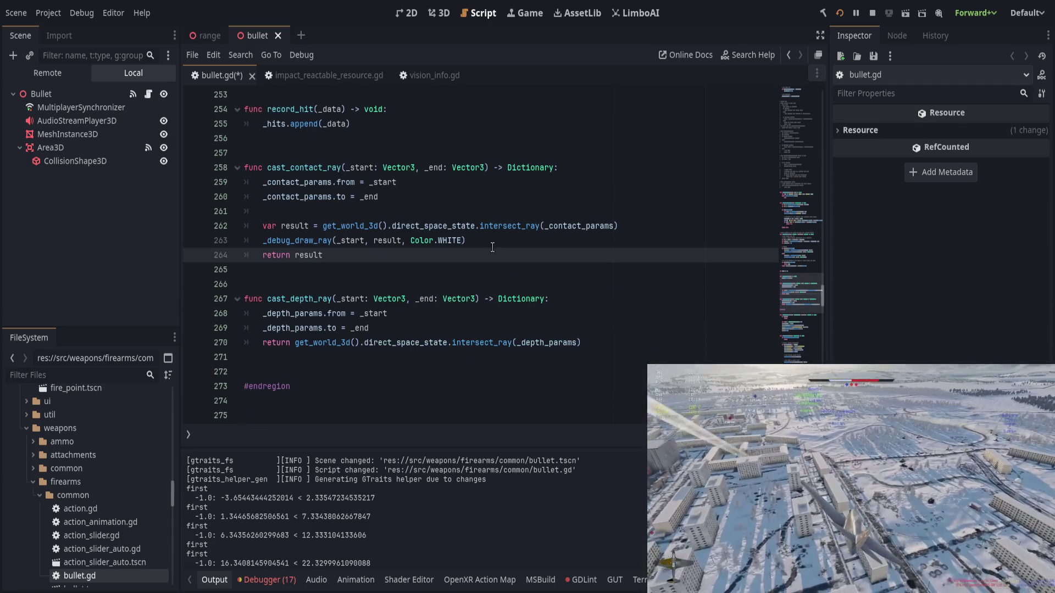
{"action": "left_click", "coordinate": [501, 240]}
Step: Move cast_depth_ray's intersect_ray call from its return into 'var result = …'
{"action": "left_click_drag", "start_coordinate": [588, 341], "coordinate": [294, 347]}
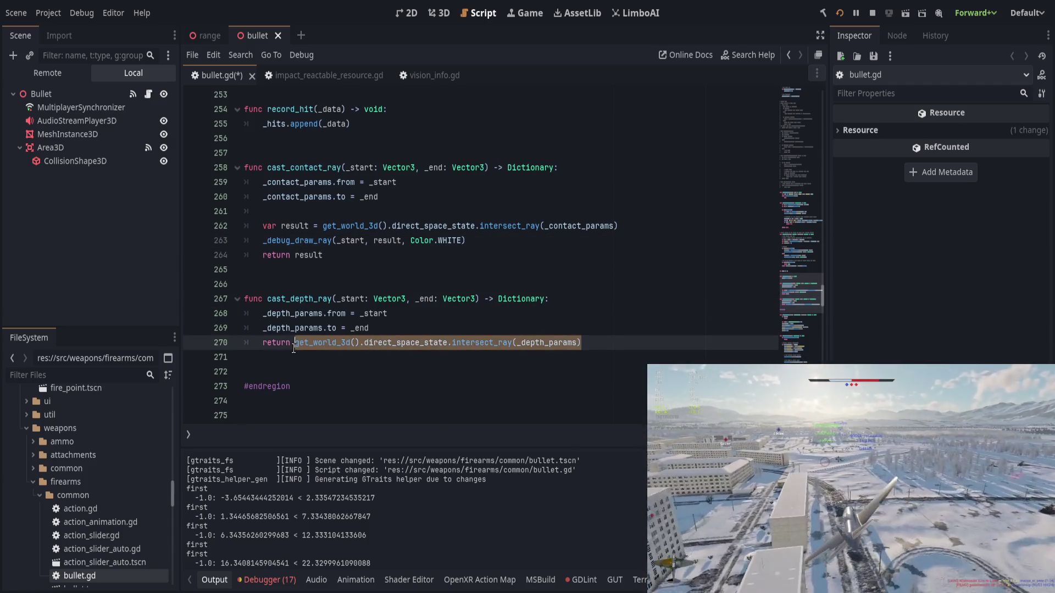
{"action": "key", "text": "ctrl+x"}
{"action": "key", "text": "ctrl+shift+Return"}
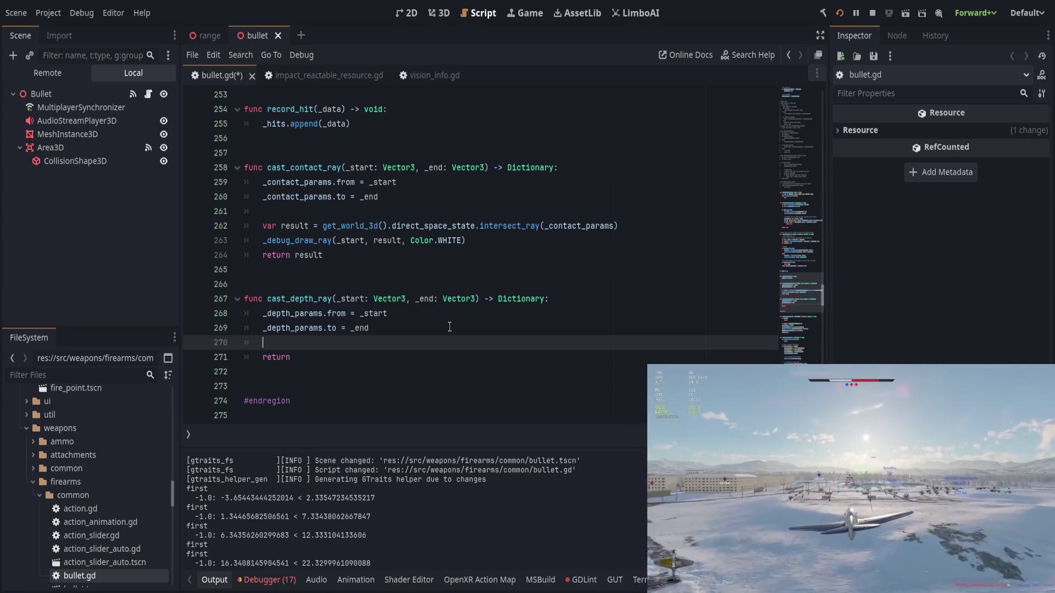
{"action": "type", "text": "var result ="}
{"action": "key", "text": "ctrl+v"}
{"action": "key", "text": "Return"}
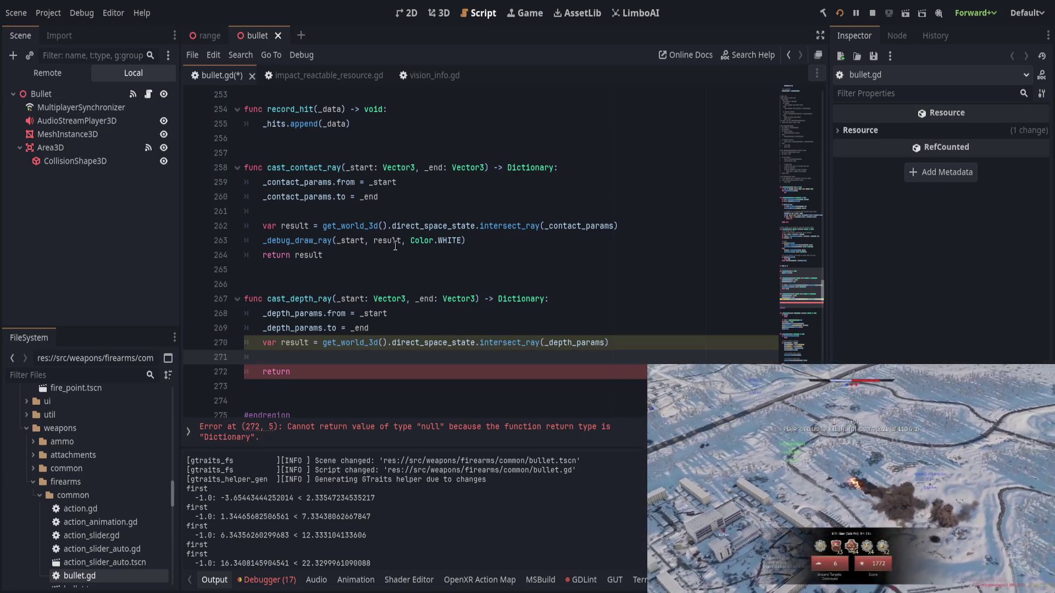
Step: Wrap the white contact debug draw in 'if !result.is_empty():' and target result.position
{"action": "left_click", "coordinate": [385, 241]}
{"action": "left_click", "coordinate": [636, 230]}
{"action": "key", "text": "Return"}
{"action": "type", "text": "if result."}
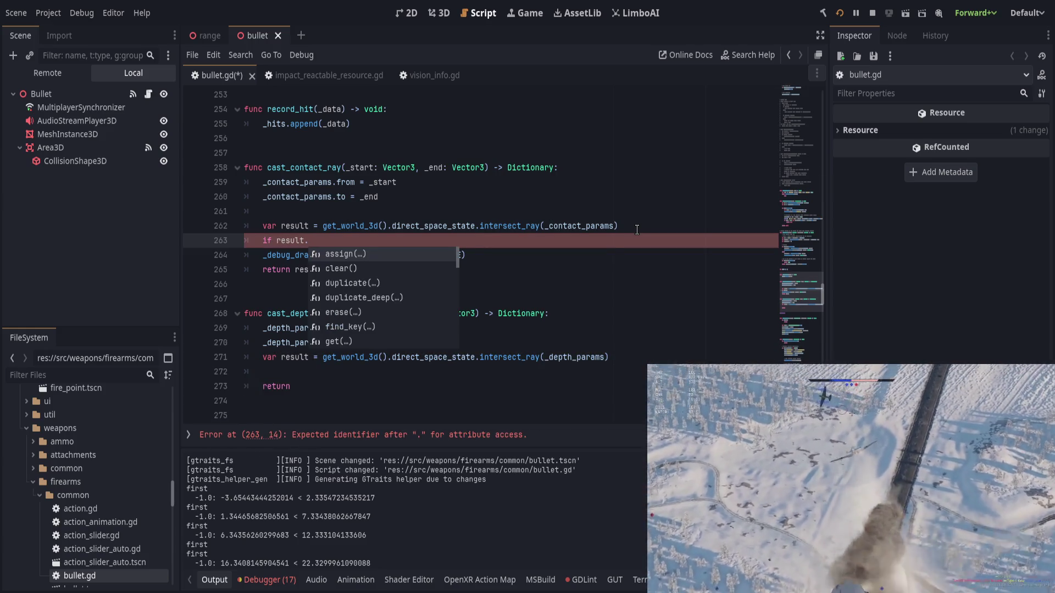
{"action": "key", "text": "Left"}
{"action": "key", "text": "Left"}
{"action": "key", "text": "Left"}
{"action": "type", "text": "!"}
{"action": "key", "text": "End"}
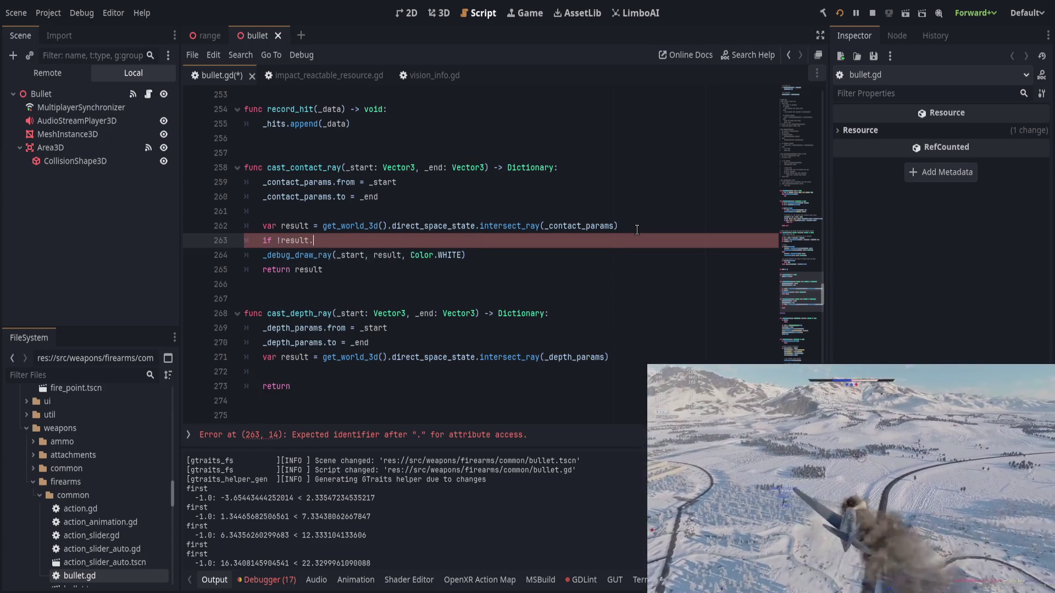
{"action": "type", "text": "is"}
{"action": "key", "text": "Return"}
{"action": "key", "text": "Down"}
{"action": "key", "text": "Tab"}
{"action": "key", "text": "ctrl+Right"}
{"action": "type", "text": ".position"}
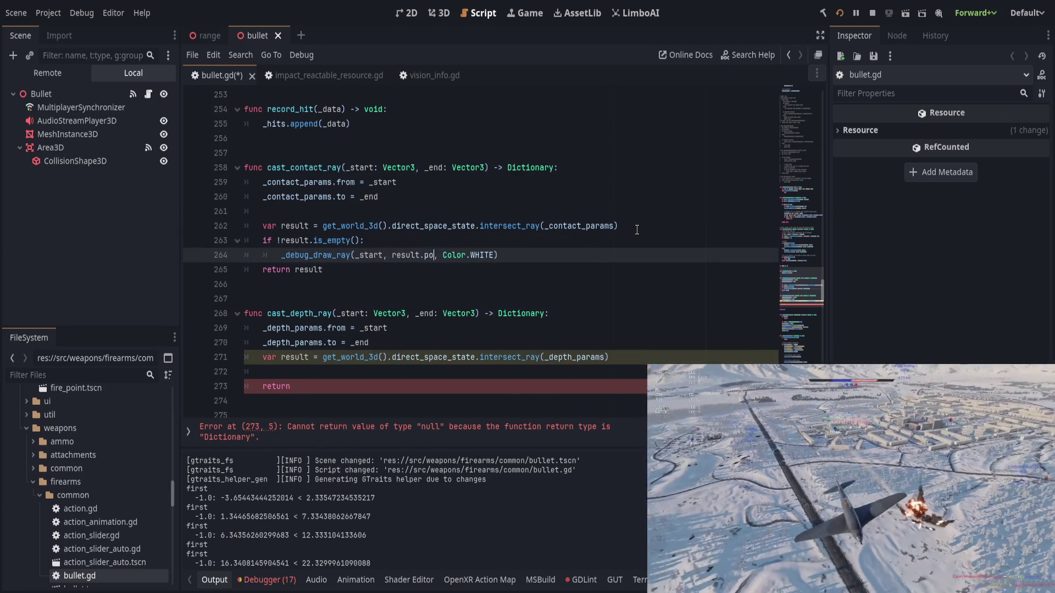
Step: Try adding an else branch with another _debug_draw_ray call, then undo it
{"action": "key", "text": "End"}
{"action": "key", "text": "Return"}
{"action": "key", "text": "BackSpace"}
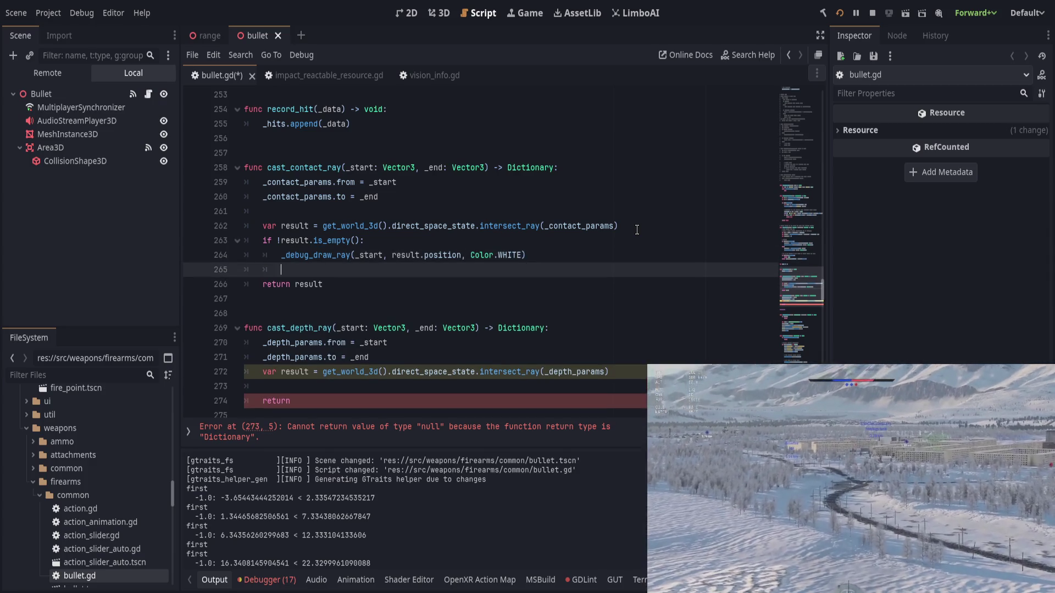
{"action": "type", "text": "else:"}
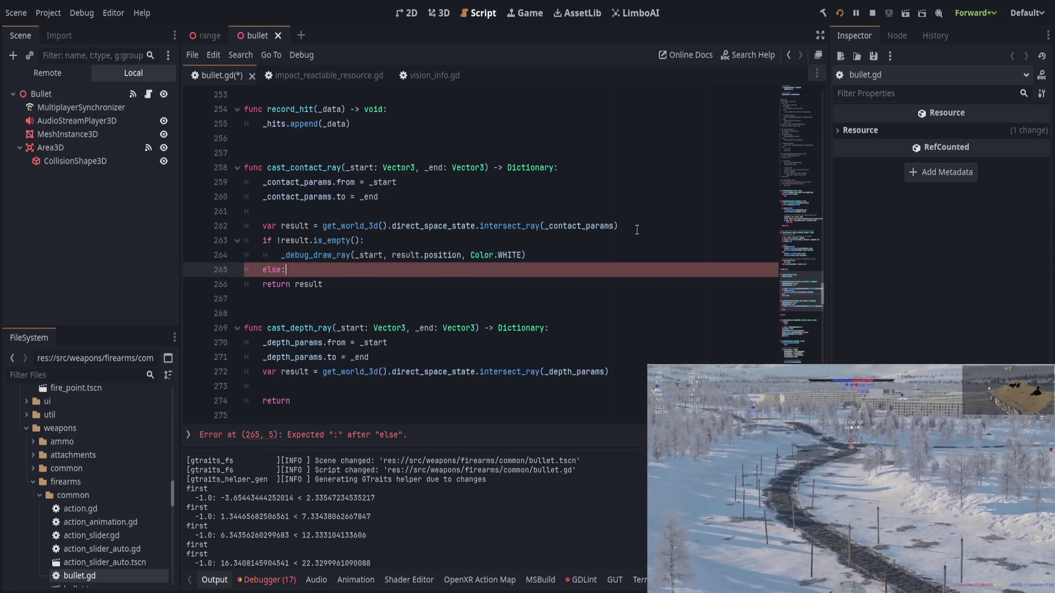
{"action": "key", "text": "Return"}
{"action": "type", "text": "_debug_draw_"}
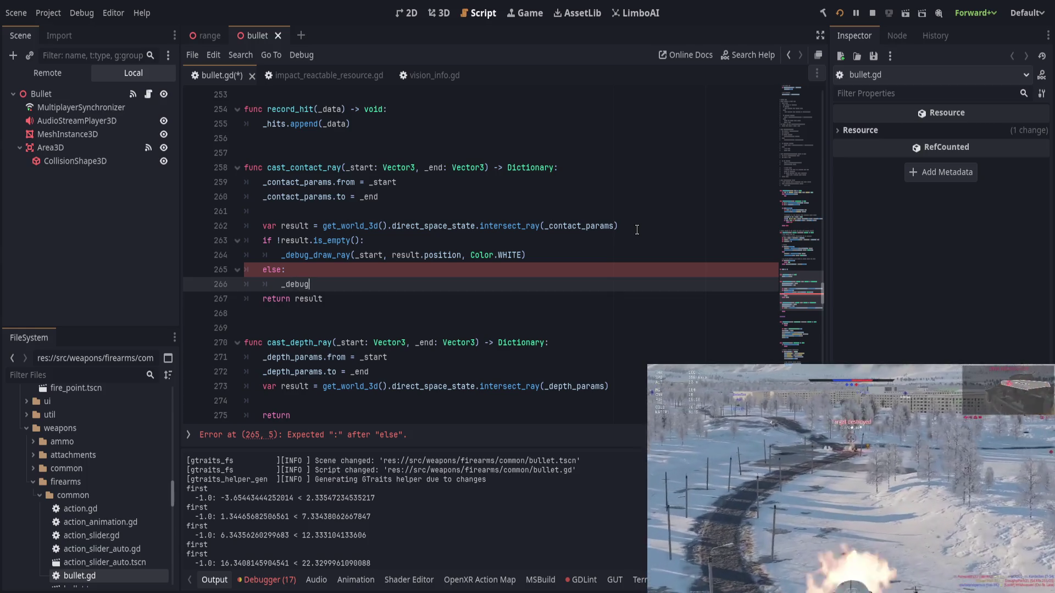
{"action": "type", "text": "ray"}
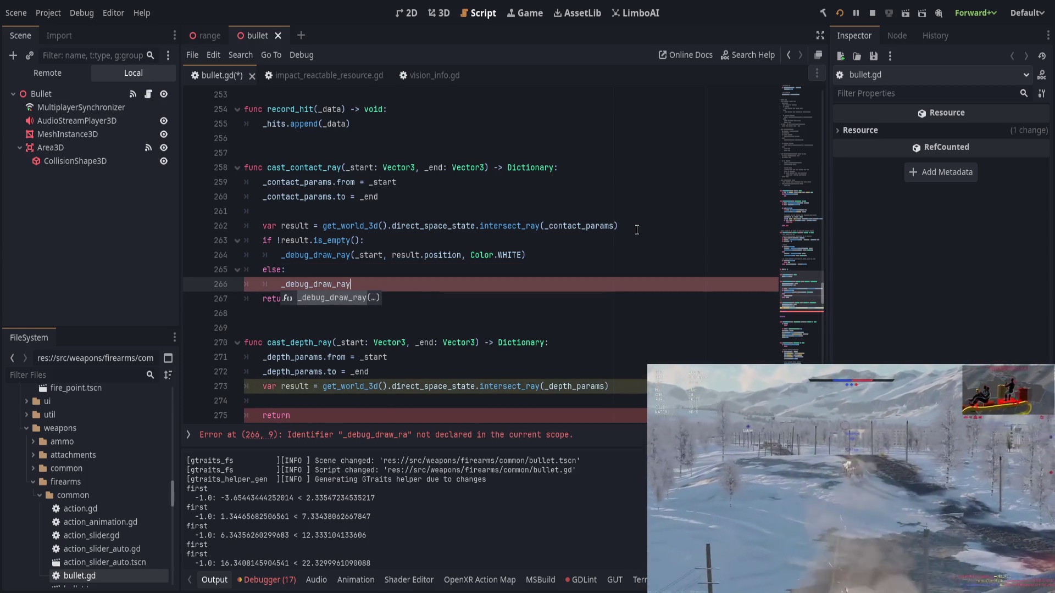
{"action": "key", "text": "ctrl+z"}
{"action": "key", "text": "ctrl+z"}
{"action": "key", "text": "ctrl+z"}
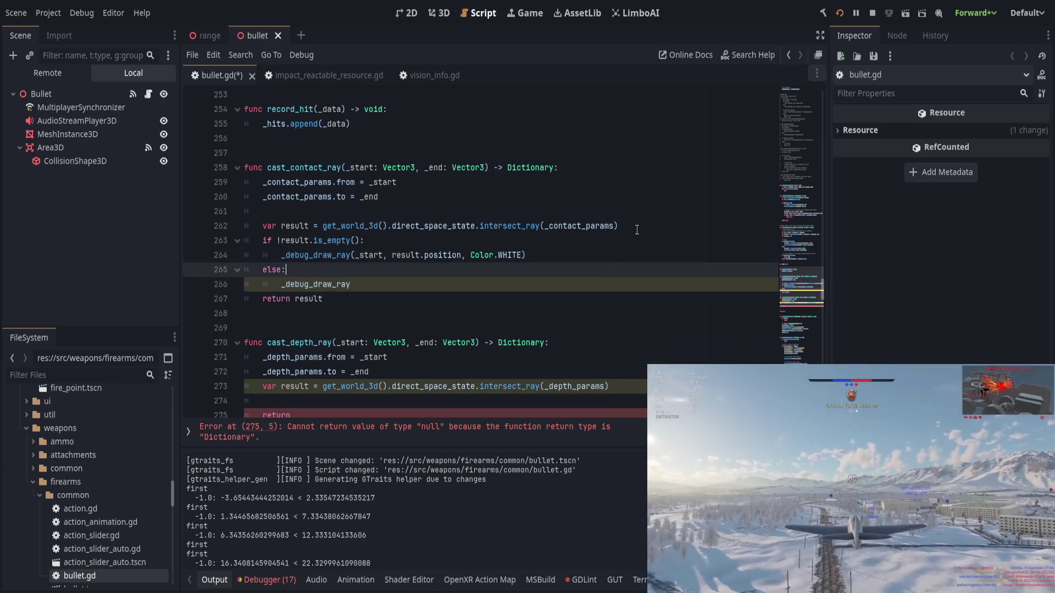
{"action": "left_click", "coordinate": [504, 372]}
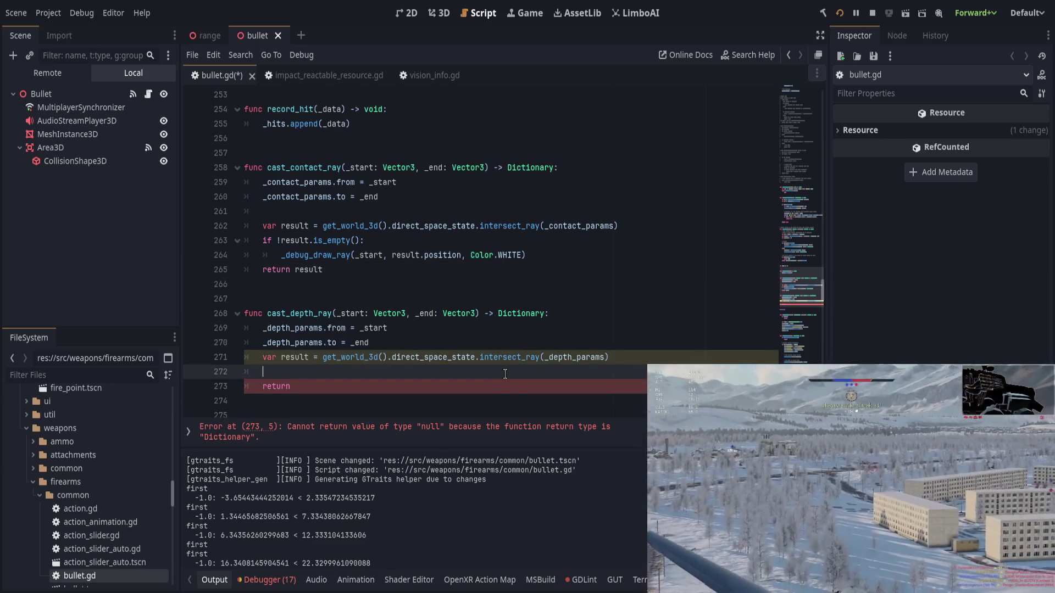
Step: Add an 'if !result.is_empty():' condition in cast_depth_ray
{"action": "type", "text": "if !result.is_"}
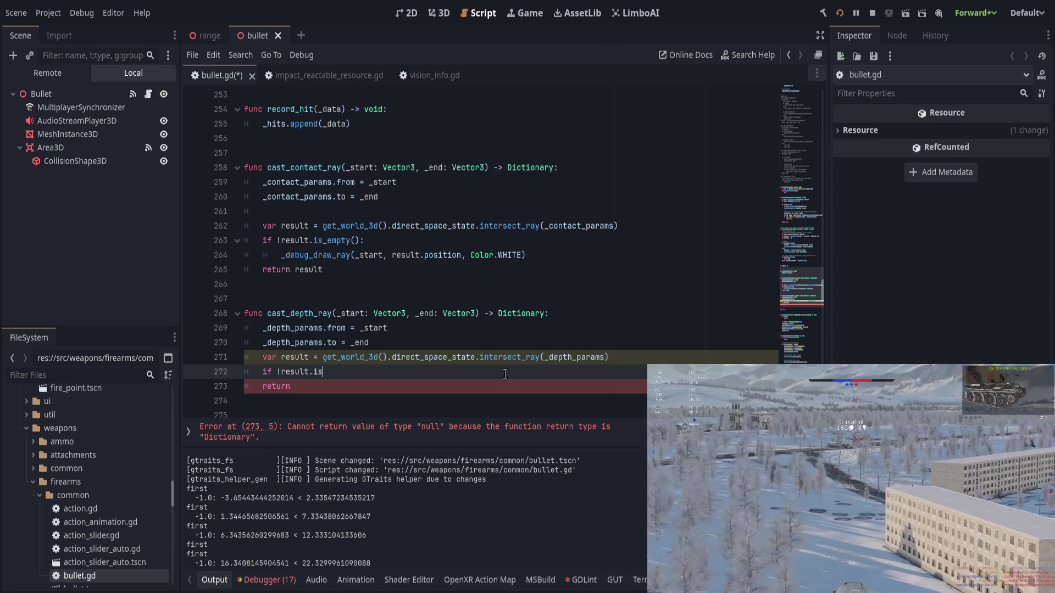
{"action": "key", "text": "Return"}
{"action": "type", "text": ":"}
{"action": "key", "text": "Return"}
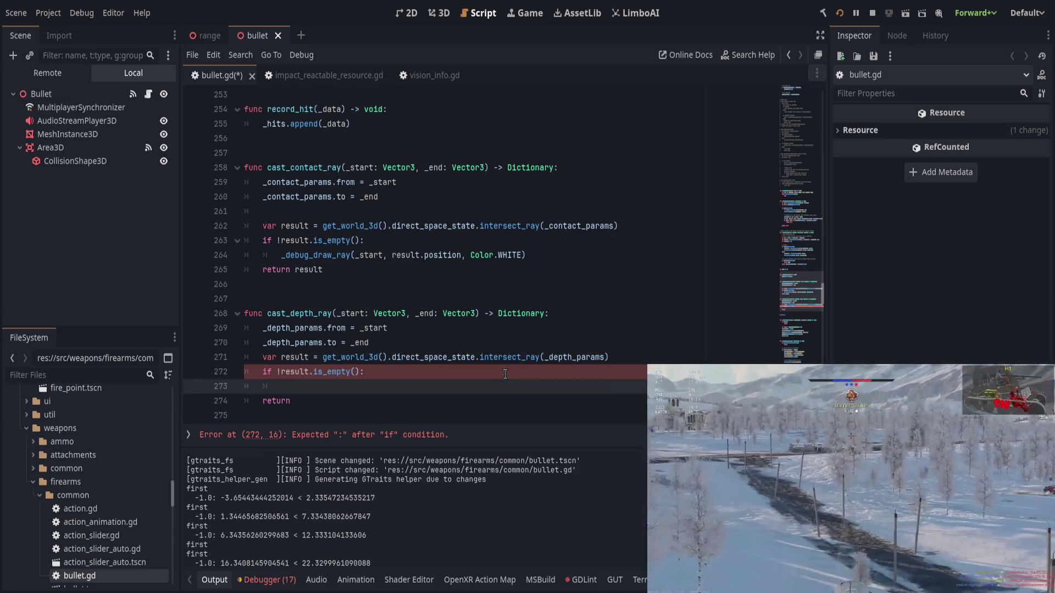
{"action": "type", "text": "_debug"}
{"action": "key", "text": "Return"}
Step: Under it, draw a debug ray with _debug_draw_ray(_start, result.position, Color.BLUE)
{"action": "key", "text": "ctrl+BackSpace"}
{"action": "type", "text": "_deb"}
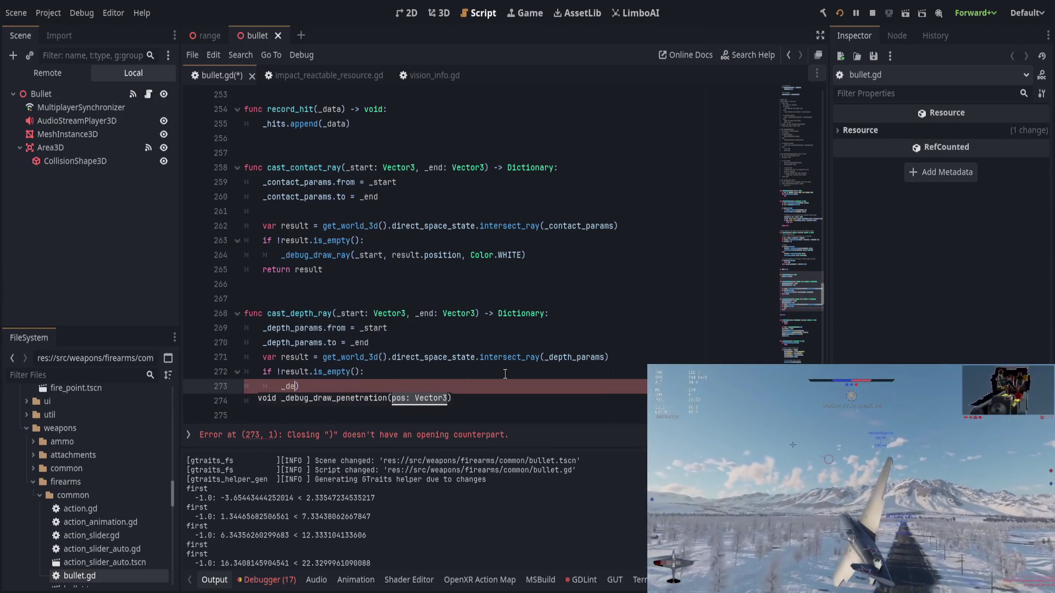
{"action": "type", "text": "ugray"}
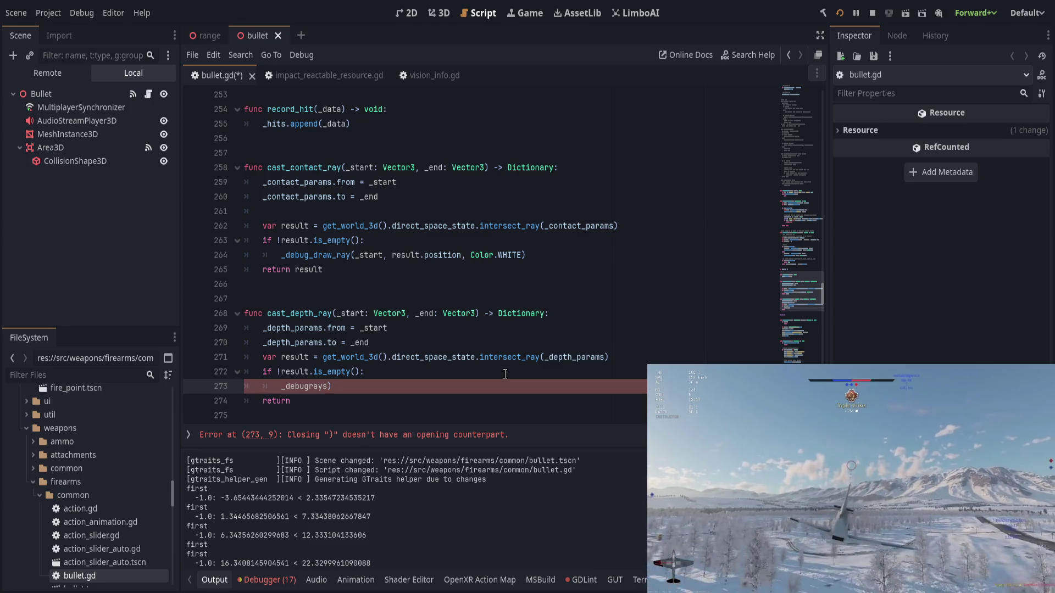
{"action": "key", "text": "ctrl+space"}
{"action": "key", "text": "Return"}
{"action": "key", "text": "End"}
{"action": "key", "text": "BackSpace"}
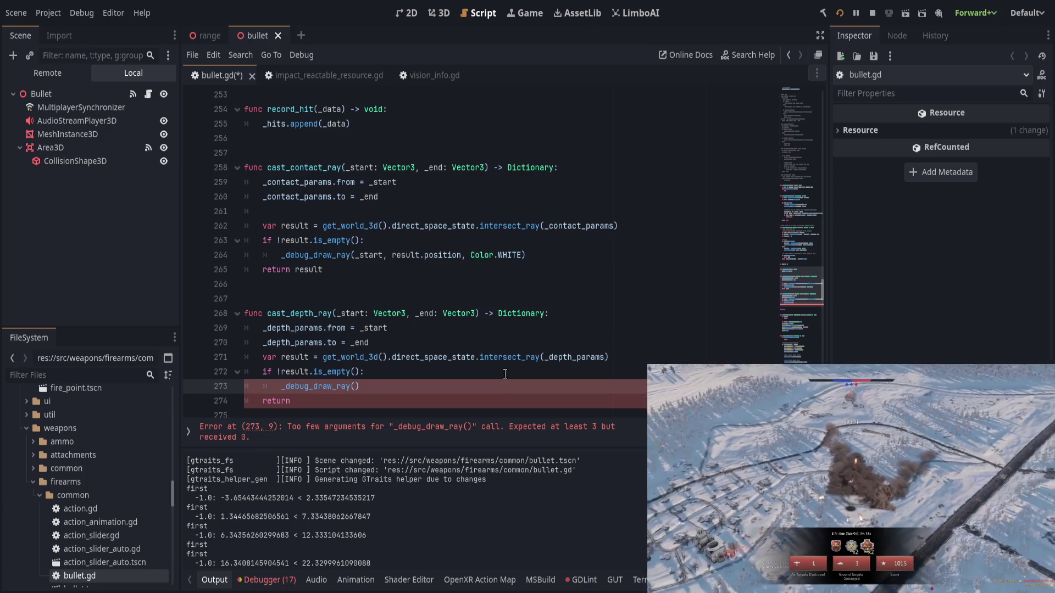
{"action": "type", "text": "_start"}
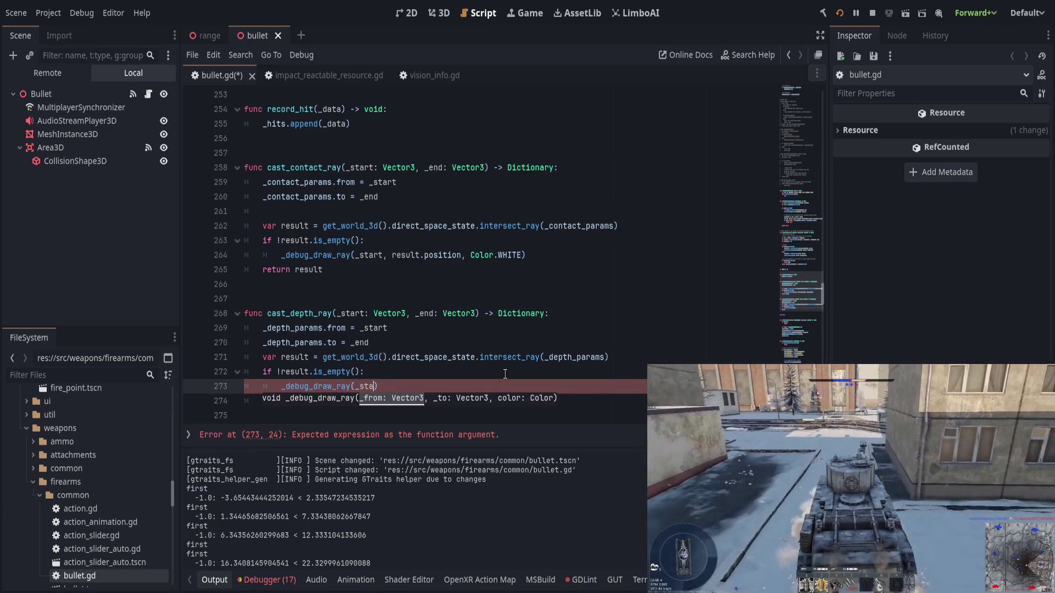
{"action": "type", "text": ", result.position"}
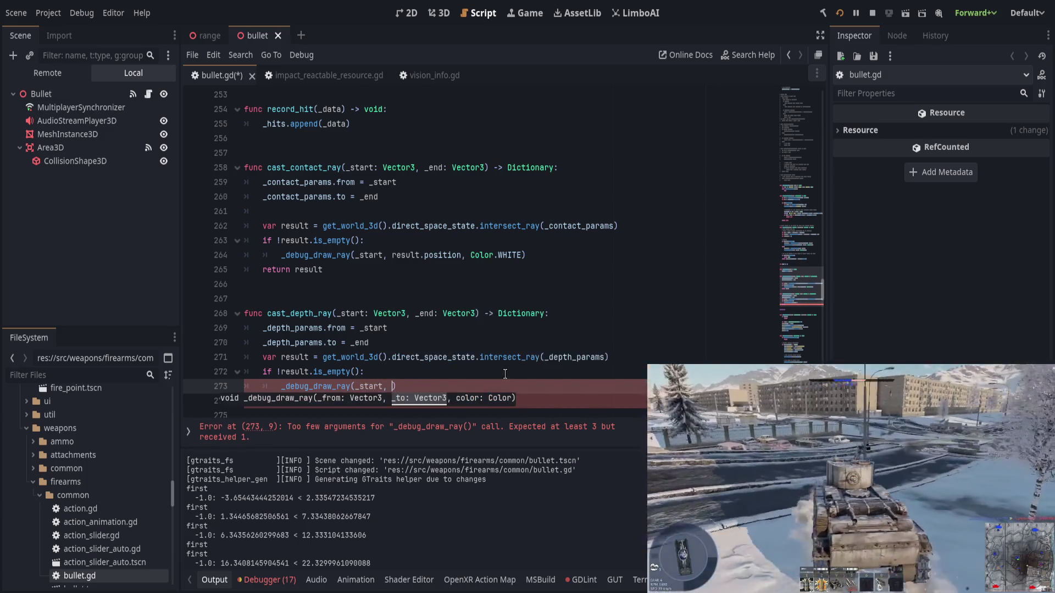
{"action": "type", "text": ", Color.BL"}
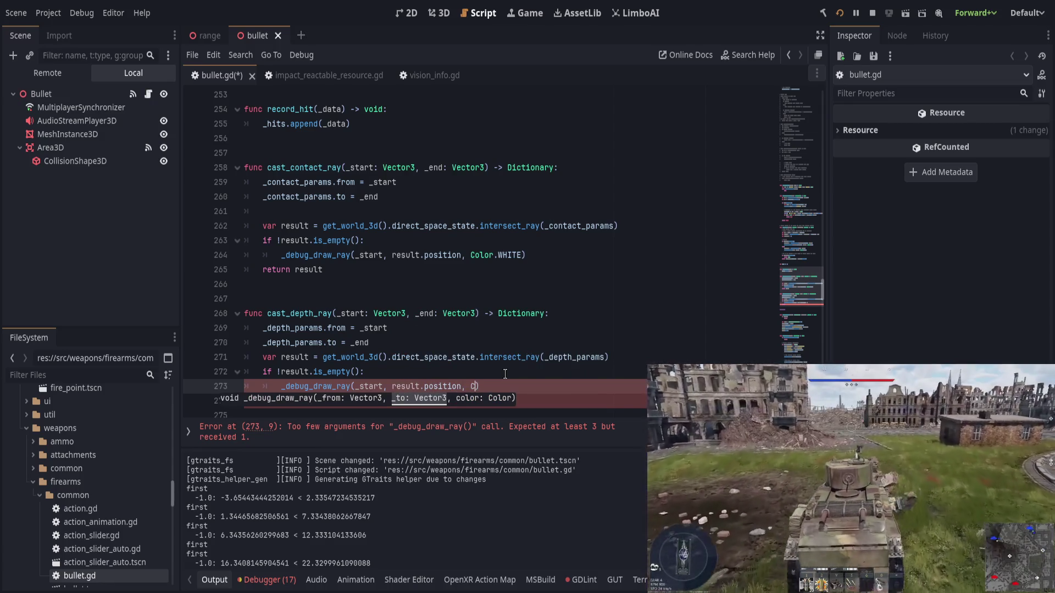
{"action": "type", "text": "UE"}
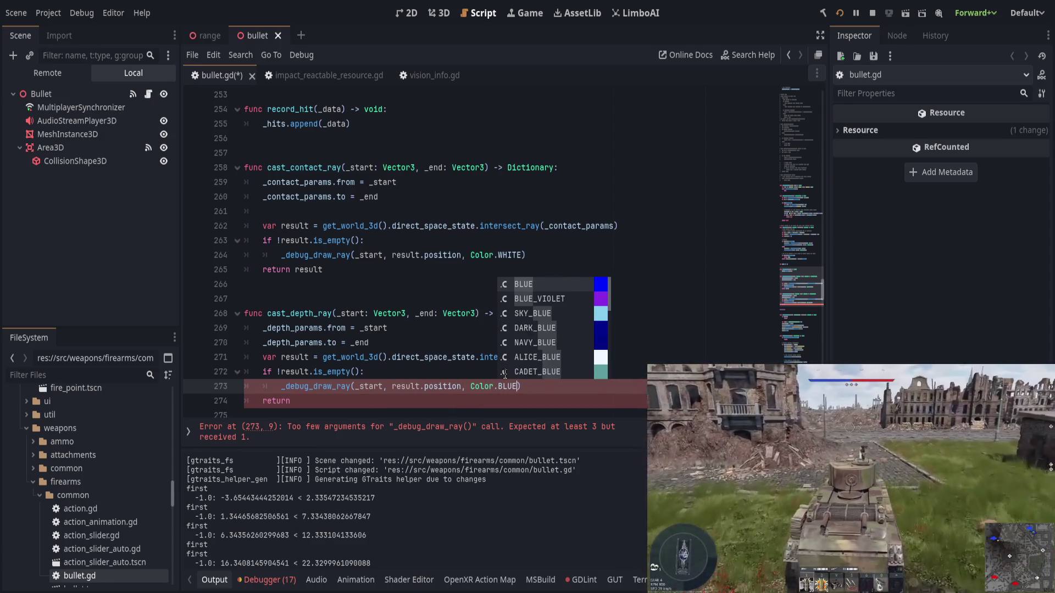
{"action": "key", "text": "Return"}
Step: Make cast_depth_ray return result and review the from assignment on line 269
{"action": "left_click", "coordinate": [491, 397]}
{"action": "type", "text": "result"}
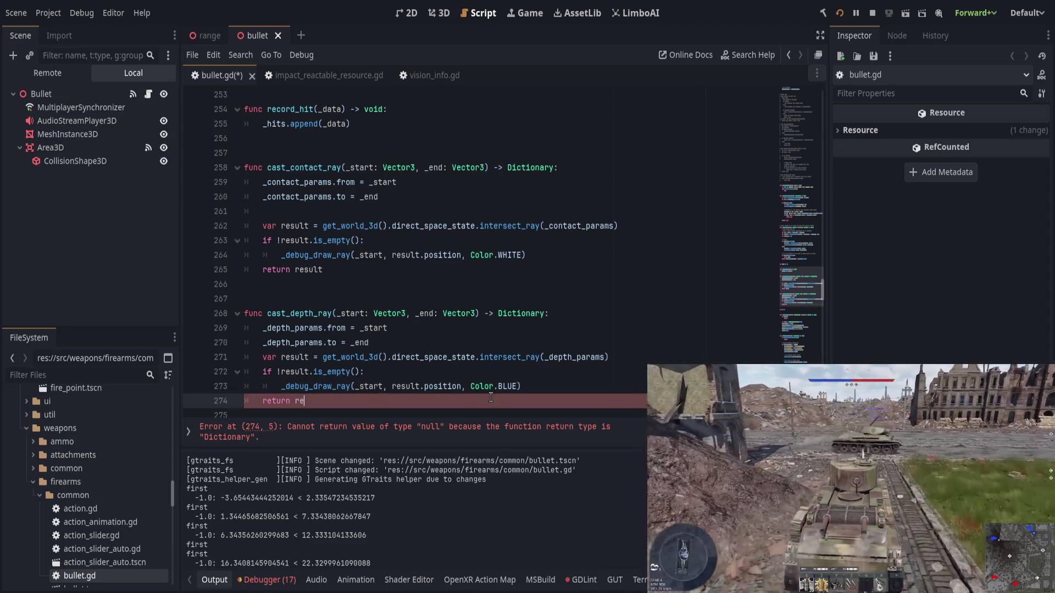
{"action": "left_click", "coordinate": [517, 345]}
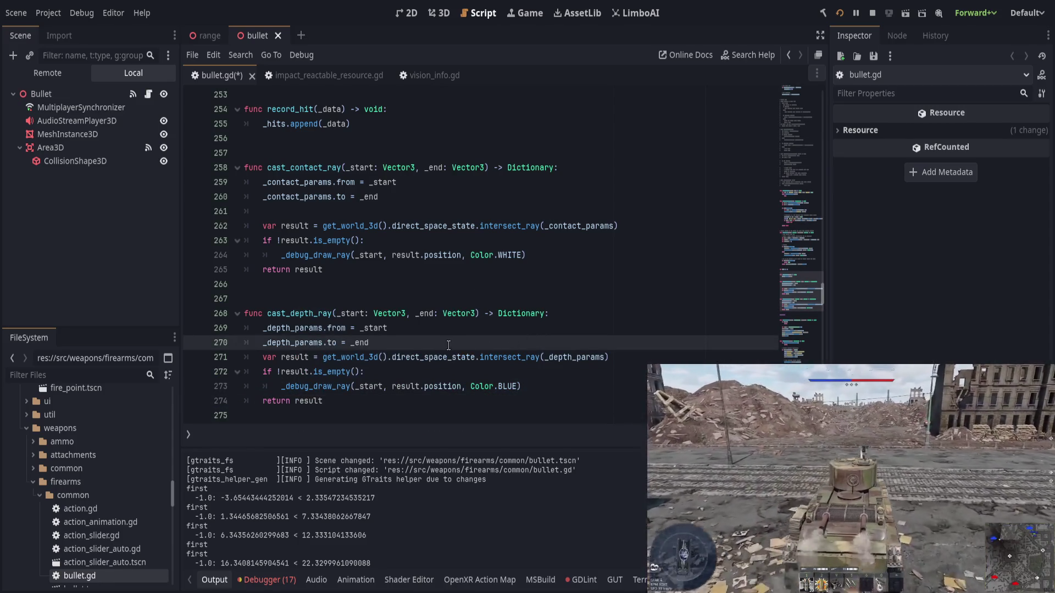
{"action": "left_click_drag", "start_coordinate": [290, 328], "coordinate": [468, 336]}
{"action": "left_click", "coordinate": [460, 330]}
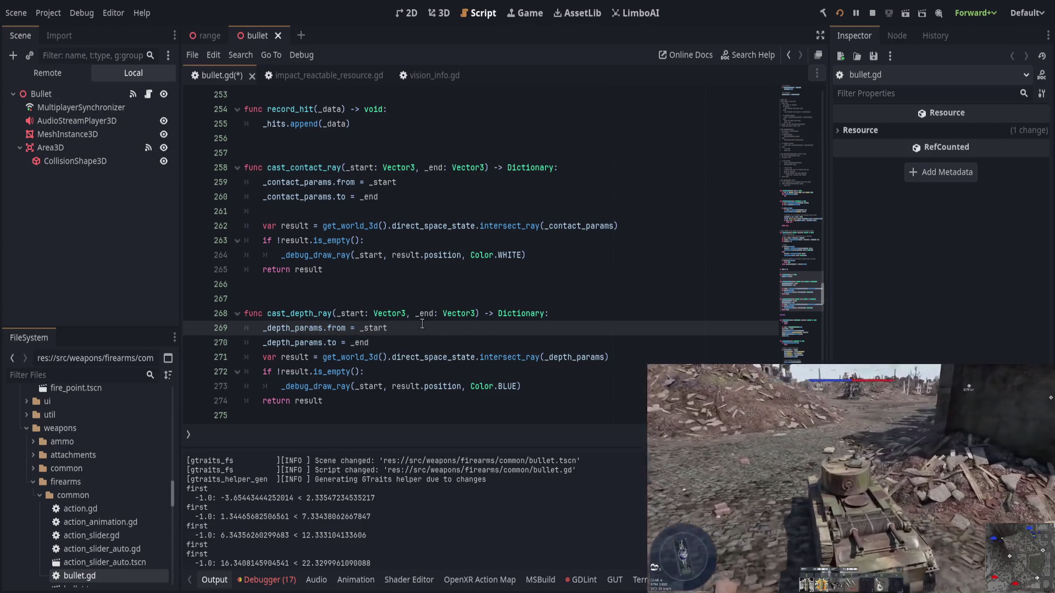
{"action": "left_click", "coordinate": [379, 342]}
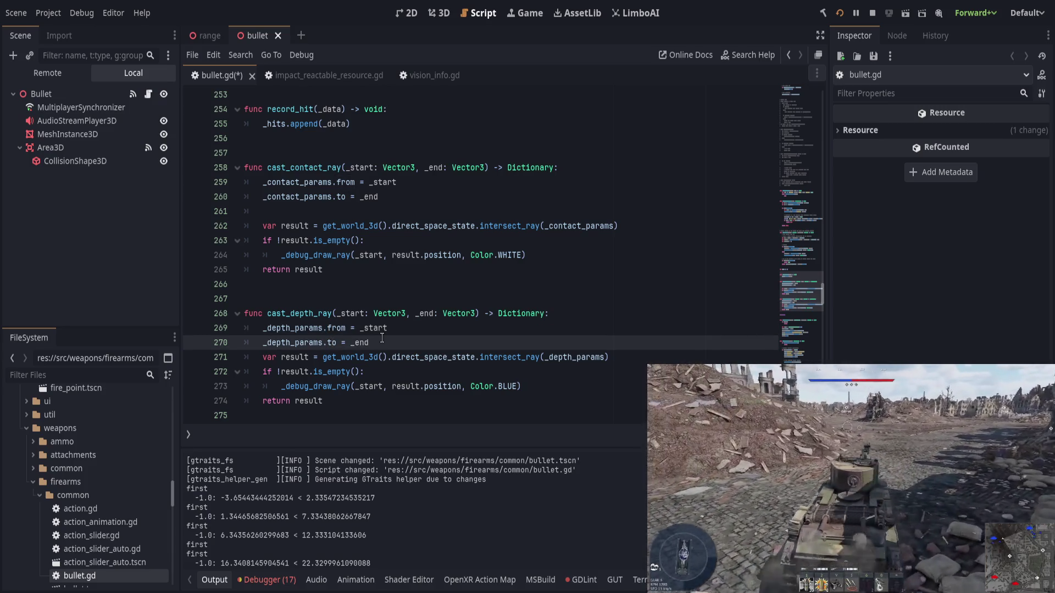
{"action": "left_click", "coordinate": [407, 368]}
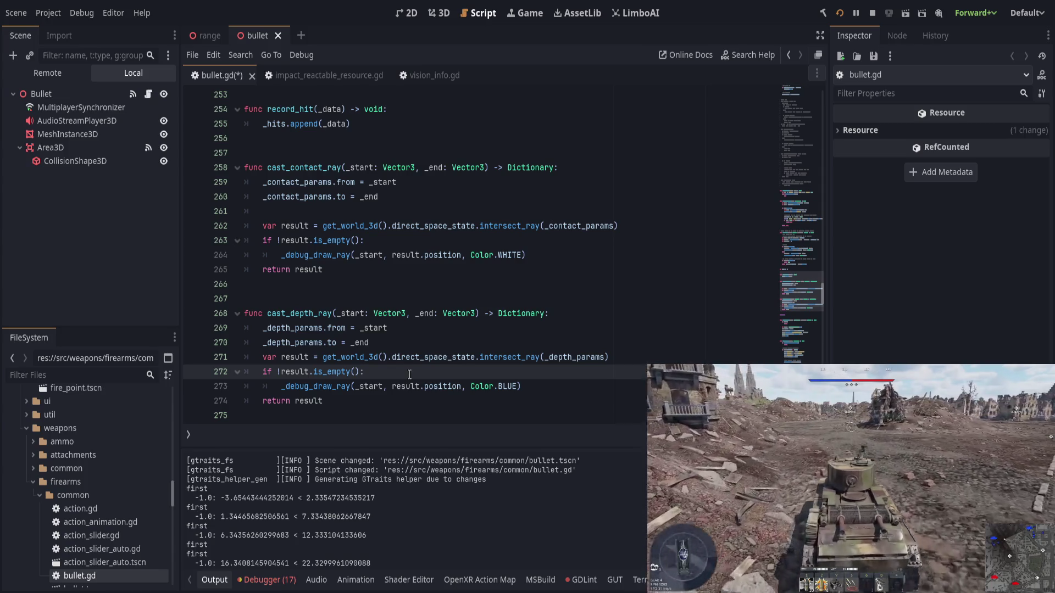
Step: Delete the blue and green _debug_draw_ray lines from get_depth's branches
{"action": "scroll", "coordinate": [407, 369], "scroll_direction": "up", "scroll_amount": 7}
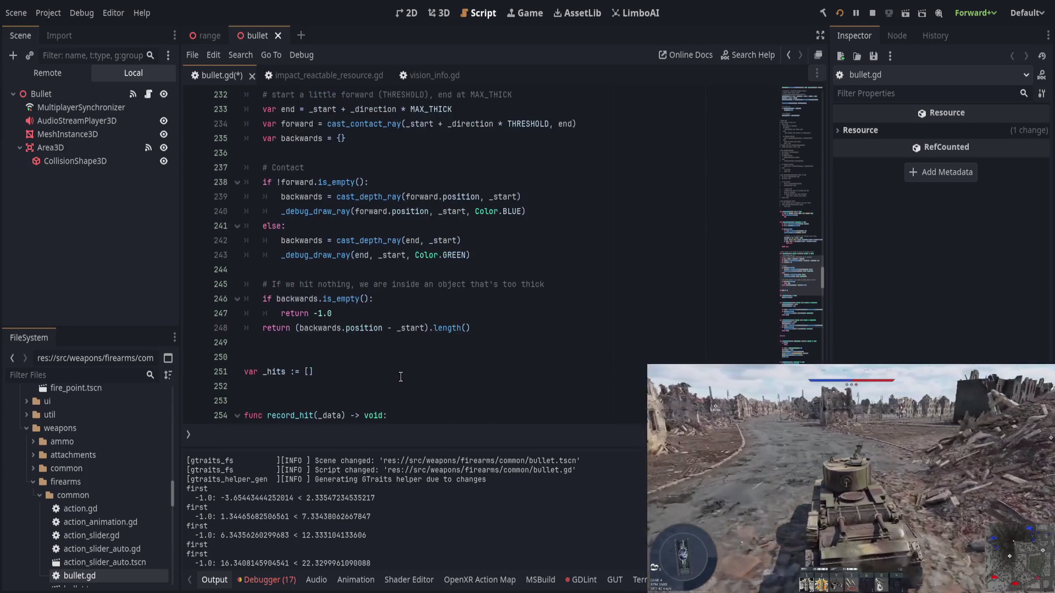
{"action": "scroll", "coordinate": [319, 362], "scroll_direction": "up", "scroll_amount": 1}
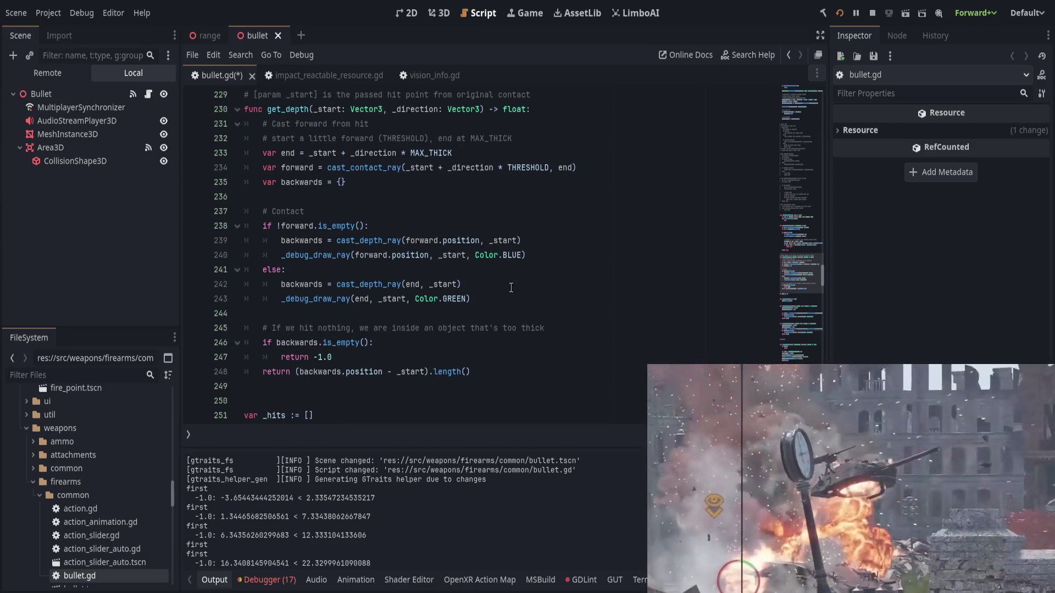
{"action": "left_click", "coordinate": [518, 255]}
{"action": "key", "text": "ctrl+shift+k"}
{"action": "left_click", "coordinate": [508, 284]}
{"action": "key", "text": "ctrl+shift+k"}
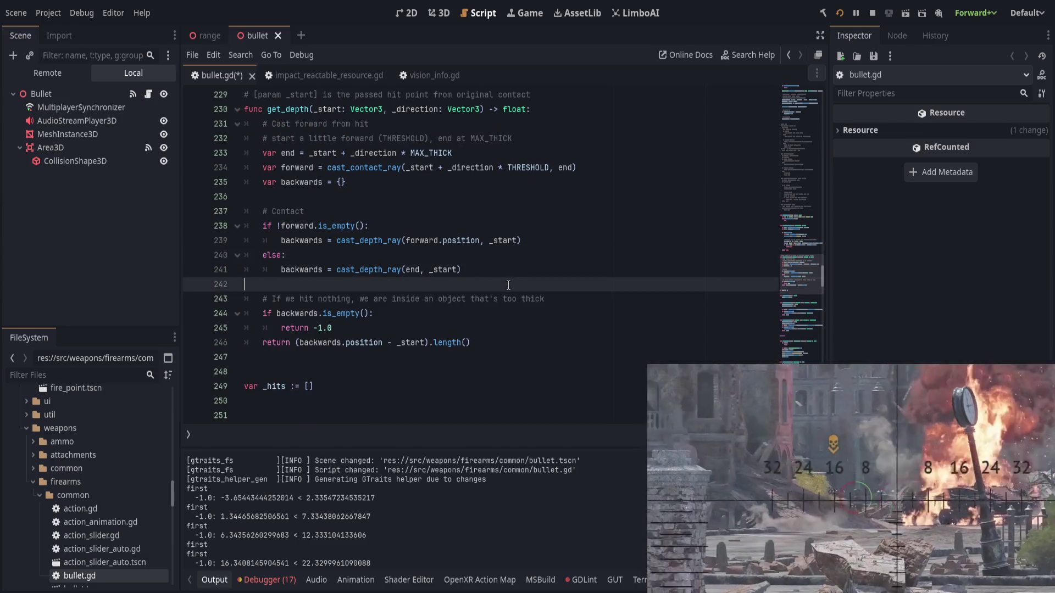
Step: Save bullet.gd and launch the game with F5 for a test run
{"action": "scroll", "coordinate": [404, 391], "scroll_direction": "up", "scroll_amount": 1}
{"action": "key", "text": "ctrl+s"}
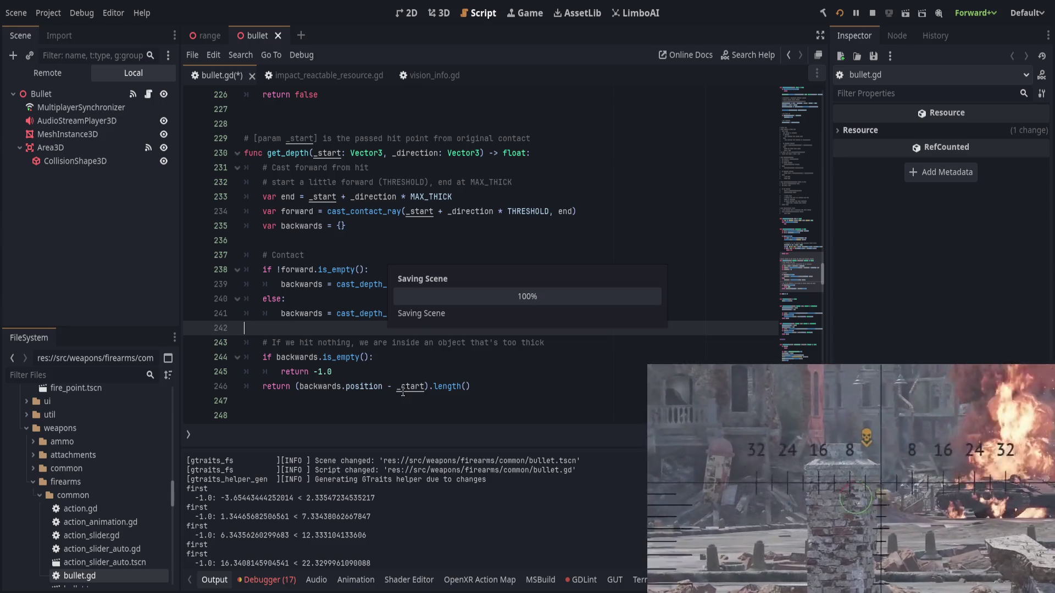
{"action": "scroll", "coordinate": [435, 321], "scroll_direction": "up", "scroll_amount": 6}
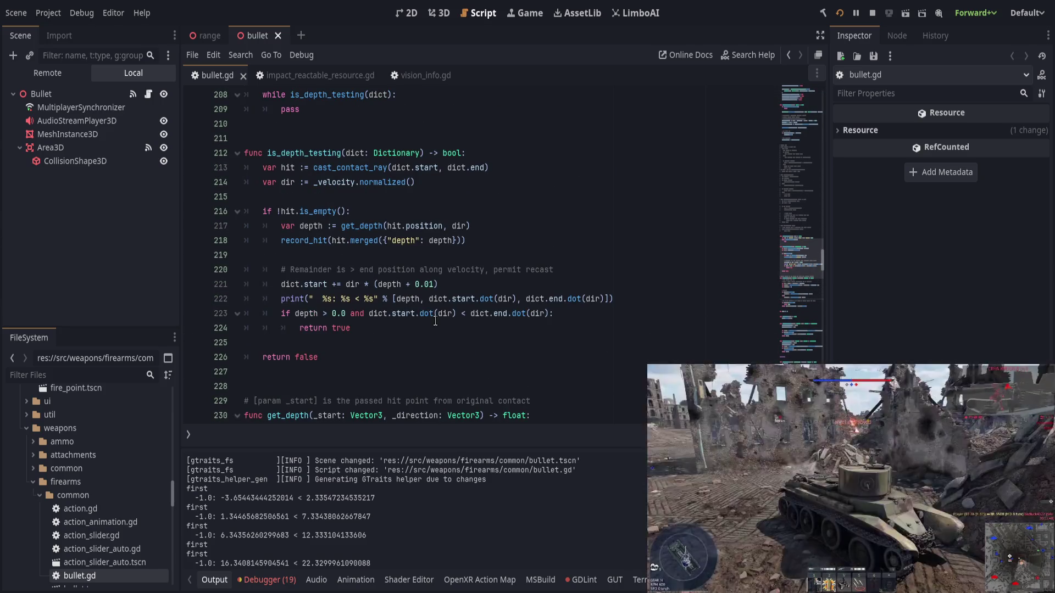
{"action": "key", "text": "F5"}
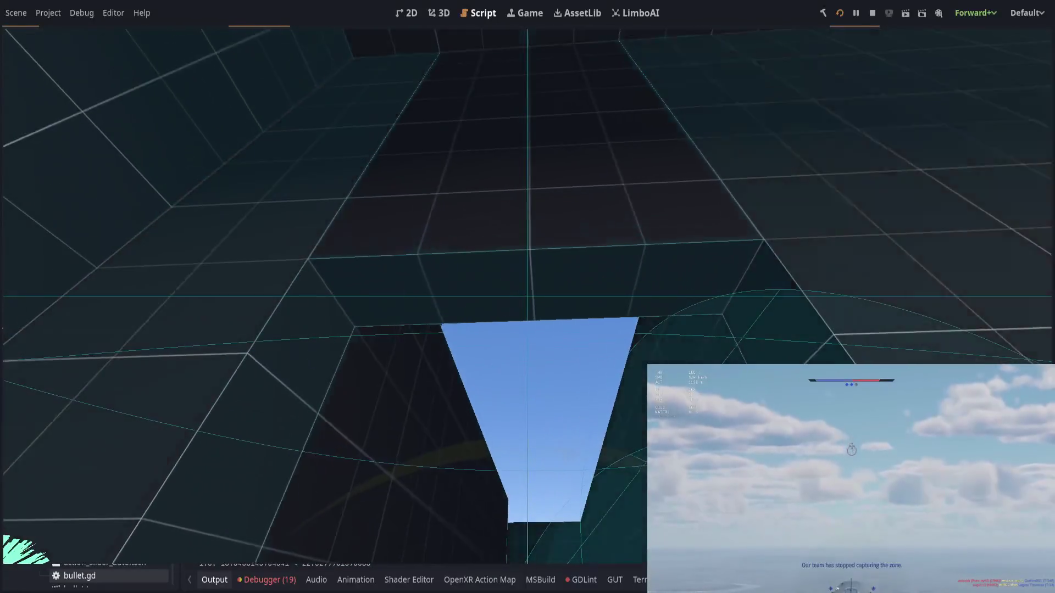
Step: Leave the running game, return to bullet.gd, and select the cast_contact_ray function name
{"action": "key", "text": "alt+Tab"}
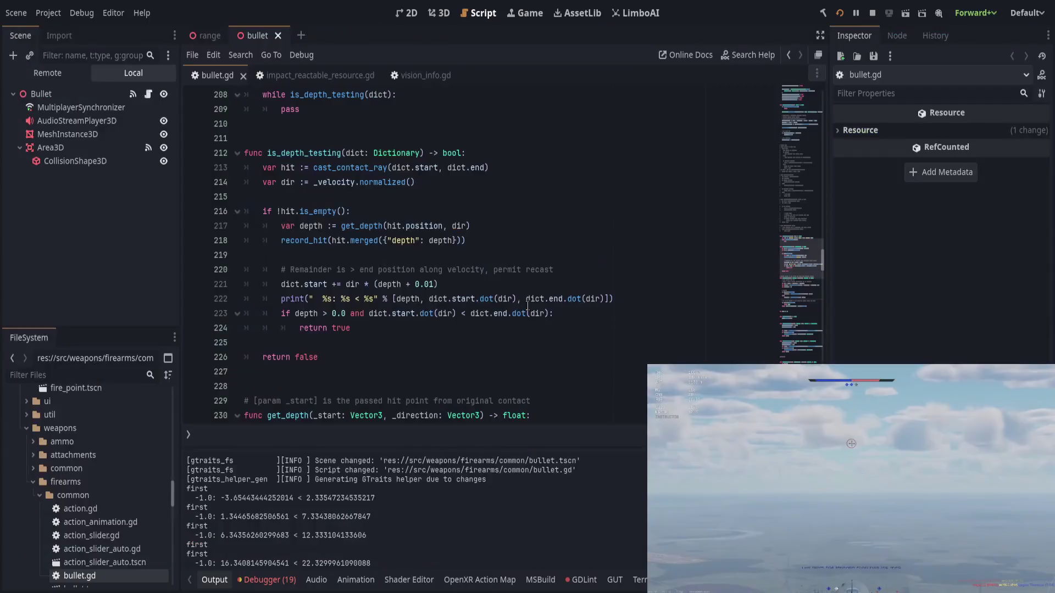
{"action": "scroll", "coordinate": [493, 318], "scroll_direction": "down", "scroll_amount": 6}
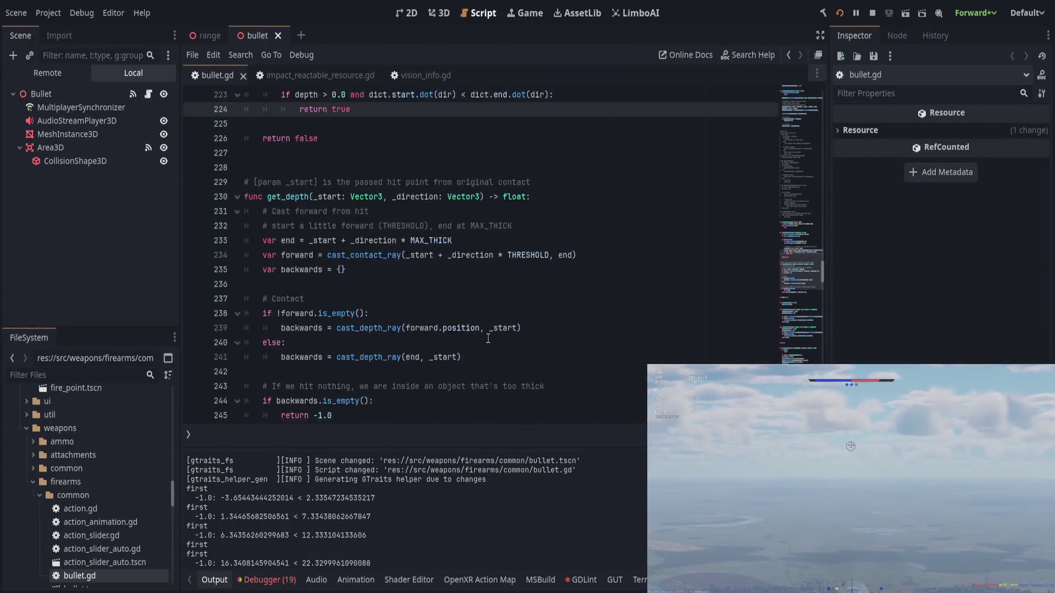
{"action": "scroll", "coordinate": [484, 337], "scroll_direction": "up", "scroll_amount": 4}
{"action": "scroll", "coordinate": [483, 337], "scroll_direction": "up", "scroll_amount": 2}
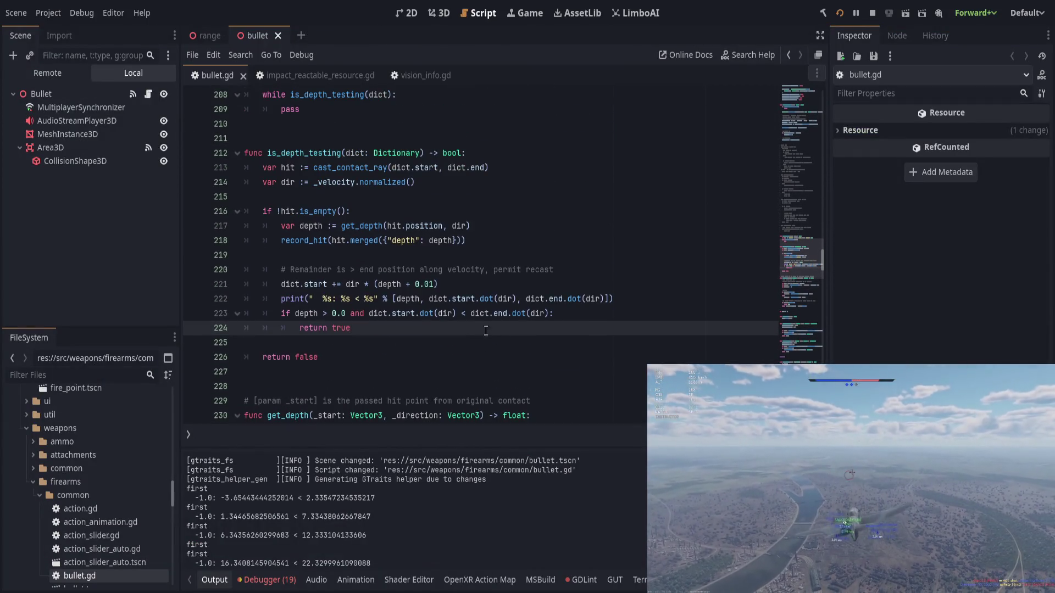
{"action": "scroll", "coordinate": [489, 333], "scroll_direction": "up", "scroll_amount": 3}
{"action": "scroll", "coordinate": [497, 330], "scroll_direction": "down", "scroll_amount": 6}
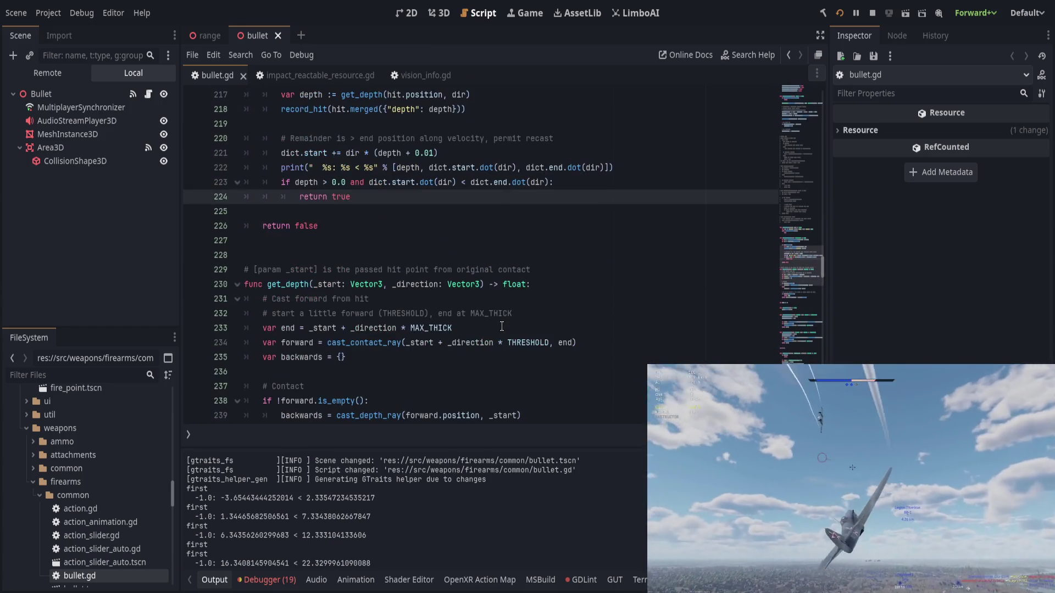
{"action": "scroll", "coordinate": [502, 326], "scroll_direction": "down", "scroll_amount": 8}
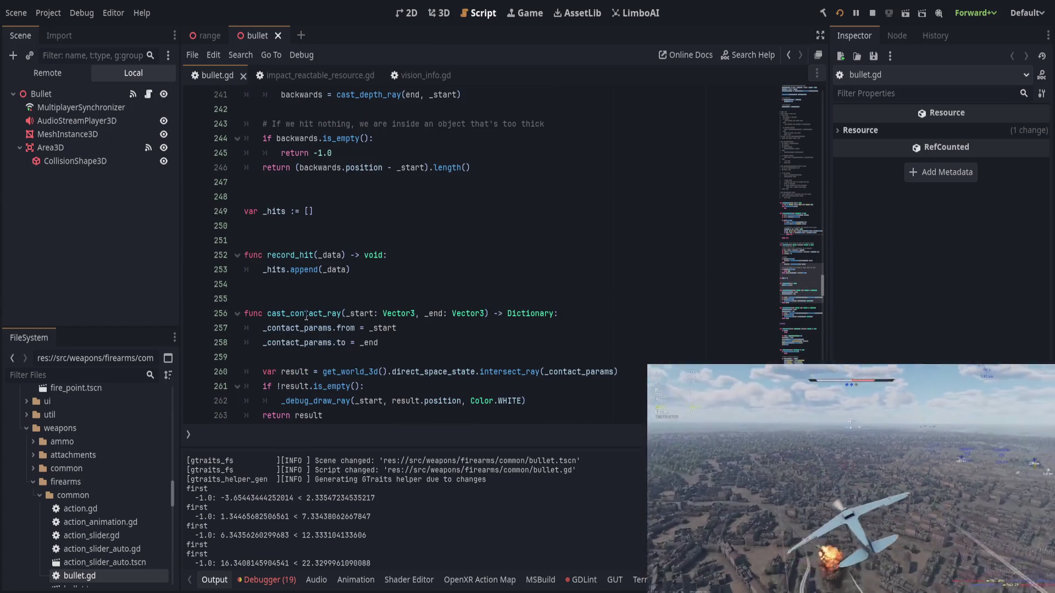
{"action": "double_click", "coordinate": [316, 314]}
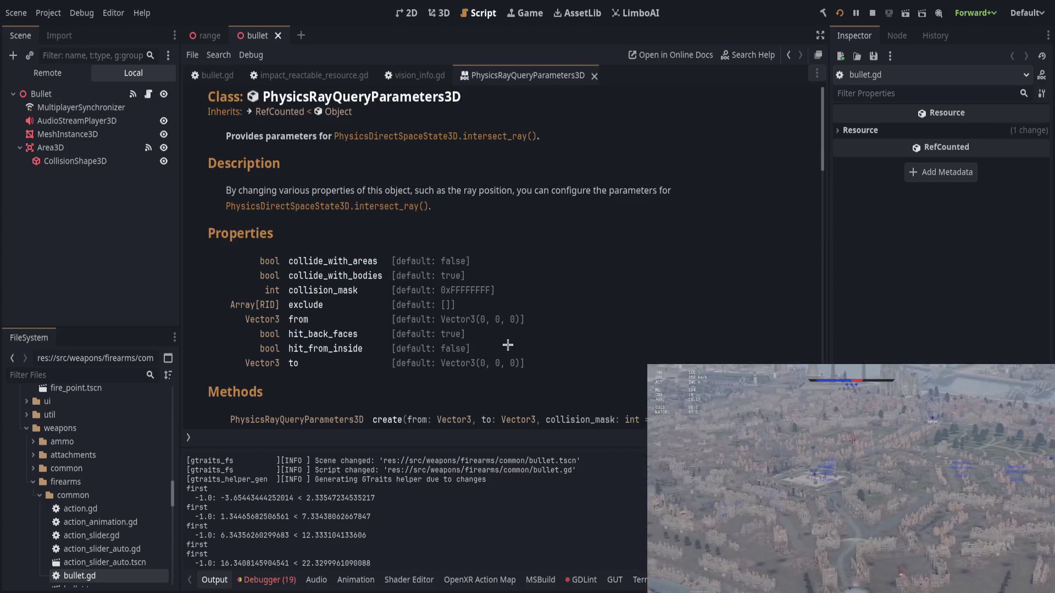
Step: Read the ray's 'from' property description, then go back to bullet.gd below record_hit
{"action": "left_click", "coordinate": [299, 320]}
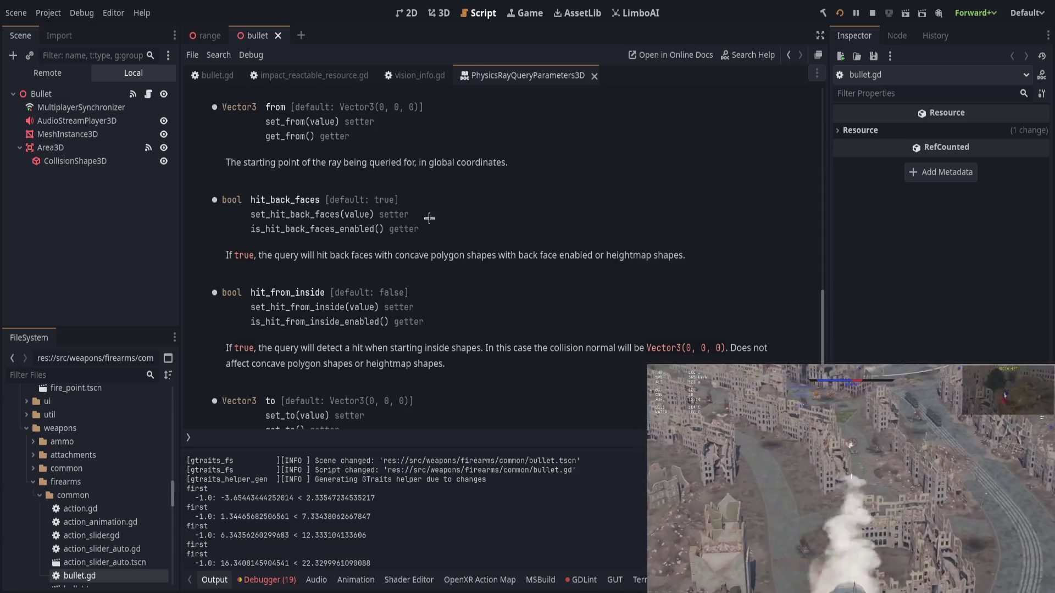
{"action": "left_click", "coordinate": [217, 75]}
{"action": "left_click", "coordinate": [439, 284]}
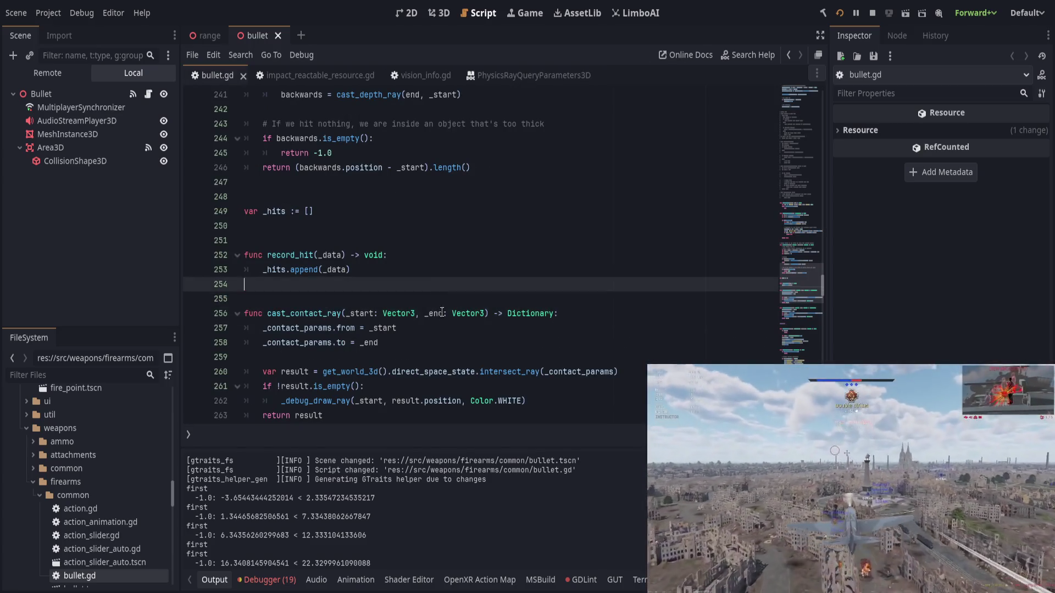
Step: Step through cast_contact_ray's ray start, ray end and empty-result check lines
{"action": "left_click", "coordinate": [443, 328]}
{"action": "scroll", "coordinate": [443, 327], "scroll_direction": "down", "scroll_amount": 1}
{"action": "scroll", "coordinate": [443, 326], "scroll_direction": "down", "scroll_amount": 1}
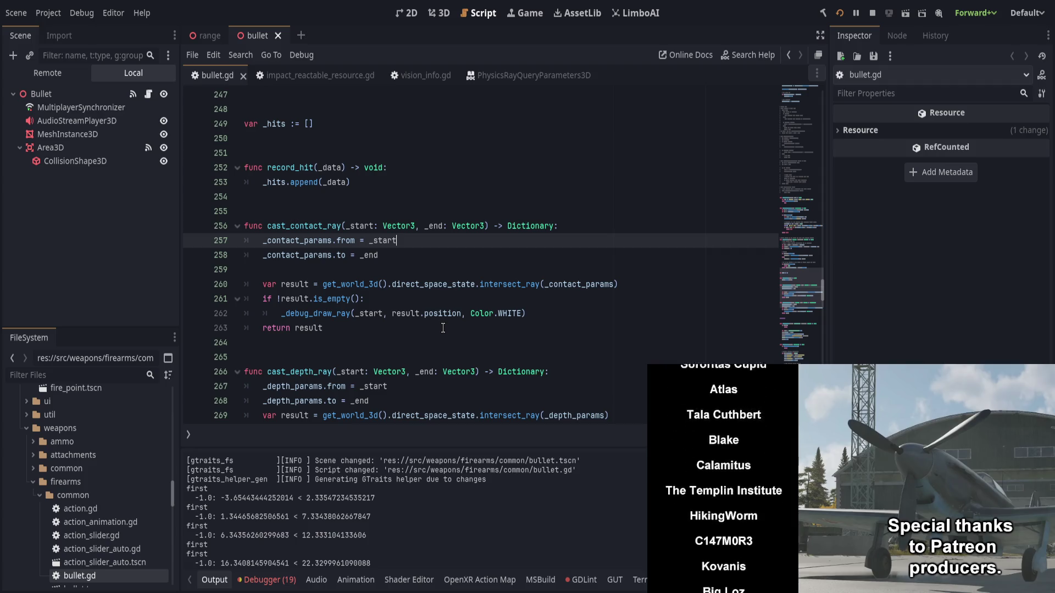
{"action": "left_click", "coordinate": [454, 252]}
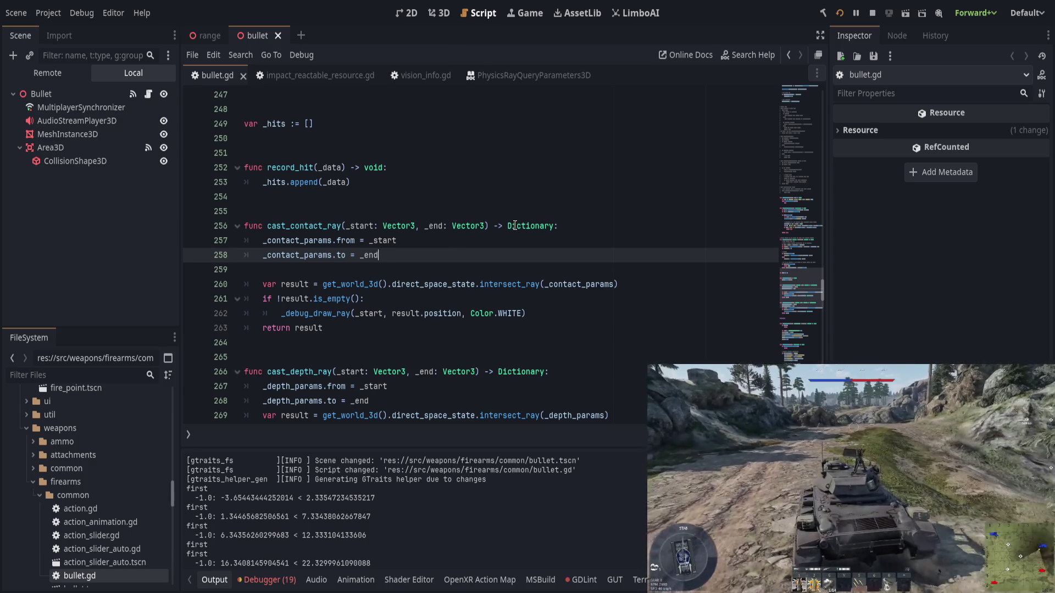
{"action": "left_click", "coordinate": [444, 297]}
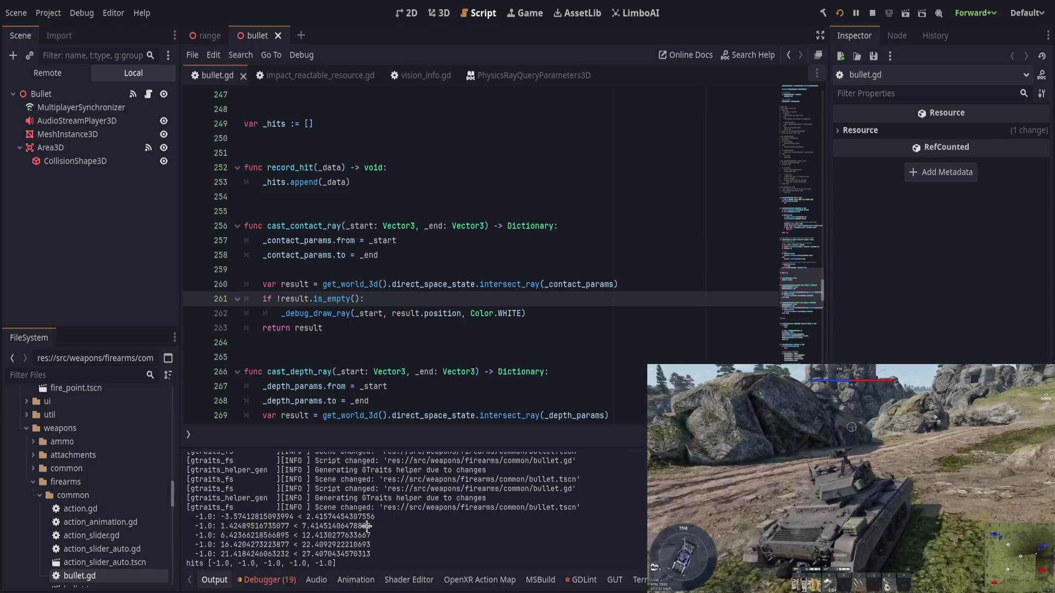
Step: From the Debugger warnings, delete the _debug_line_thickness and _debug_line_color declarations and the # Debug comment
{"action": "key", "text": "alt+d"}
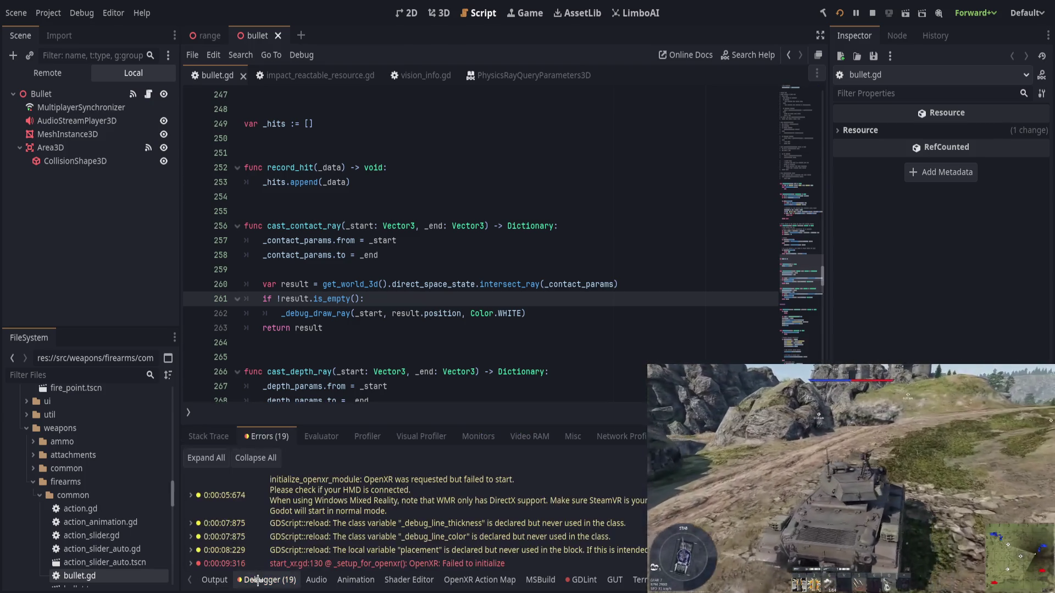
{"action": "scroll", "coordinate": [320, 540], "scroll_direction": "down", "scroll_amount": 5}
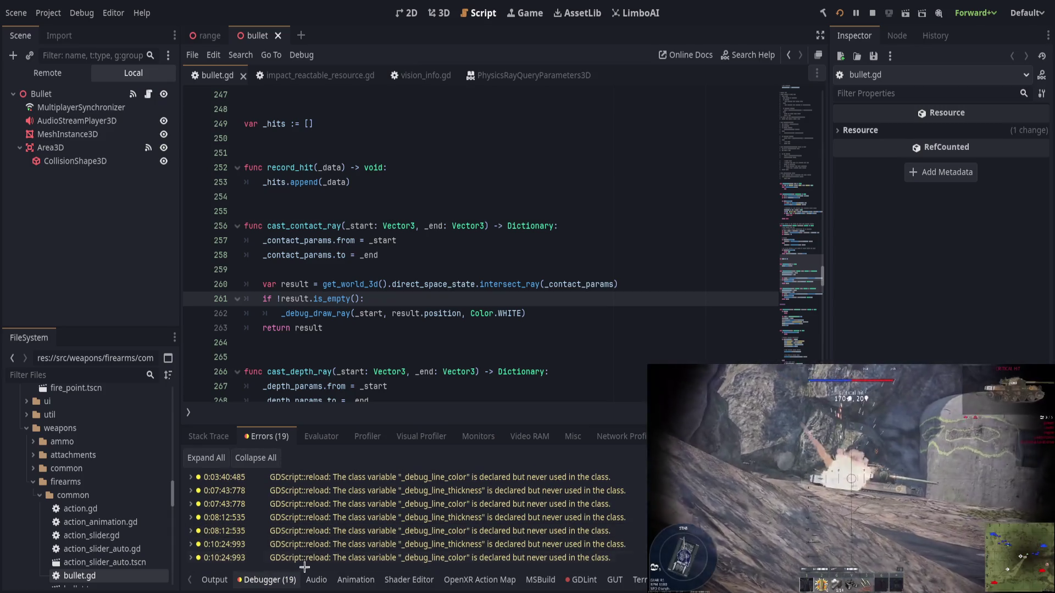
{"action": "double_click", "coordinate": [458, 531]}
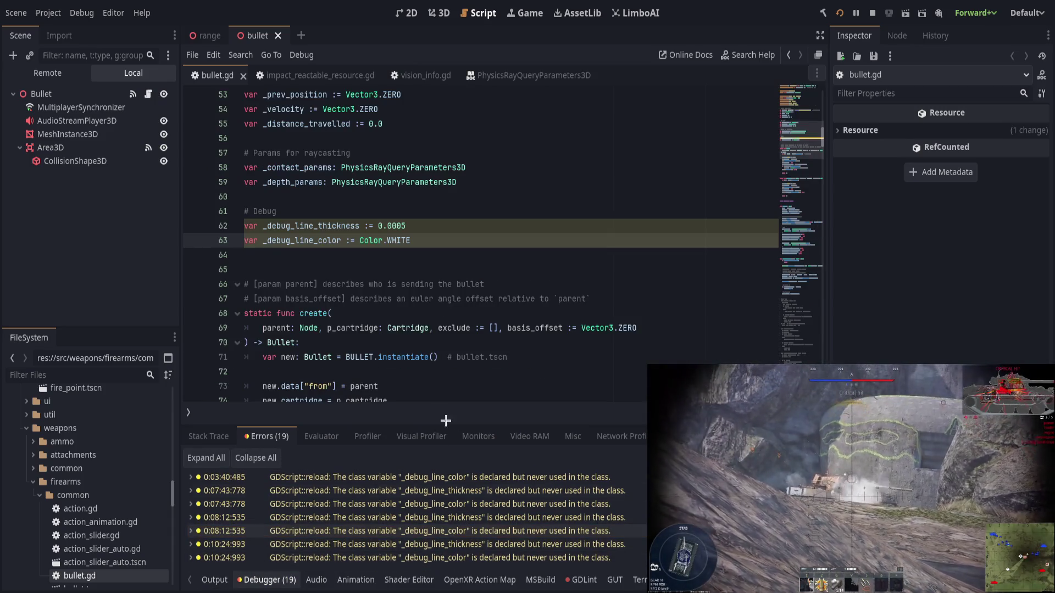
{"action": "left_click", "coordinate": [447, 228]}
{"action": "key", "text": "BackSpace"}
{"action": "key", "text": "BackSpace"}
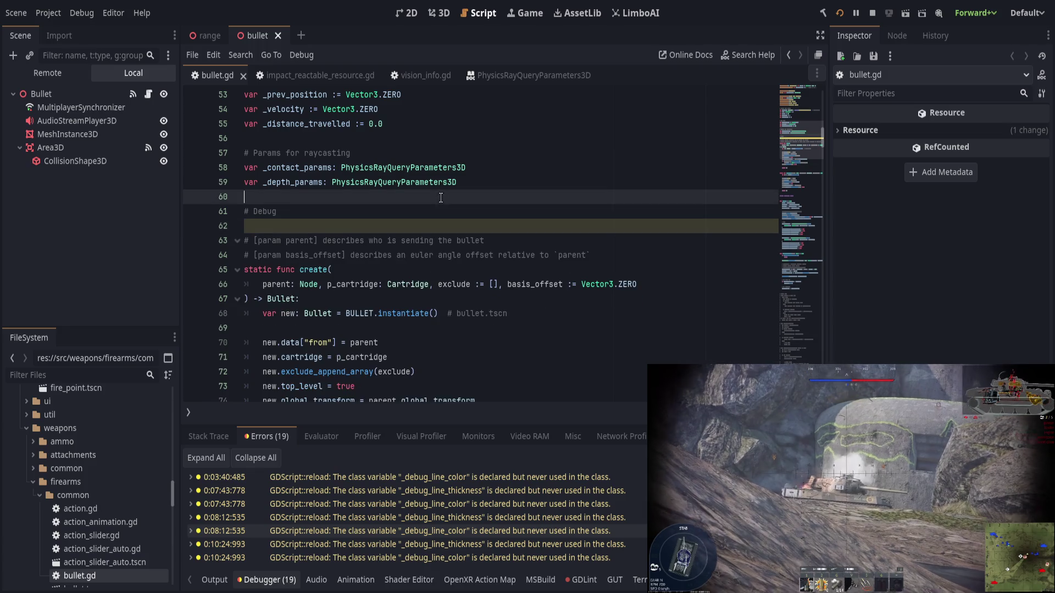
{"action": "key", "text": "ctrl+shift+k"}
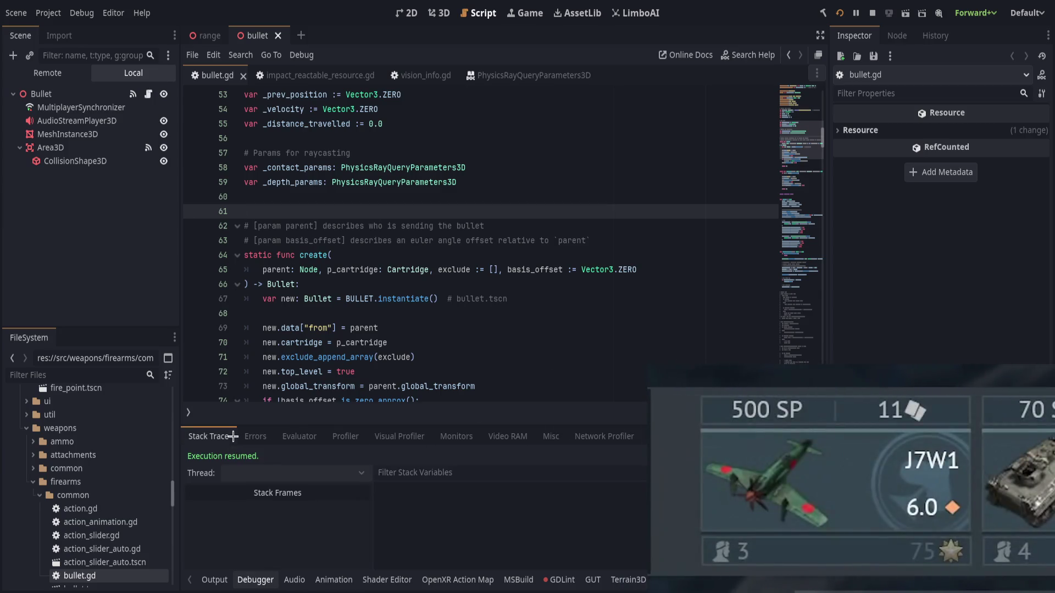
Step: Run a test shot in the game and check the Output log for 'hits [-1.0, 0.00096474320162]'
{"action": "left_click", "coordinate": [208, 581]}
{"action": "left_click", "coordinate": [200, 581]}
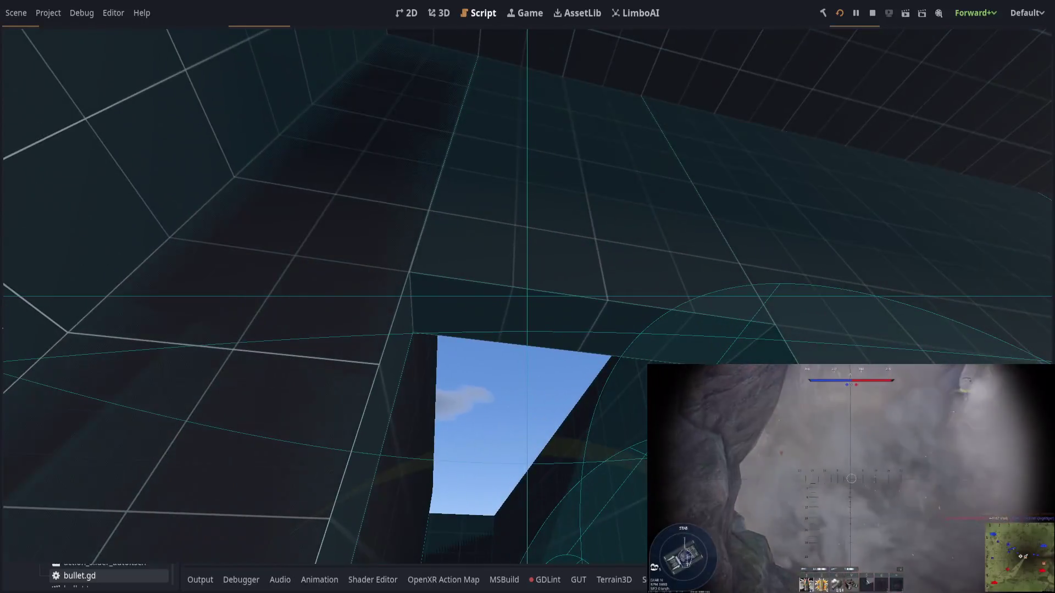
{"action": "left_click", "coordinate": [193, 574]}
{"action": "left_click", "coordinate": [193, 574]}
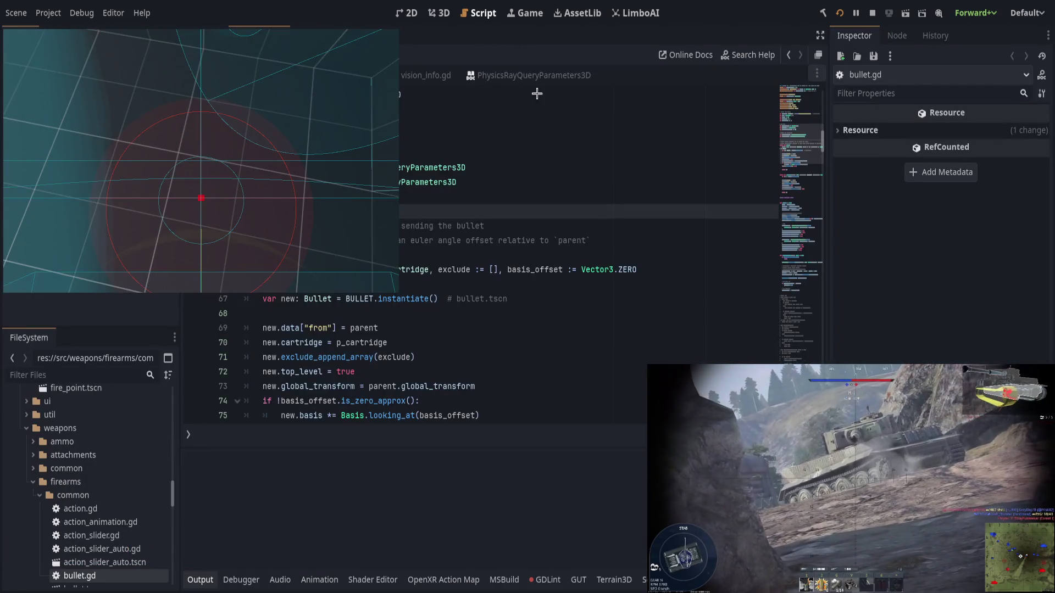
{"action": "left_click", "coordinate": [274, 209]}
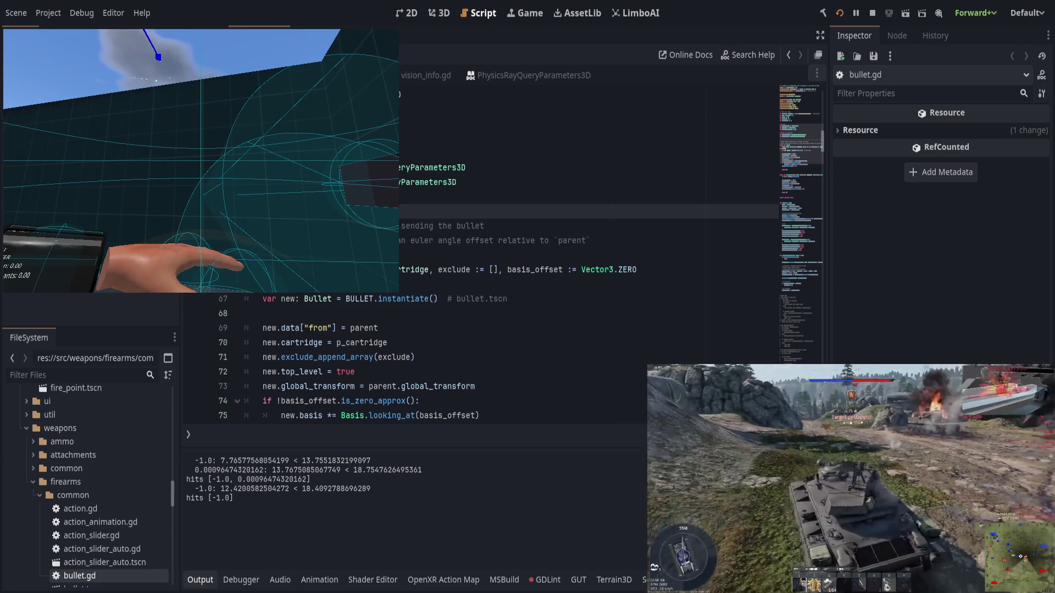
{"action": "key", "text": "alt+Tab"}
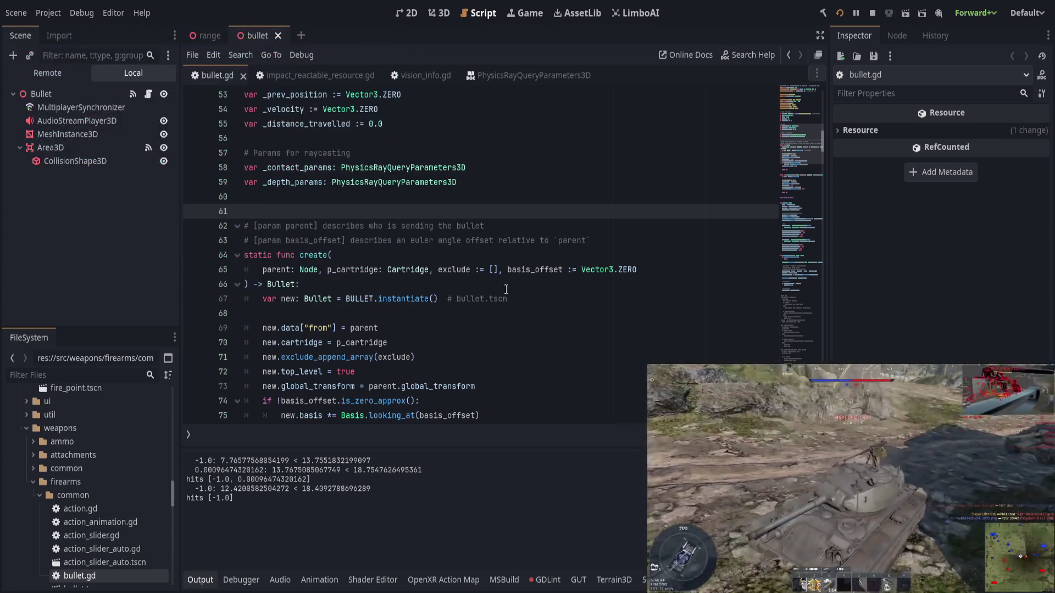
{"action": "scroll", "coordinate": [505, 328], "scroll_direction": "down", "scroll_amount": 2}
{"action": "scroll", "coordinate": [504, 327], "scroll_direction": "down", "scroll_amount": 15}
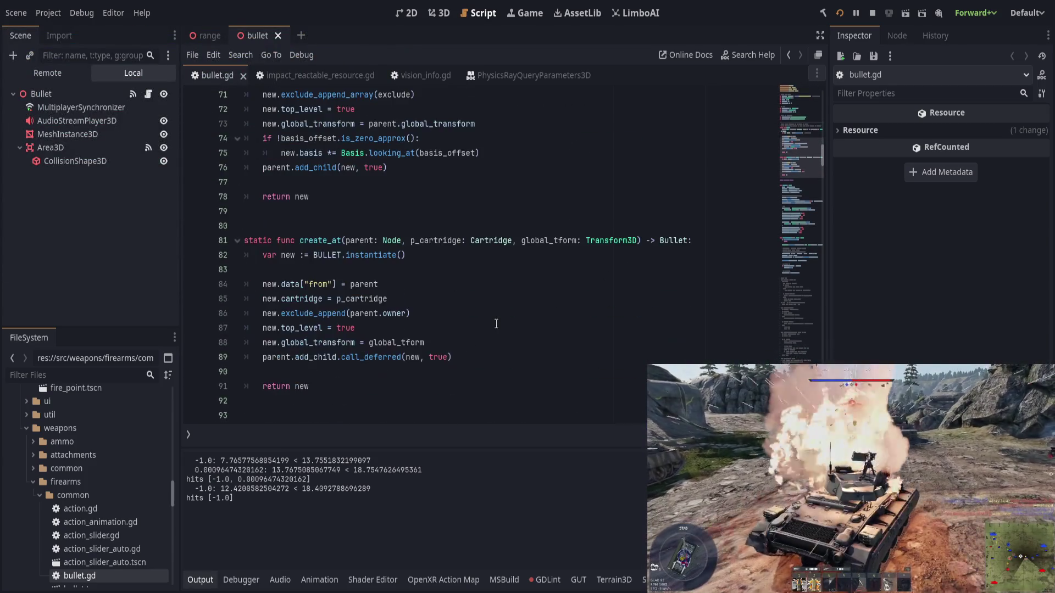
{"action": "scroll", "coordinate": [499, 310], "scroll_direction": "down", "scroll_amount": 4}
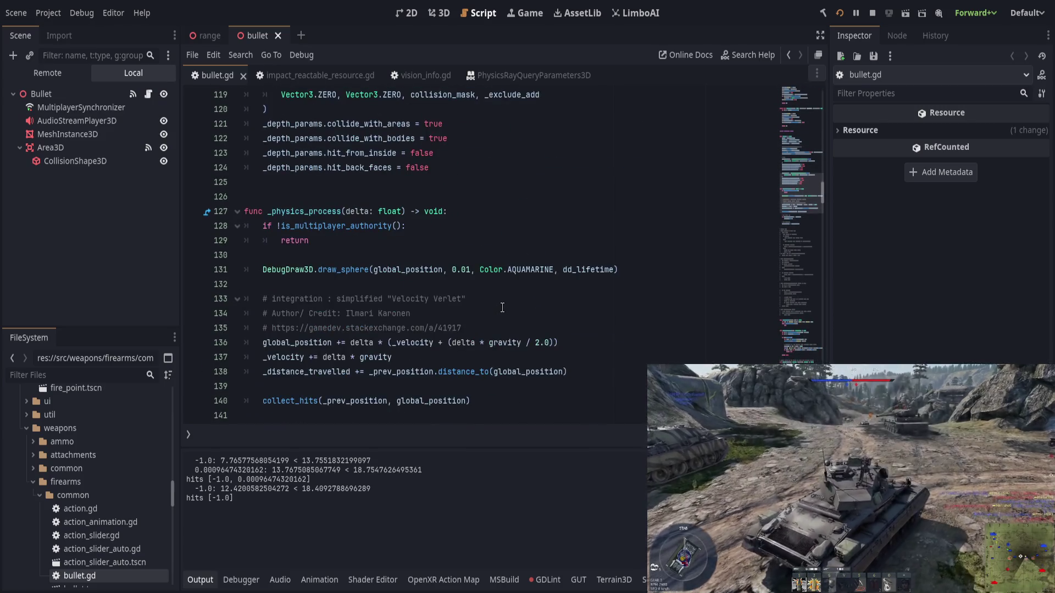
{"action": "scroll", "coordinate": [505, 308], "scroll_direction": "down", "scroll_amount": 10}
{"action": "mouse_move", "coordinate": [801, 217]}
{"action": "left_mouse_down"}
{"action": "mouse_move", "coordinate": [801, 351]}
{"action": "mouse_move", "coordinate": [841, 272]}
{"action": "mouse_move", "coordinate": [841, 306]}
{"action": "mouse_move", "coordinate": [840, 291]}
{"action": "left_mouse_up"}
{"action": "scroll", "coordinate": [445, 318], "scroll_direction": "down", "scroll_amount": 8}
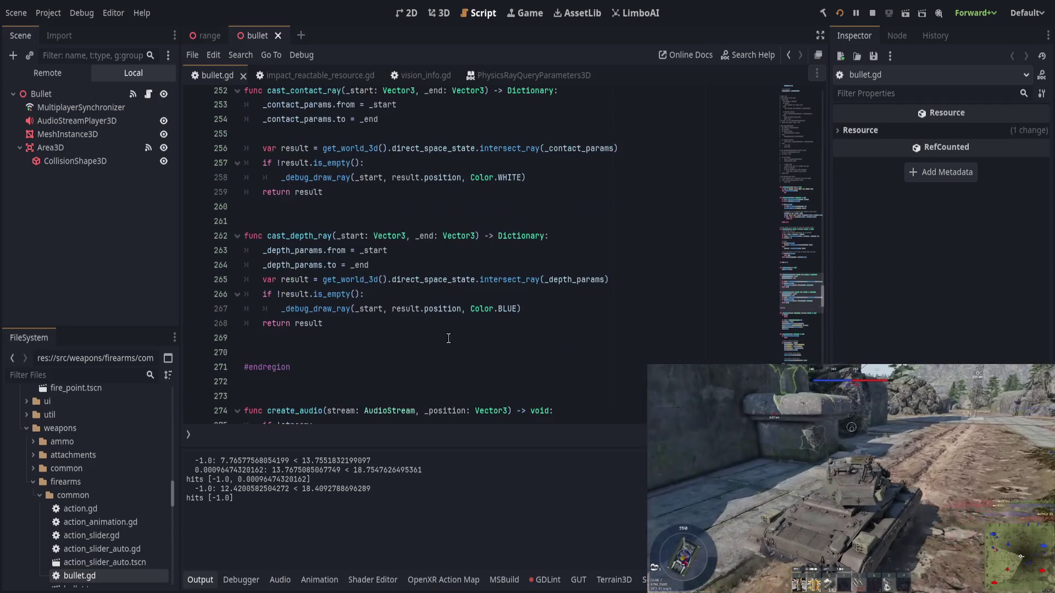
{"action": "scroll", "coordinate": [458, 341], "scroll_direction": "down", "scroll_amount": 7}
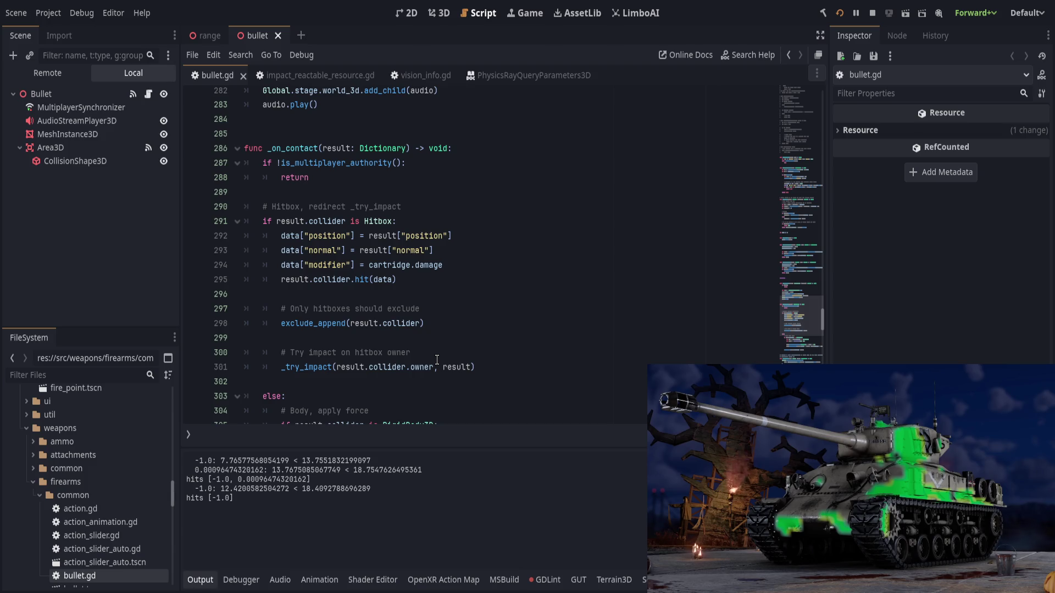
{"action": "scroll", "coordinate": [436, 360], "scroll_direction": "down", "scroll_amount": 8}
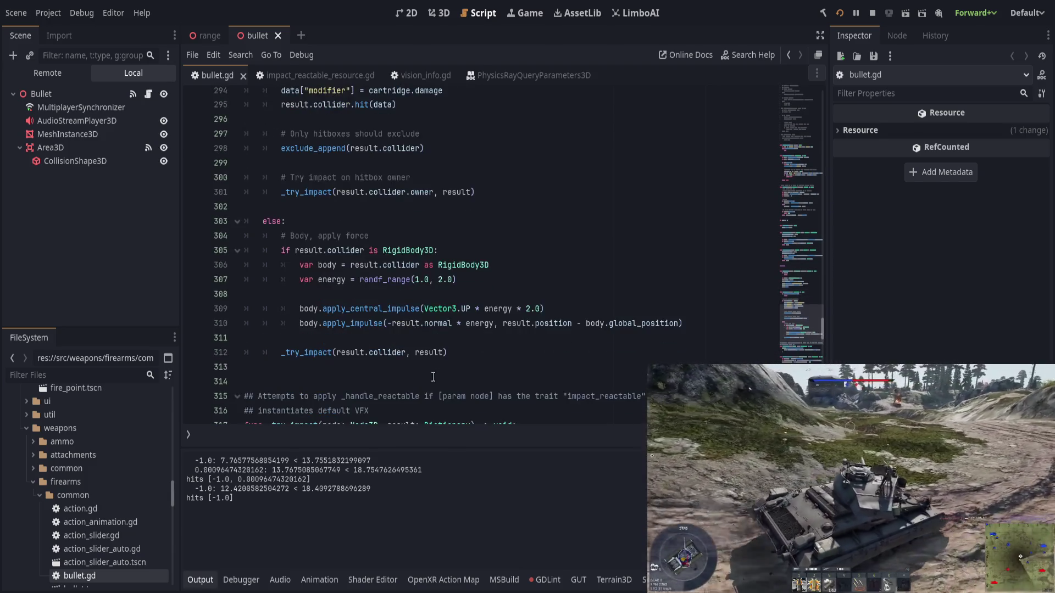
{"action": "scroll", "coordinate": [422, 398], "scroll_direction": "down", "scroll_amount": 20}
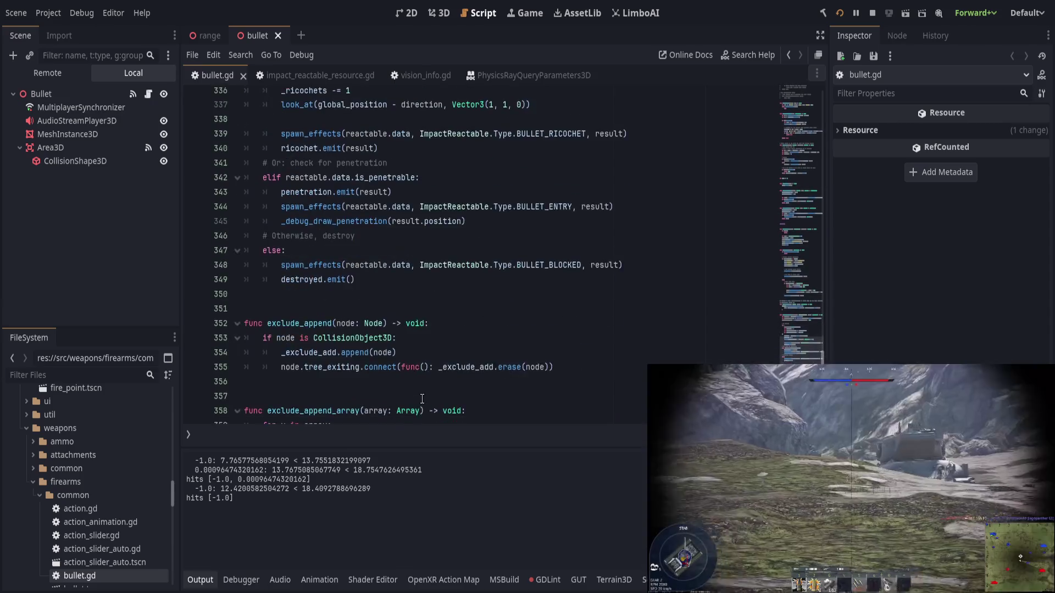
{"action": "scroll", "coordinate": [421, 401], "scroll_direction": "down", "scroll_amount": 4}
{"action": "scroll", "coordinate": [407, 363], "scroll_direction": "up", "scroll_amount": 4}
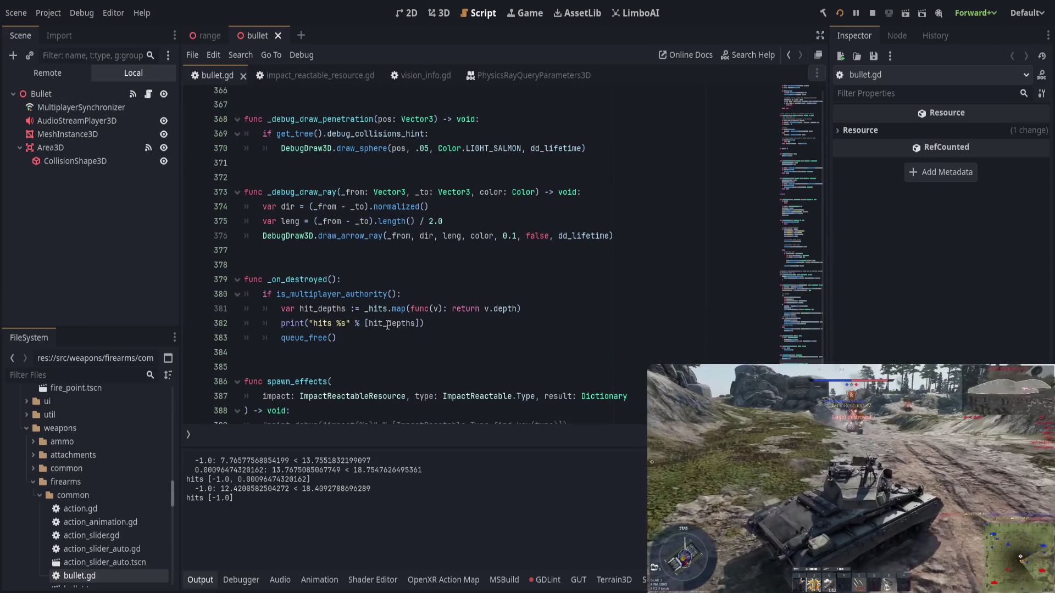
{"action": "double_click", "coordinate": [387, 324]}
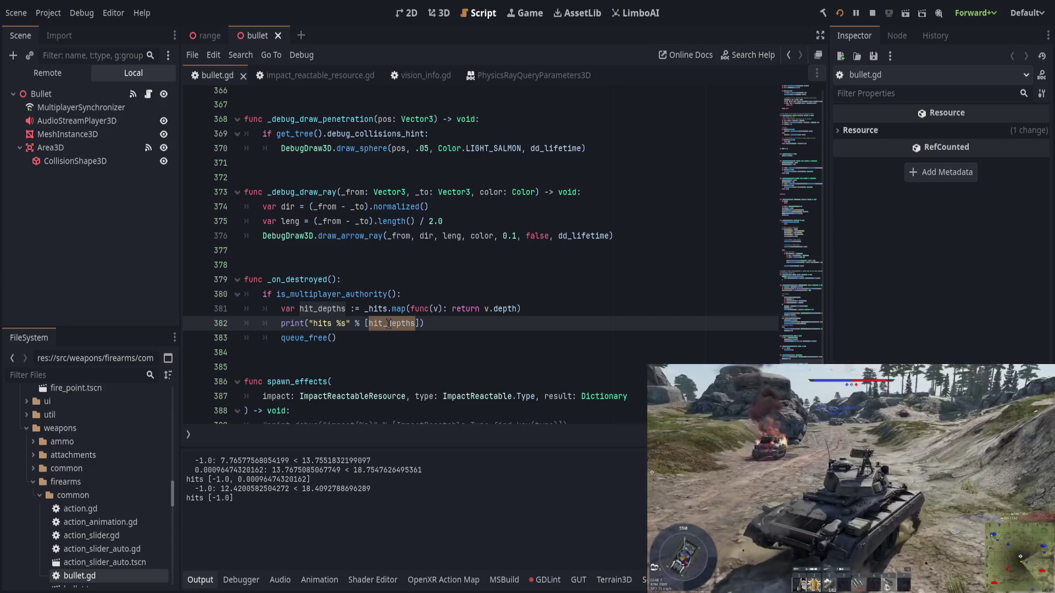
{"action": "left_click", "coordinate": [484, 310]}
{"action": "type", "text": ".position"}
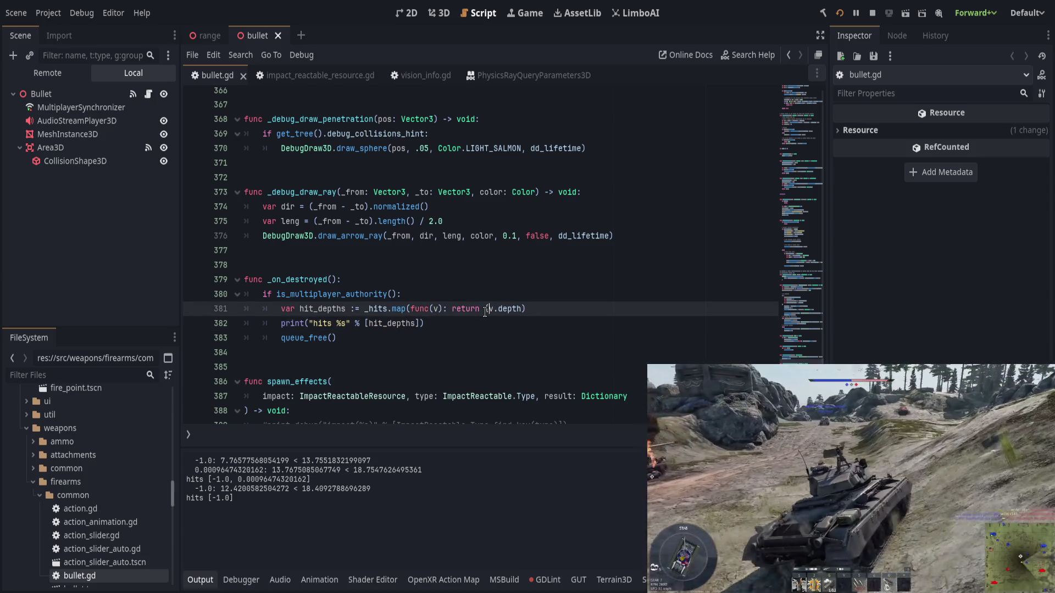
{"action": "key", "text": "ctrl+z"}
{"action": "scroll", "coordinate": [617, 265], "scroll_direction": "down", "scroll_amount": 1}
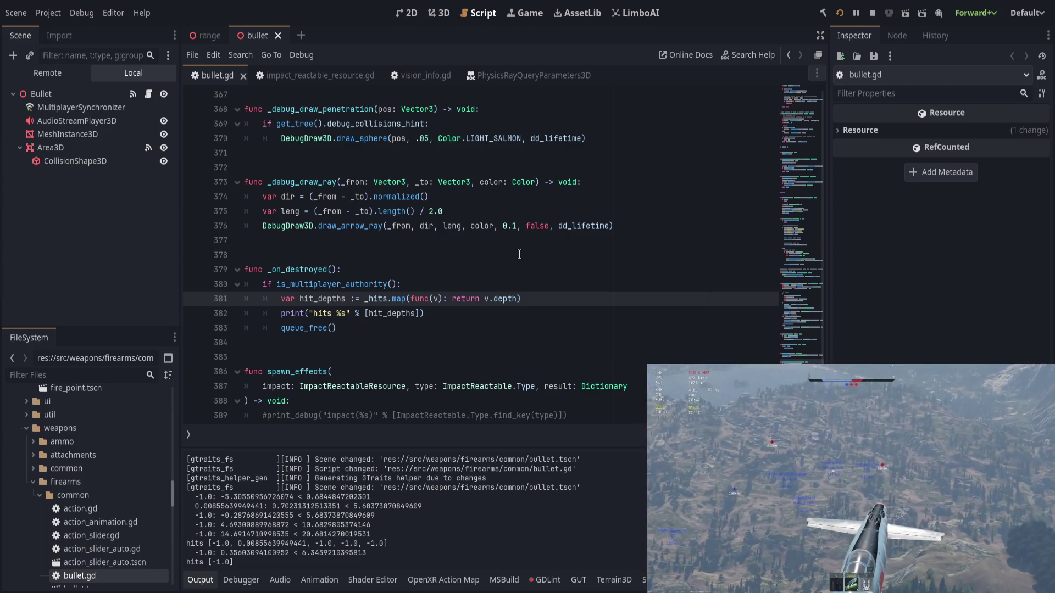
Step: Put the caret in the _hits-to-depth mapping line of _on_destroyed
{"action": "left_click", "coordinate": [439, 299]}
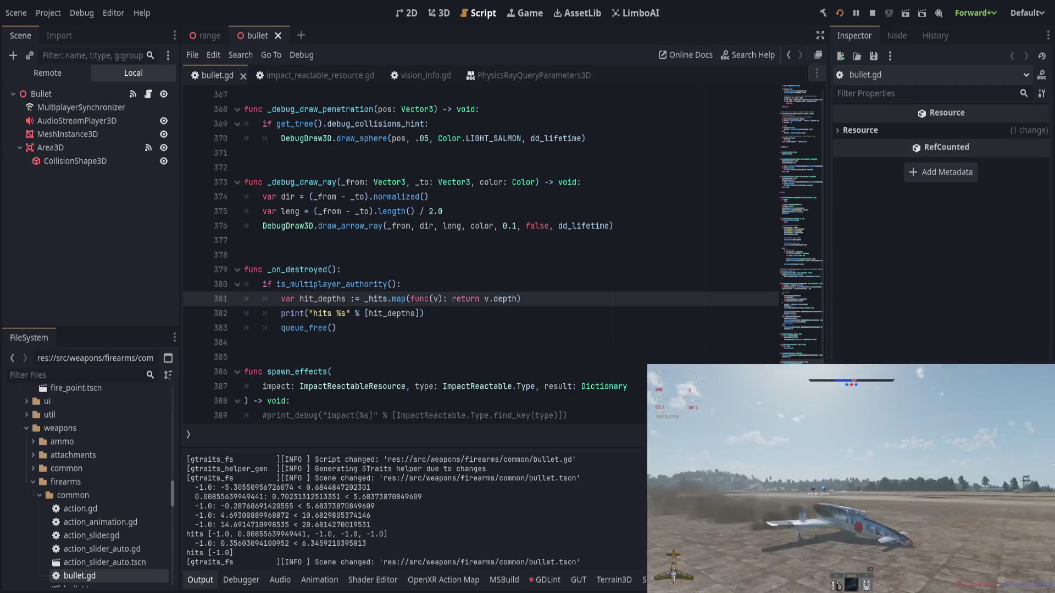
{"action": "left_click", "coordinate": [613, 226]}
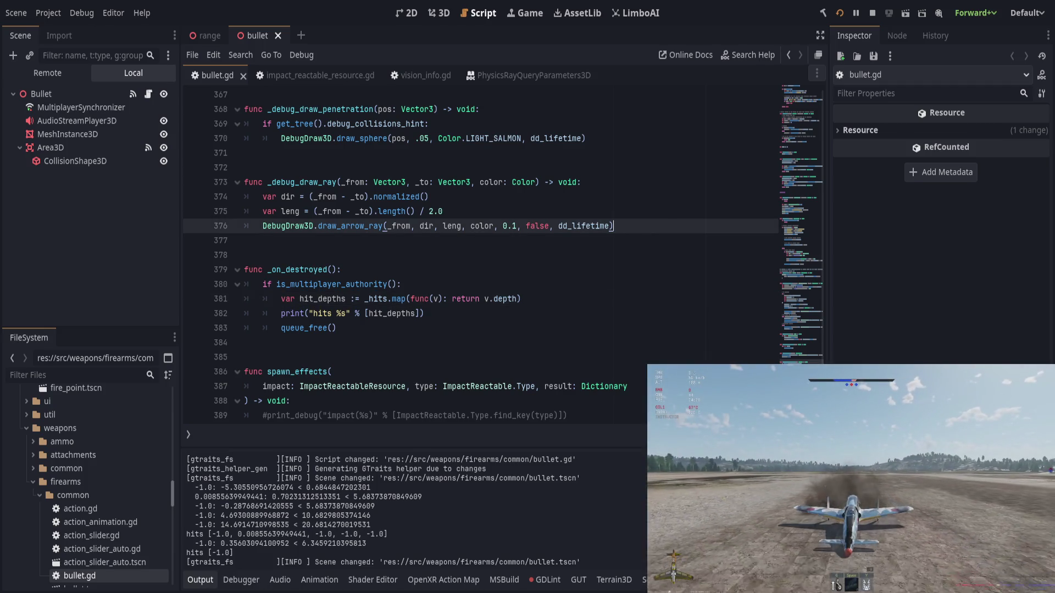
{"action": "scroll", "coordinate": [424, 191], "scroll_direction": "up", "scroll_amount": 15}
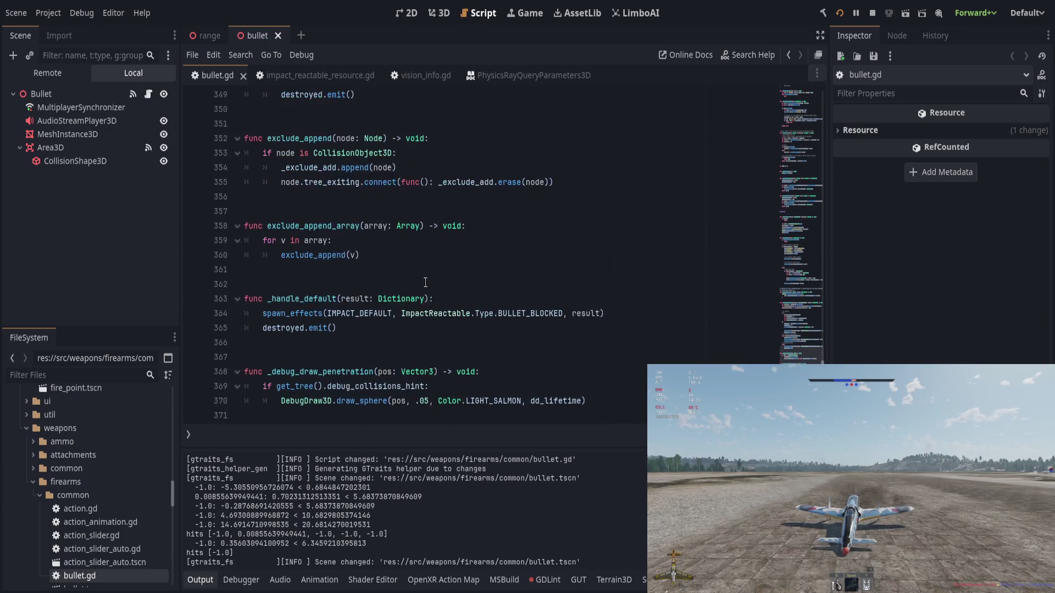
{"action": "scroll", "coordinate": [417, 283], "scroll_direction": "up", "scroll_amount": 5}
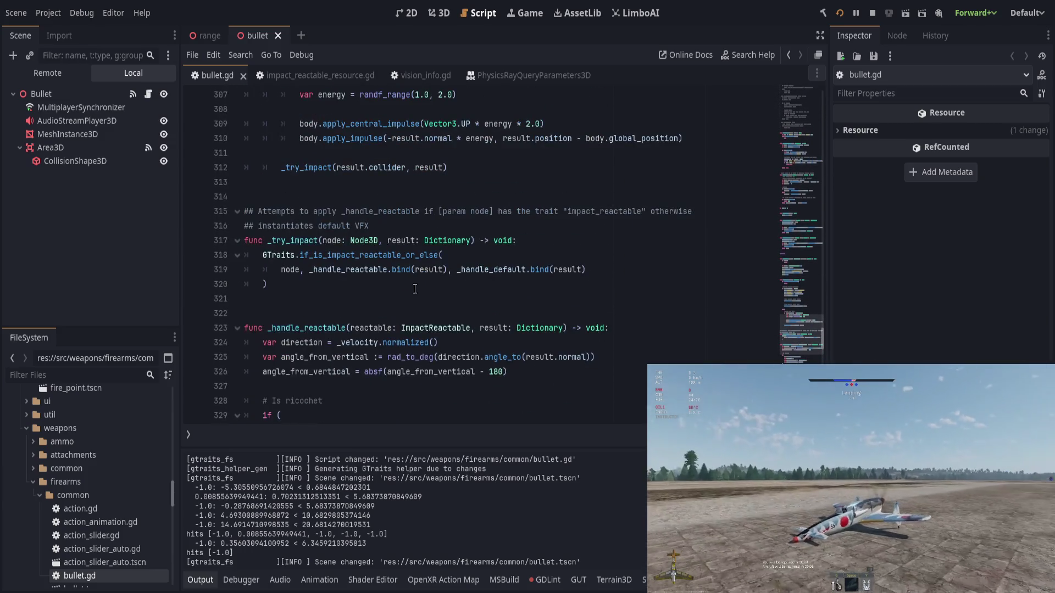
{"action": "scroll", "coordinate": [407, 433], "scroll_direction": "up", "scroll_amount": 4}
{"action": "scroll", "coordinate": [407, 433], "scroll_direction": "up", "scroll_amount": 19}
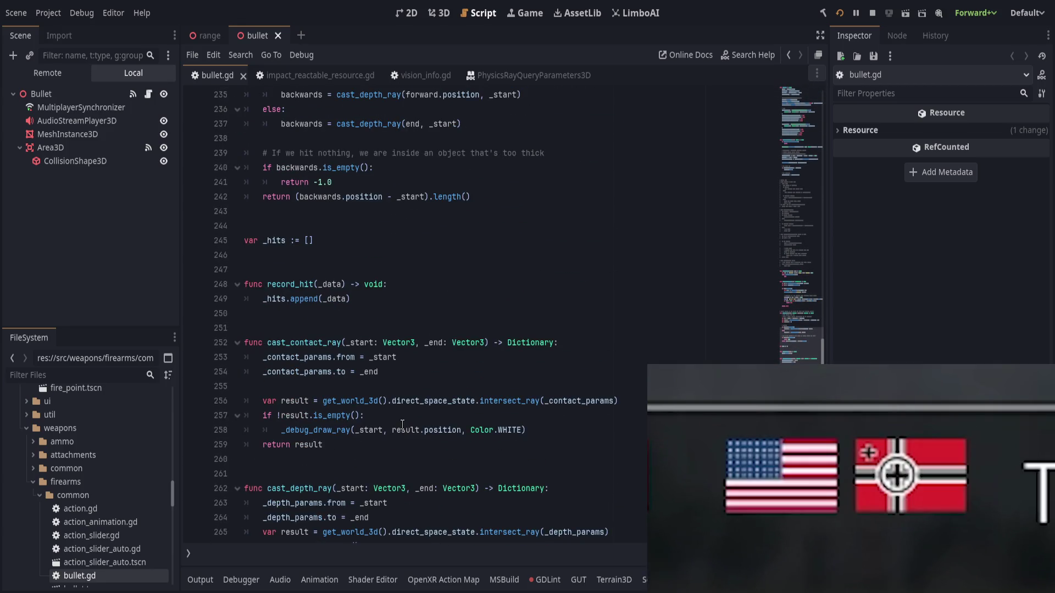
{"action": "scroll", "coordinate": [404, 425], "scroll_direction": "down", "scroll_amount": 3}
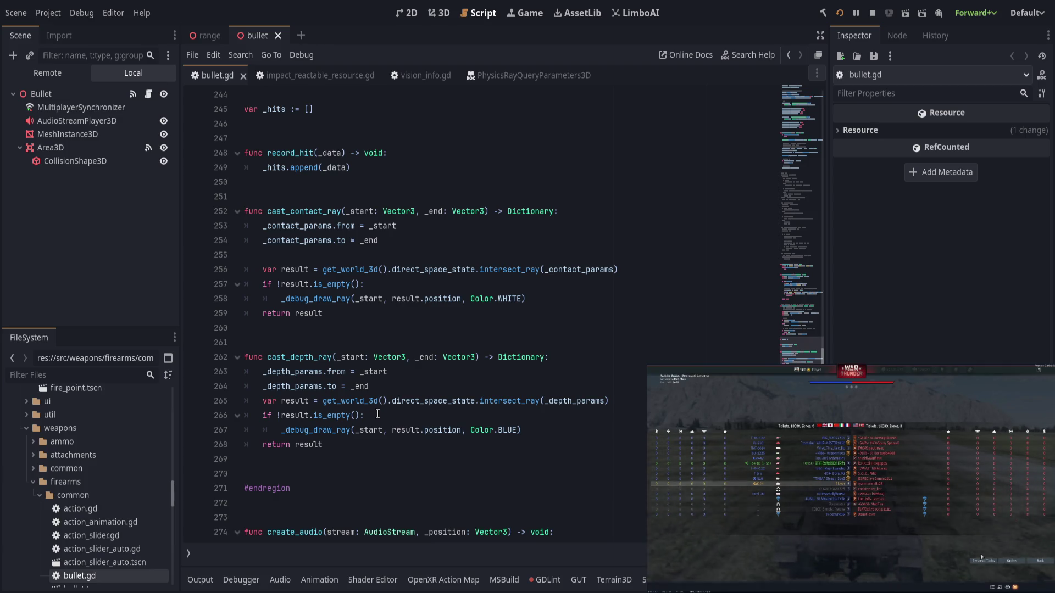
{"action": "left_click", "coordinate": [377, 372]}
{"action": "left_click", "coordinate": [360, 386]}
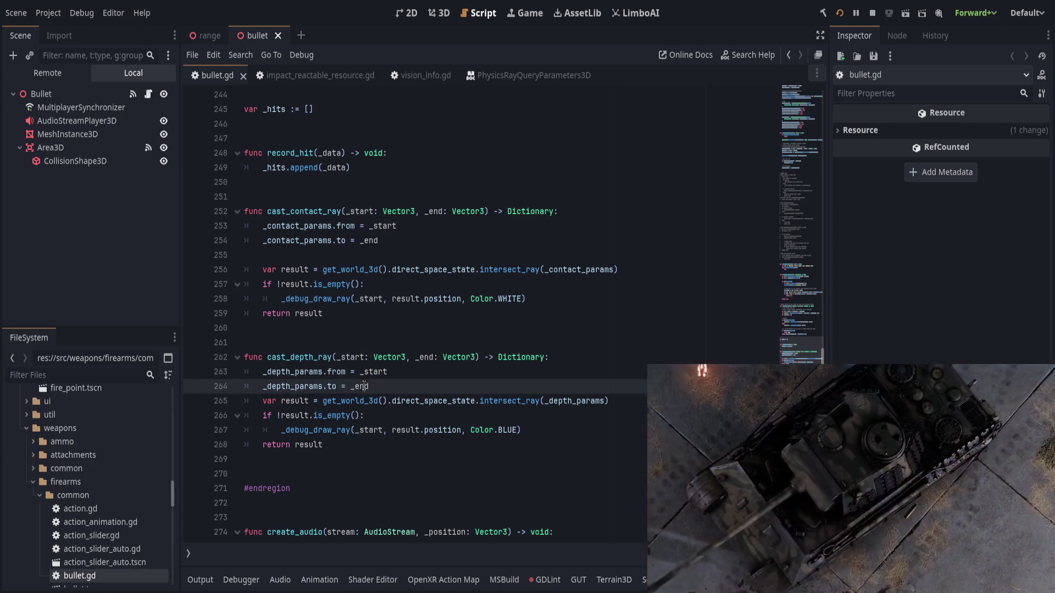
{"action": "left_click", "coordinate": [392, 386]}
{"action": "scroll", "coordinate": [391, 386], "scroll_direction": "up", "scroll_amount": 3}
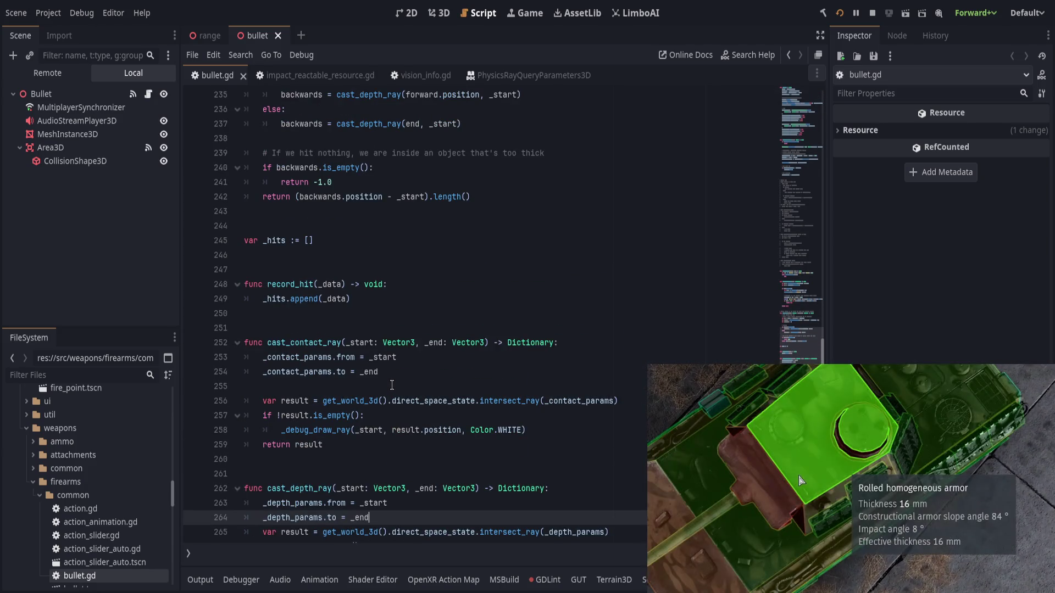
{"action": "scroll", "coordinate": [389, 385], "scroll_direction": "down", "scroll_amount": 1}
{"action": "scroll", "coordinate": [389, 385], "scroll_direction": "up", "scroll_amount": 1}
{"action": "scroll", "coordinate": [388, 385], "scroll_direction": "up", "scroll_amount": 7}
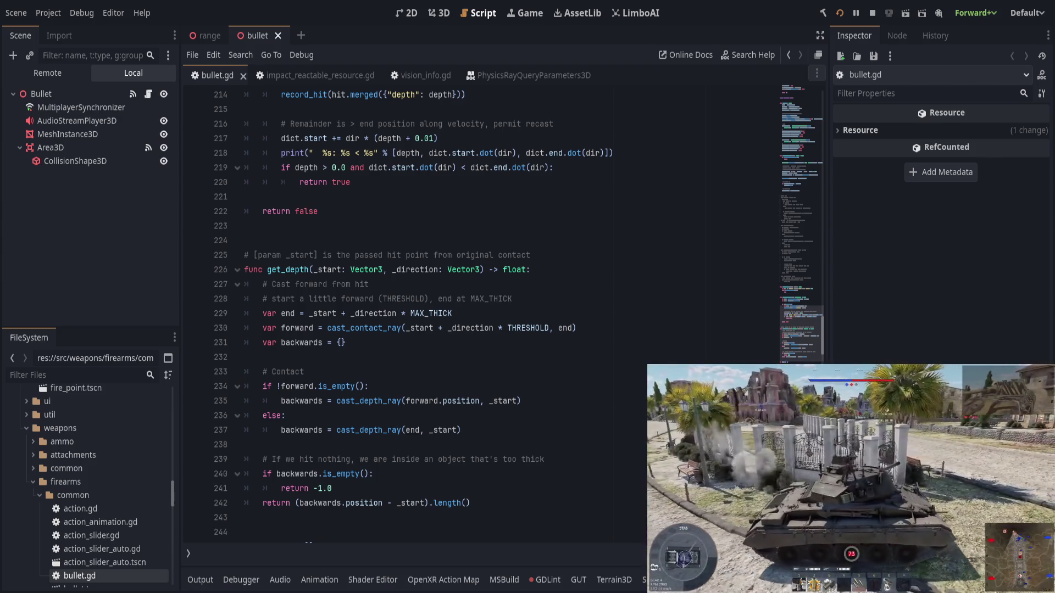
{"action": "left_click", "coordinate": [617, 231]}
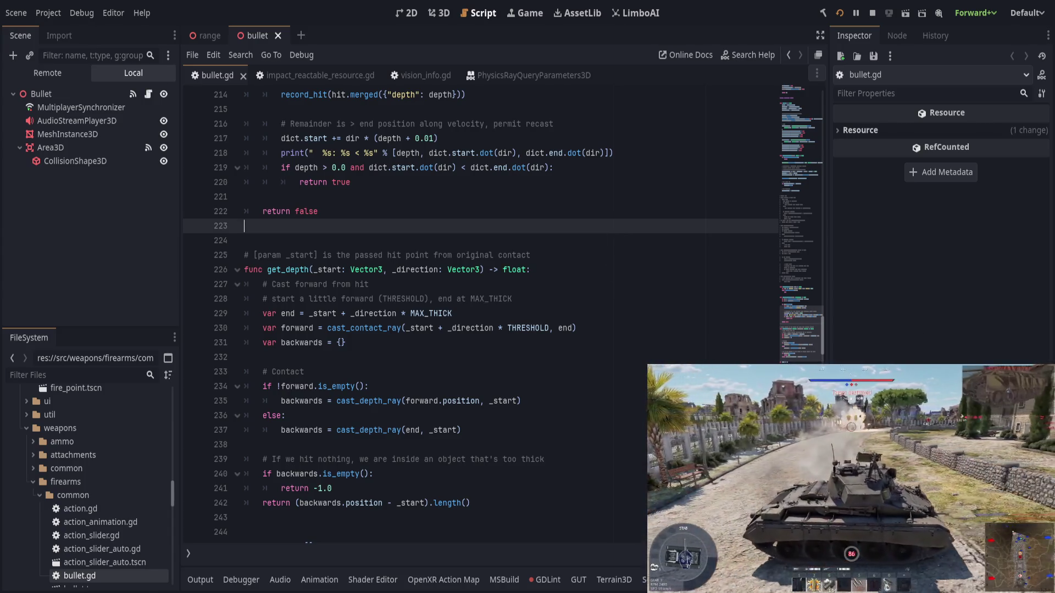
{"action": "left_click", "coordinate": [497, 346]}
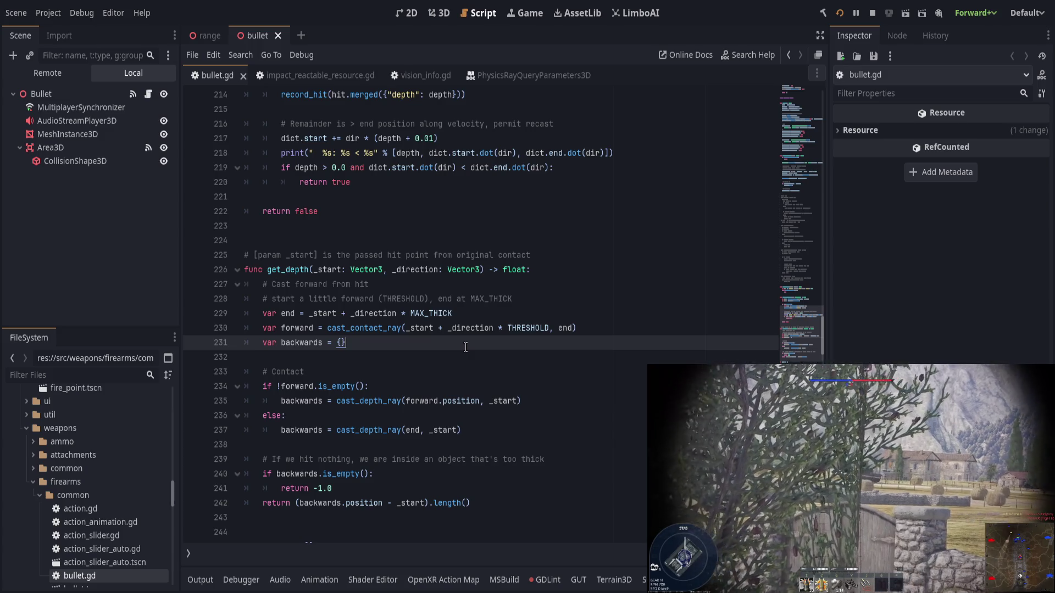
{"action": "left_click", "coordinate": [424, 273]}
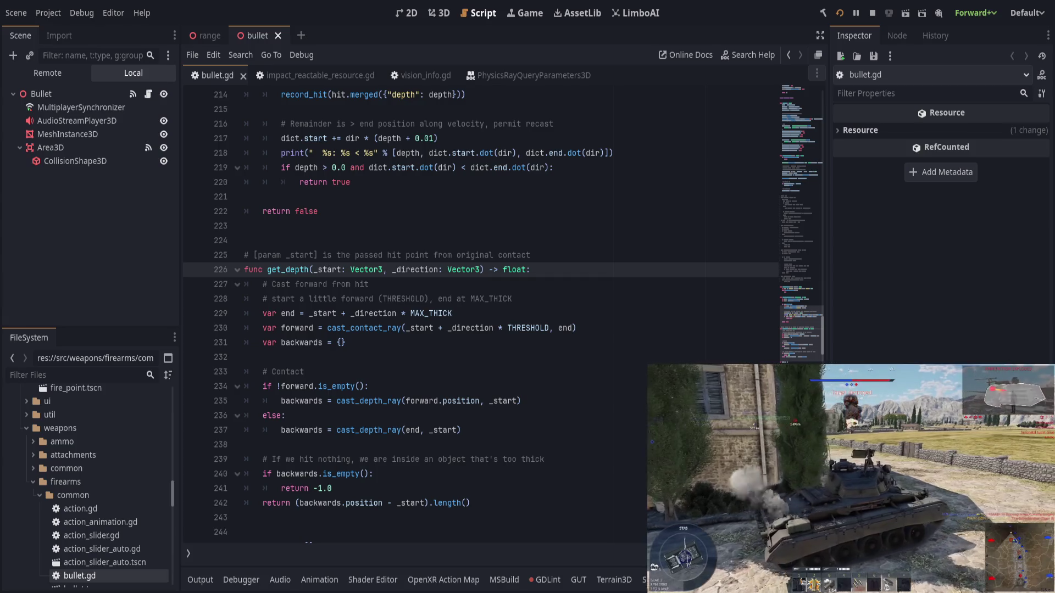
{"action": "left_click", "coordinate": [465, 371]}
{"action": "scroll", "coordinate": [467, 368], "scroll_direction": "down", "scroll_amount": 4}
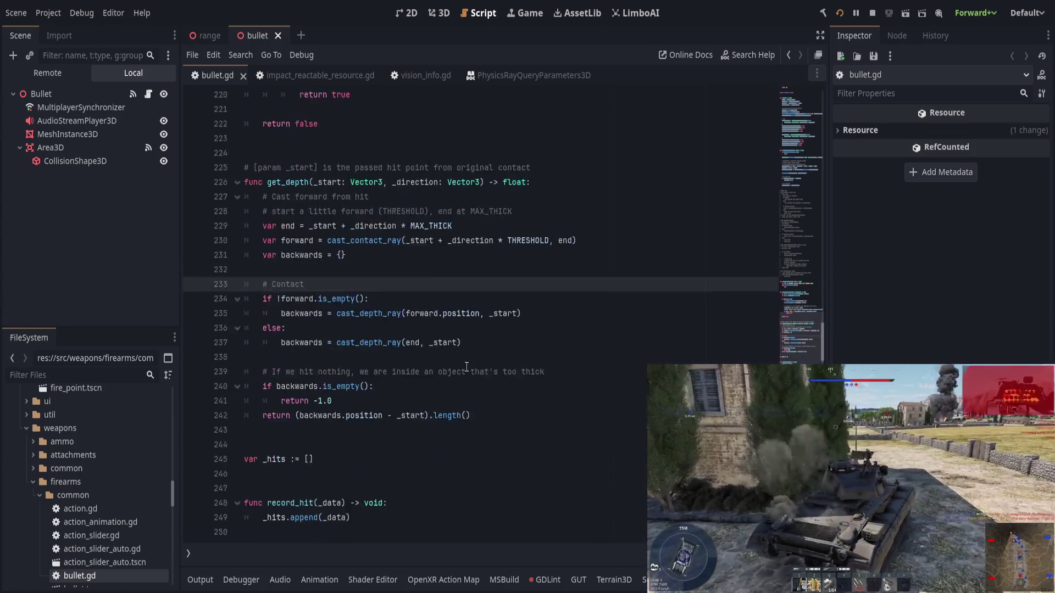
{"action": "scroll", "coordinate": [467, 367], "scroll_direction": "down", "scroll_amount": 3}
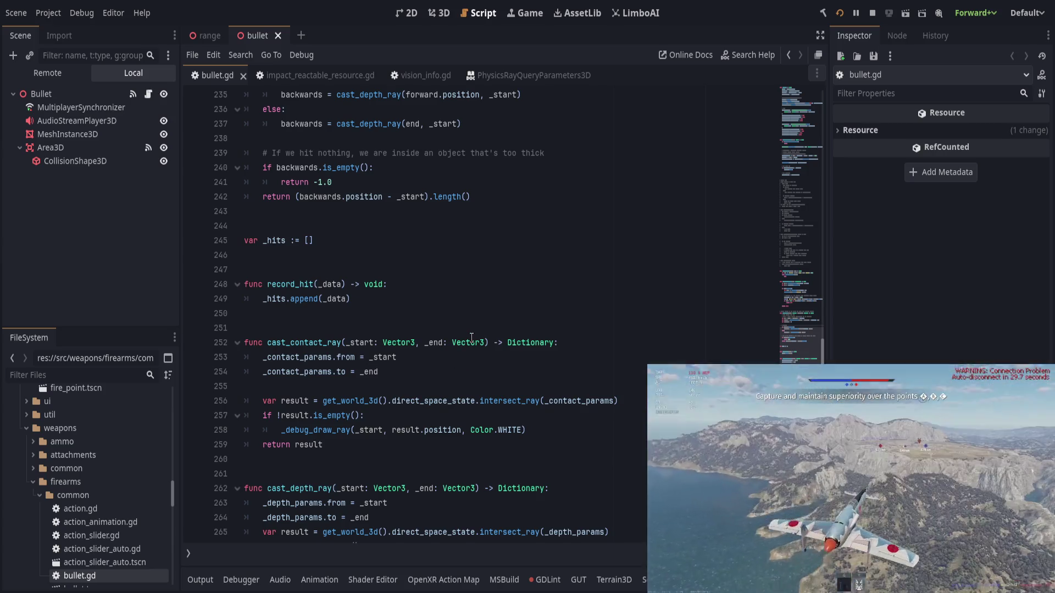
{"action": "scroll", "coordinate": [470, 337], "scroll_direction": "up", "scroll_amount": 12}
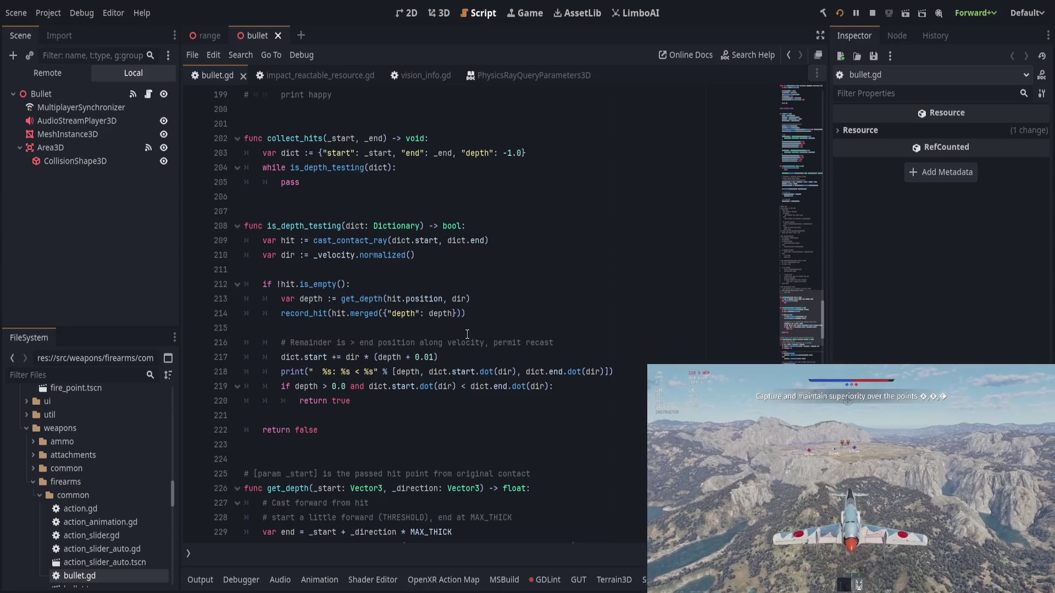
{"action": "scroll", "coordinate": [467, 334], "scroll_direction": "up", "scroll_amount": 3}
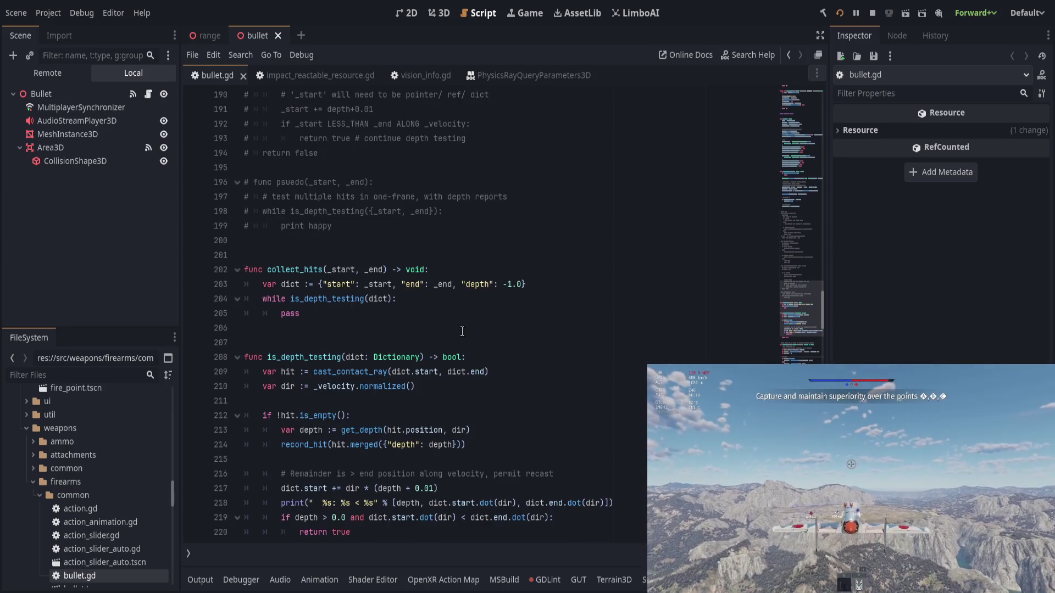
{"action": "left_click_drag", "start_coordinate": [483, 313], "coordinate": [482, 306]}
{"action": "left_click", "coordinate": [497, 299]}
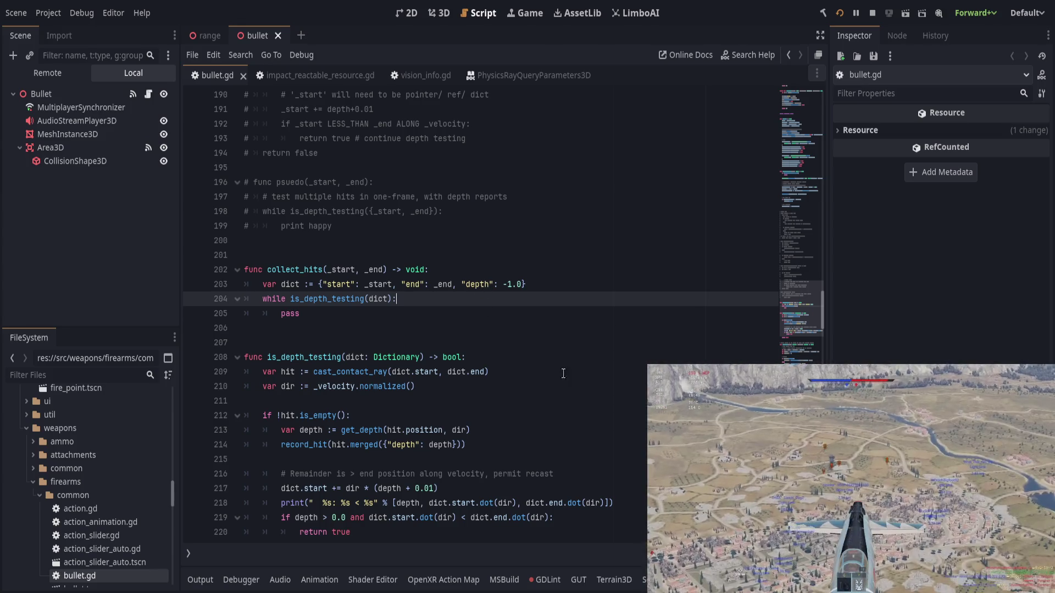
{"action": "scroll", "coordinate": [541, 353], "scroll_direction": "down", "scroll_amount": 3}
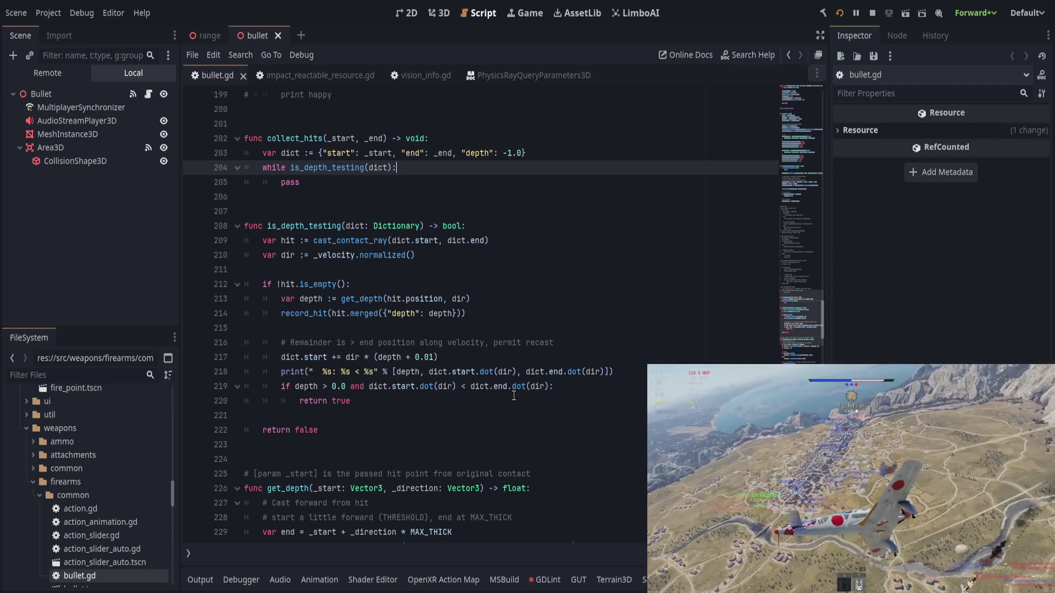
{"action": "left_click", "coordinate": [570, 239]}
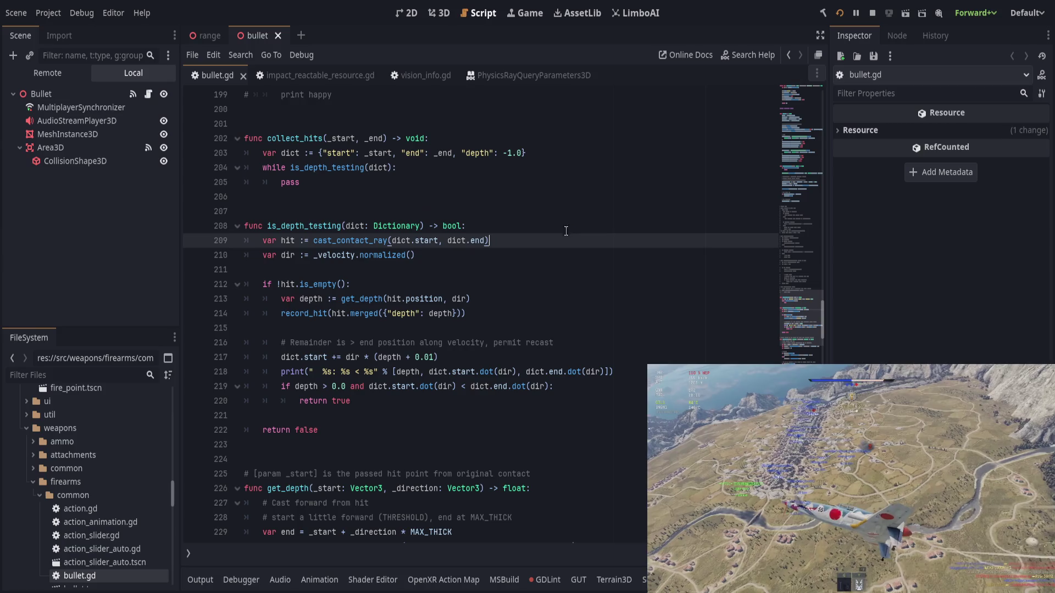
{"action": "left_click", "coordinate": [473, 288]}
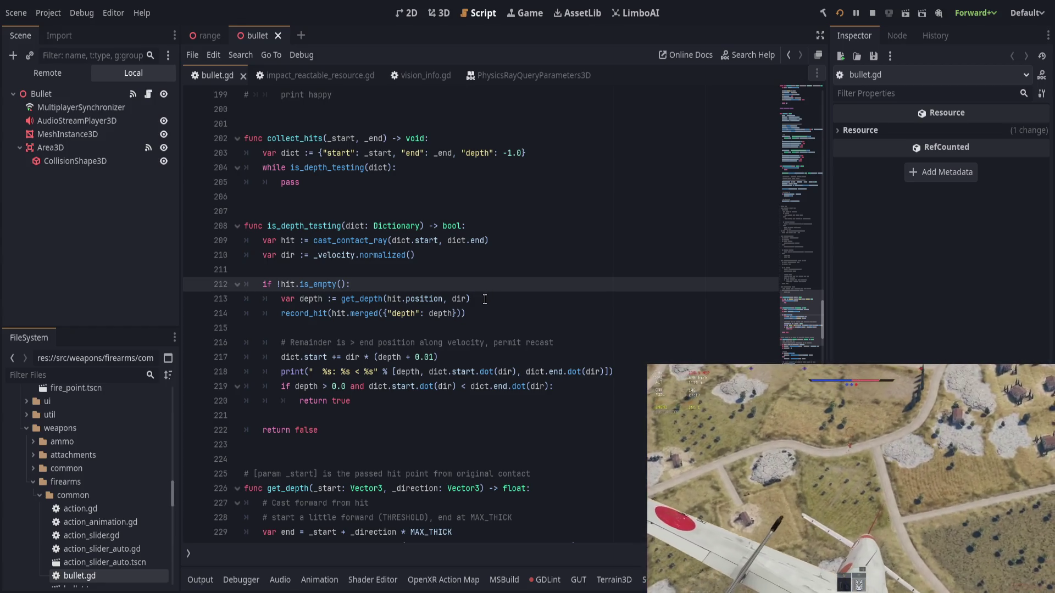
{"action": "left_click", "coordinate": [484, 299]}
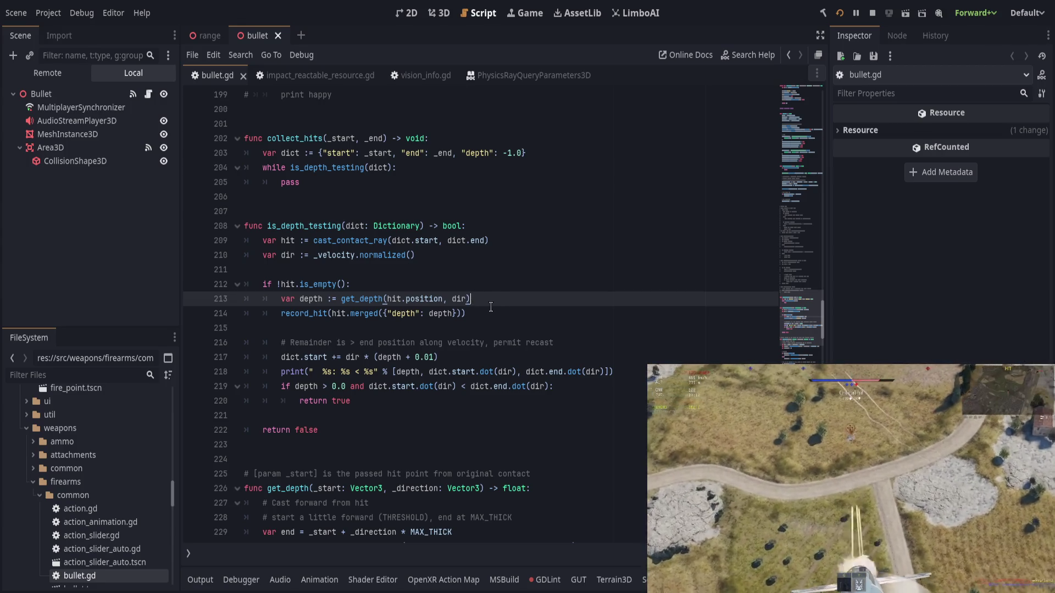
{"action": "left_click", "coordinate": [492, 313]}
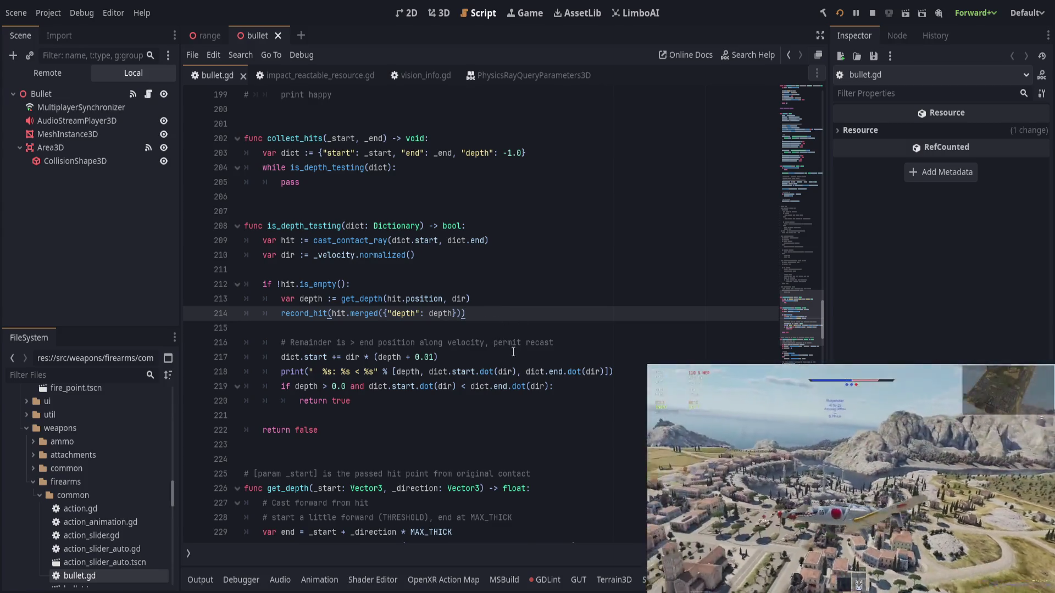
{"action": "scroll", "coordinate": [511, 352], "scroll_direction": "down", "scroll_amount": 1}
{"action": "scroll", "coordinate": [514, 352], "scroll_direction": "up", "scroll_amount": 2}
{"action": "left_click", "coordinate": [395, 224]}
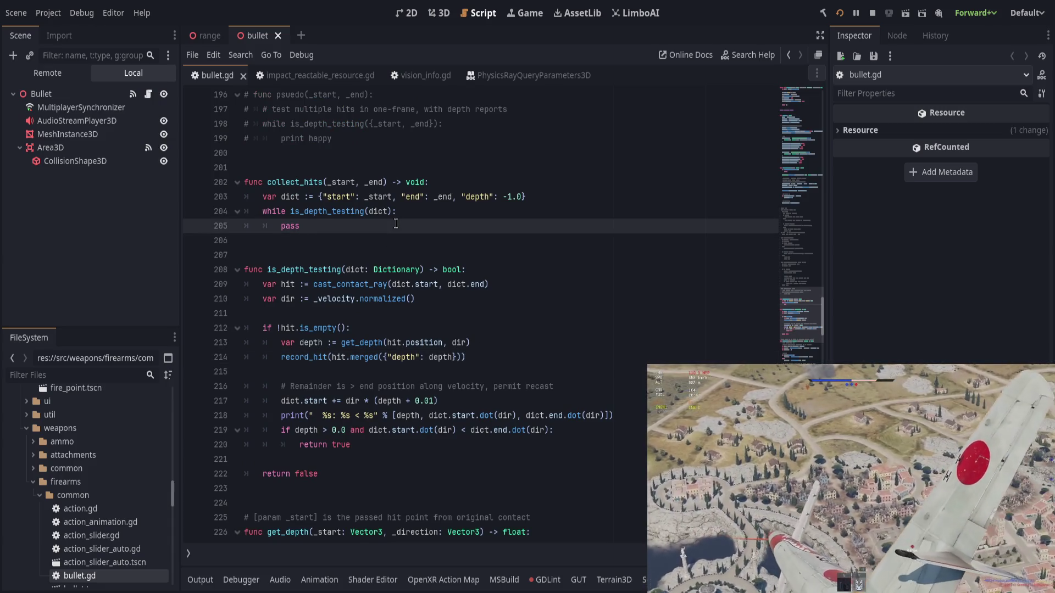
Step: Replace pass with print("start is changin?: ", dict.start), save, and test-run, getting hits [-1.0, -1.0, -1.0]
{"action": "key", "text": "BackSpace"}
{"action": "key", "text": "BackSpace"}
{"action": "key", "text": "BackSpace"}
{"action": "type", "text": "print(\""}
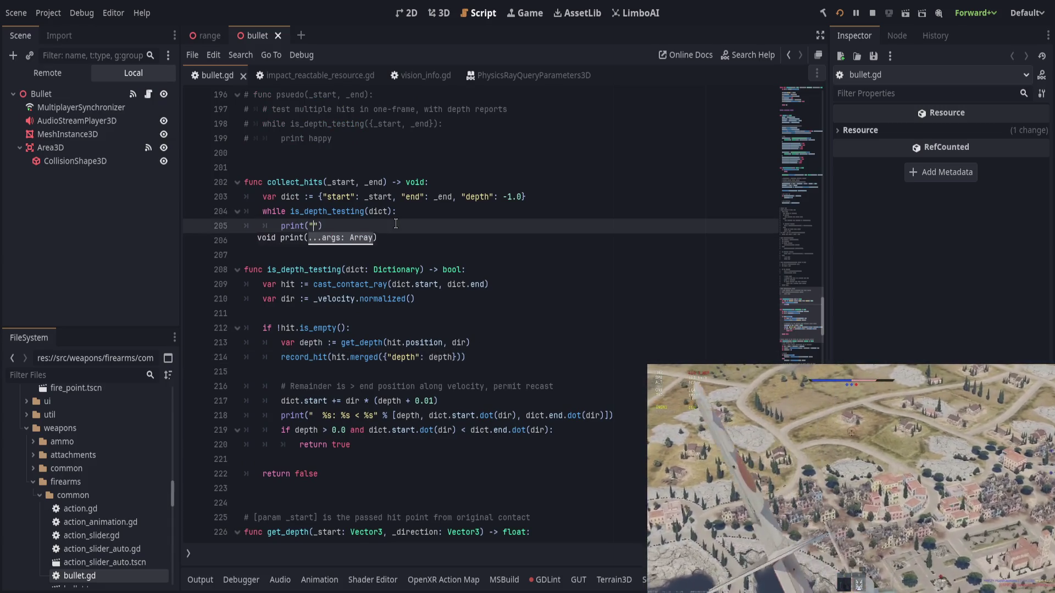
{"action": "type", "text": "start is chang"}
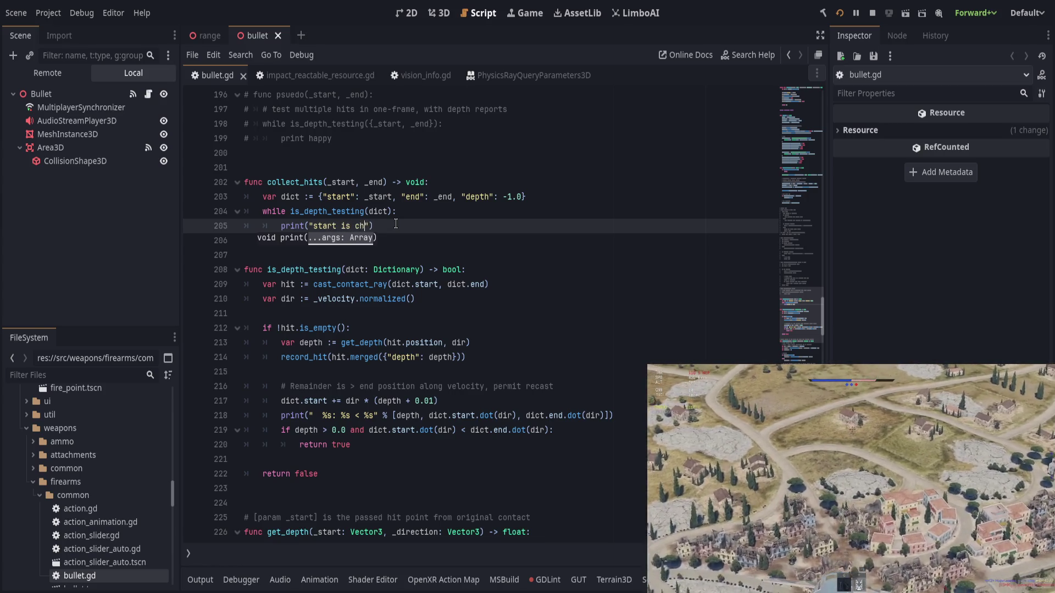
{"action": "type", "text": "in? : "}
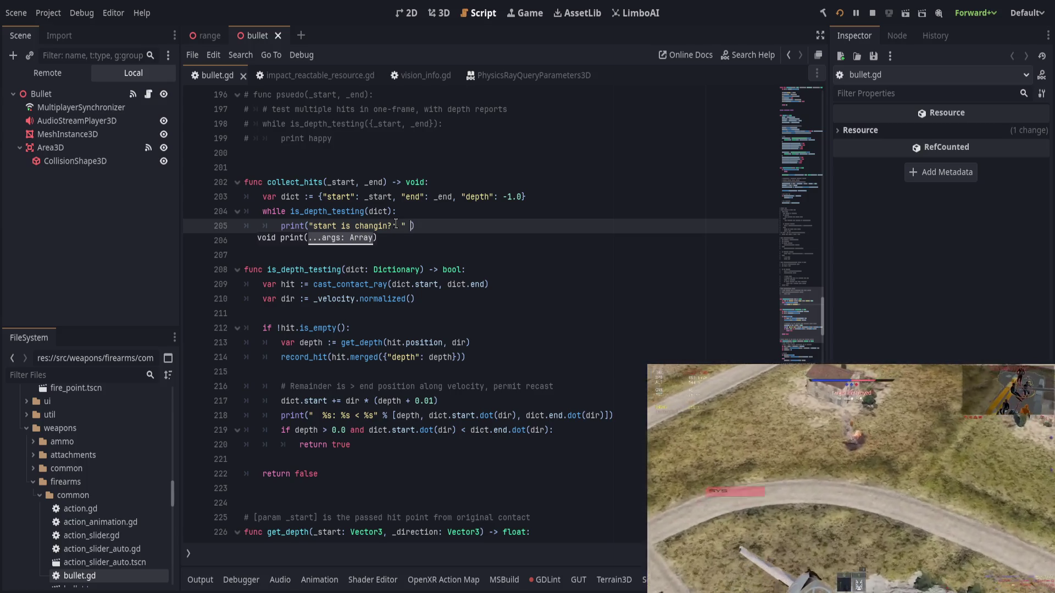
{"action": "type", "text": " dict.start"}
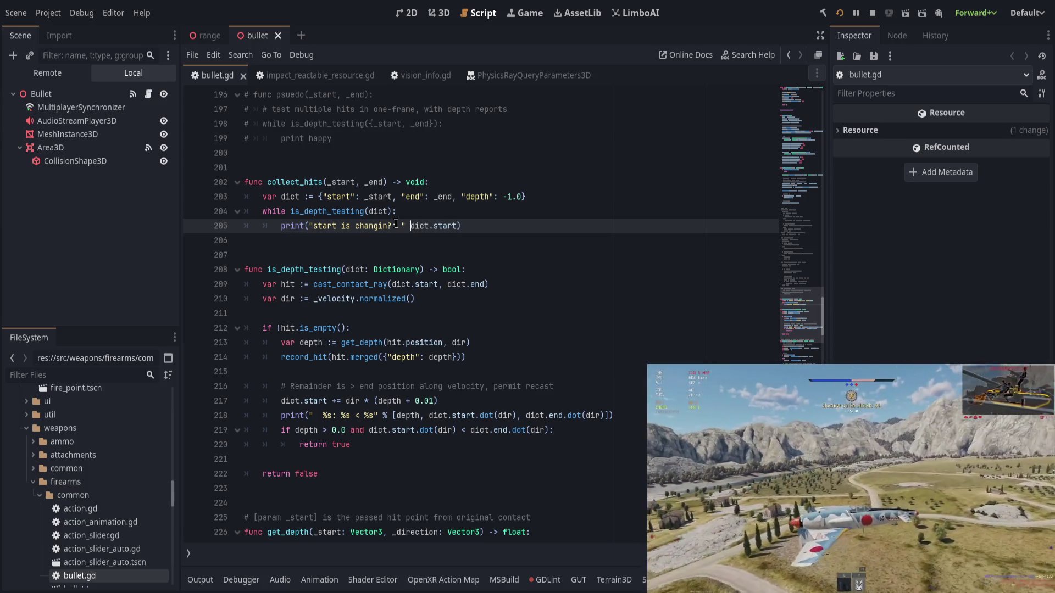
{"action": "type", "text": ","}
{"action": "key", "text": "End"}
{"action": "key", "text": "ctrl+s"}
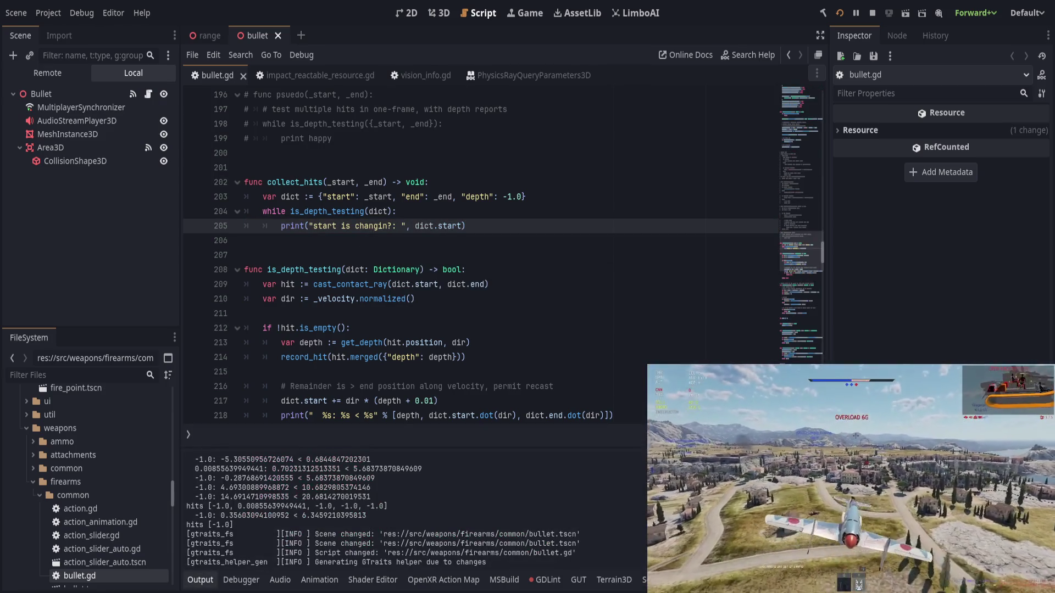
{"action": "key", "text": "F5"}
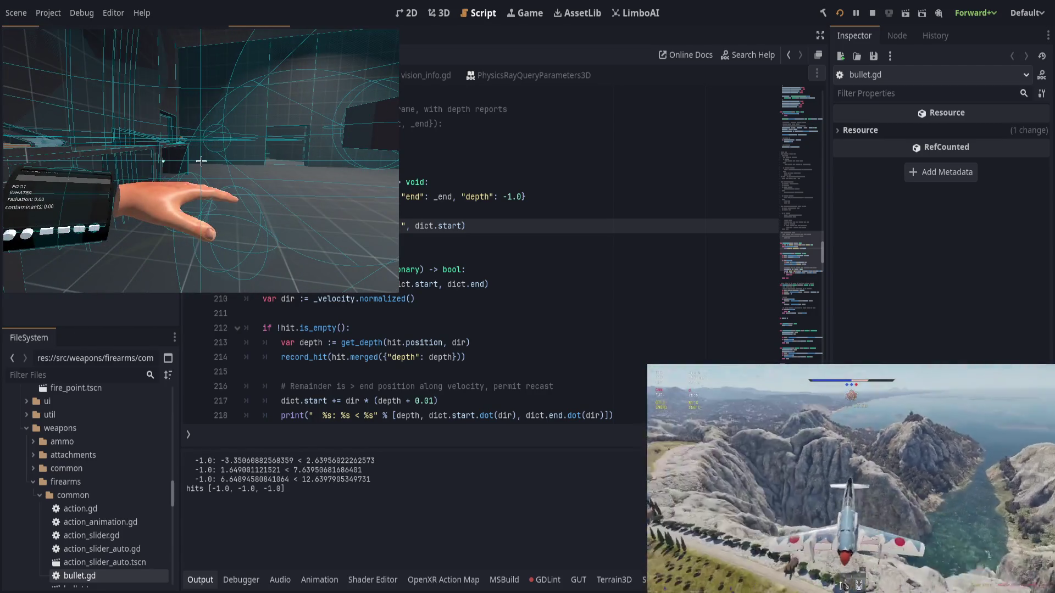
{"action": "left_click", "coordinate": [465, 242]}
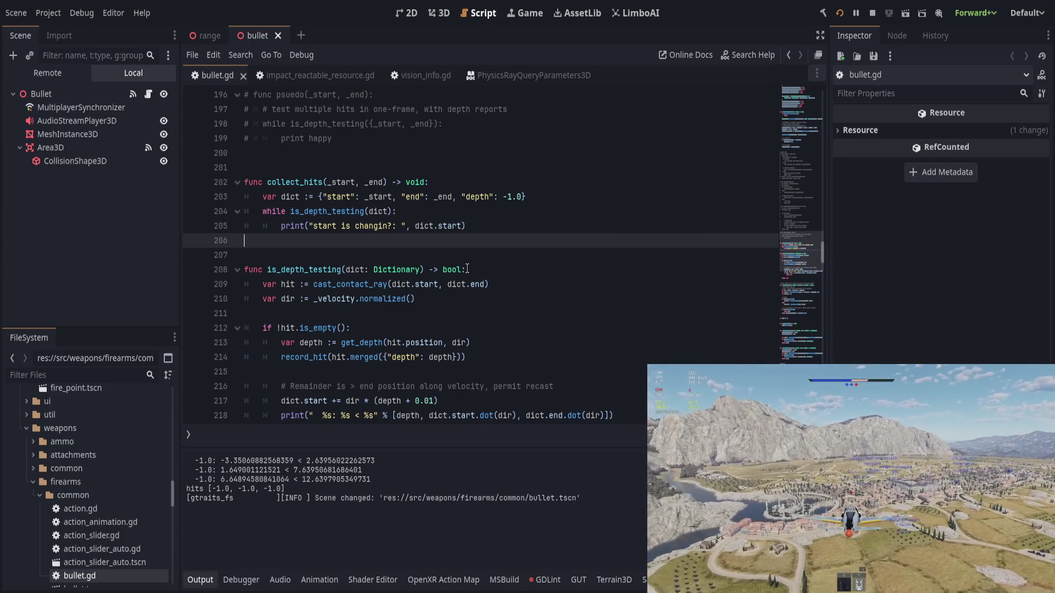
{"action": "left_click", "coordinate": [533, 226]}
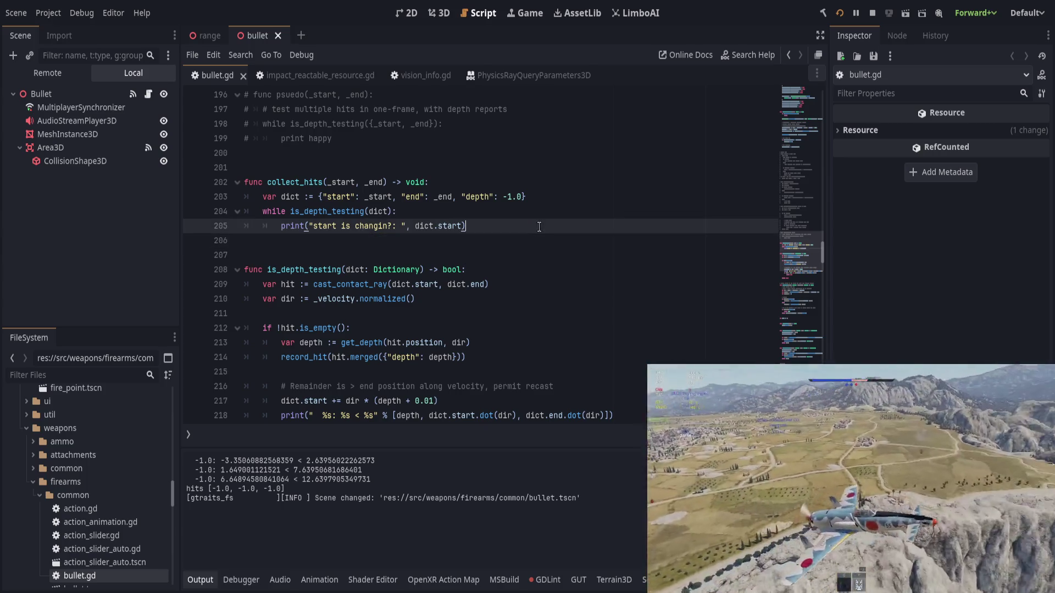
{"action": "scroll", "coordinate": [523, 225], "scroll_direction": "down", "scroll_amount": 1}
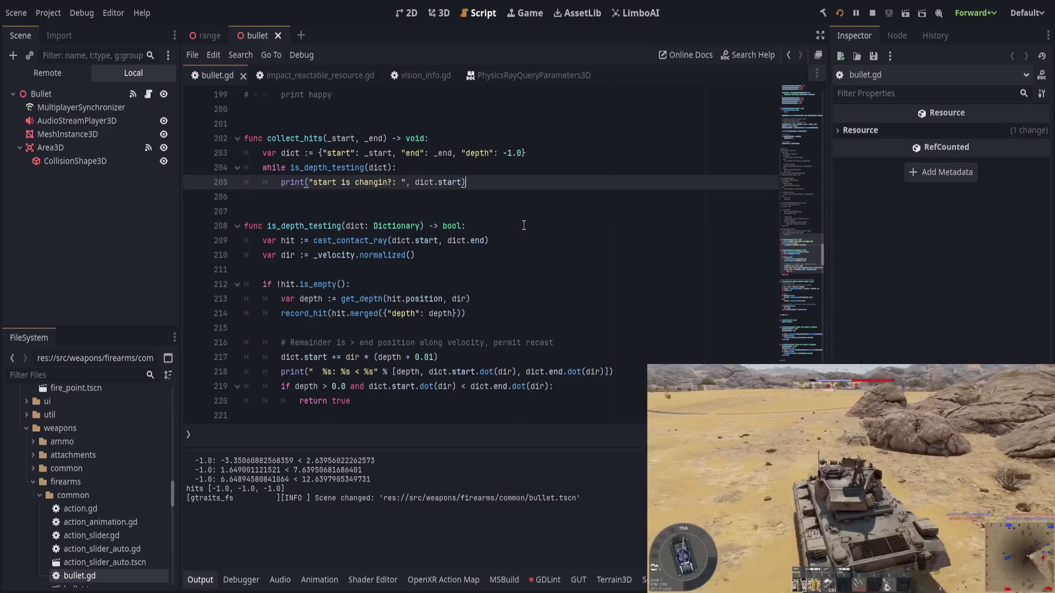
{"action": "left_click", "coordinate": [523, 225]}
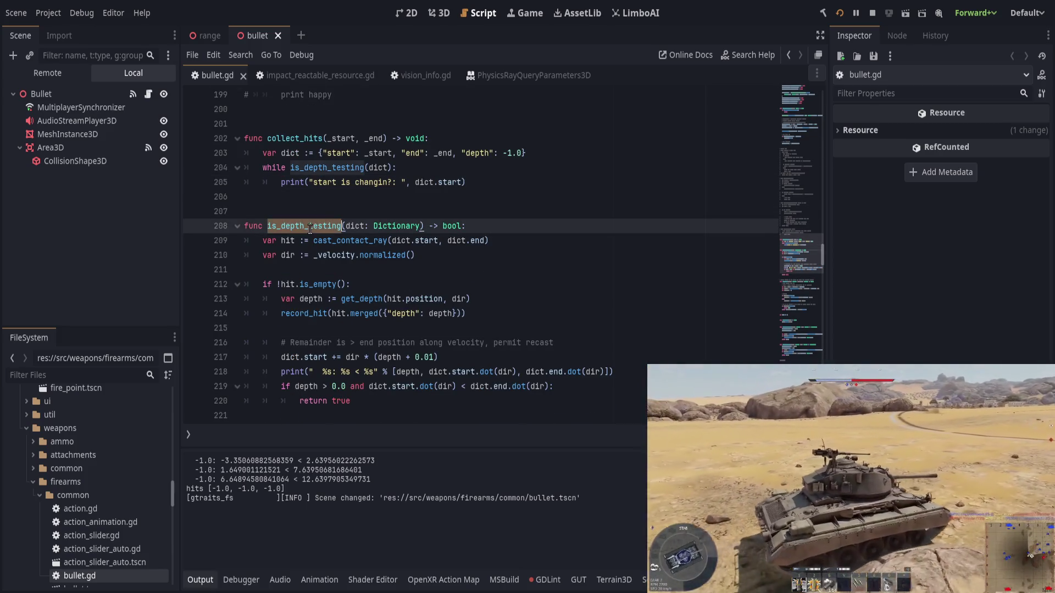
{"action": "scroll", "coordinate": [522, 230], "scroll_direction": "down", "scroll_amount": 1}
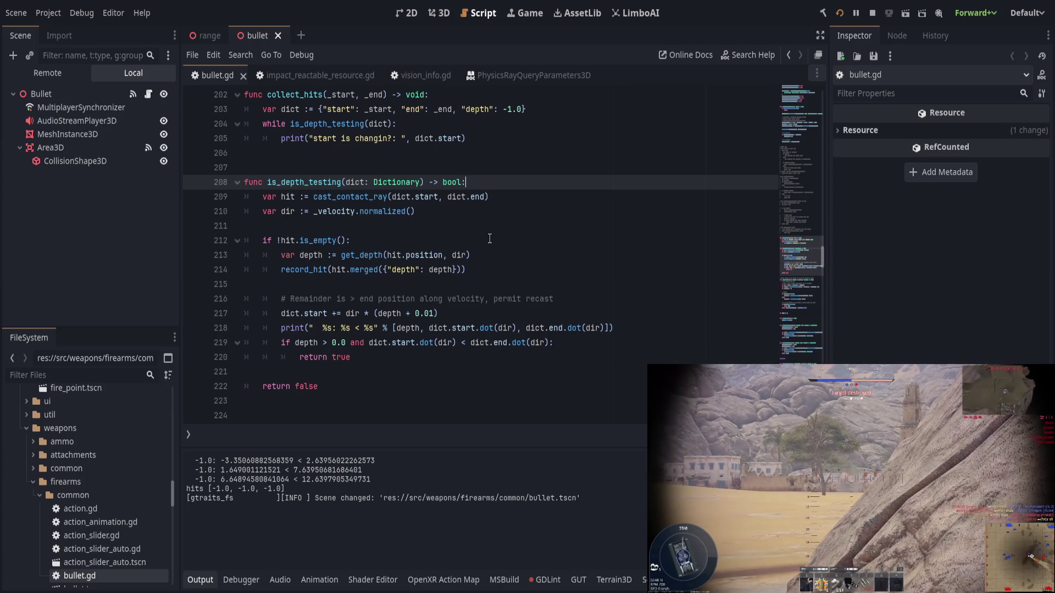
{"action": "left_click", "coordinate": [465, 230]}
{"action": "left_click", "coordinate": [277, 239]}
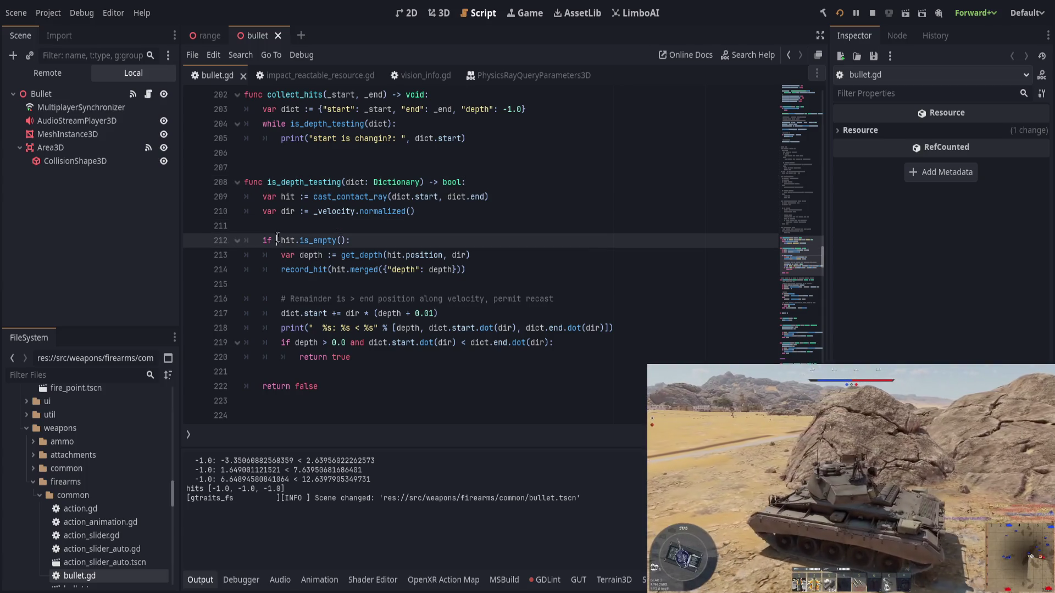
{"action": "left_click_drag", "start_coordinate": [278, 239], "coordinate": [380, 238]}
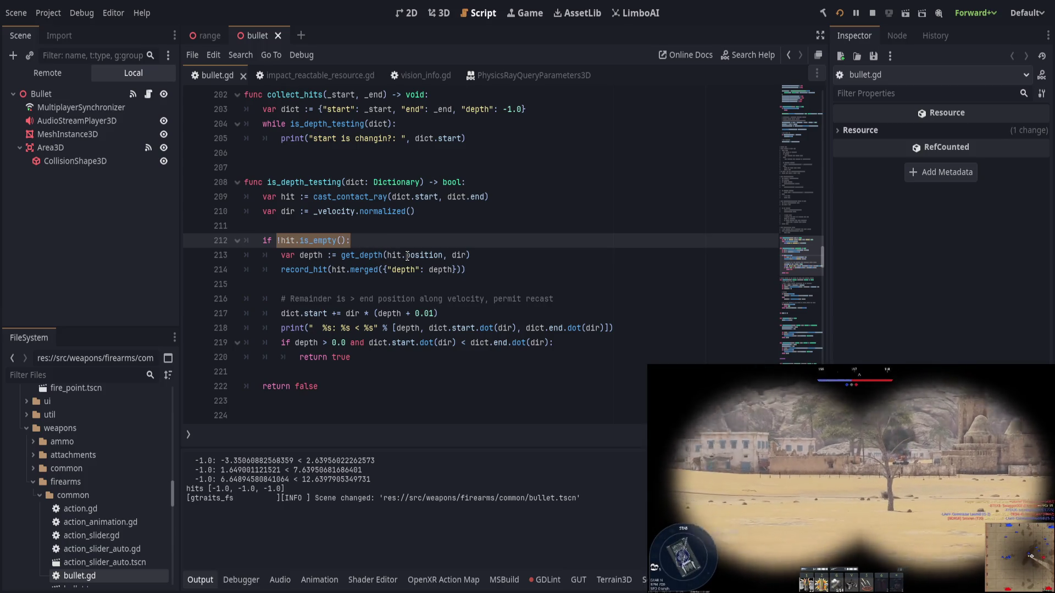
{"action": "left_click_drag", "start_coordinate": [388, 255], "coordinate": [443, 255]}
{"action": "left_click", "coordinate": [517, 256]}
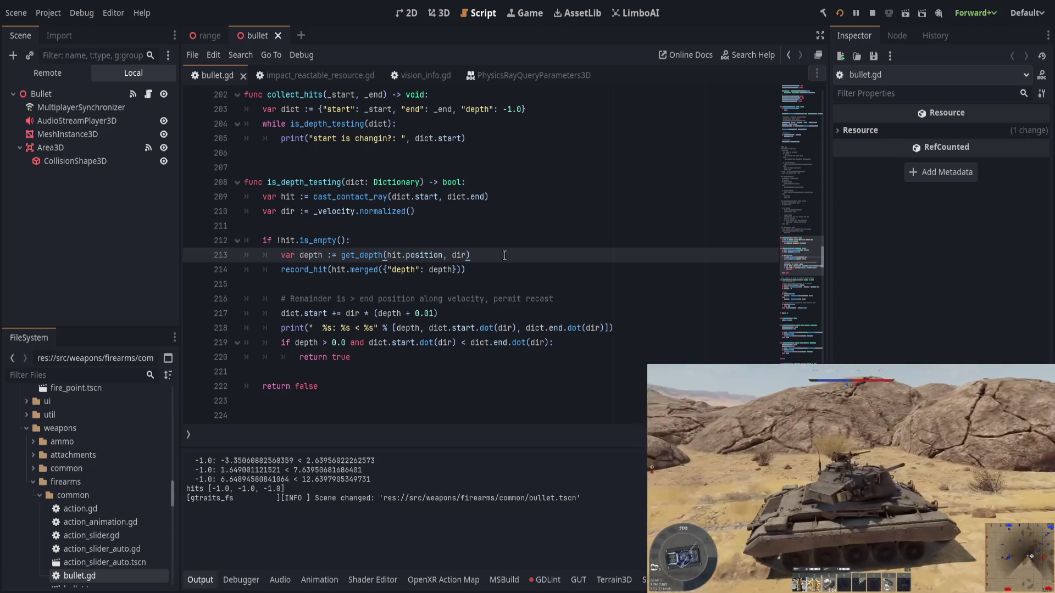
{"action": "key", "text": "Return"}
Step: Try a contact.emit line in is_depth_testing, then remove it and search for _contact_params
{"action": "key", "text": "BackSpace"}
{"action": "type", "text": "tact.e"}
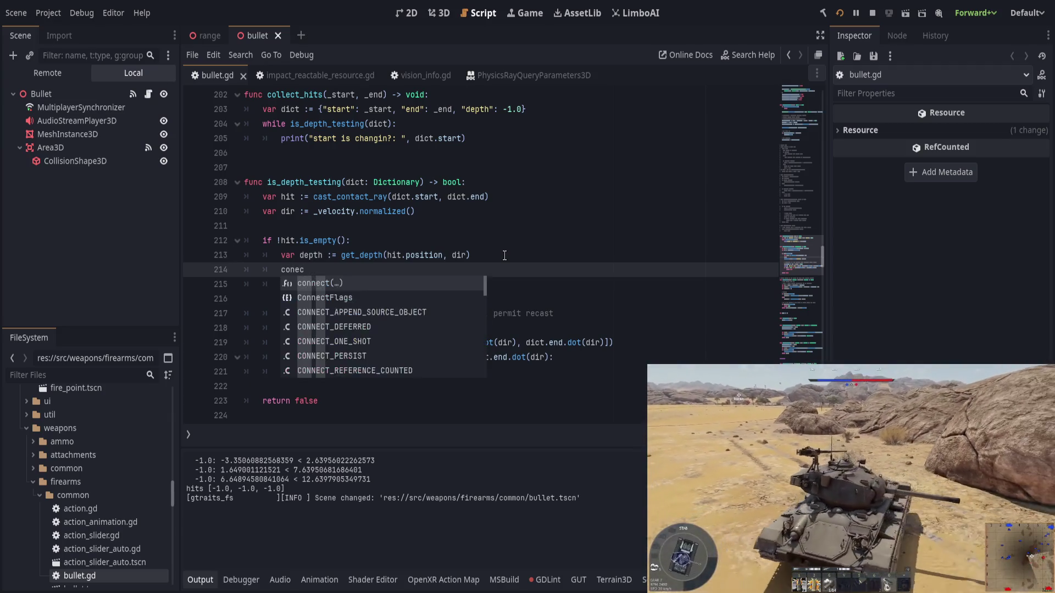
{"action": "type", "text": "mit"}
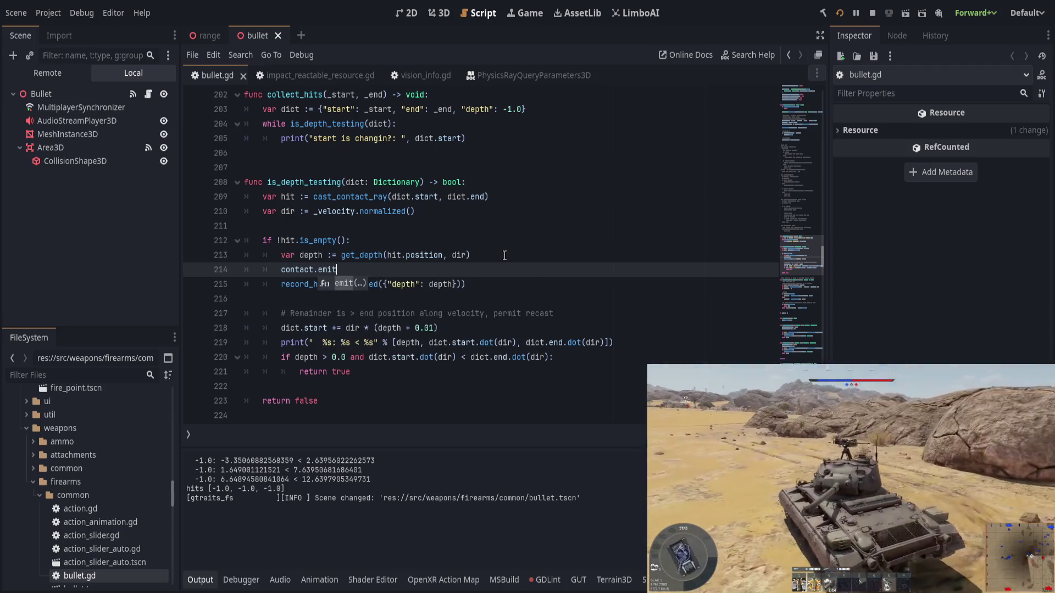
{"action": "key", "text": "Return"}
{"action": "key", "text": "alt+Up"}
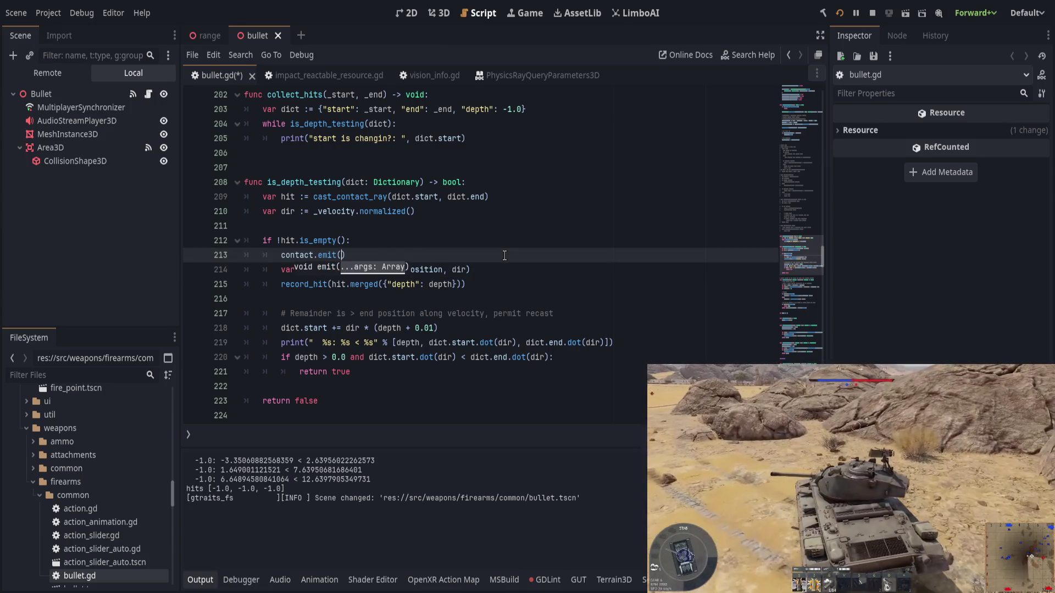
{"action": "key", "text": "alt+Down"}
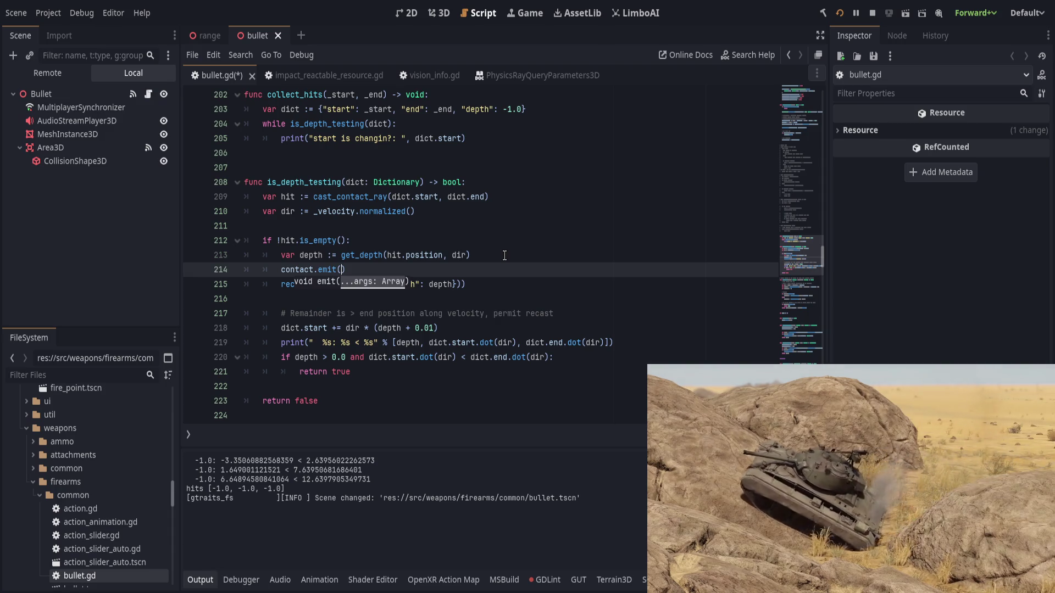
{"action": "key", "text": "ctrl+shift+k"}
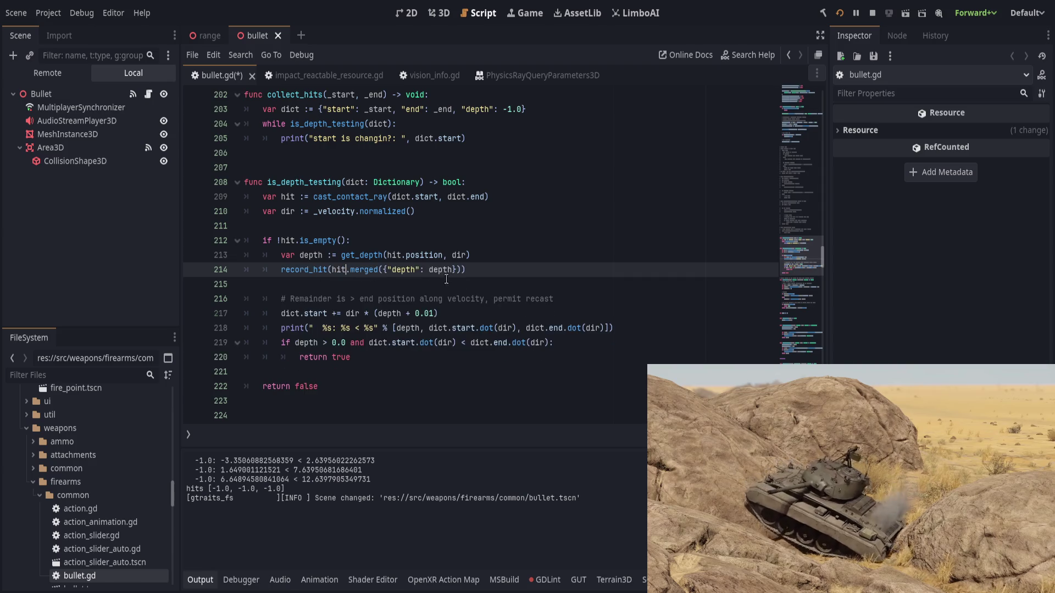
{"action": "key", "text": "ctrl+f"}
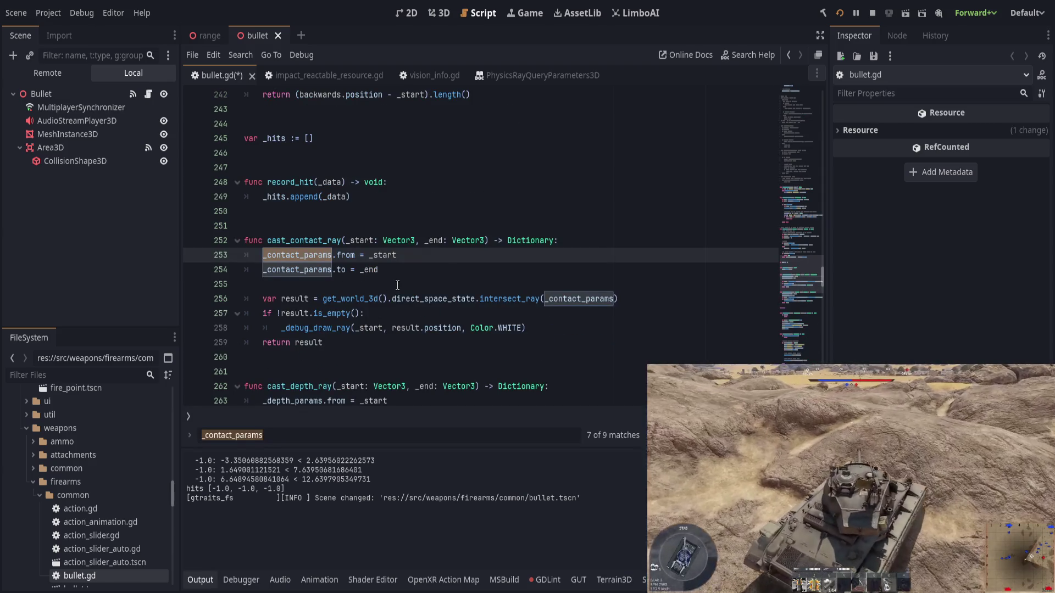
Step: Add contact.emit(_data) after _hits.append in record_hit and save bullet.gd
{"action": "key", "text": "Escape"}
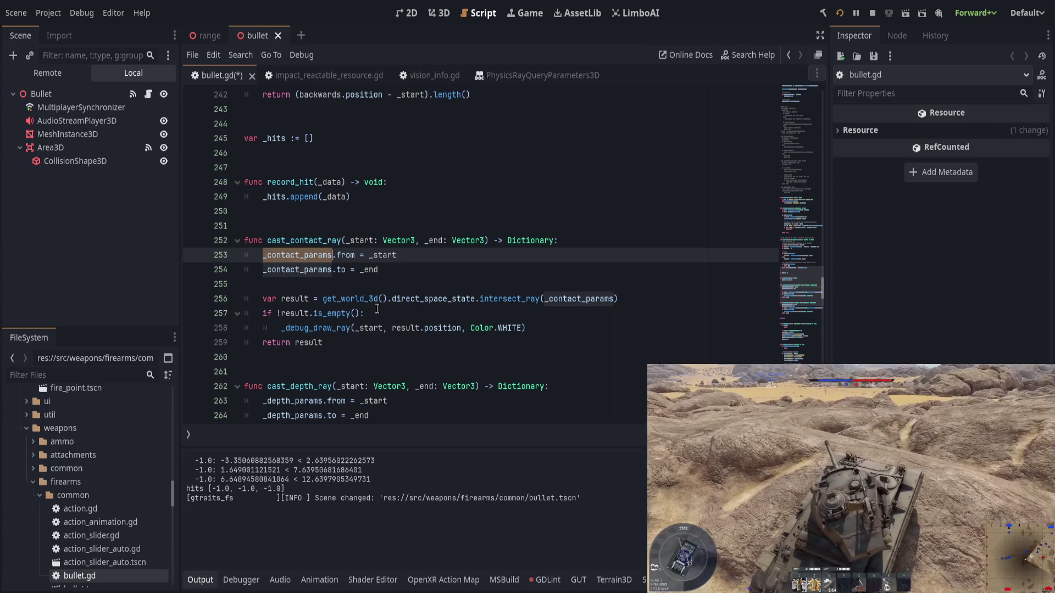
{"action": "scroll", "coordinate": [377, 309], "scroll_direction": "down", "scroll_amount": 3}
{"action": "scroll", "coordinate": [377, 309], "scroll_direction": "up", "scroll_amount": 3}
{"action": "left_click", "coordinate": [427, 188]}
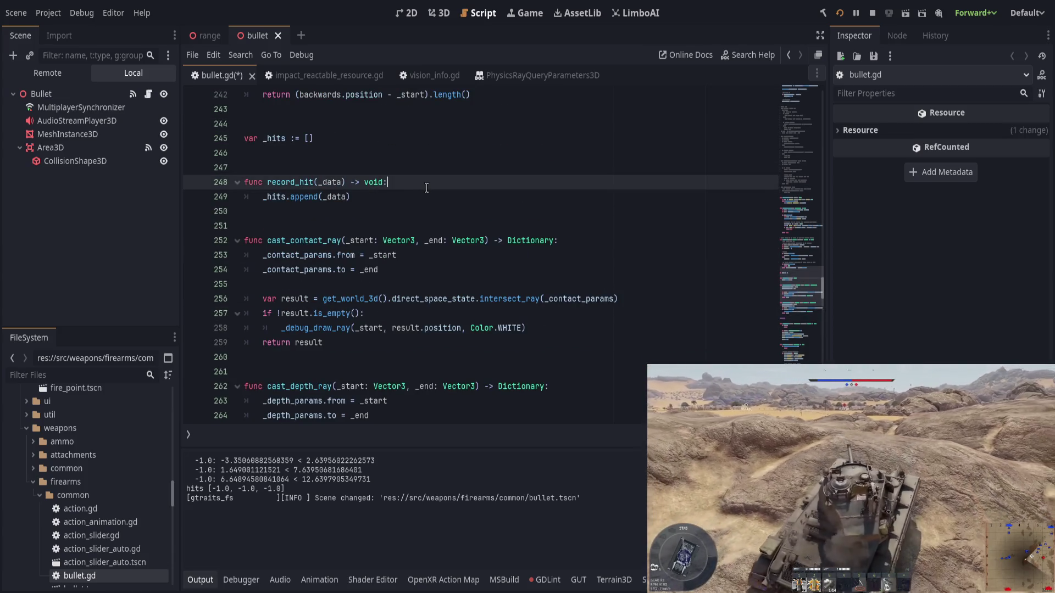
{"action": "key", "text": "Return"}
{"action": "type", "text": "contact.emit()"}
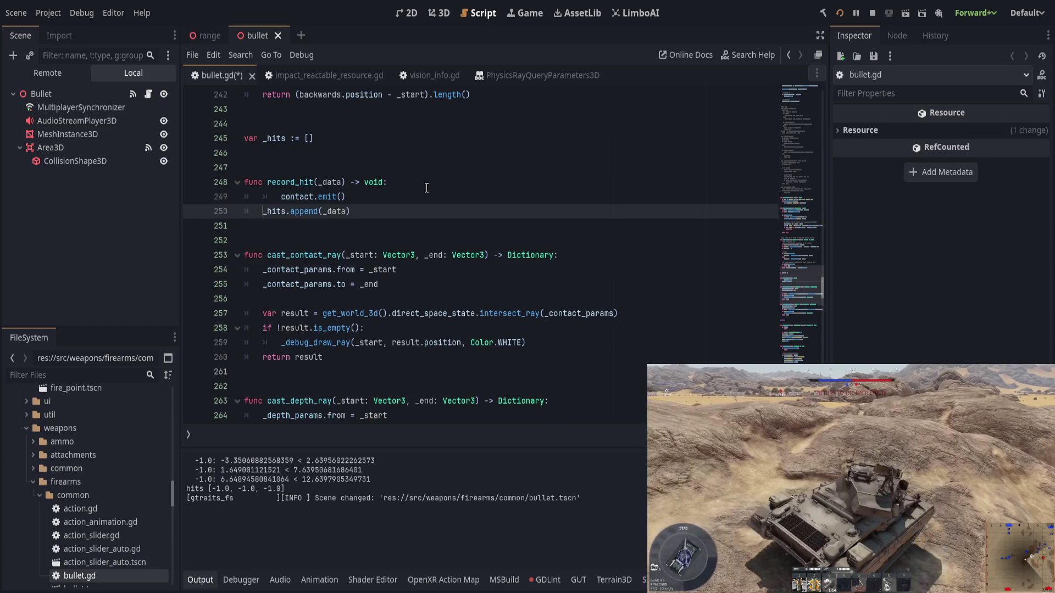
{"action": "key", "text": "Delete"}
{"action": "key", "text": "End"}
{"action": "key", "text": "Left"}
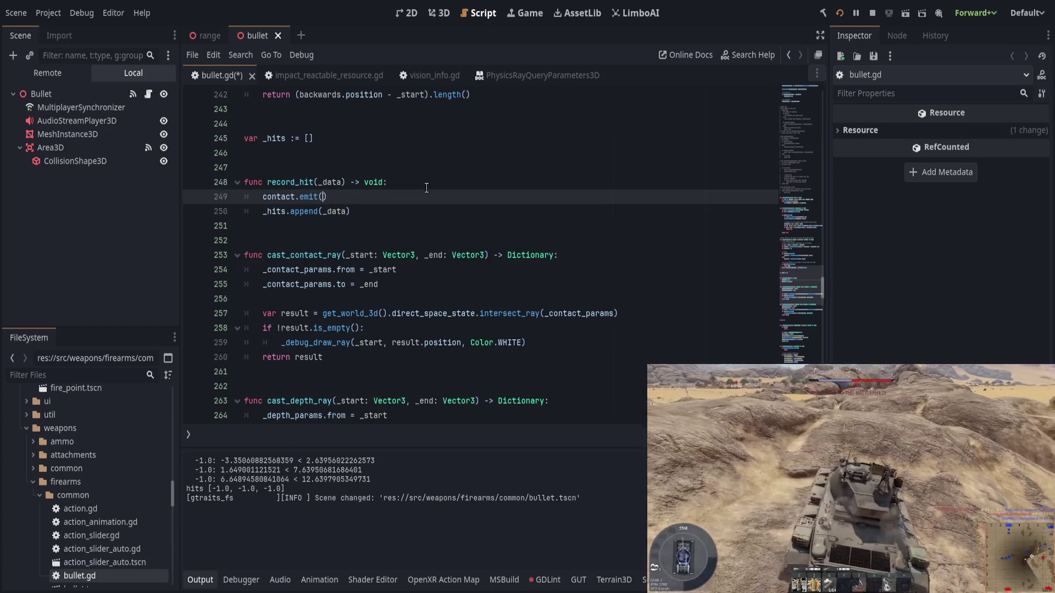
{"action": "type", "text": "_data)"}
{"action": "key", "text": "Down"}
{"action": "key", "text": "alt+Up"}
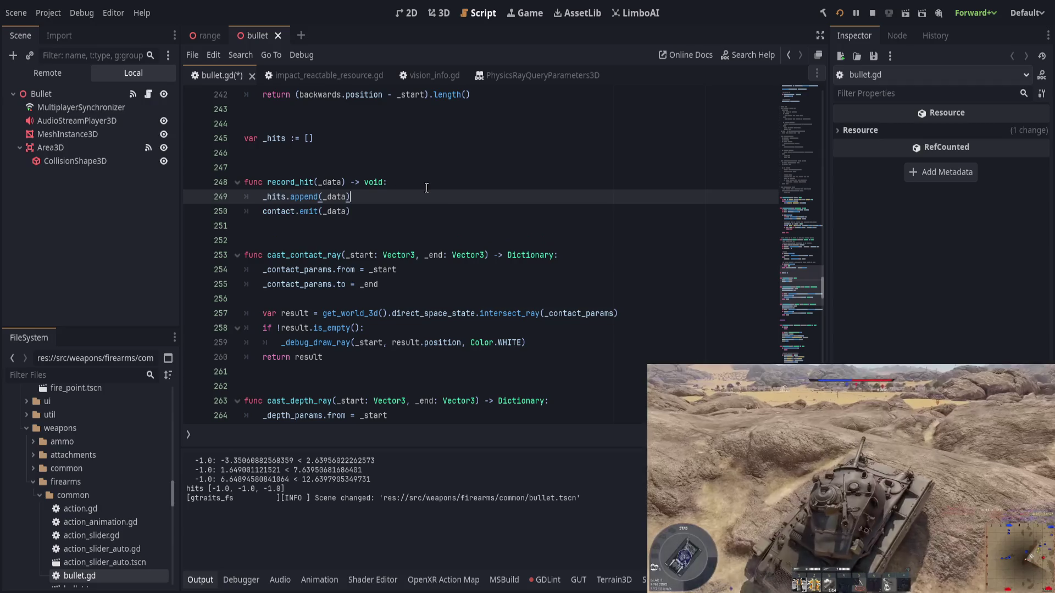
{"action": "key", "text": "ctrl+s"}
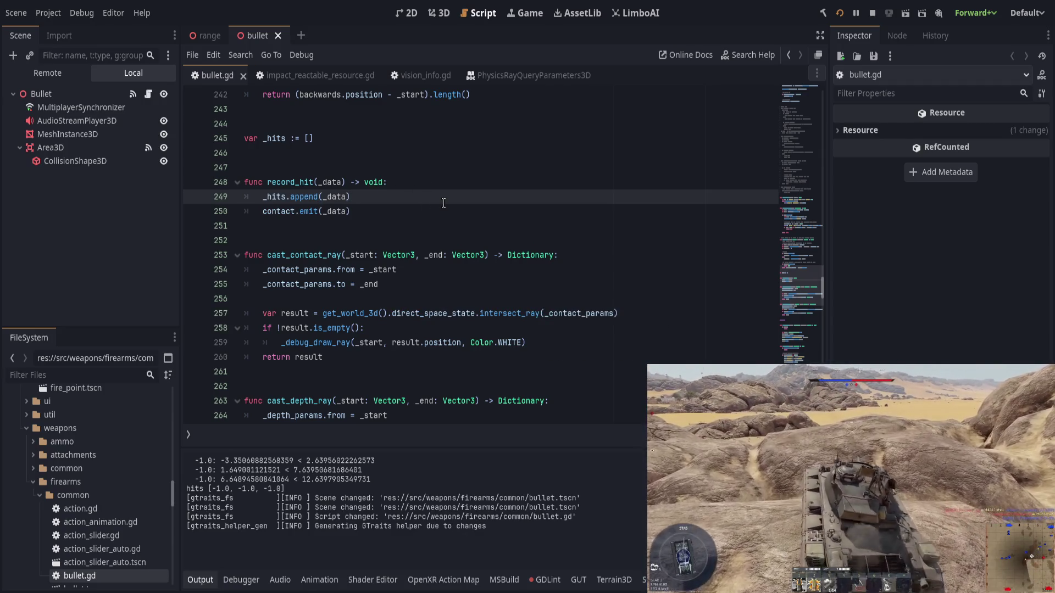
Step: Go back up to is_depth_testing and place the caret at the dict.start advance line
{"action": "scroll", "coordinate": [443, 203], "scroll_direction": "up", "scroll_amount": 10}
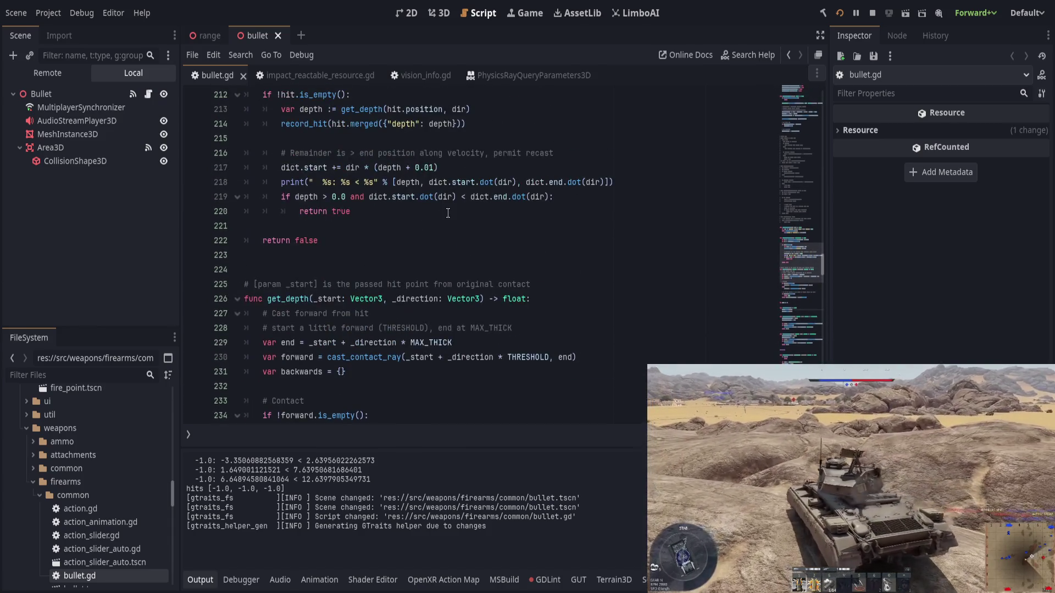
{"action": "scroll", "coordinate": [448, 213], "scroll_direction": "up", "scroll_amount": 2}
{"action": "scroll", "coordinate": [462, 200], "scroll_direction": "up", "scroll_amount": 2}
{"action": "left_click", "coordinate": [522, 242]}
{"action": "left_click", "coordinate": [533, 255]}
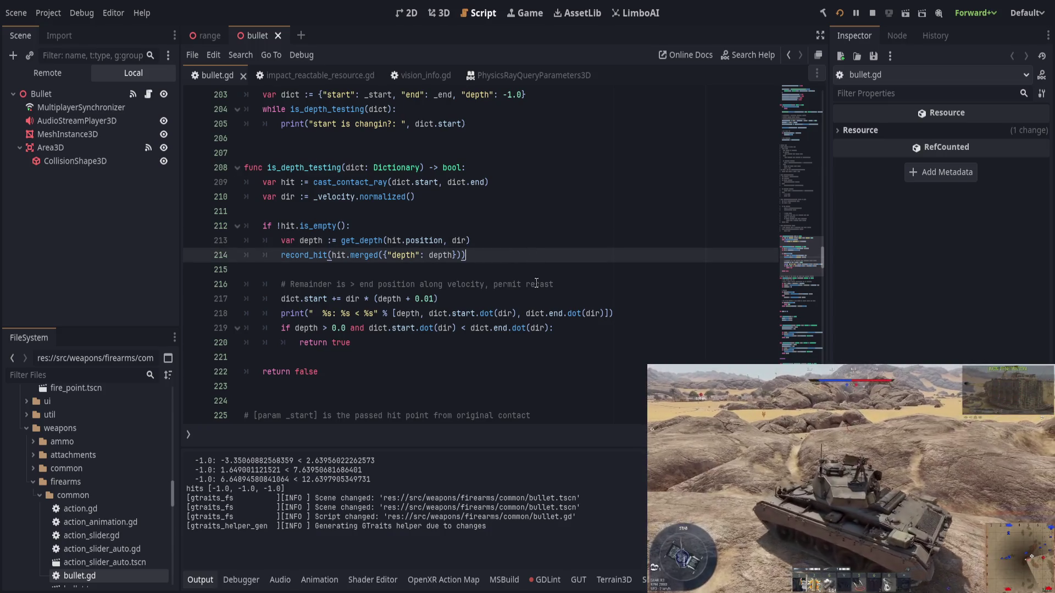
{"action": "left_click", "coordinate": [595, 290]}
{"action": "left_click", "coordinate": [599, 306]}
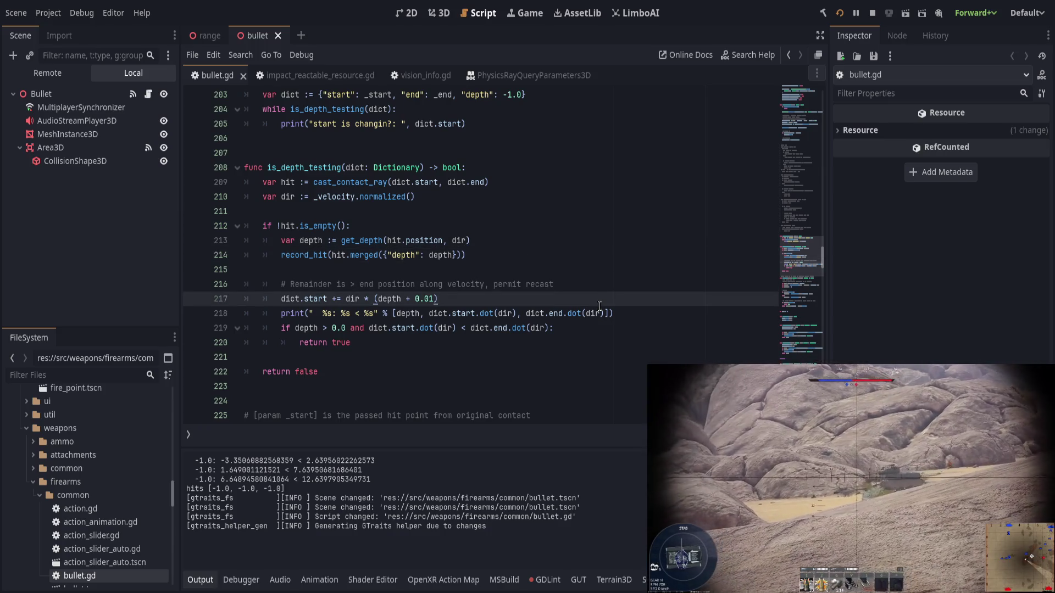